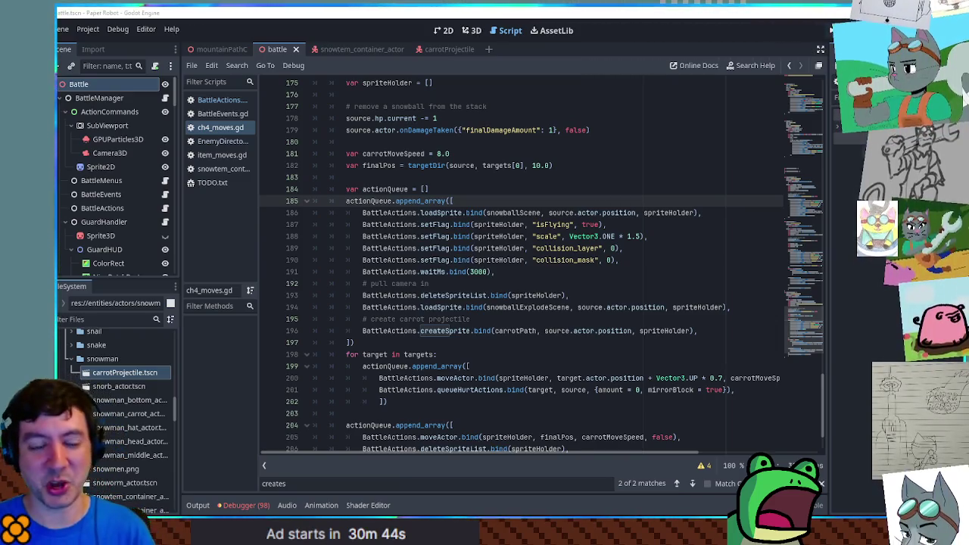
Find bird_actor.tscn in the FileSystem dock and start duplicating it with Ctrl+D.
scroll(91, 378, "up", 3)
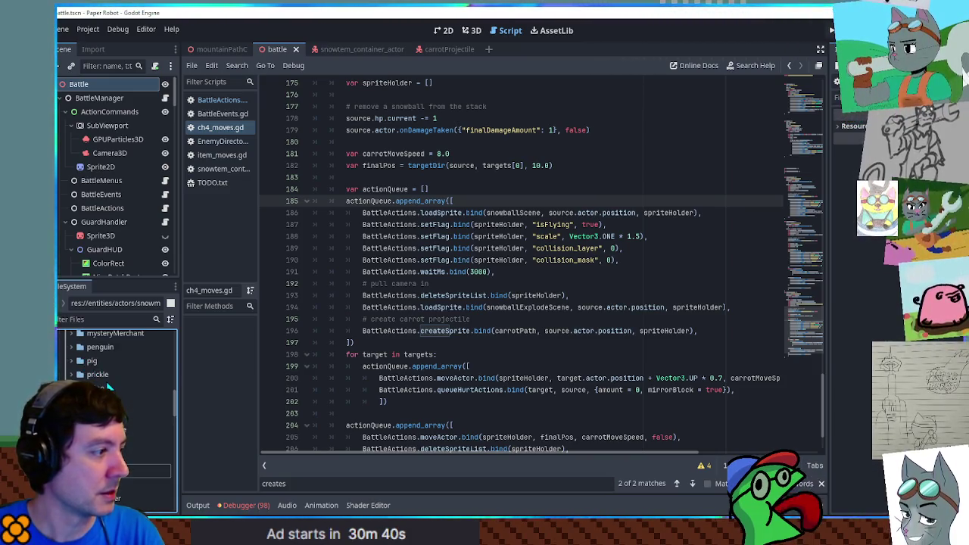
scroll(108, 387, "up", 5)
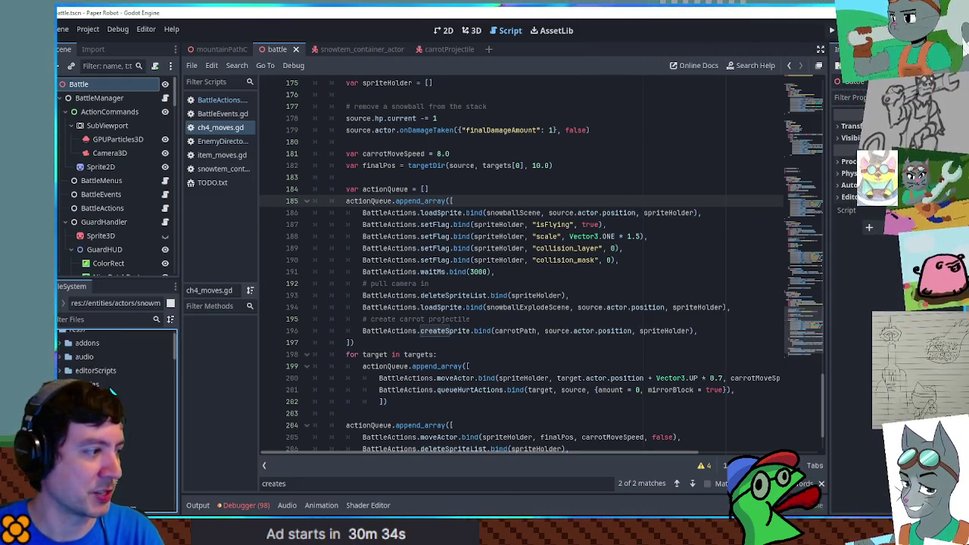
scroll(112, 391, "down", 5)
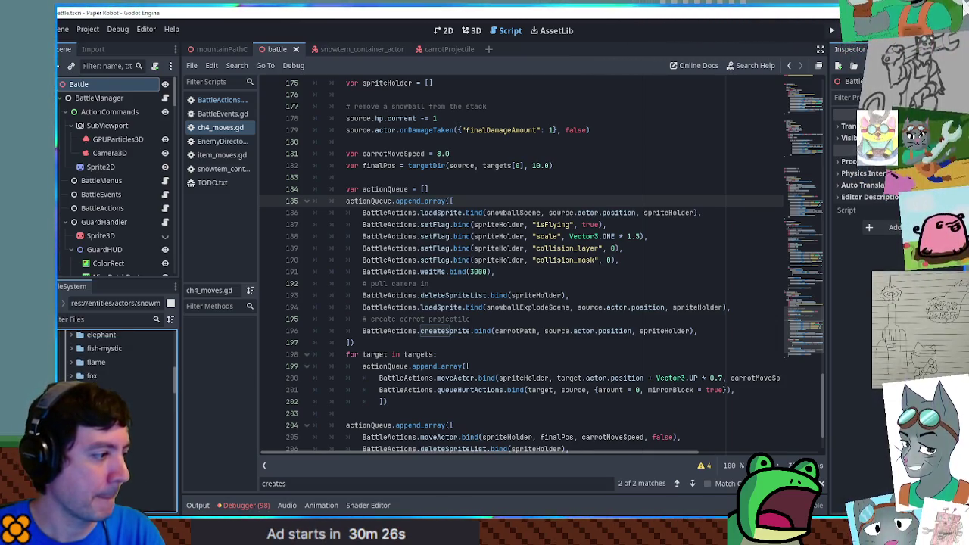
scroll(118, 364, "down", 2)
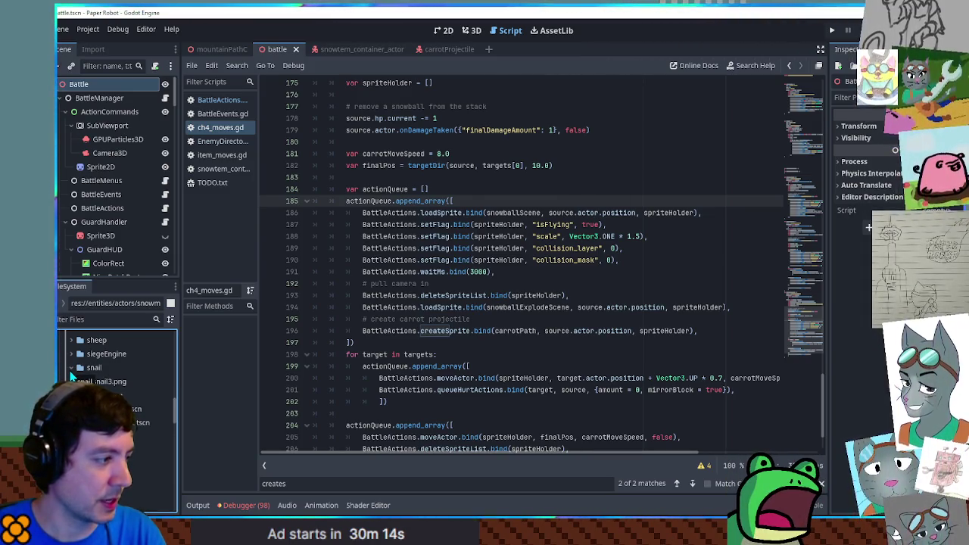
scroll(72, 376, "down", 3)
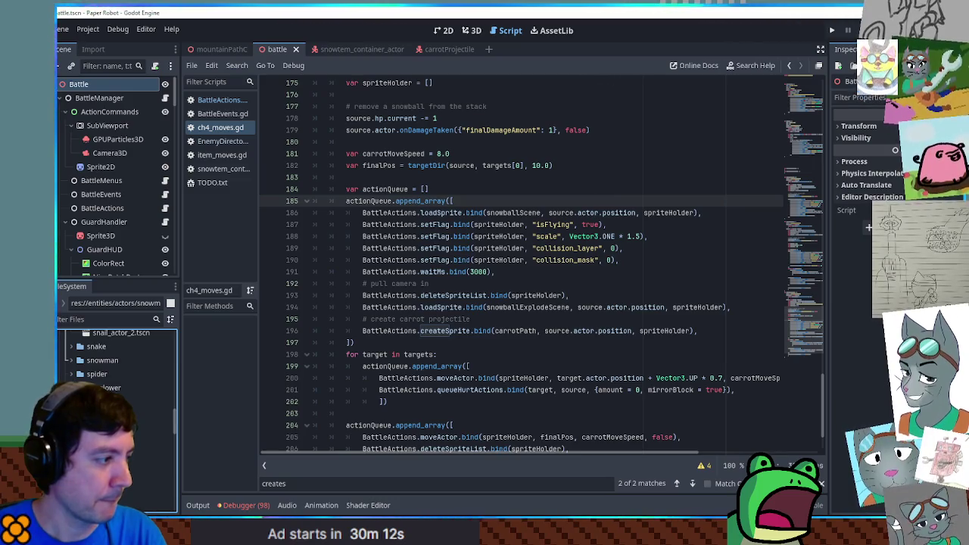
scroll(114, 356, "up", 1)
scroll(114, 356, "up", 10)
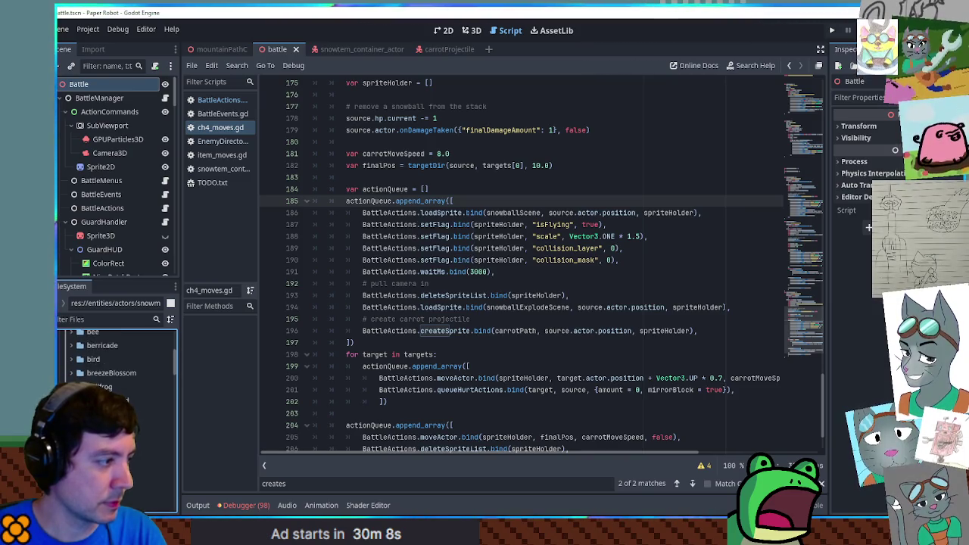
scroll(114, 356, "up", 2)
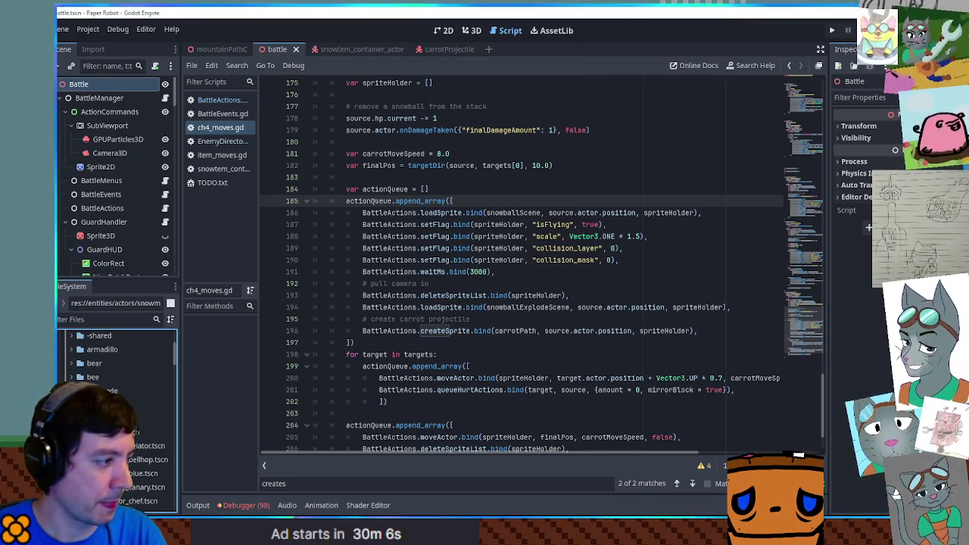
key("ctrl+d")
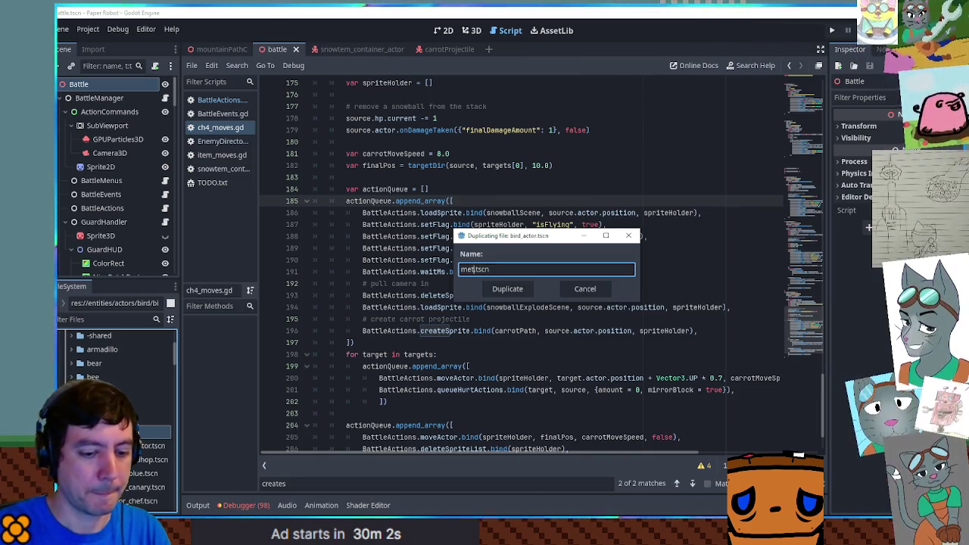
Confirm the duplicate as met_actor and browse the FileSystem dock while the project rescans.
key("Return")
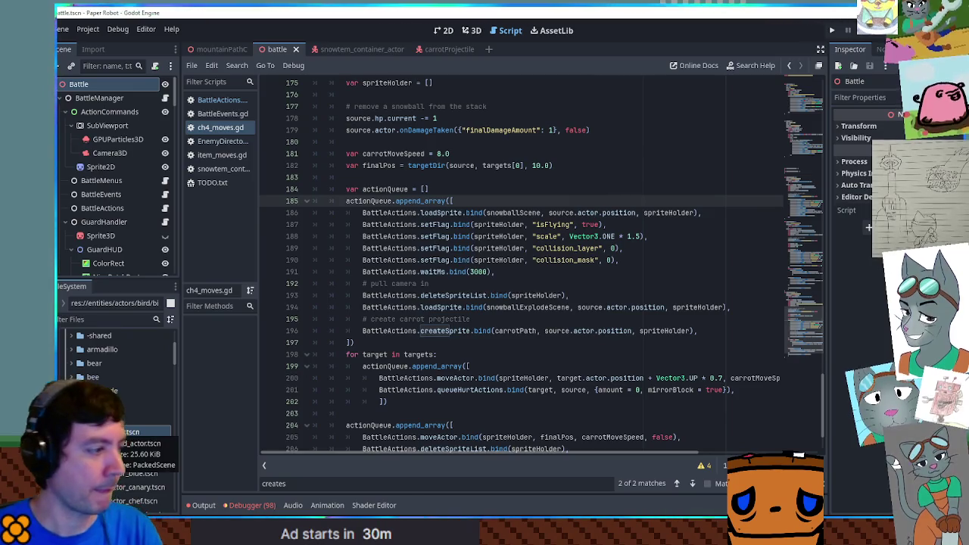
scroll(117, 484, "down", 3)
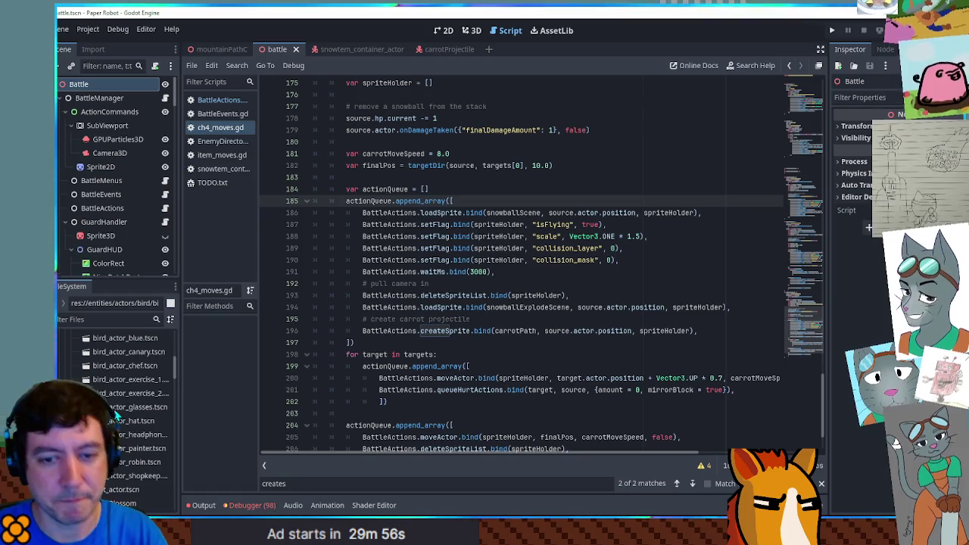
scroll(115, 412, "down", 5)
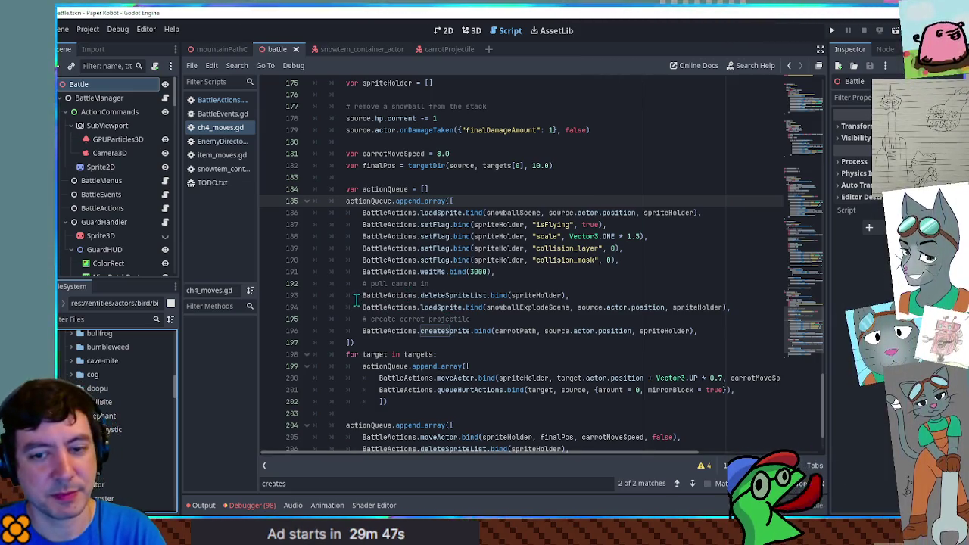
scroll(109, 386, "down", 3)
scroll(109, 386, "up", 3)
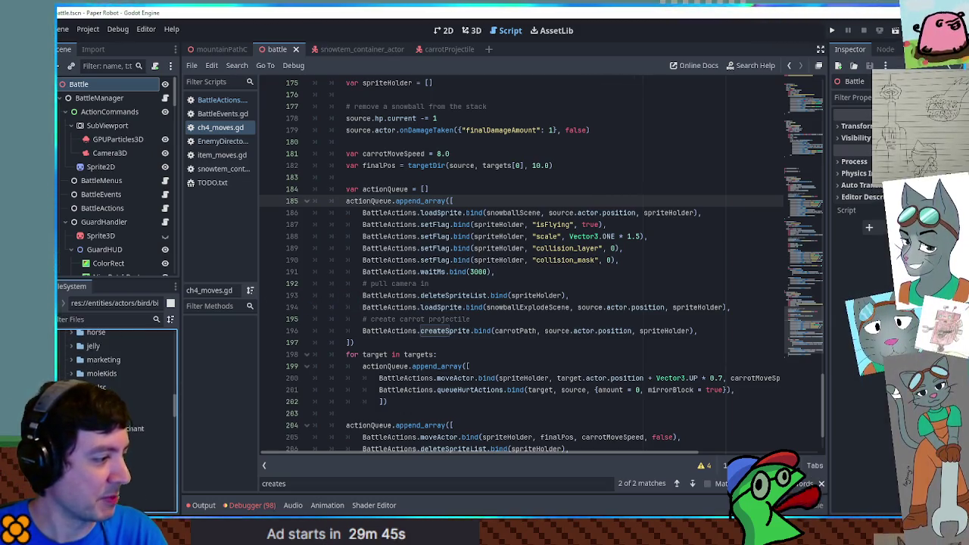
scroll(109, 364, "up", 1)
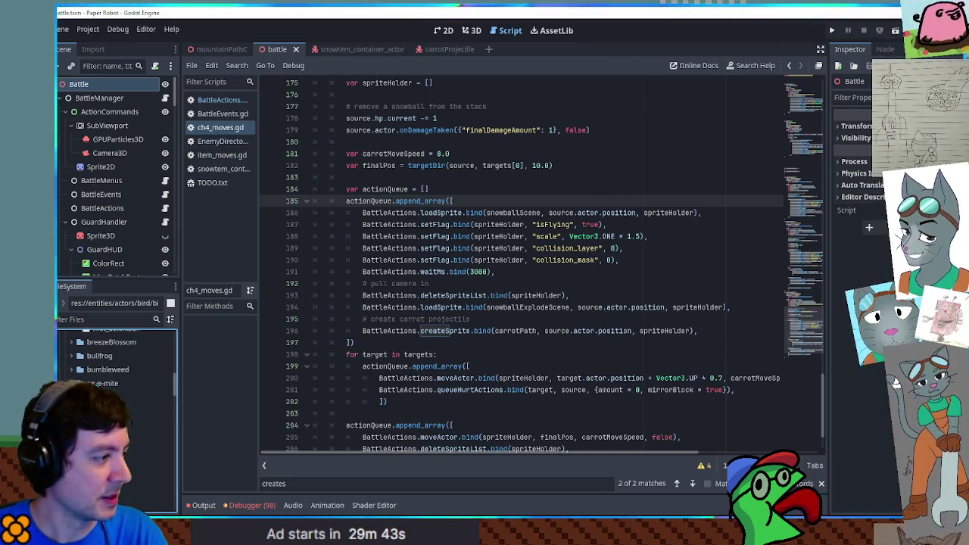
scroll(113, 364, "down", 3)
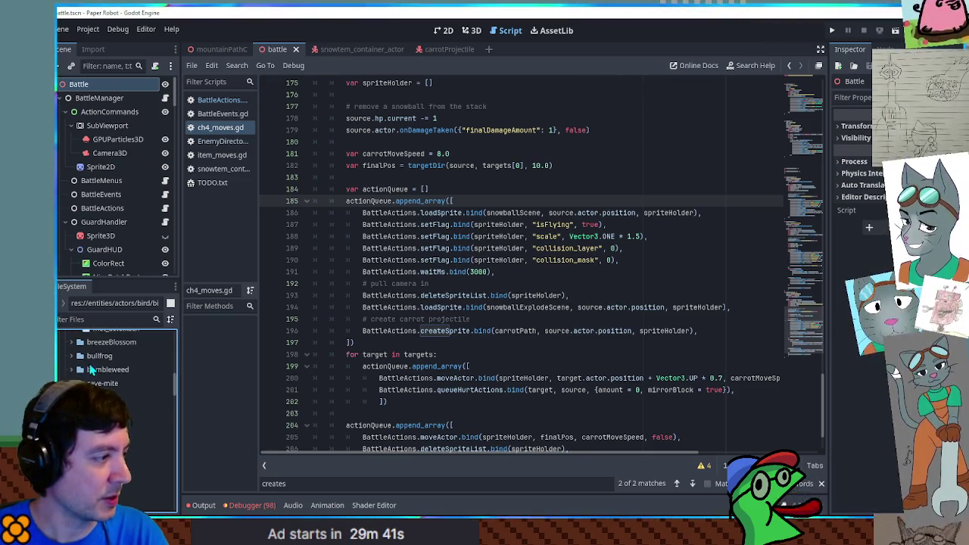
scroll(106, 382, "up", 5)
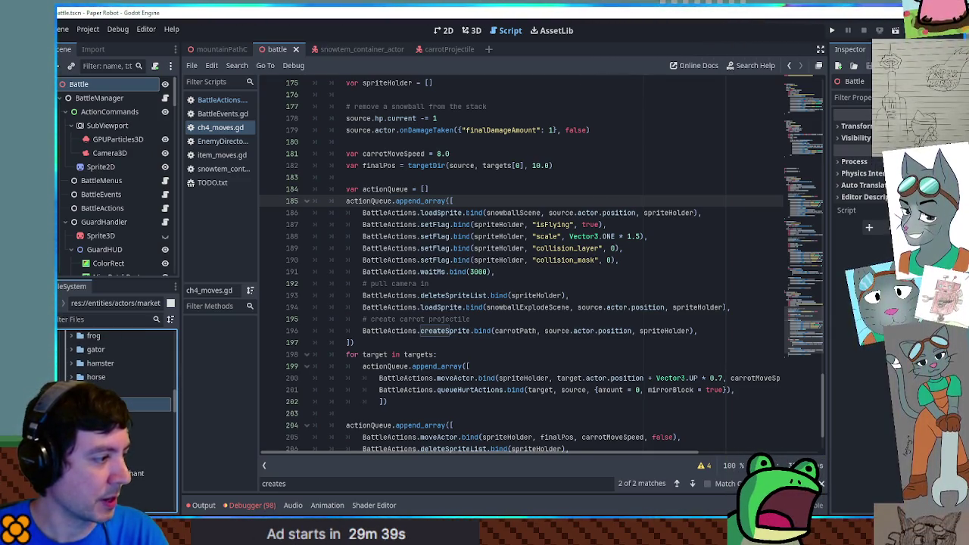
scroll(106, 385, "up", 3)
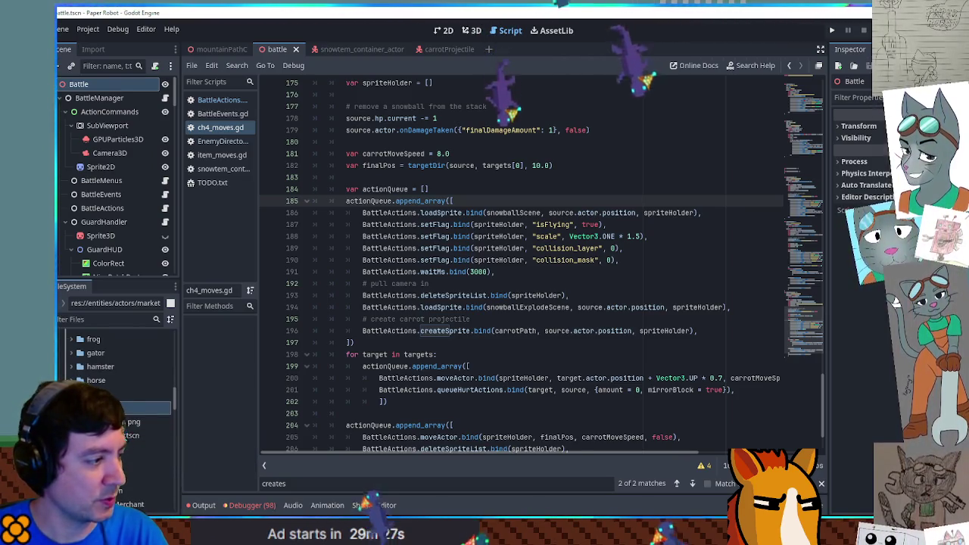
Open the met_actor scene and rename its root node to MetActor.
double_click(151, 435)
double_click(82, 84)
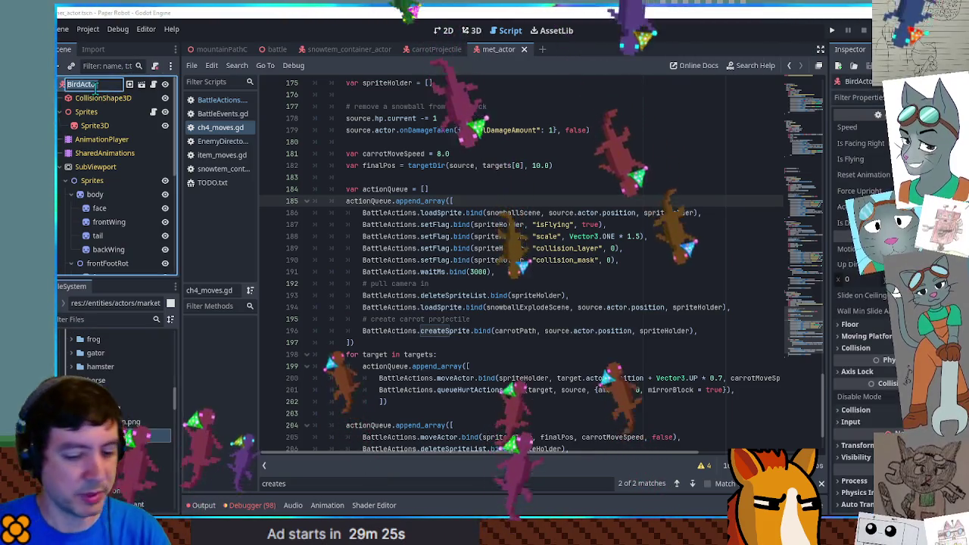
type("MetActor")
key("Return")
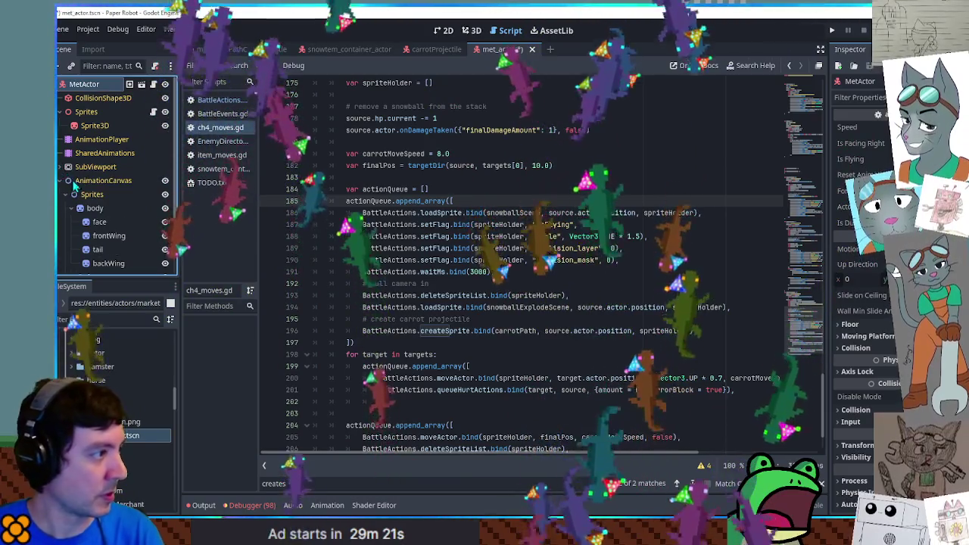
Delete the [Global] animation library from the AnimationPlayer, keeping the AnimationCanvas node.
left_click(99, 180)
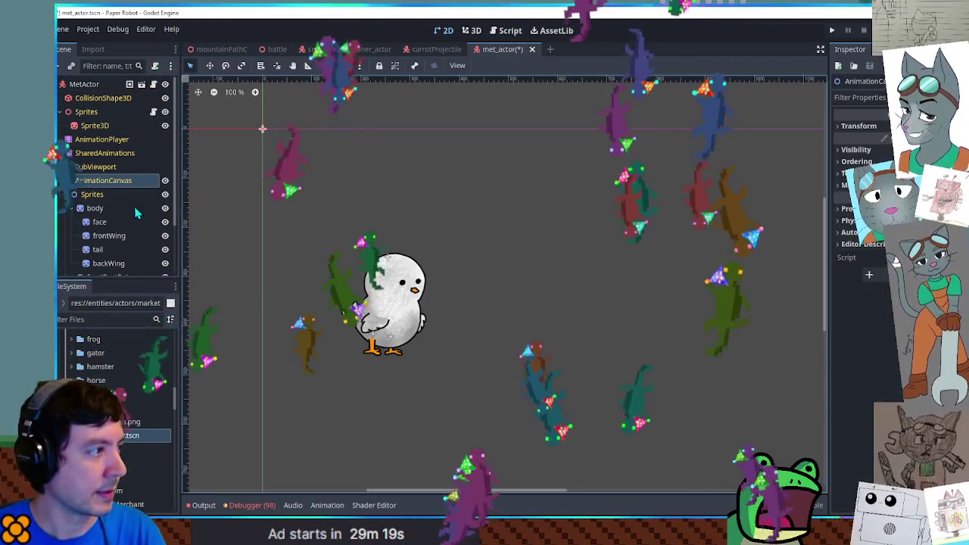
left_click(95, 208)
left_click(101, 139)
left_click(436, 350)
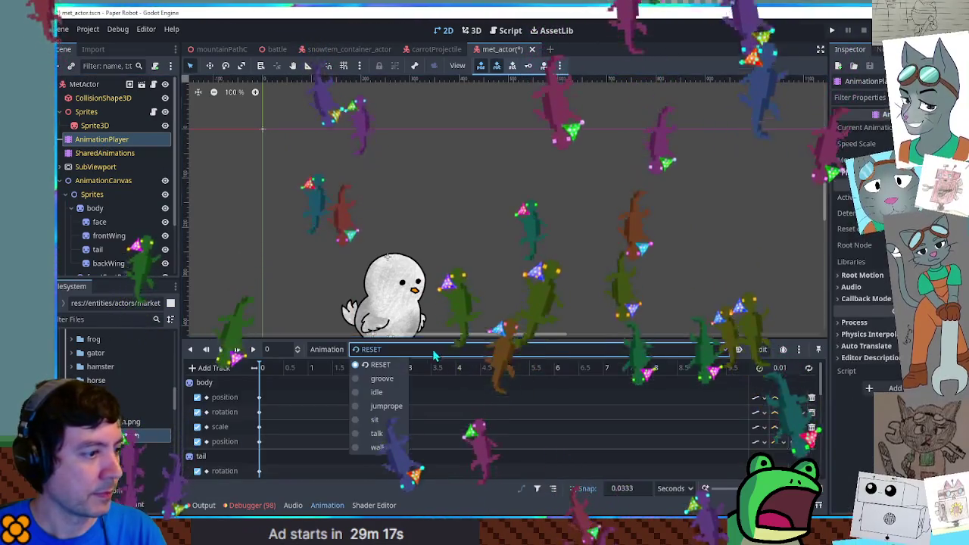
left_click(327, 349)
left_click(337, 382)
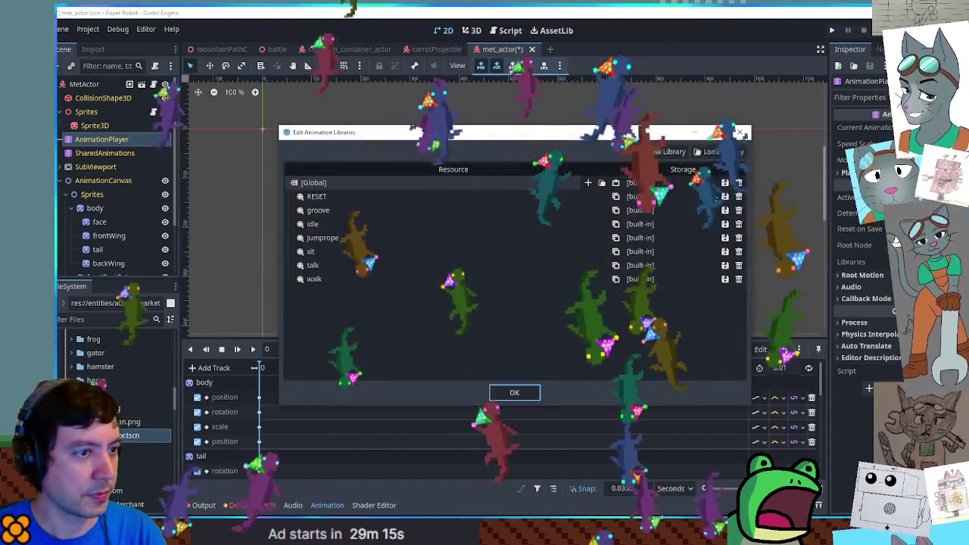
left_click(725, 182)
left_click(749, 182)
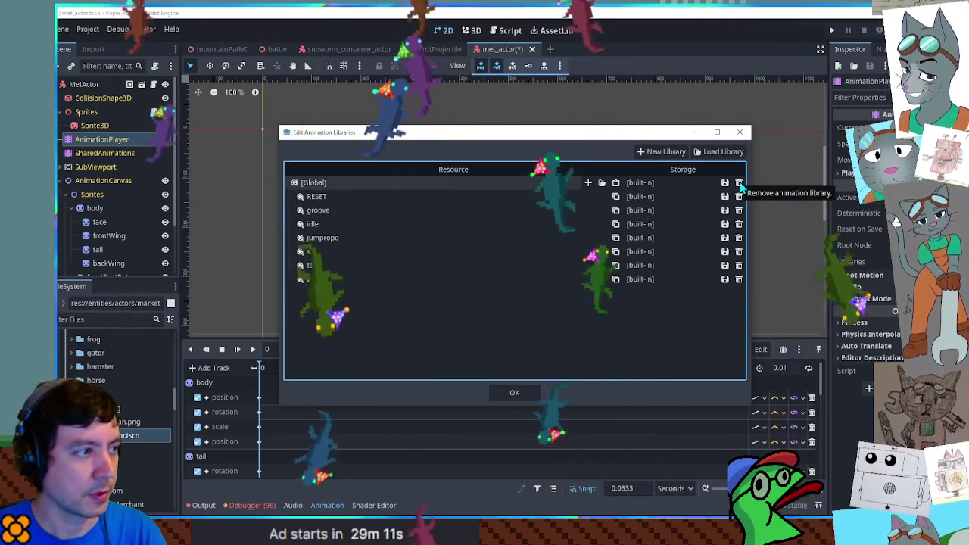
left_click(739, 182)
left_click(740, 132)
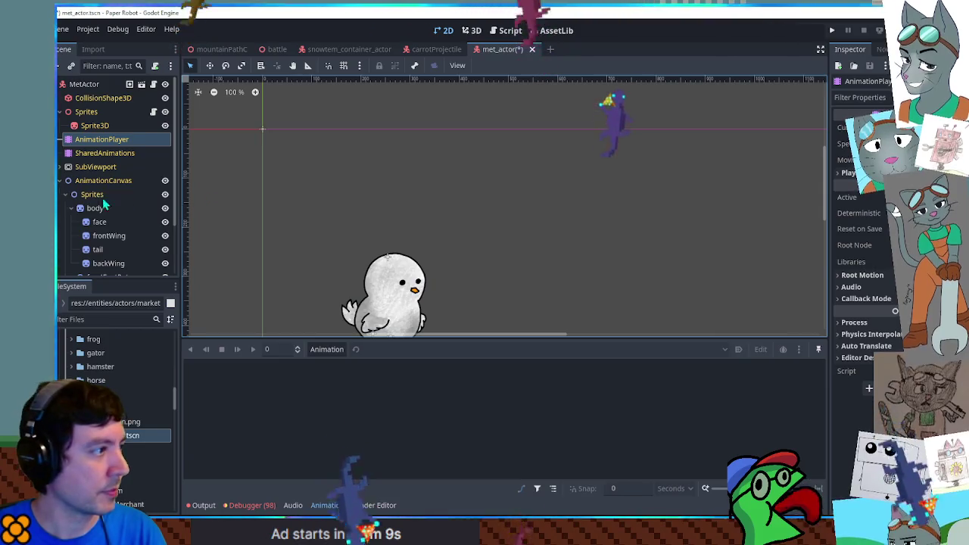
left_click(68, 173)
key("ctrl+z")
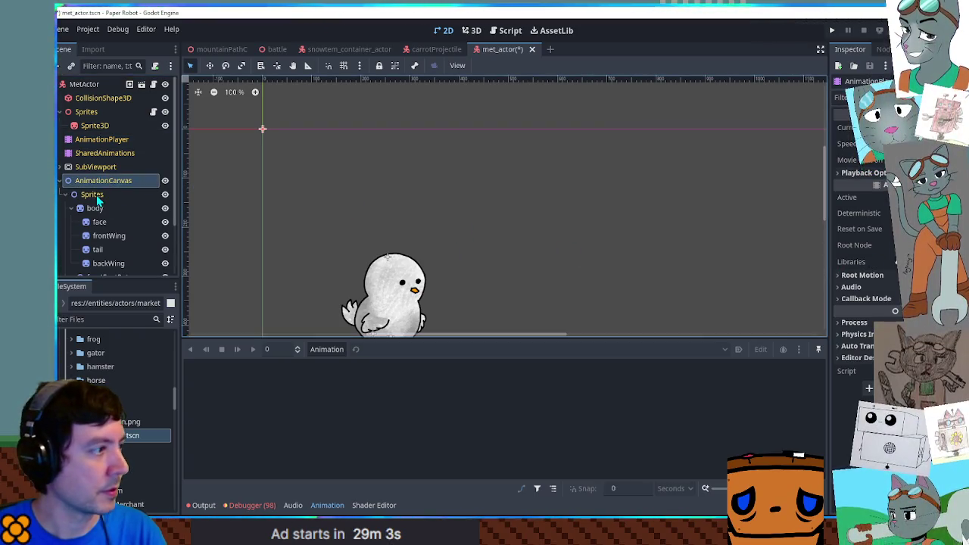
Frame the view on the body sprite and add a Node2D named Container under Sprites.
scroll(97, 201, "down", 2)
left_click(93, 161)
key("shift+f")
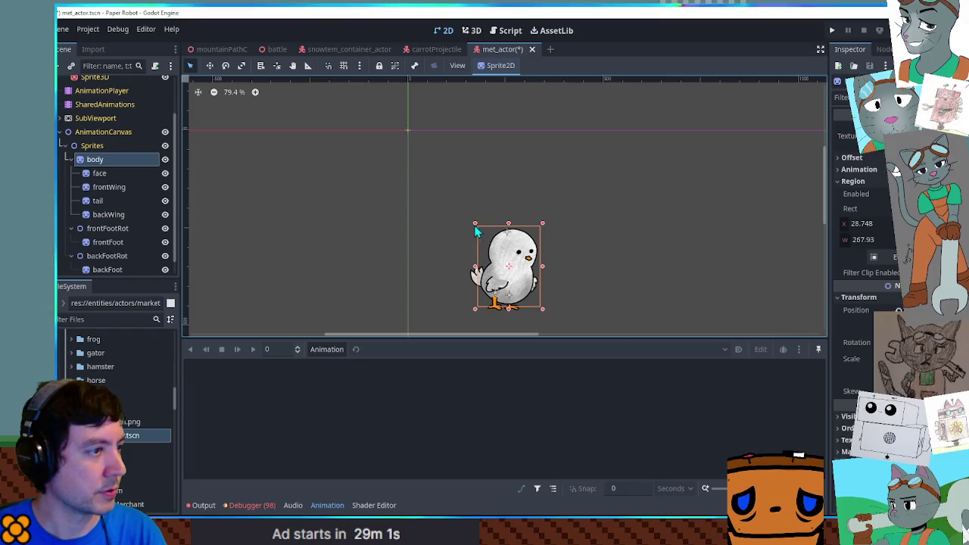
scroll(424, 219, "up", 3)
left_click(113, 146)
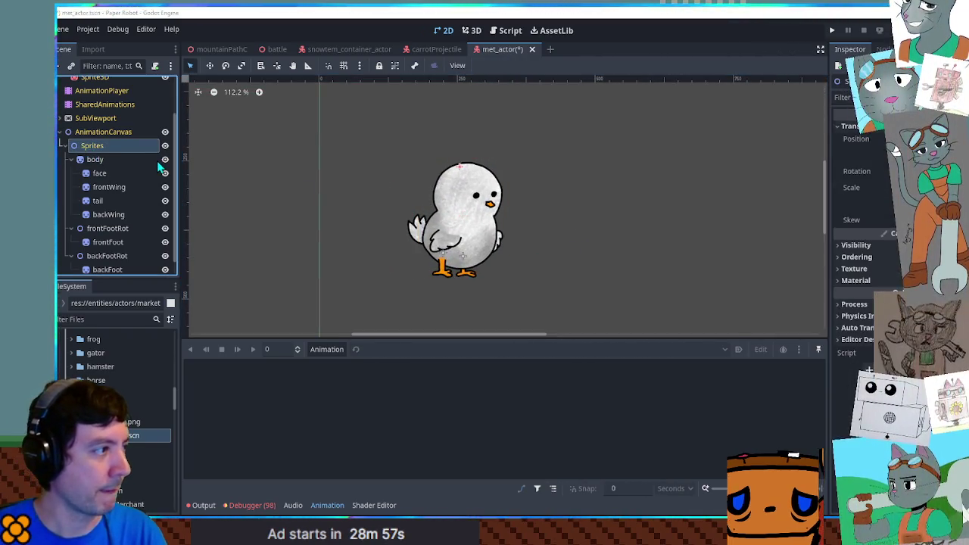
key("ctrl+a")
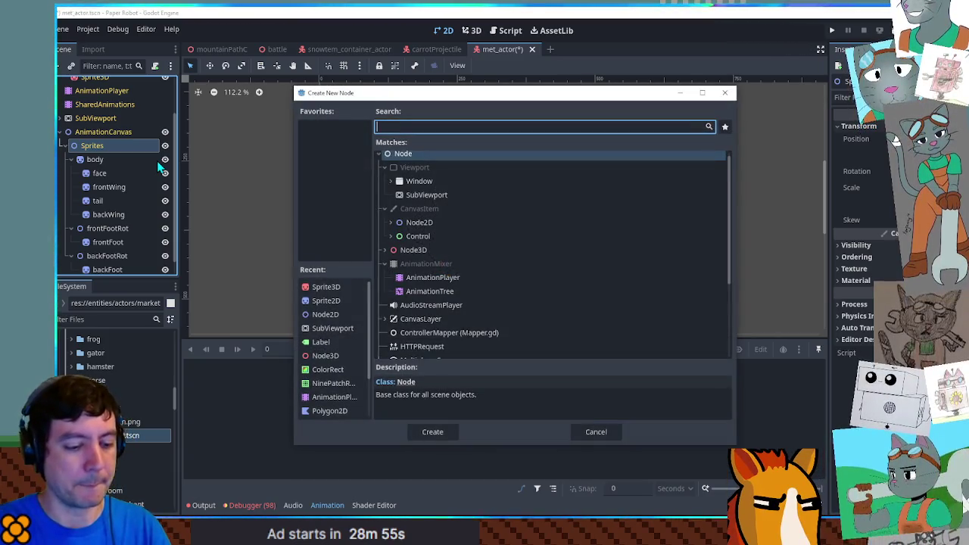
type("node2d")
key("Return")
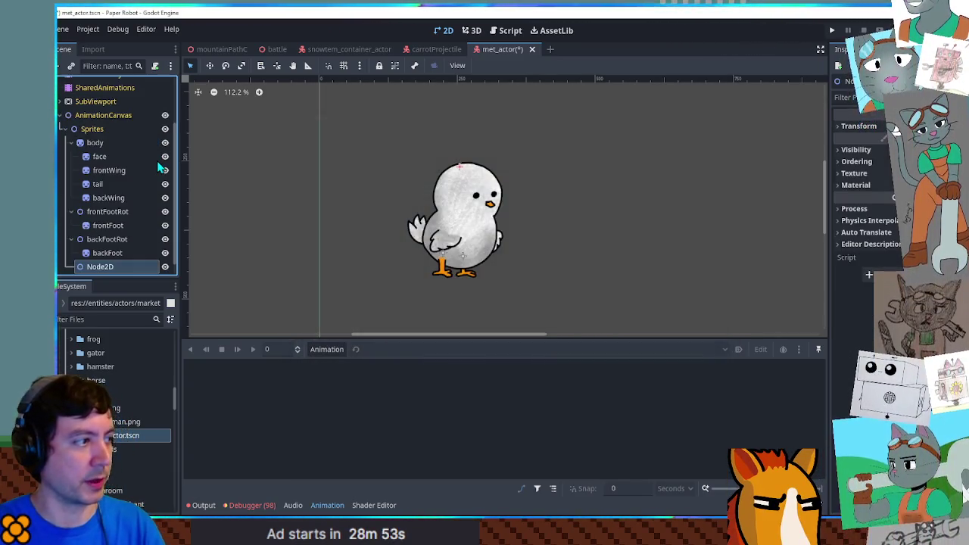
scroll(159, 166, "up", 1)
scroll(121, 212, "down", 2)
double_click(102, 252)
type("r")
key("Return")
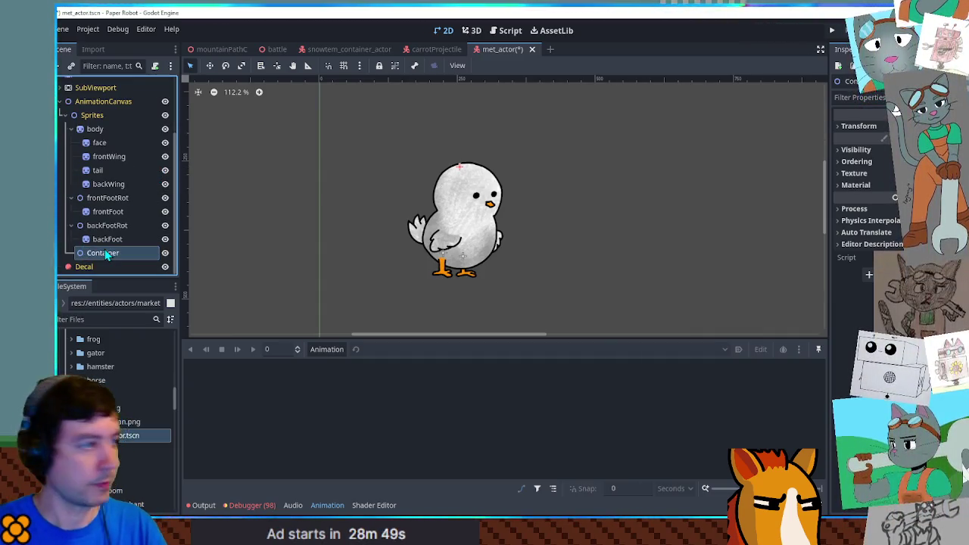
Add a Sprite2D under Container and give it the sprite sheet texture.
key("ctrl+a")
type("sprtie2")
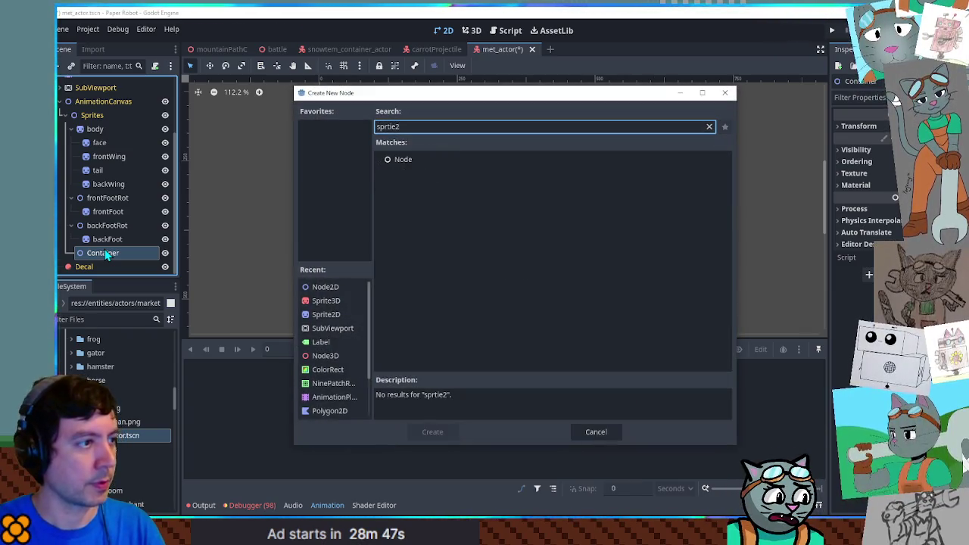
key("BackSpace")
key("BackSpace")
key("BackSpace")
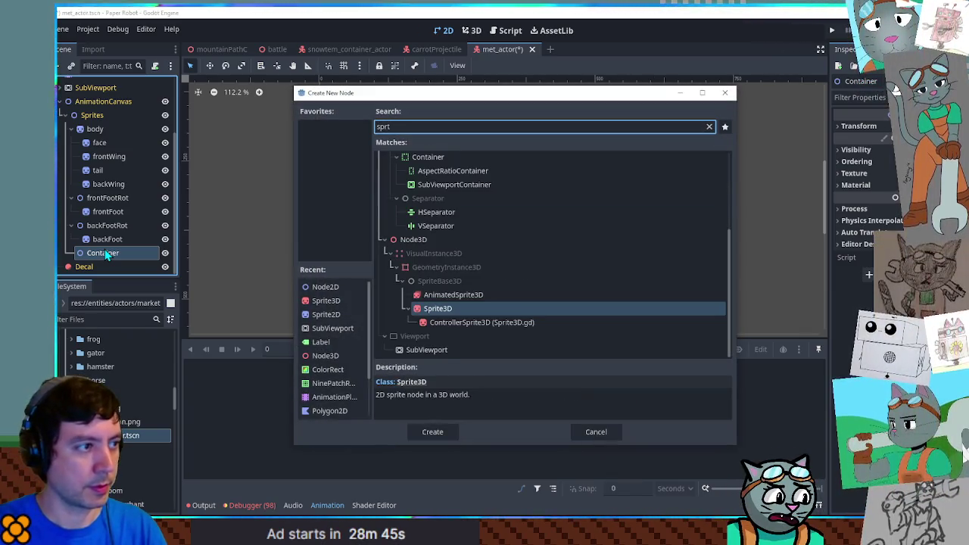
type("2")
key("Return")
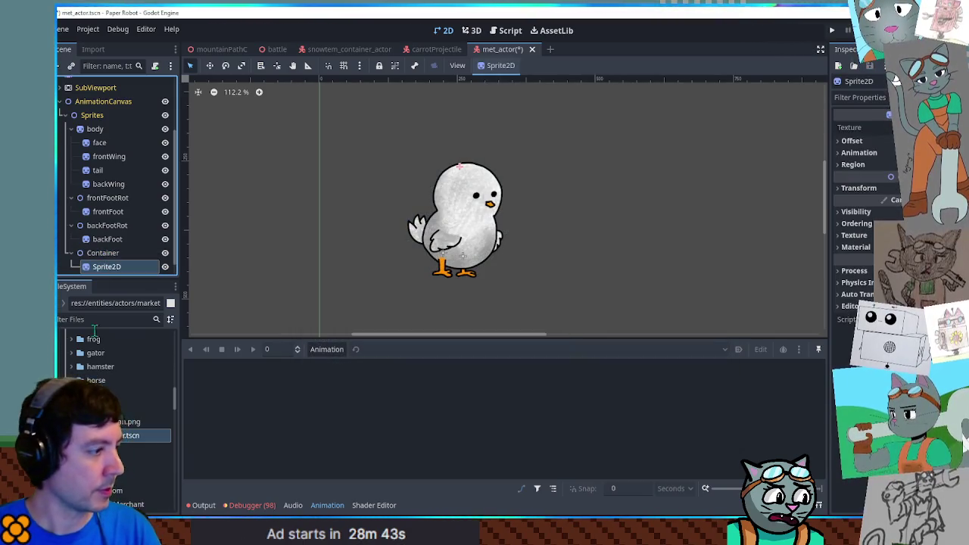
left_click_drag(128, 421, 114, 276)
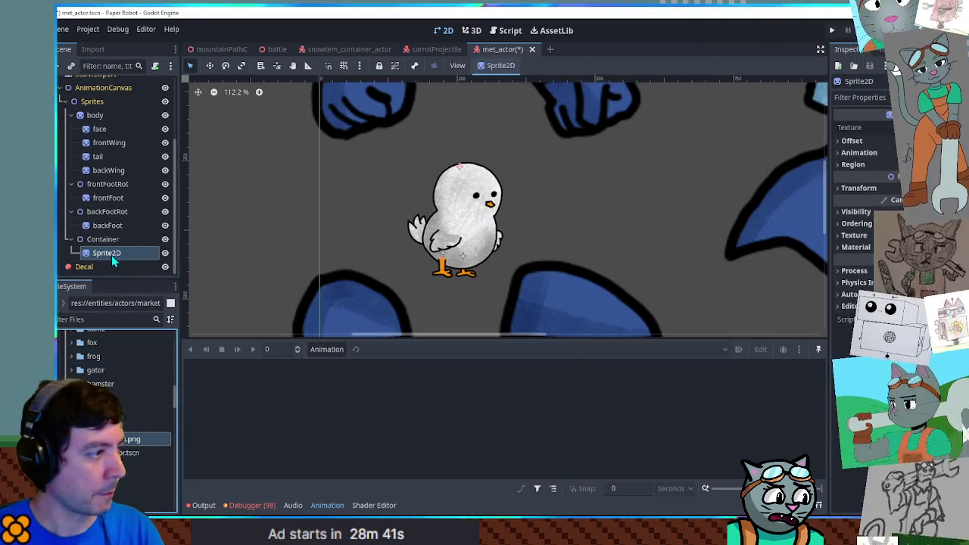
Enable Region on the sprite, crop it to the round black body, and move it down.
left_click(853, 181)
left_click(900, 194)
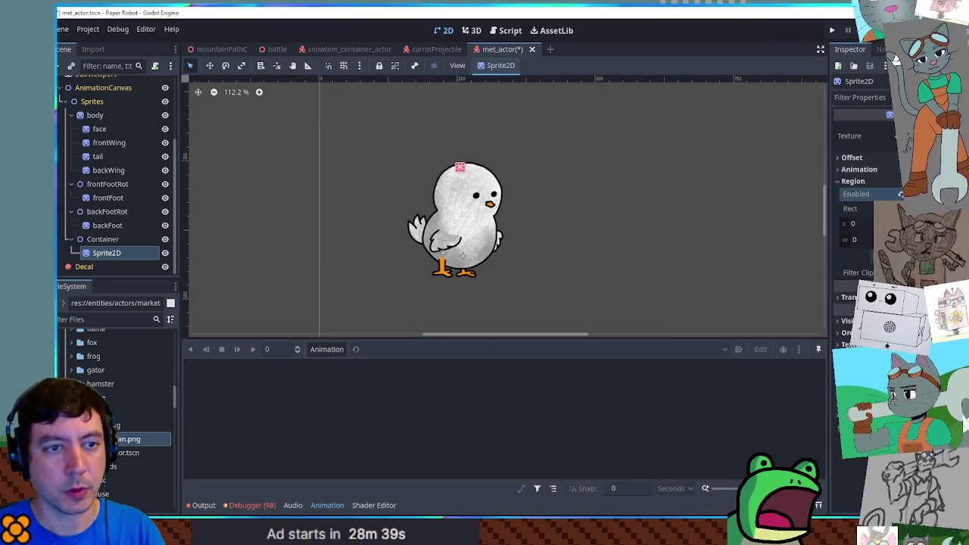
left_click(863, 258)
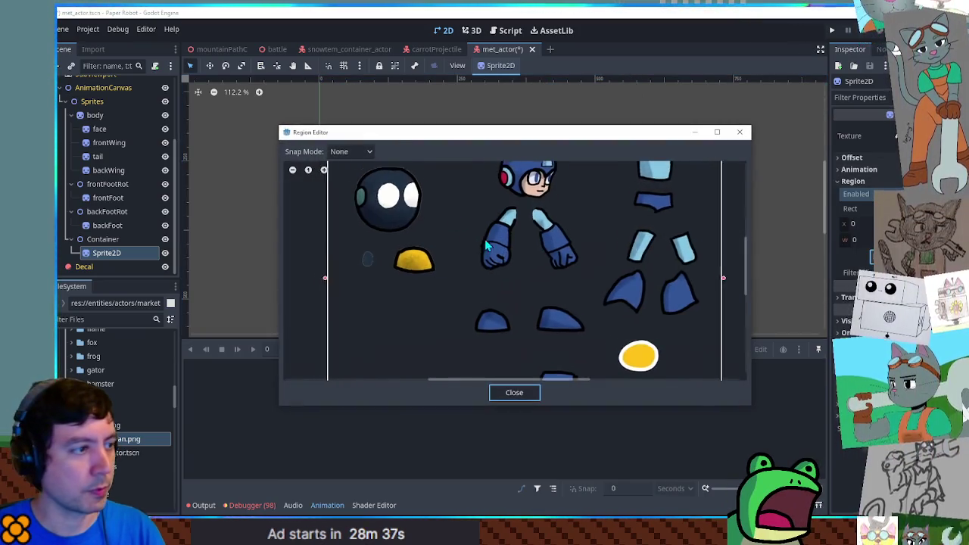
left_click_drag(406, 193, 494, 274)
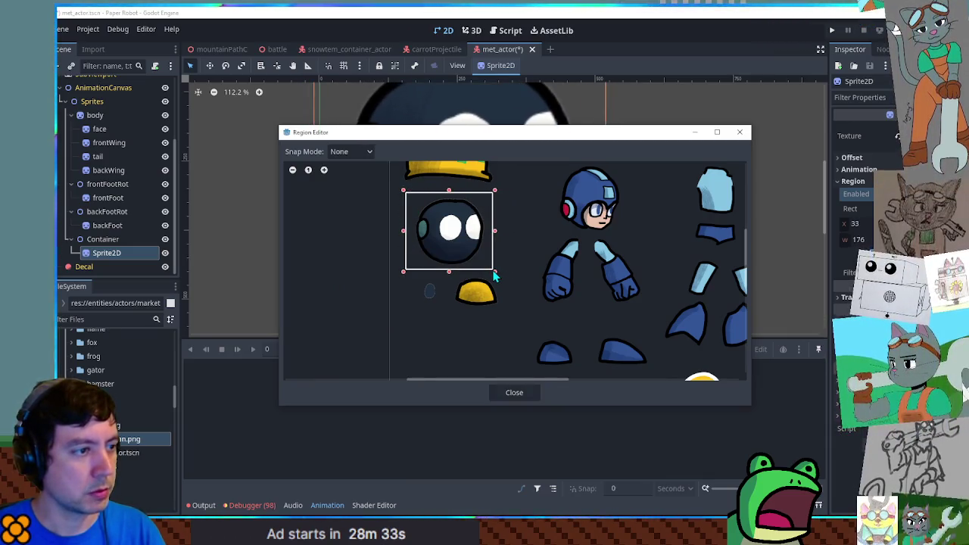
left_click(518, 394)
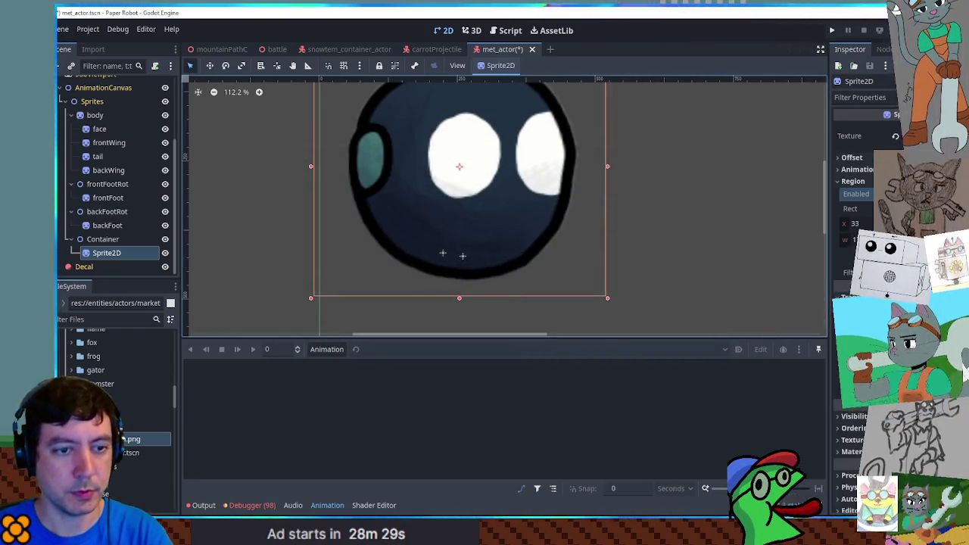
left_click_drag(487, 174, 482, 232)
Rename the sprite to body and add a new Node2D under Container.
double_click(146, 253)
type("body")
key("Return")
left_click(126, 241)
key("ctrl+a")
type("node2d")
key("Return")
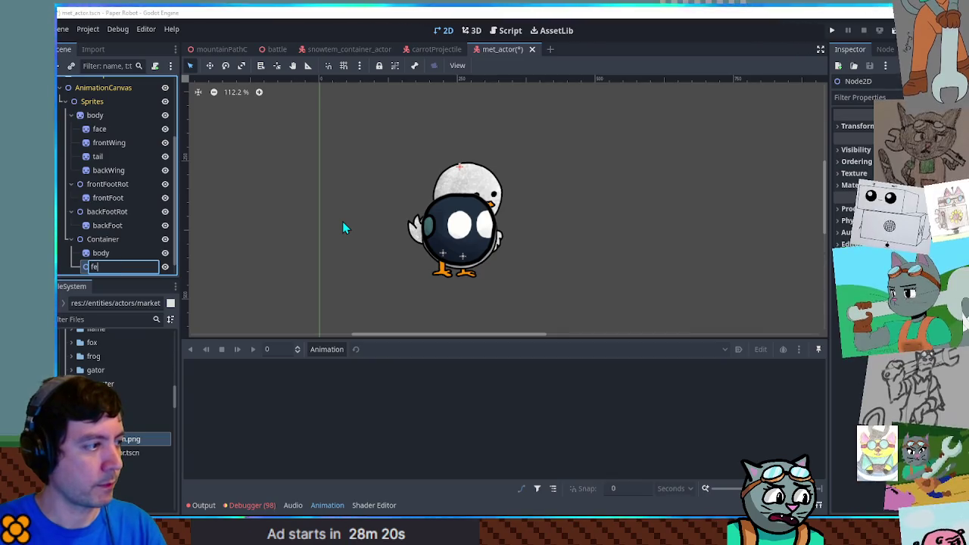
Name the group node feet and add a Sprite2D called foot inside it.
type("et")
key("Return")
key("ctrl+a")
type("sprit")
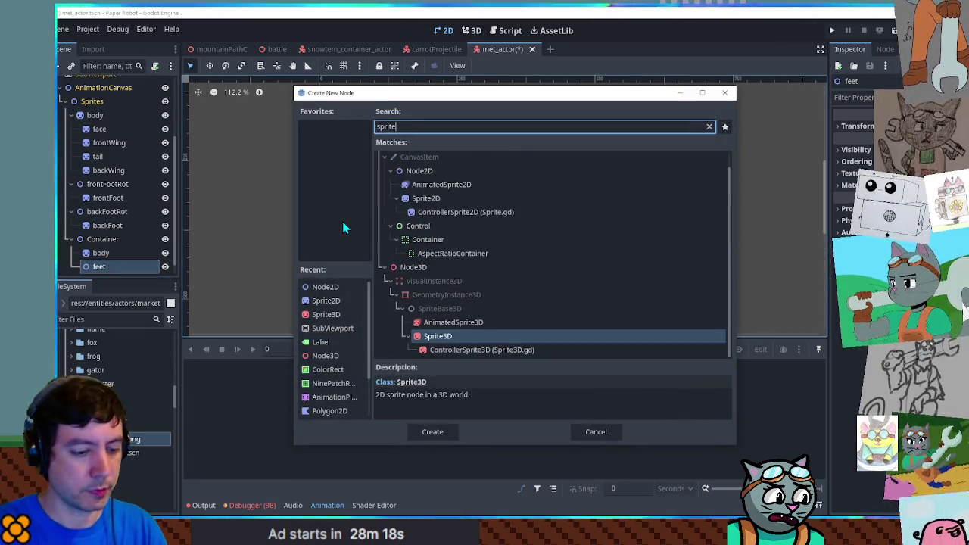
type("e2d")
key("Return")
type("foot")
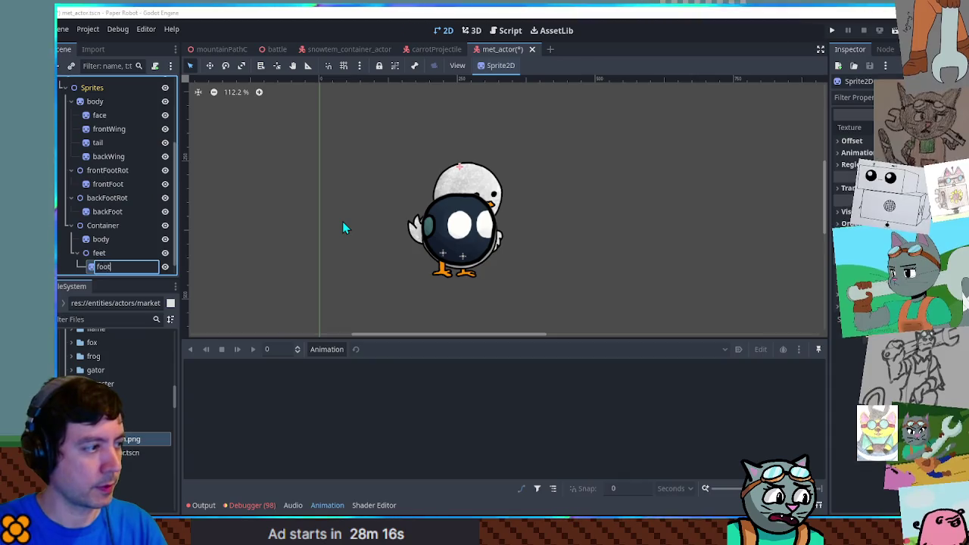
key("Return")
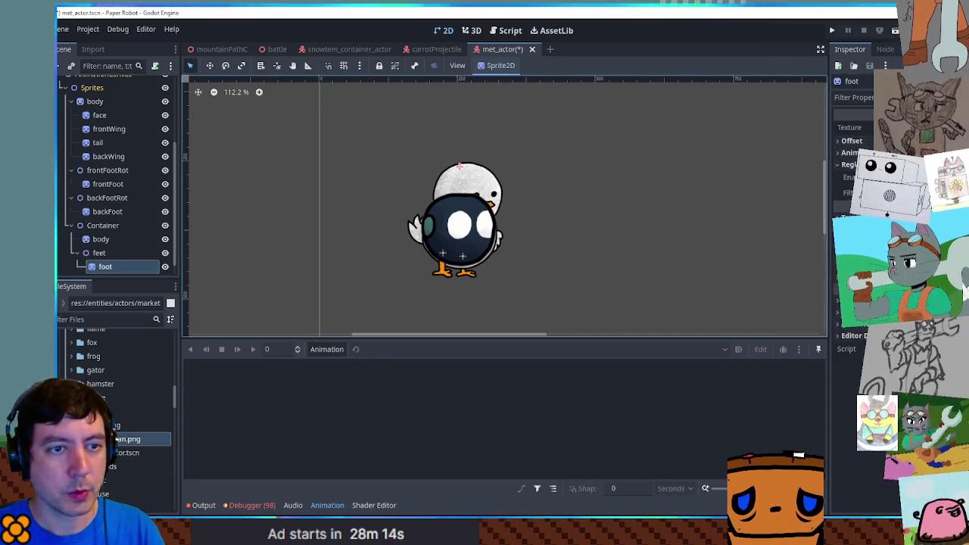
Give foot the sprite sheet, crop it to the yellow dome, and place it below the body.
left_click_drag(121, 447, 121, 426)
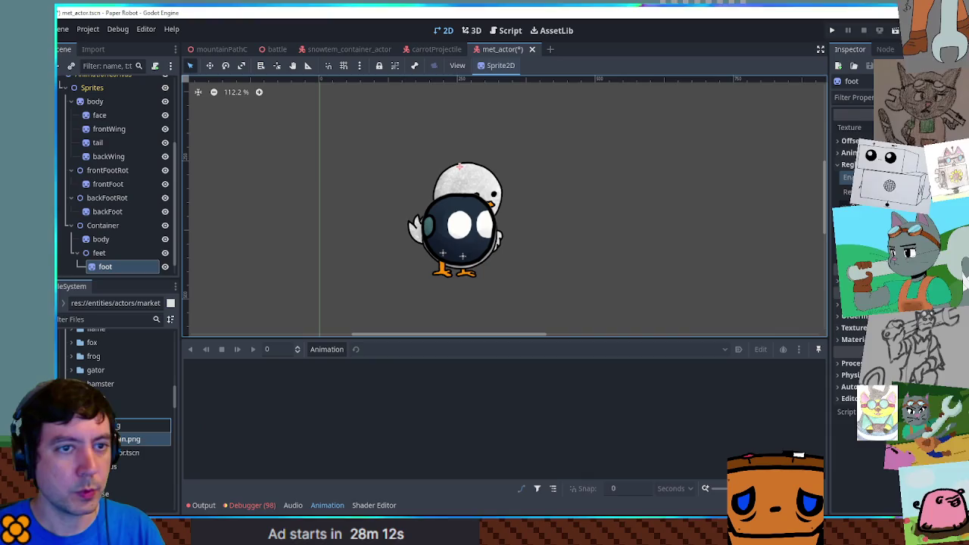
left_click(848, 194)
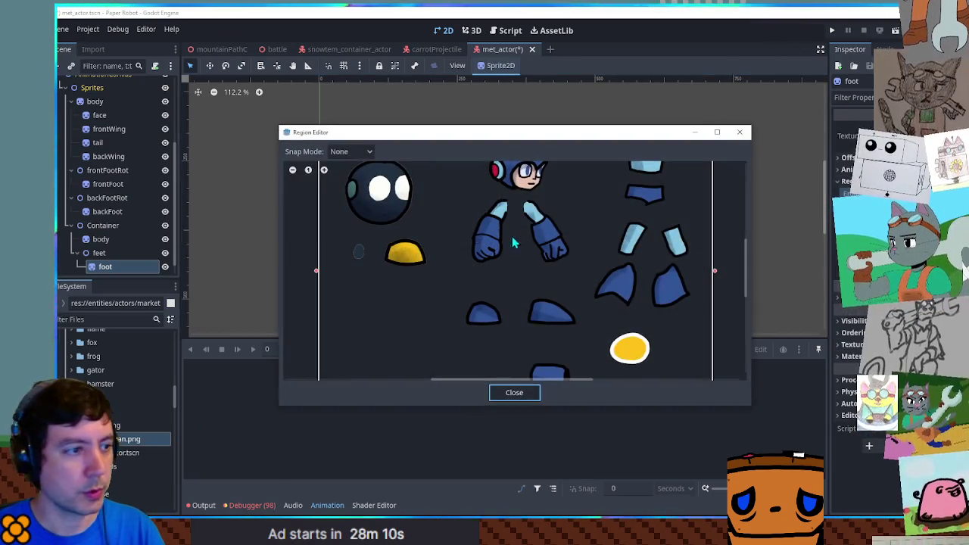
left_click_drag(383, 239, 438, 281)
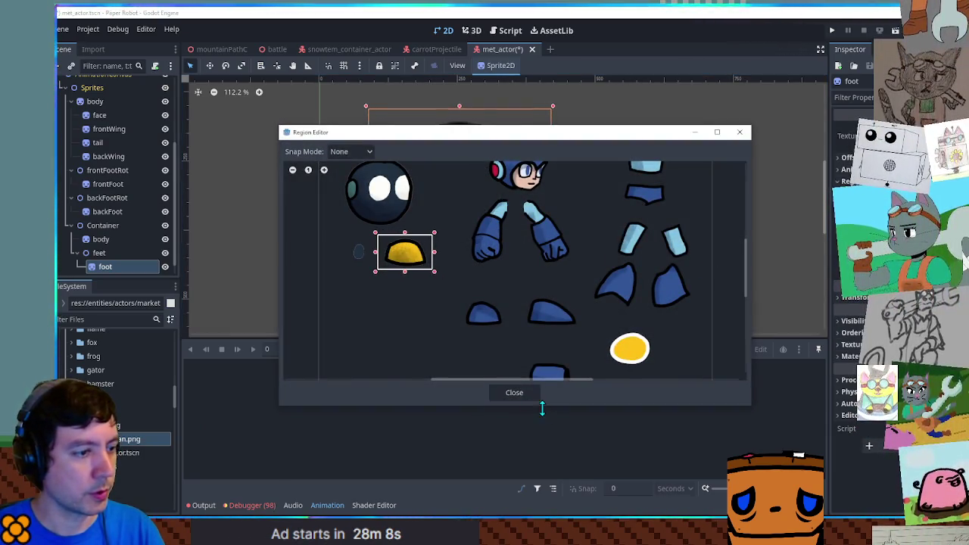
left_click(516, 392)
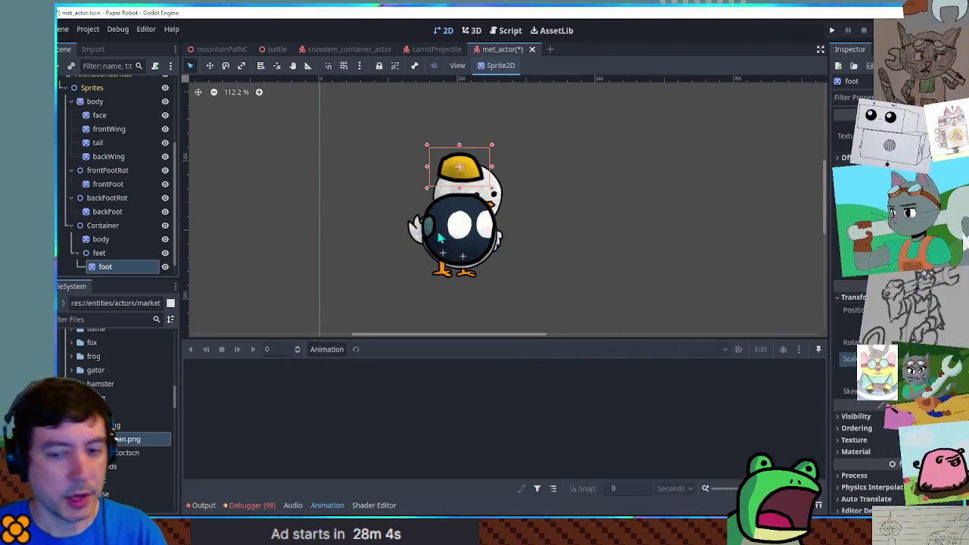
mouse_move(477, 167)
left_mouse_down()
mouse_move(475, 223)
mouse_move(491, 269)
left_mouse_up()
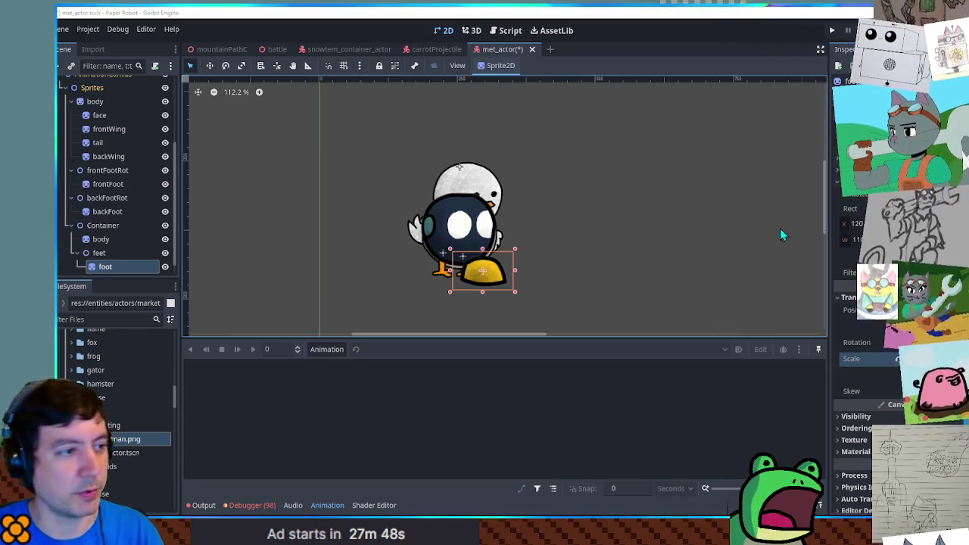
left_click_drag(493, 285, 497, 283)
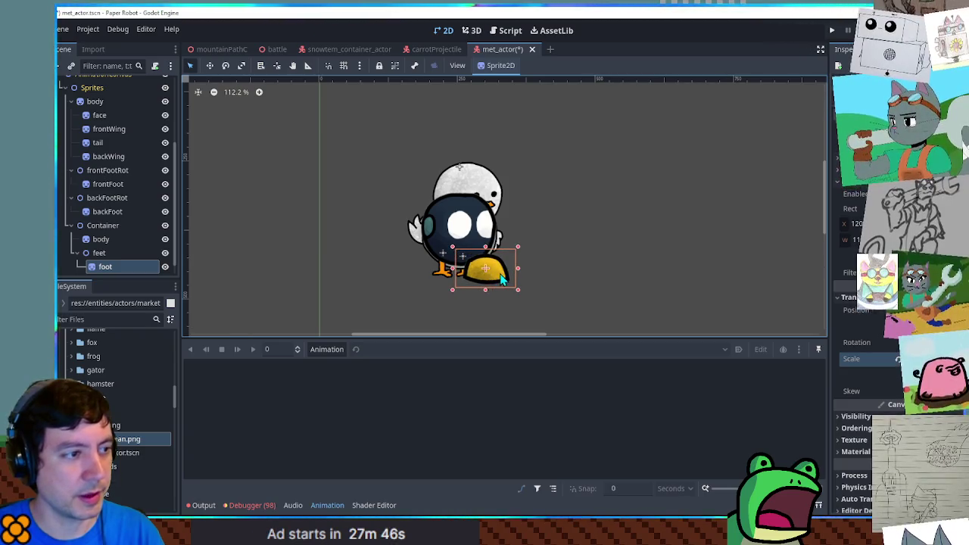
left_click(857, 427)
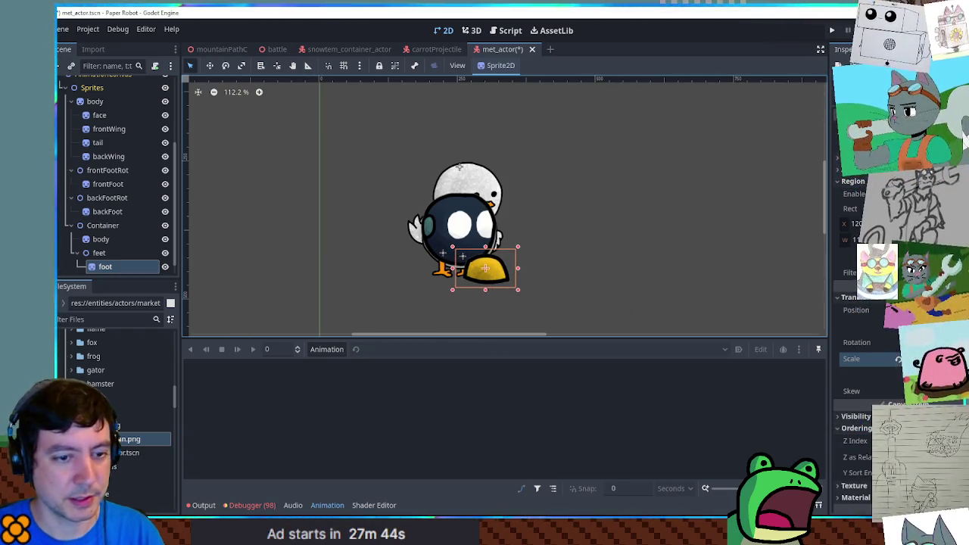
Duplicate foot as foot2 and move it to the body's left side.
key("ctrl+d")
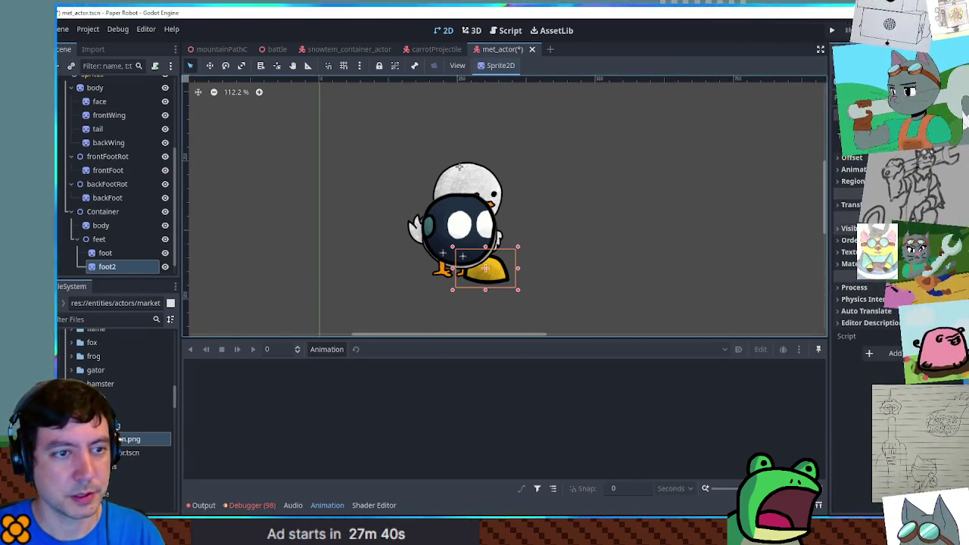
left_click(849, 204)
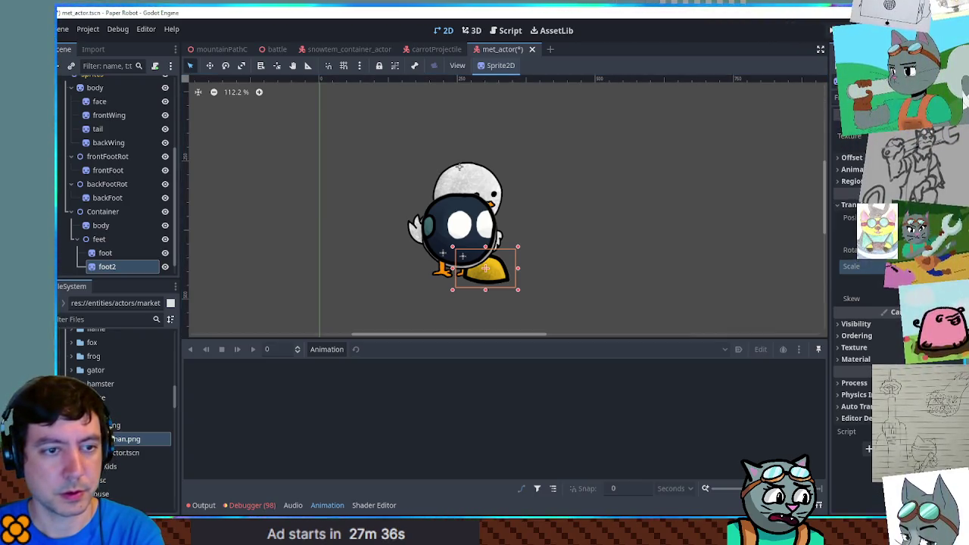
left_click_drag(496, 279, 430, 275)
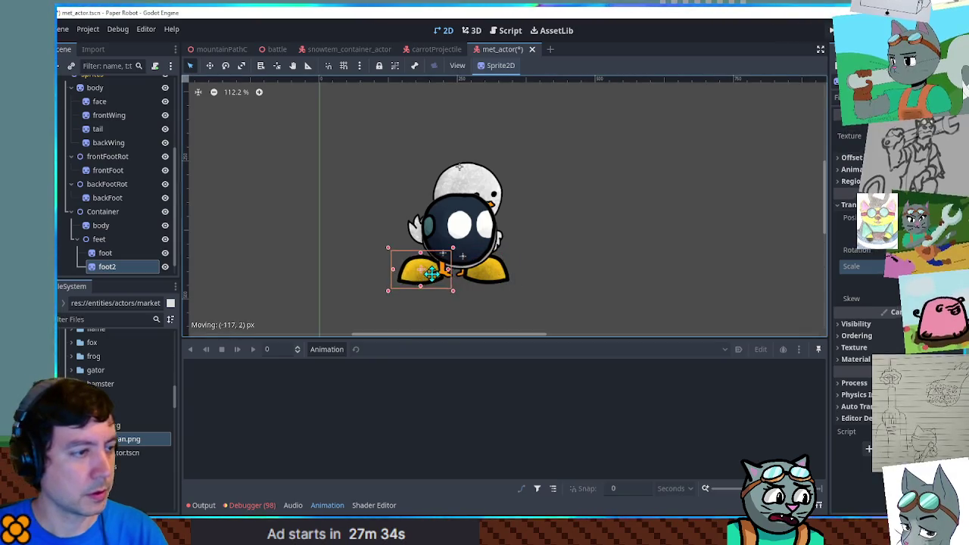
left_click(857, 335)
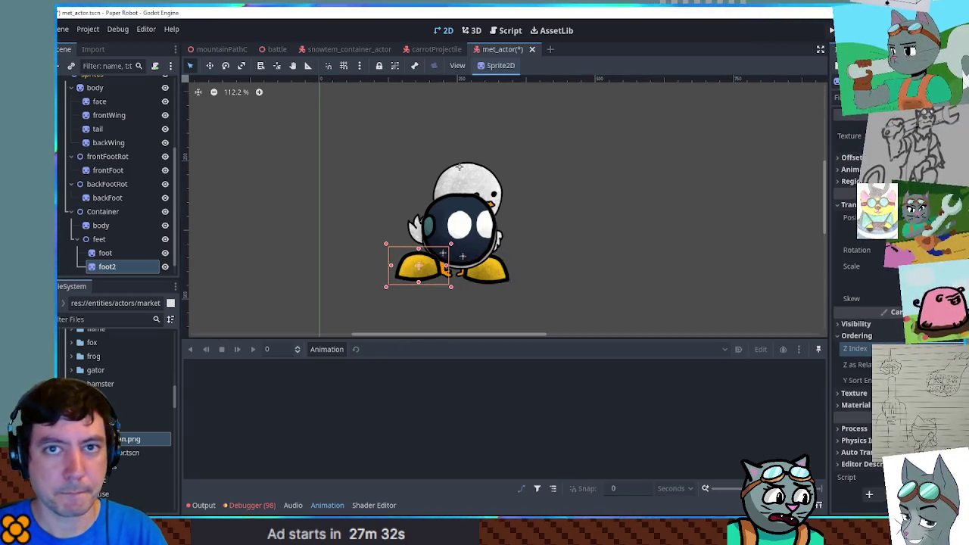
left_click_drag(425, 269, 441, 273)
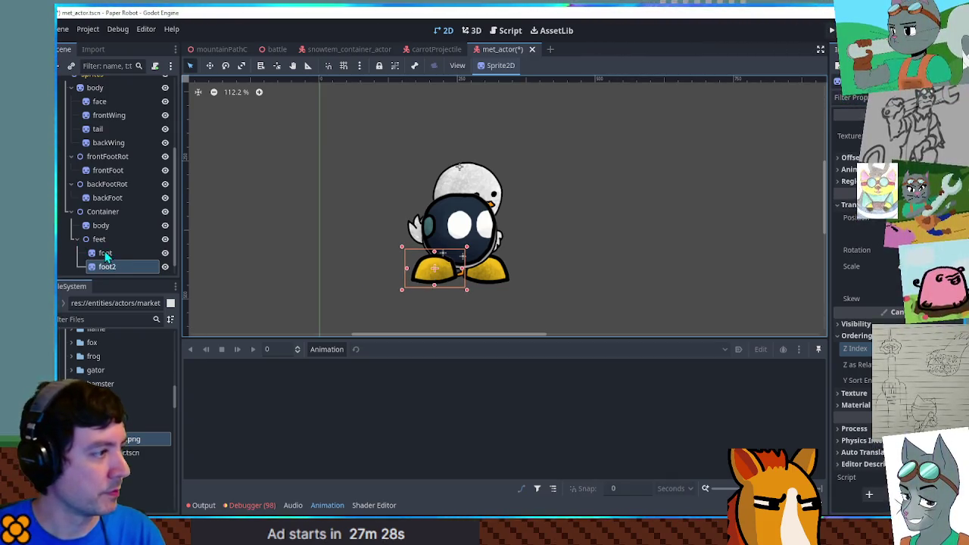
Duplicate the body sprite and rename the copy to hat.
left_click(101, 226)
key("ctrl+d")
double_click(107, 239)
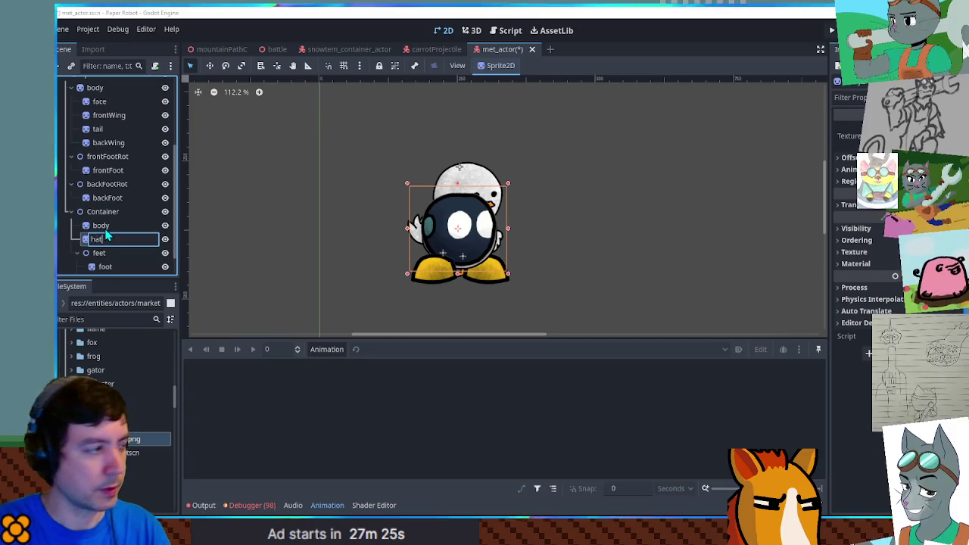
type("hat")
key("Return")
Crop hat to the yellow helmet with green cross and tilt it atop the body.
left_click(848, 181)
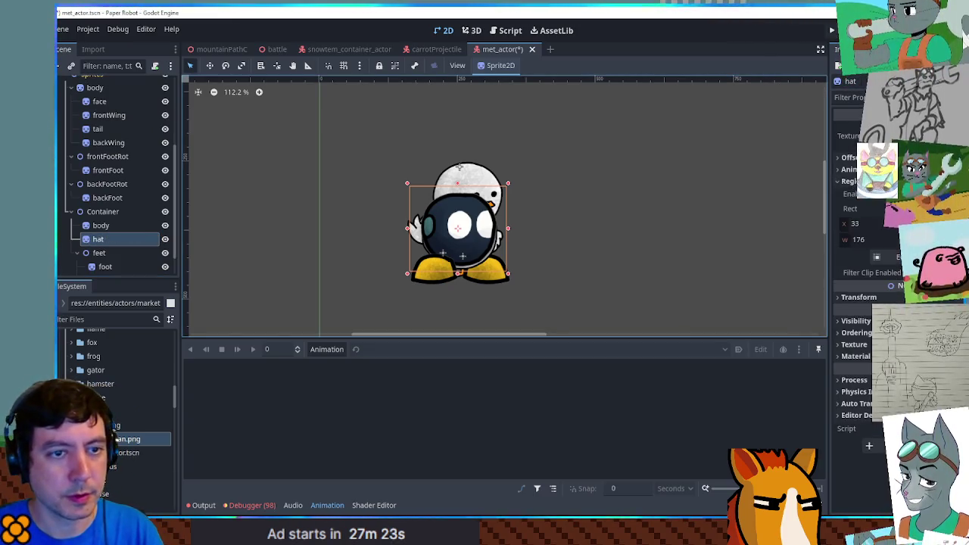
left_click(882, 257)
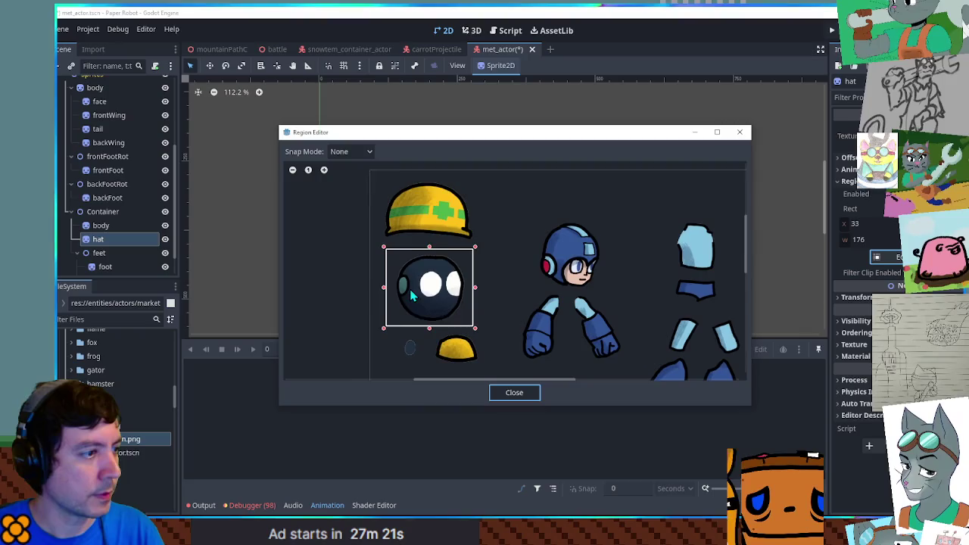
mouse_move(376, 173)
left_mouse_down()
mouse_move(485, 243)
mouse_move(480, 185)
left_mouse_up()
left_click(519, 393)
key("r")
key("e")
mouse_move(541, 200)
left_mouse_down()
mouse_move(540, 190)
mouse_move(494, 198)
left_mouse_up()
key("w")
scroll(496, 209, "up", 3)
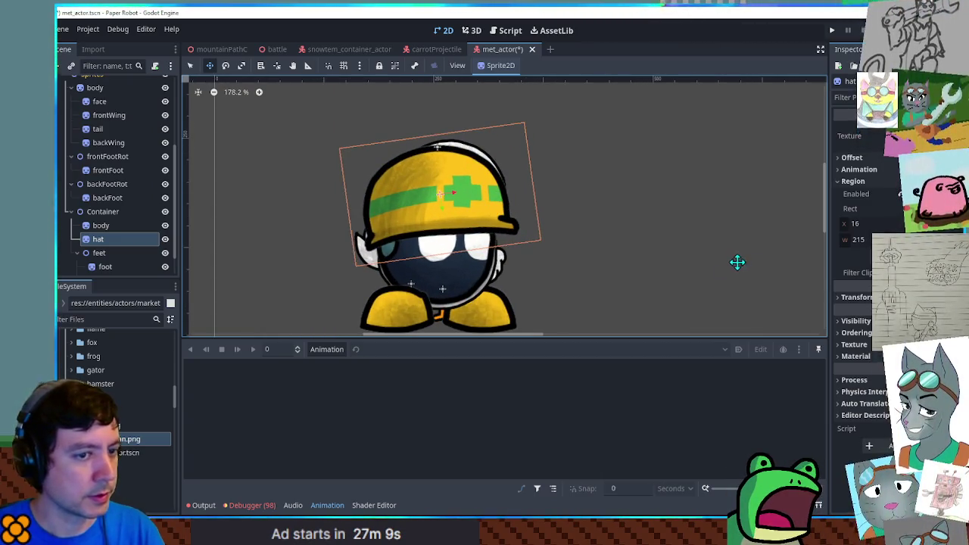
left_click(117, 231)
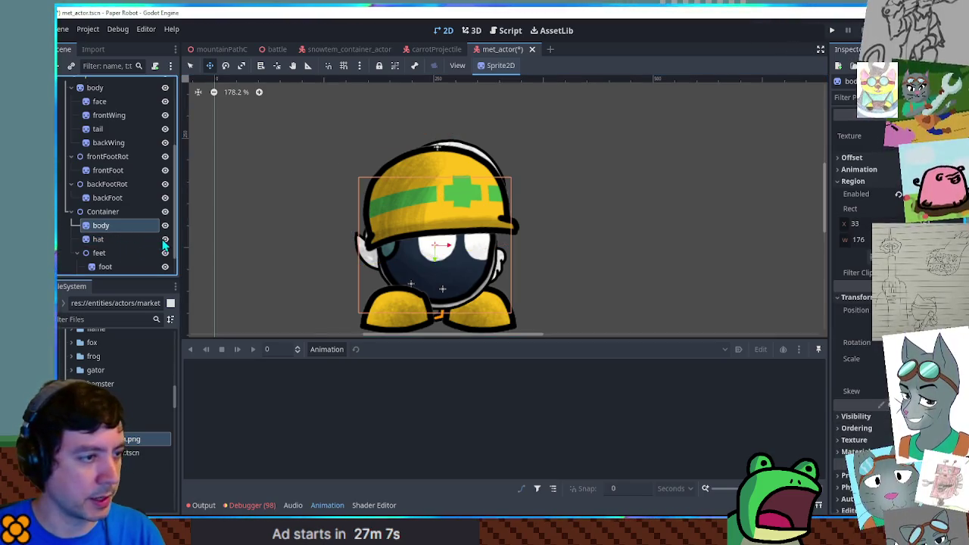
Duplicate body as eye1 and make it a child of body.
key("ctrl+d")
double_click(126, 238)
type("eye1")
key("Return")
left_click_drag(124, 237, 117, 227)
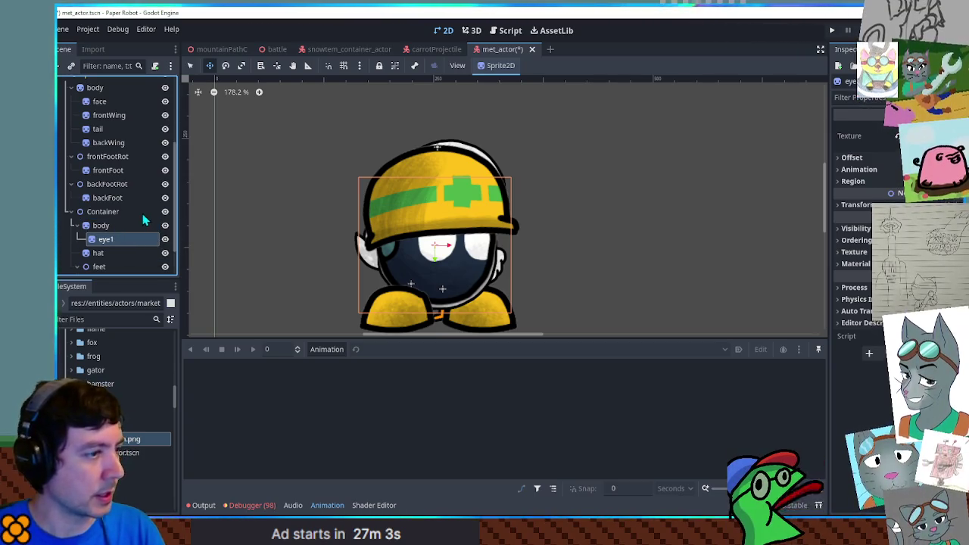
Crop eye1's region to the eye on the sheet and move it onto the face.
left_click(853, 181)
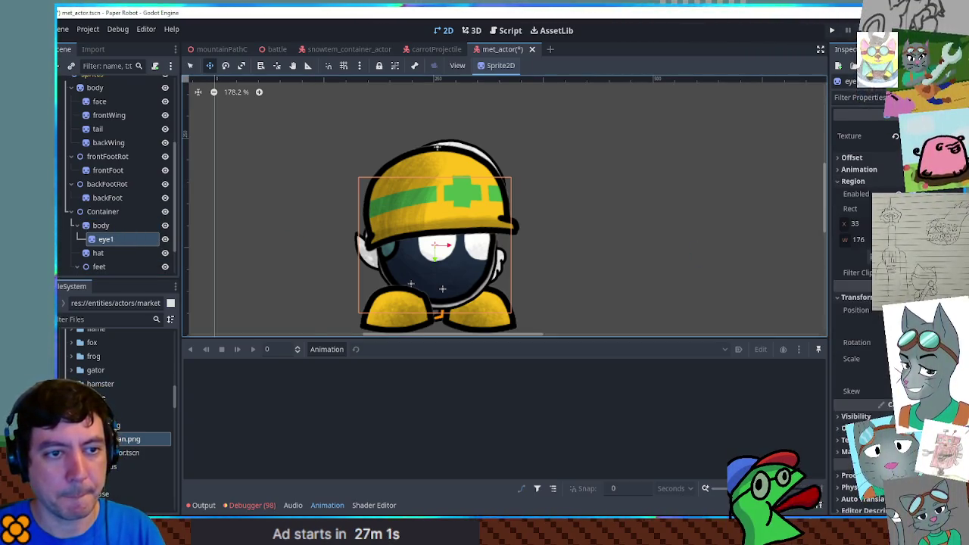
left_click(863, 286)
scroll(433, 285, "up", 2)
left_click_drag(417, 252, 455, 298)
left_click(512, 392)
scroll(406, 255, "up", 2)
left_click_drag(440, 253, 522, 241)
Duplicate eye1 as eye2 and nudge it into position on the face.
key("ctrl+d")
key("r")
key("s")
key("q")
key("w")
left_click(523, 240)
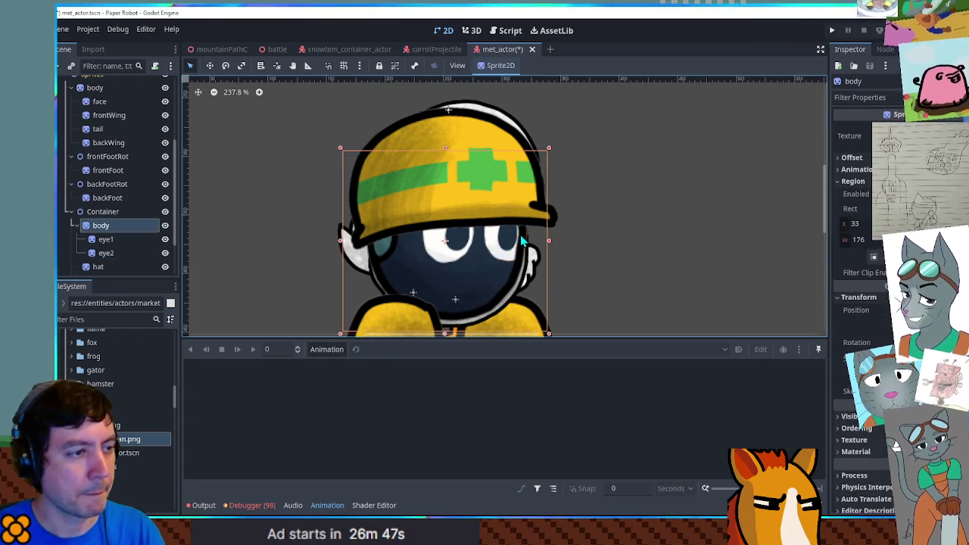
left_click(106, 253)
left_click_drag(514, 239, 515, 240)
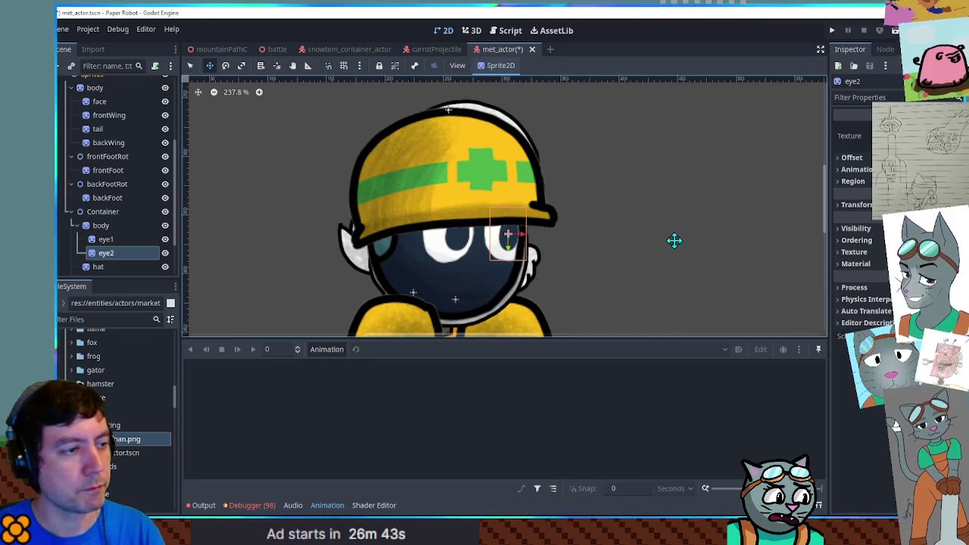
key("q")
left_click(676, 240)
scroll(675, 240, "down", 2)
left_click(106, 197)
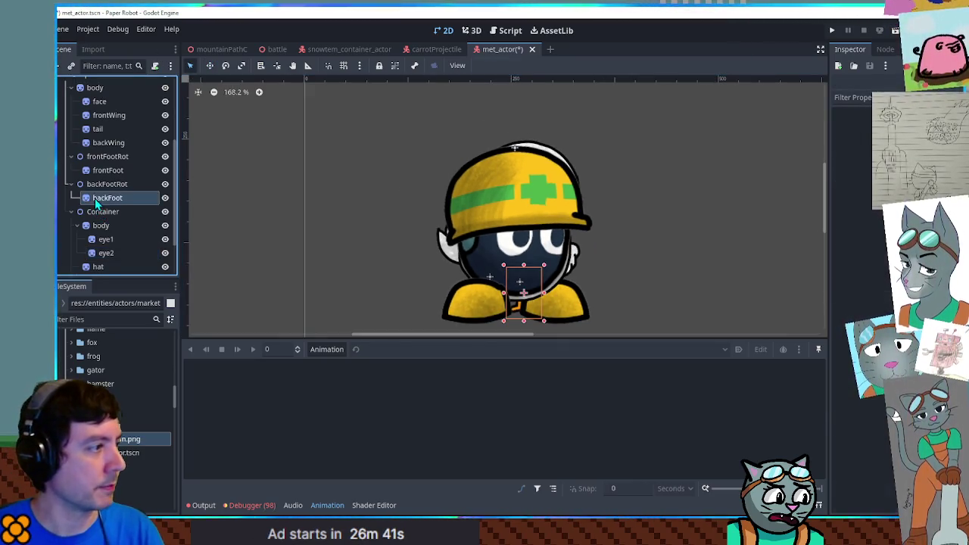
Delete the nine old leftover nodes from body through backFoot.
scroll(105, 174, "up", 2)
left_click(102, 140, "shift")
key("Delete")
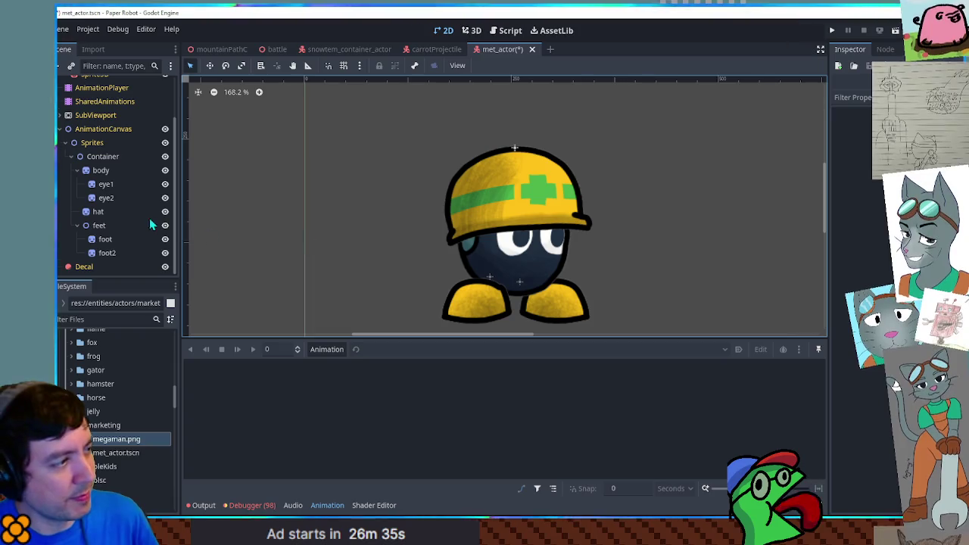
Widen the new body sprite slightly, trying and then undoing a hat tilt.
left_click(110, 174)
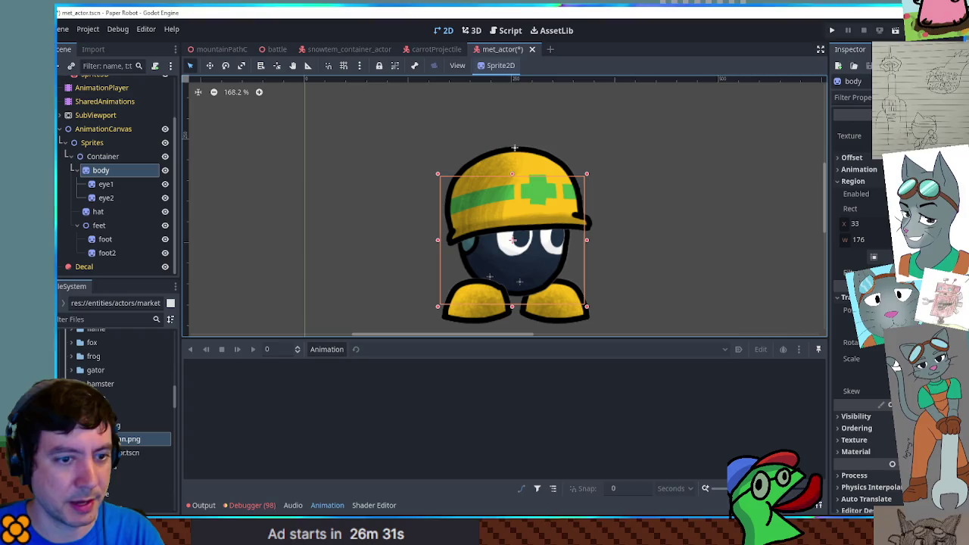
left_click_drag(896, 364, 896, 356)
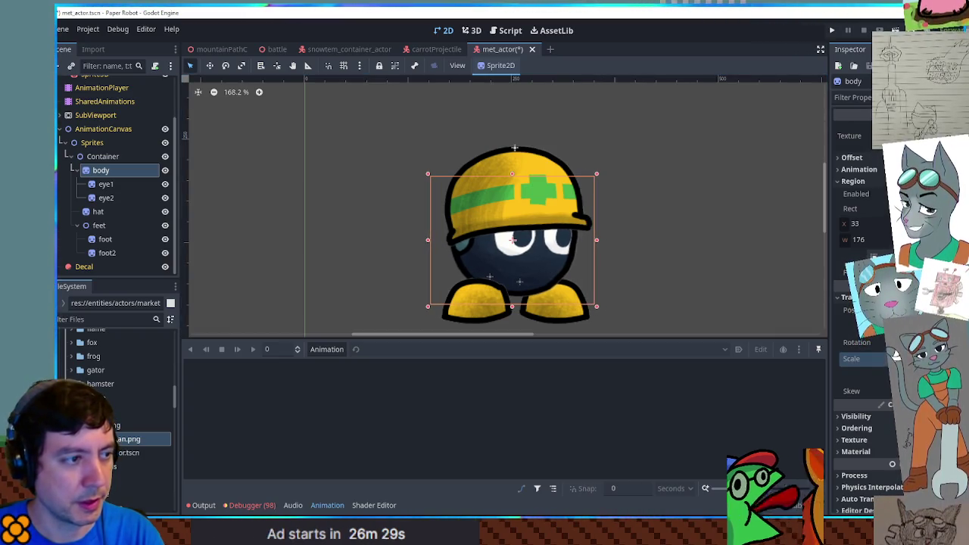
left_click(558, 169)
left_click(666, 181)
left_click(534, 185)
left_click_drag(509, 135, 523, 163)
key("w")
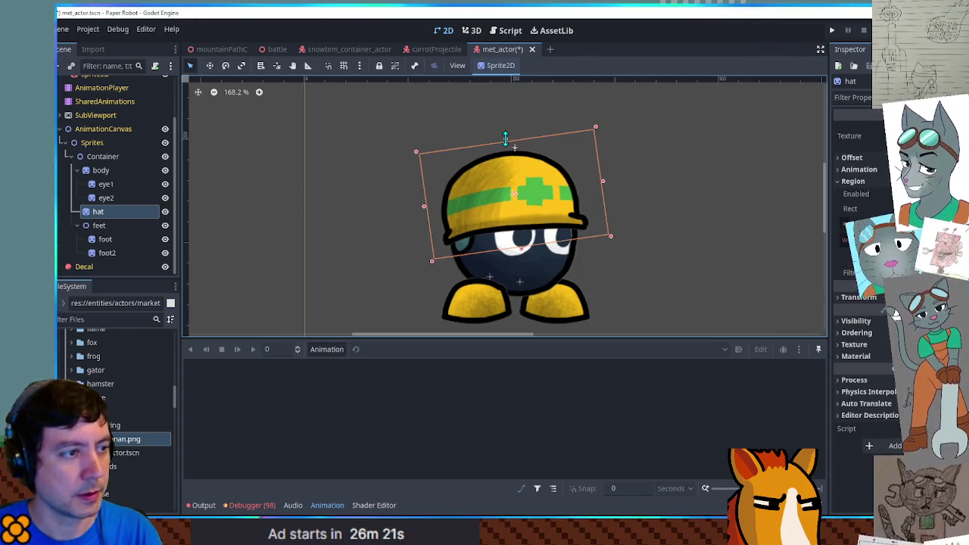
key("ctrl+z")
scroll(682, 195, "down", 2)
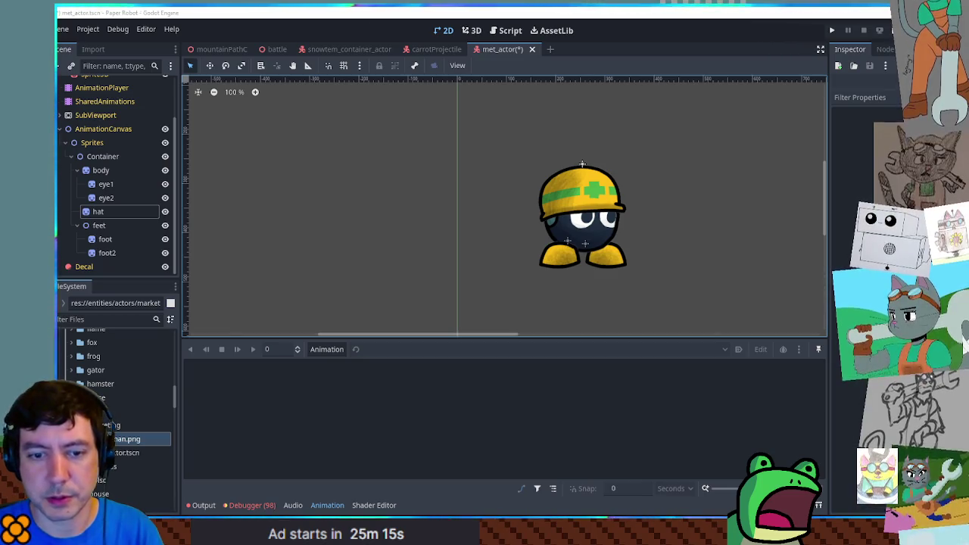
scroll(606, 219, "up", 1)
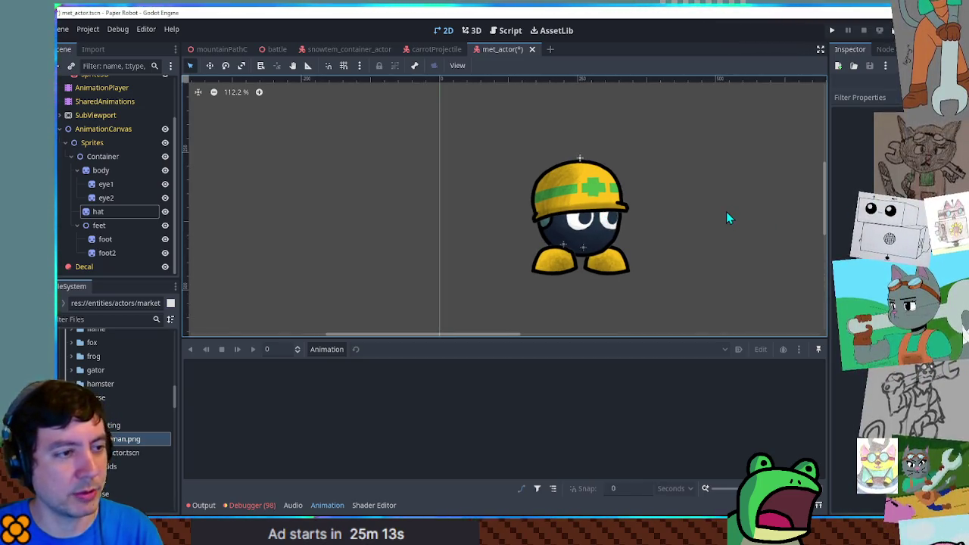
Undo a trial hat tilt, then nudge eye1 a few pixels to the right.
scroll(678, 212, "up", 1)
left_click_drag(649, 216, 639, 222)
scroll(644, 218, "up", 1)
key("ctrl+z")
left_click(106, 184)
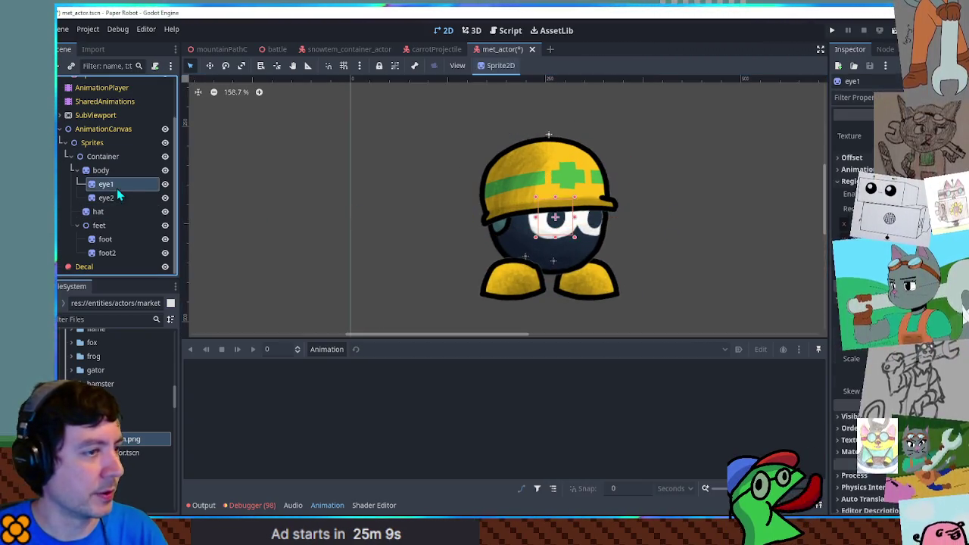
key("w")
left_click_drag(558, 220, 569, 221)
key("q")
left_click(753, 234)
Create a new animation named 'idle'.
scroll(754, 253, "down", 1)
left_click(336, 354)
left_click(330, 366)
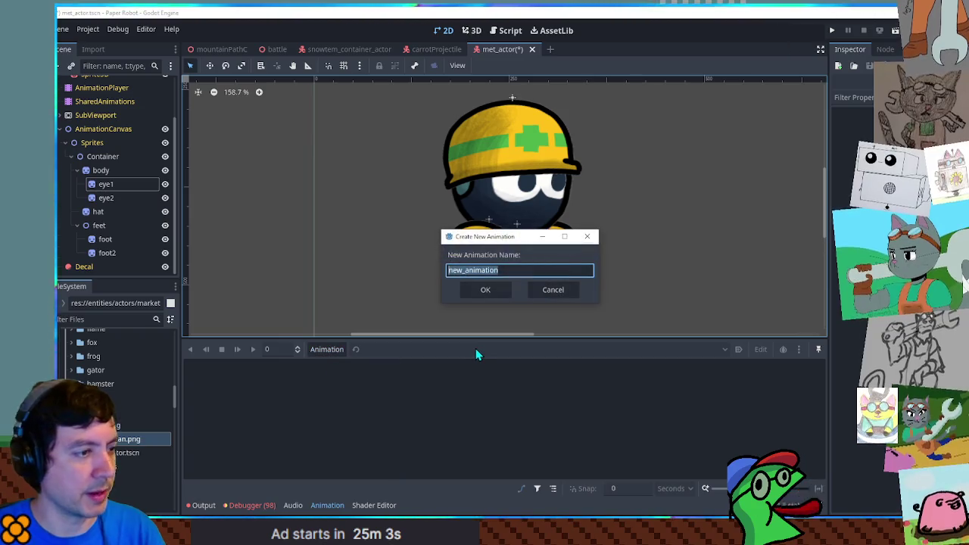
type("idle")
key("Return")
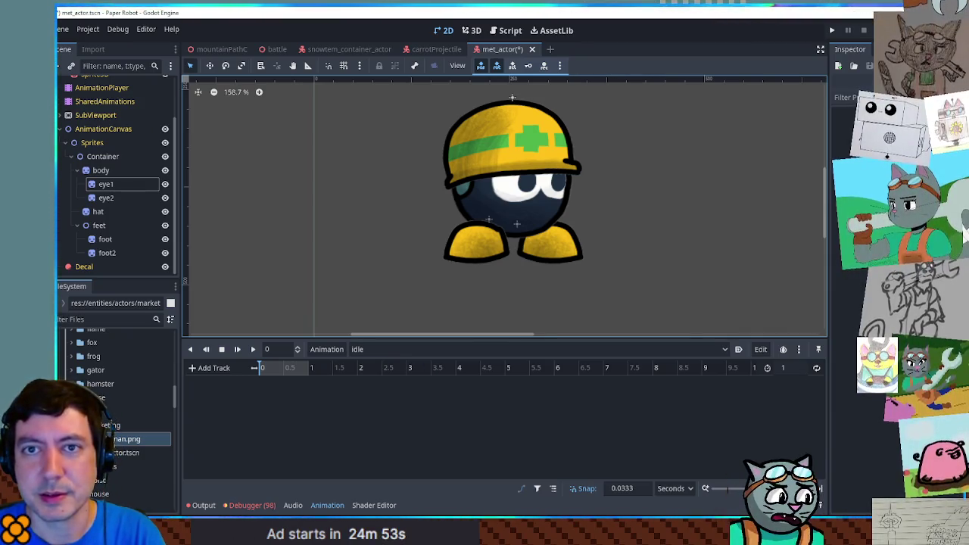
Set the idle length to 2 seconds and key the body's position at 0.
scroll(615, 296, "up", 1)
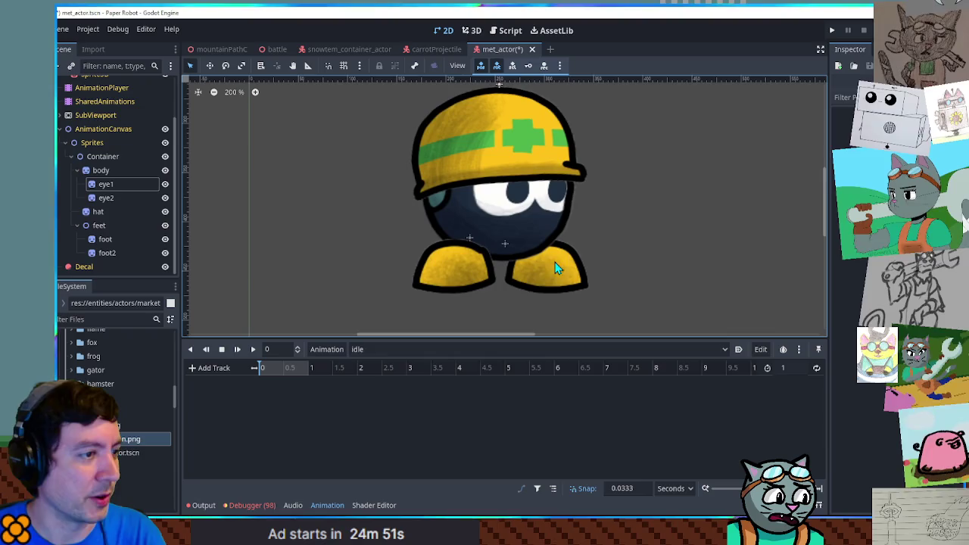
scroll(108, 197, "up", 1)
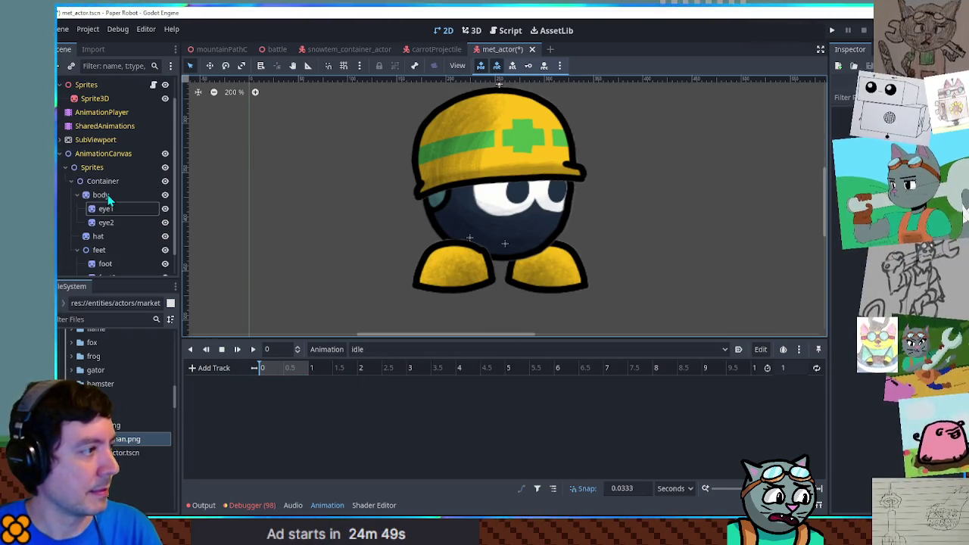
left_click(110, 198)
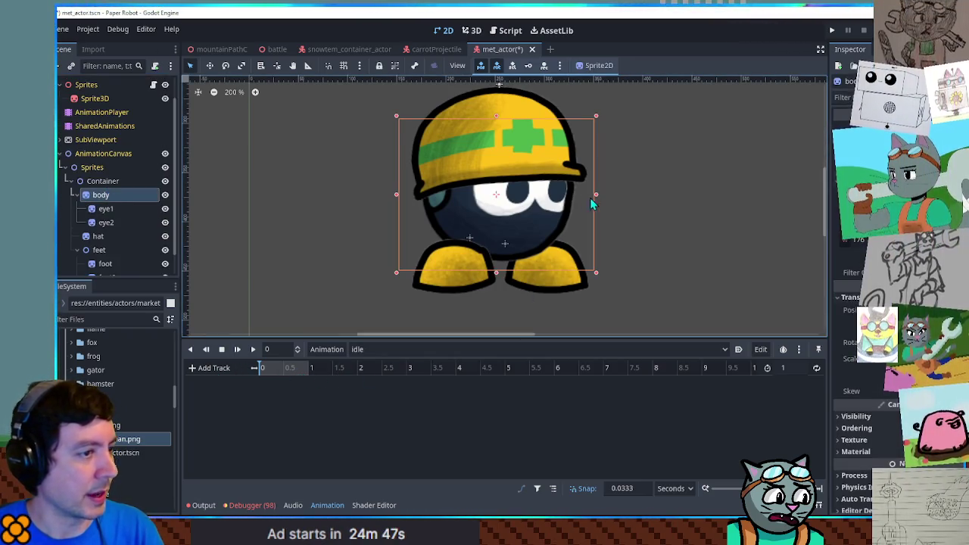
left_click(101, 239)
left_click_drag(101, 240, 102, 198)
left_click(102, 198)
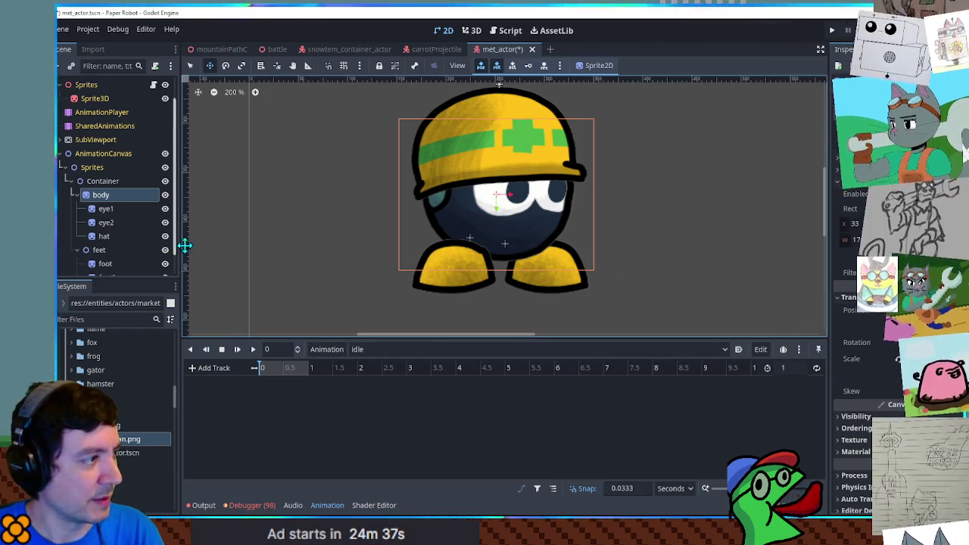
left_click(788, 368)
type("2")
key("Return")
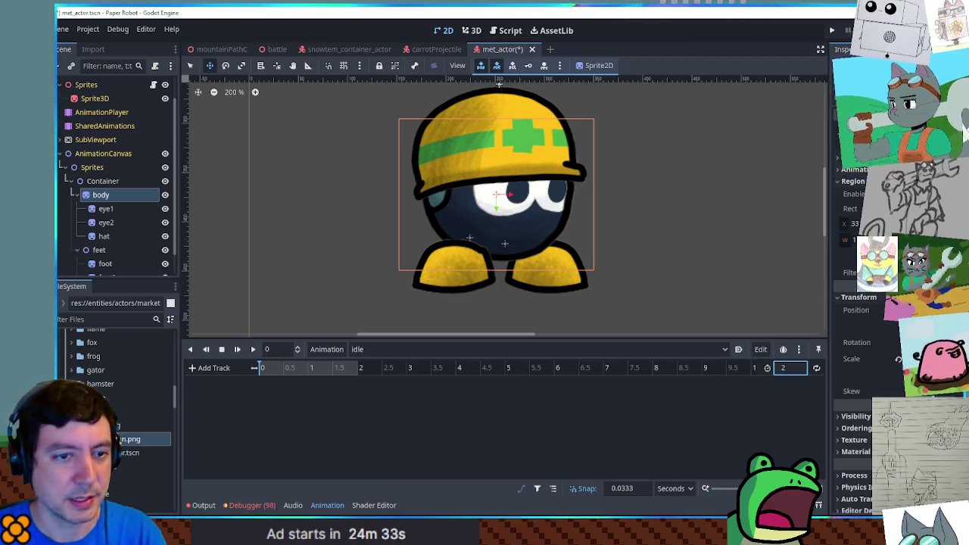
left_click(946, 310)
left_click(309, 368)
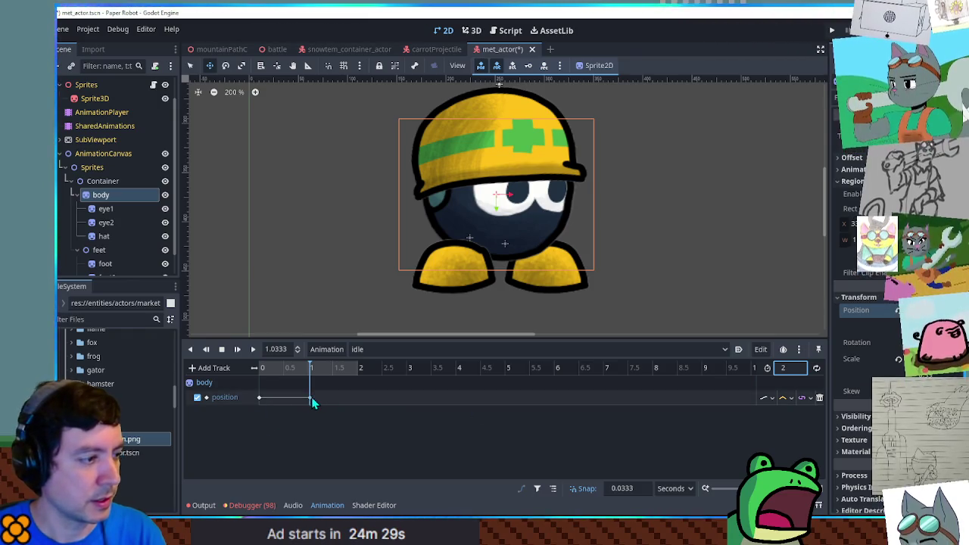
Give the body position track Cubic interpolation and play the idle animation.
left_click(784, 397)
left_click(795, 442)
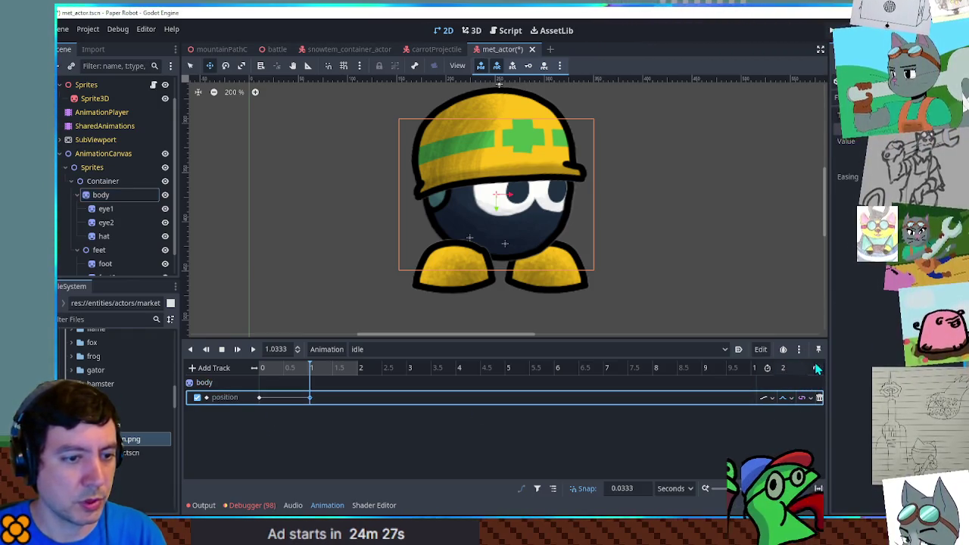
left_click(310, 397)
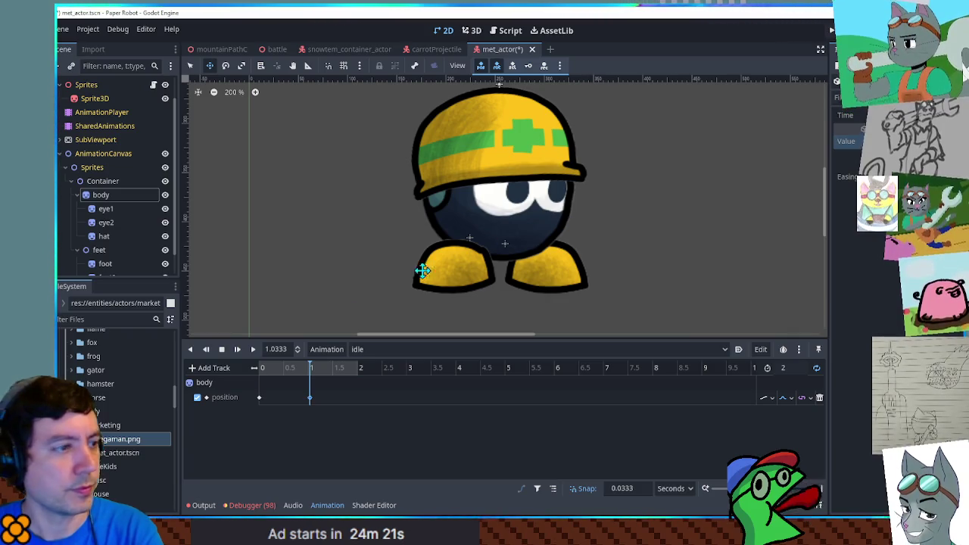
left_click(253, 350)
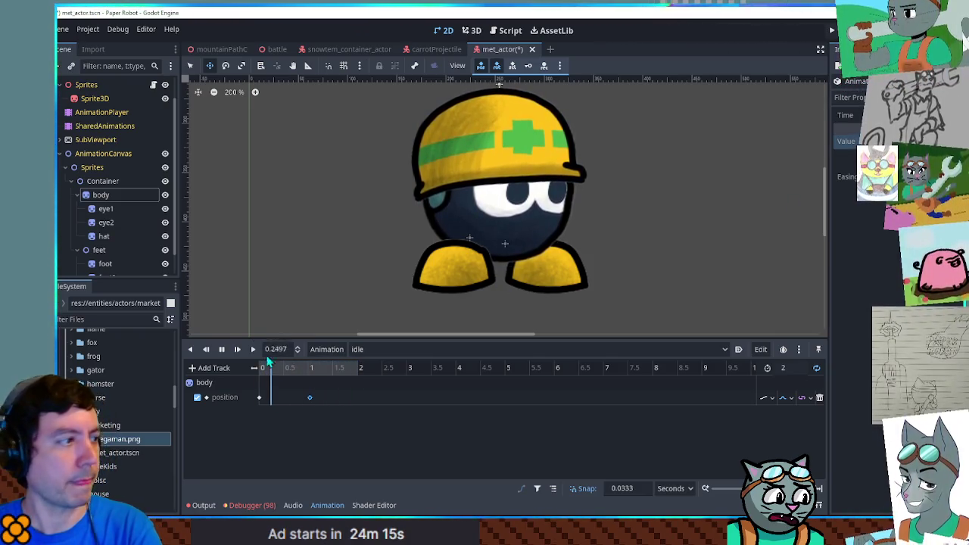
Add a hat position track keyed at 0 and about 1.2 seconds.
left_click(106, 237)
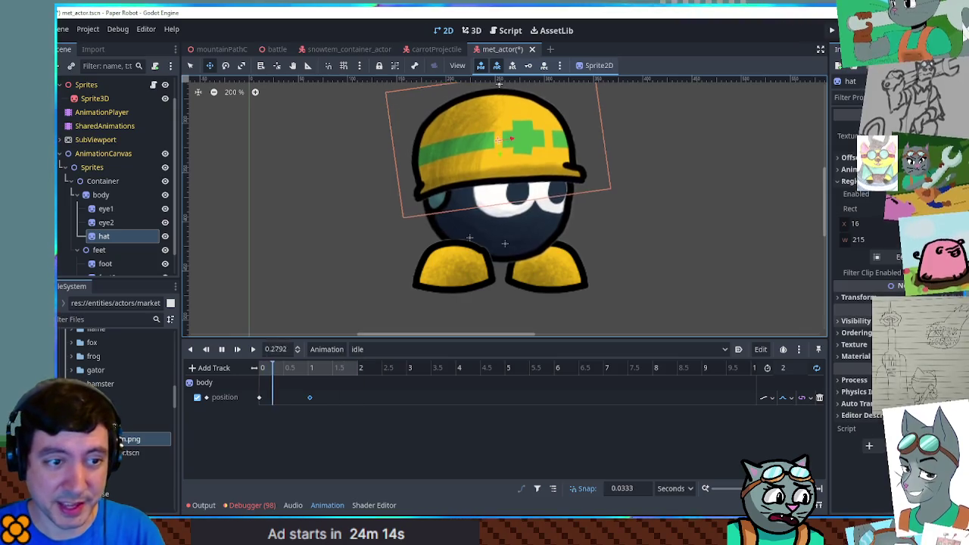
key("k")
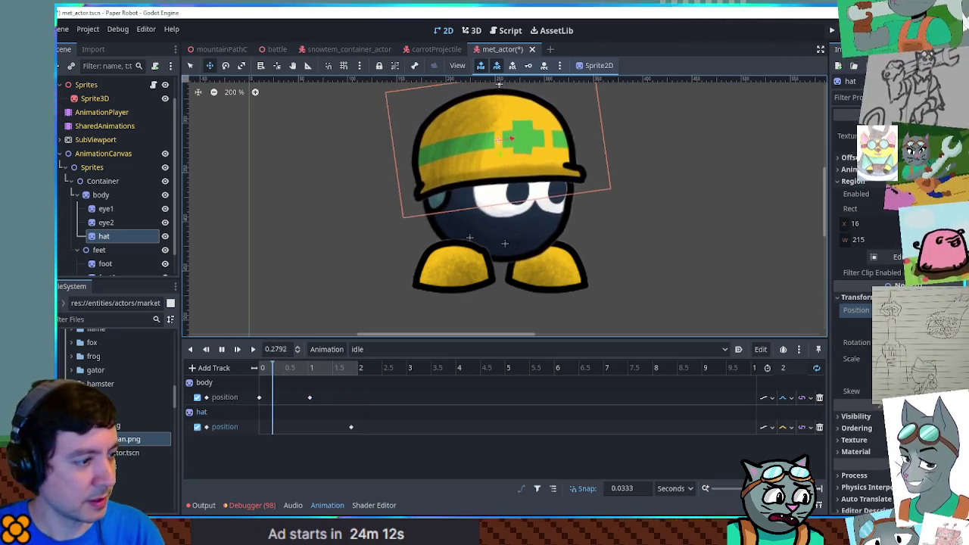
left_click(348, 427)
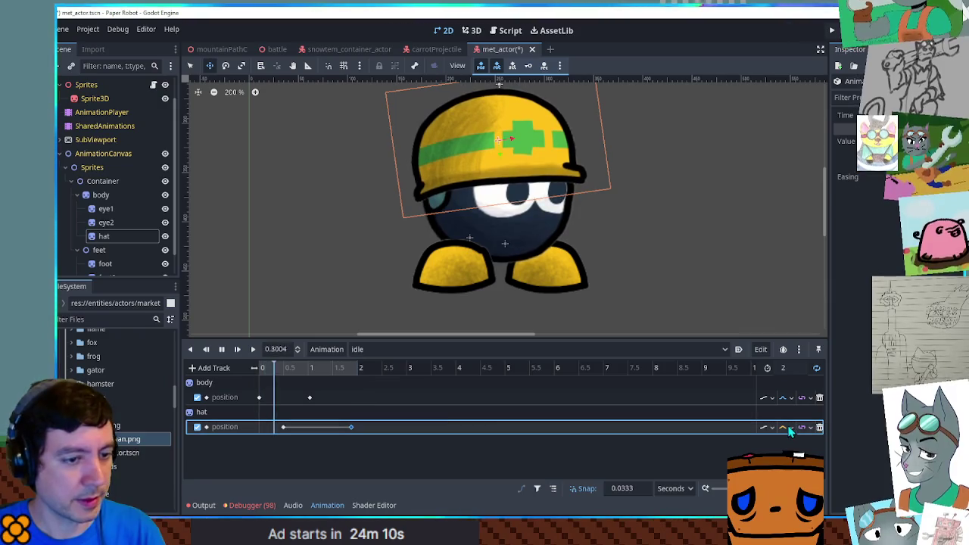
left_click(541, 491)
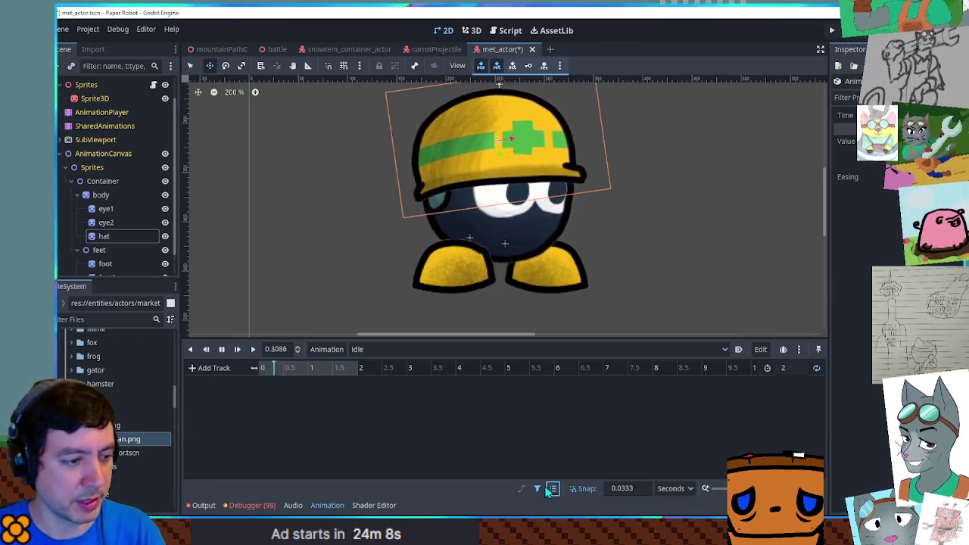
left_click(539, 490)
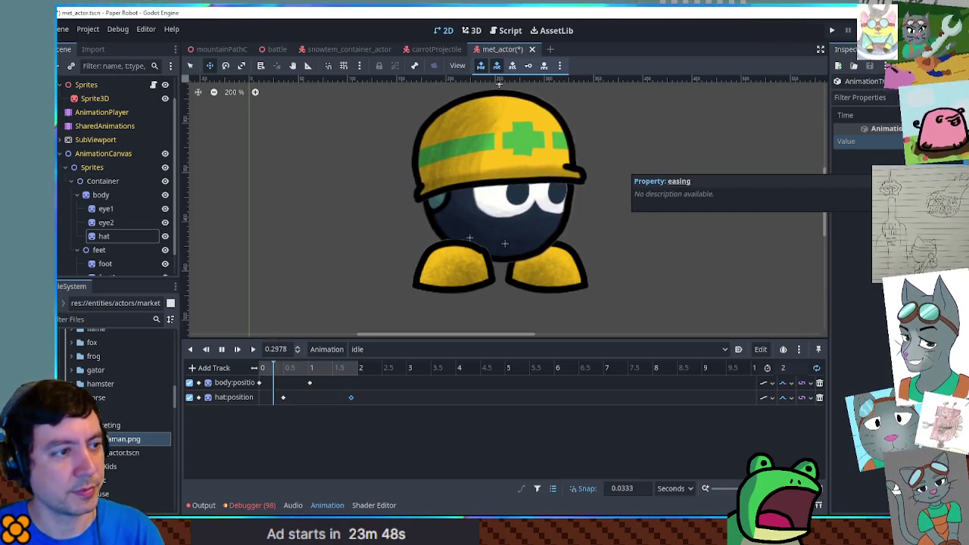
left_click_drag(351, 399, 271, 399)
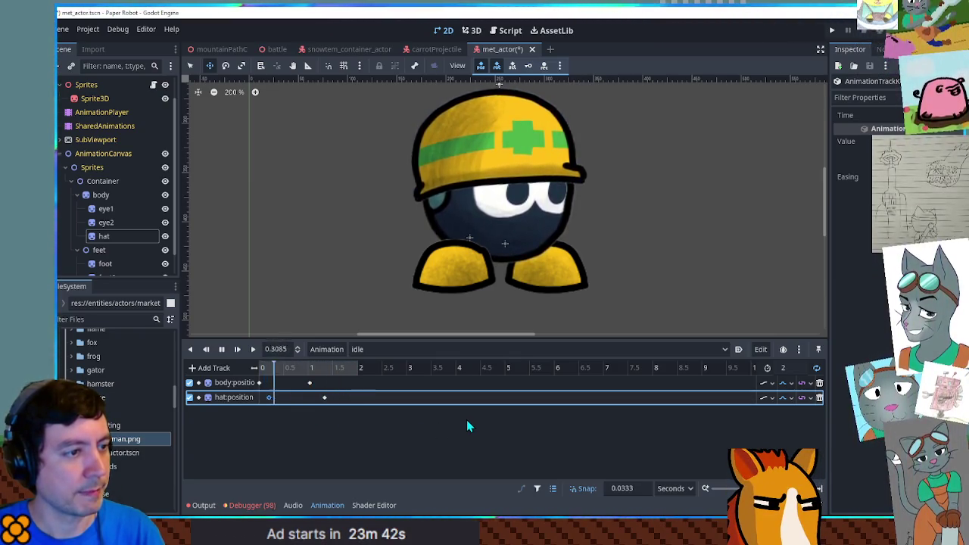
scroll(554, 227, "down", 2)
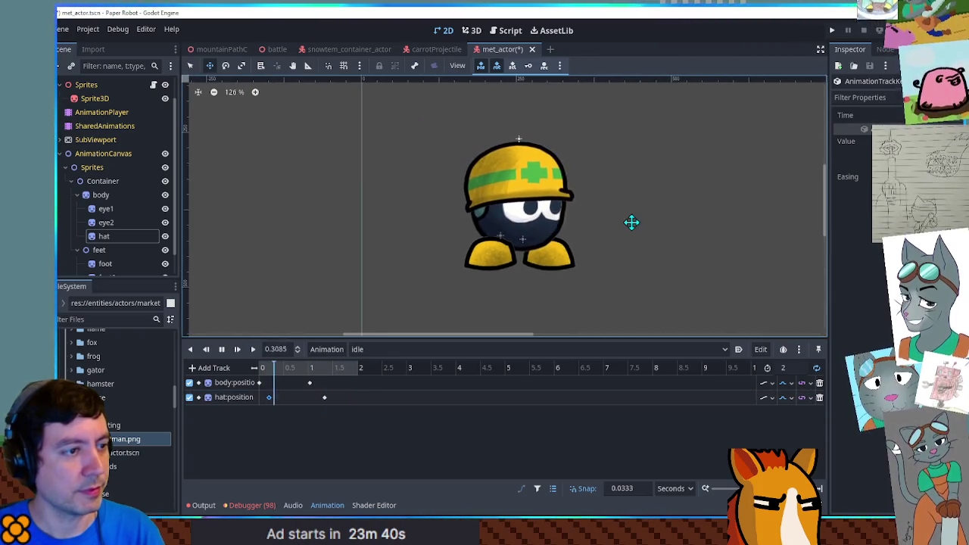
scroll(635, 233, "up", 2)
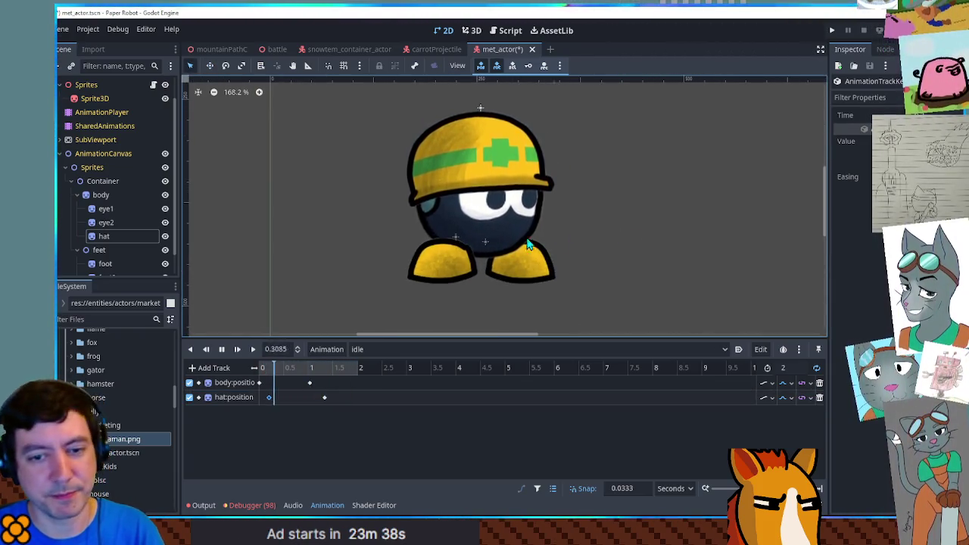
Stop playback, switch to the RESET animation, and begin a new animation.
left_click(221, 349)
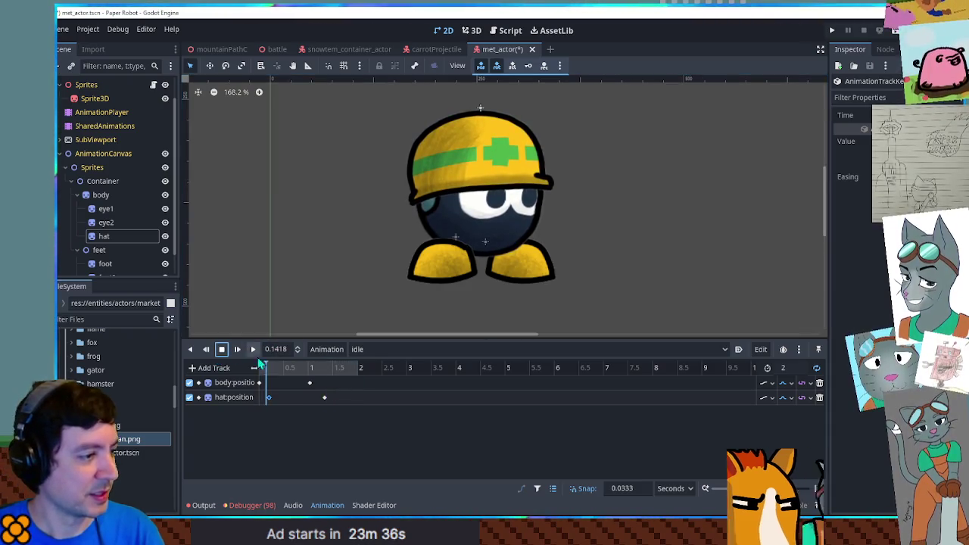
left_click(404, 351)
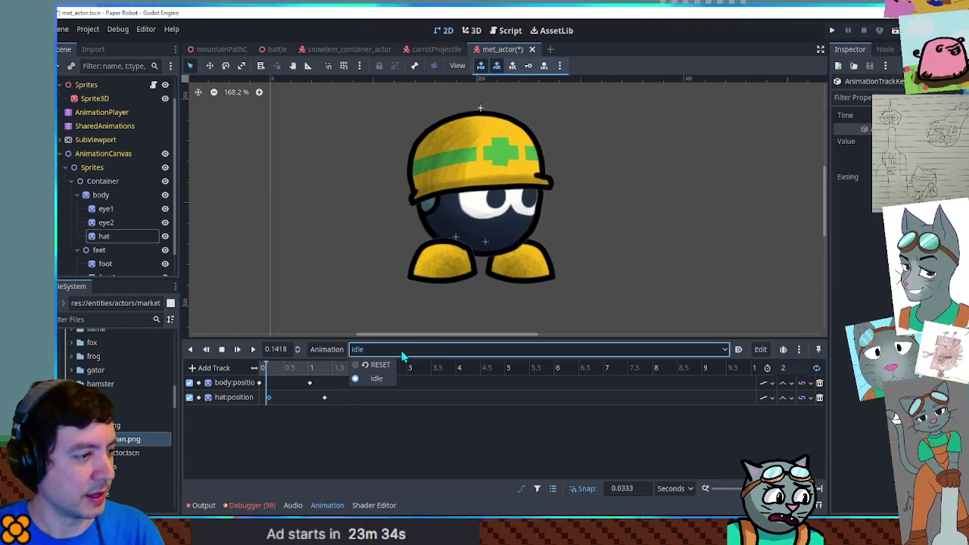
left_click(400, 353)
left_click(354, 350)
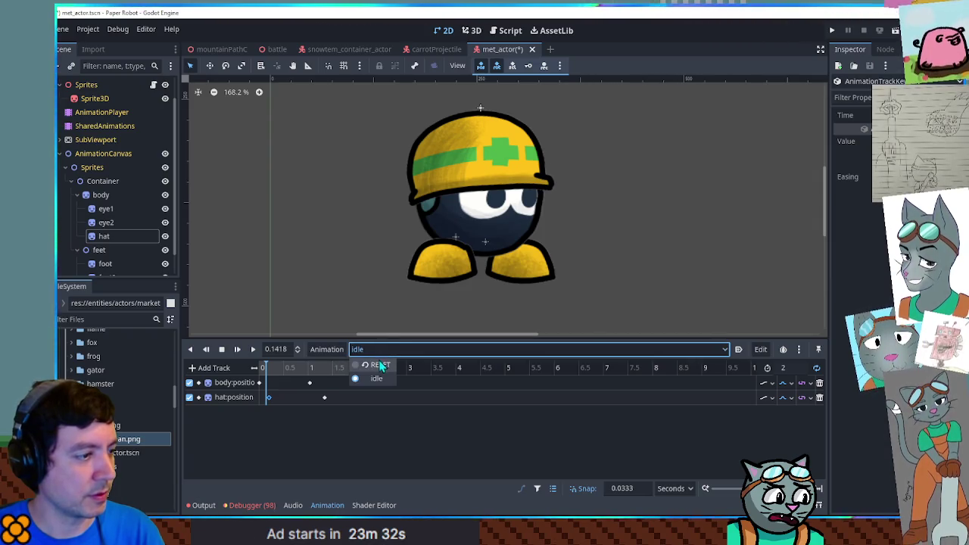
left_click(345, 367)
left_click(328, 361)
left_click(327, 364)
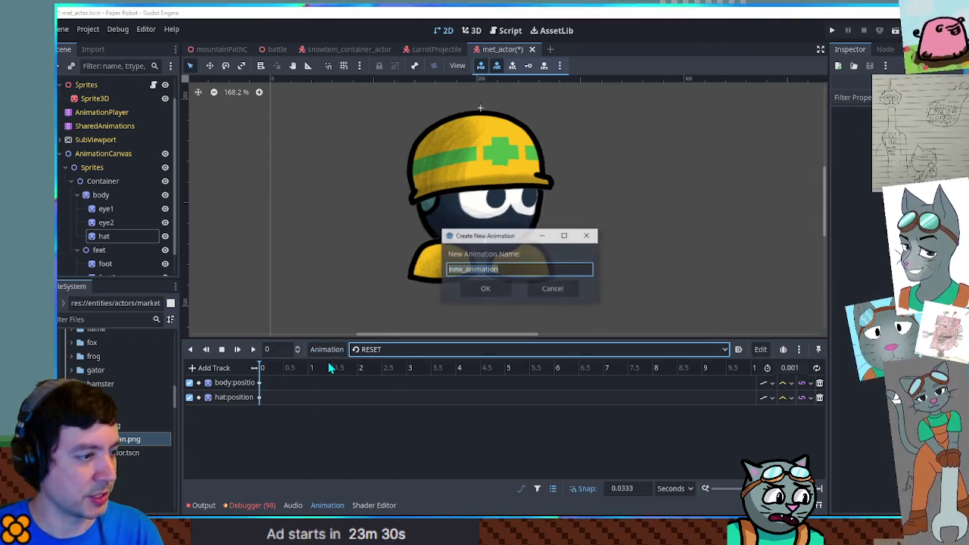
Create the 'hurt' animation and tilt the body backward, nudging it up and left.
type("hurt")
key("Return")
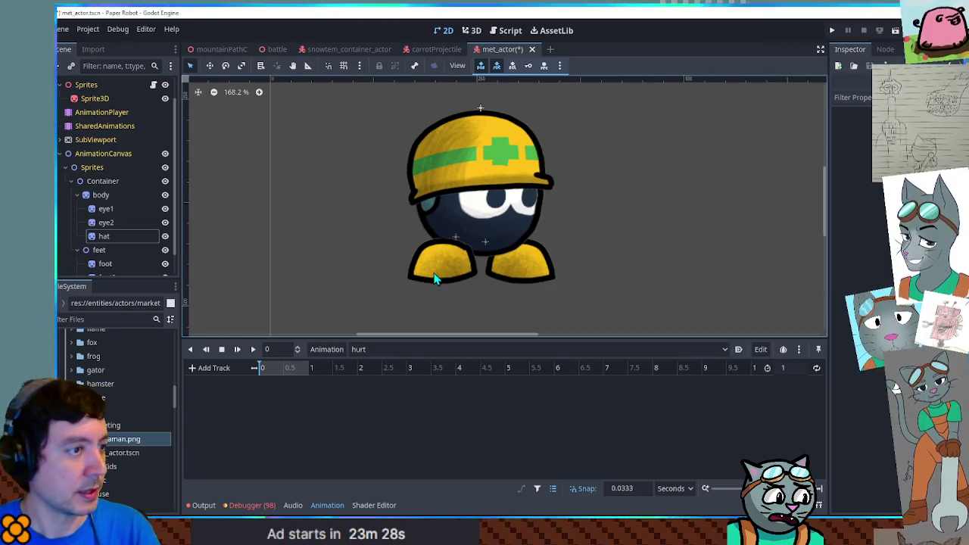
left_click(504, 233)
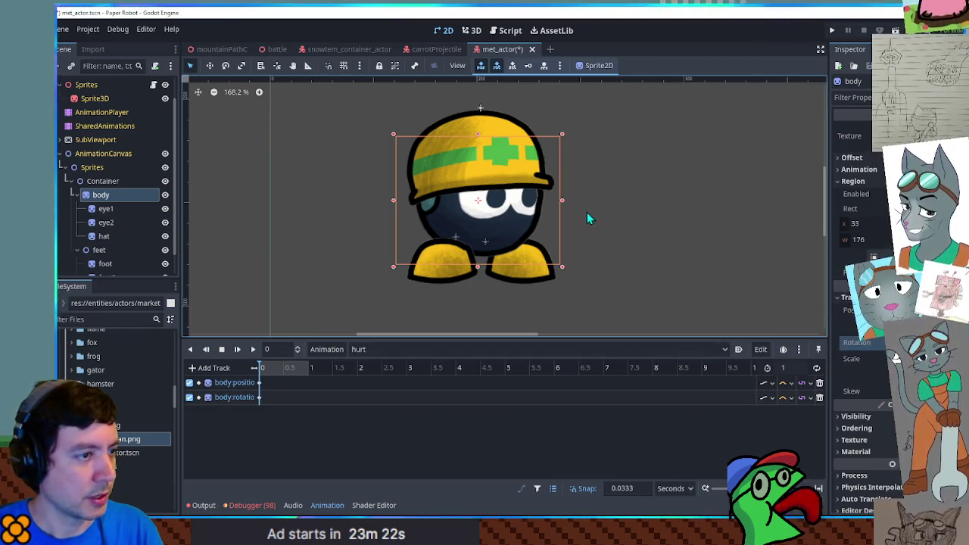
key("e")
left_click_drag(606, 210, 598, 173)
key("w")
left_click_drag(520, 202, 512, 198)
left_click_drag(626, 202, 623, 182)
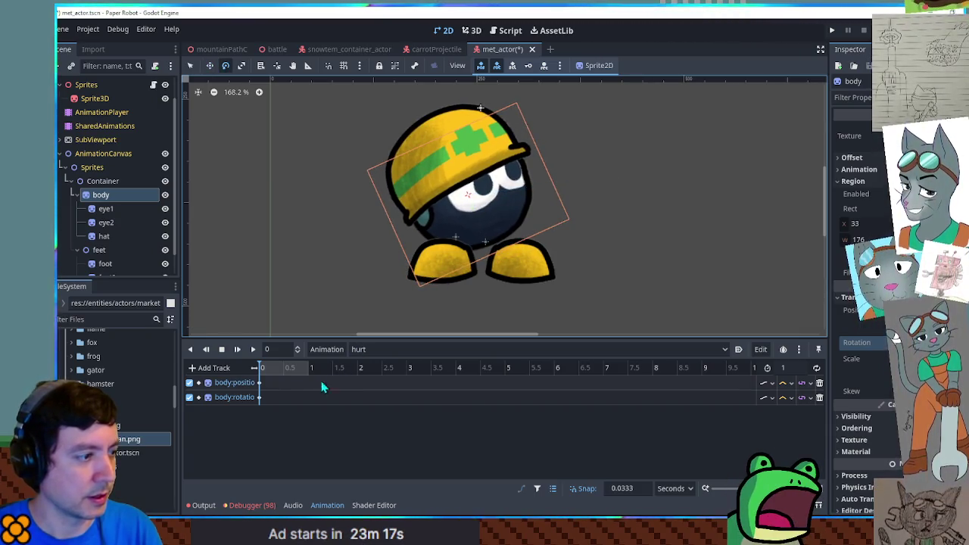
Set the timeline snap to 0.1 and the hurt length to 0.4 seconds.
left_click(261, 382)
left_click(264, 383)
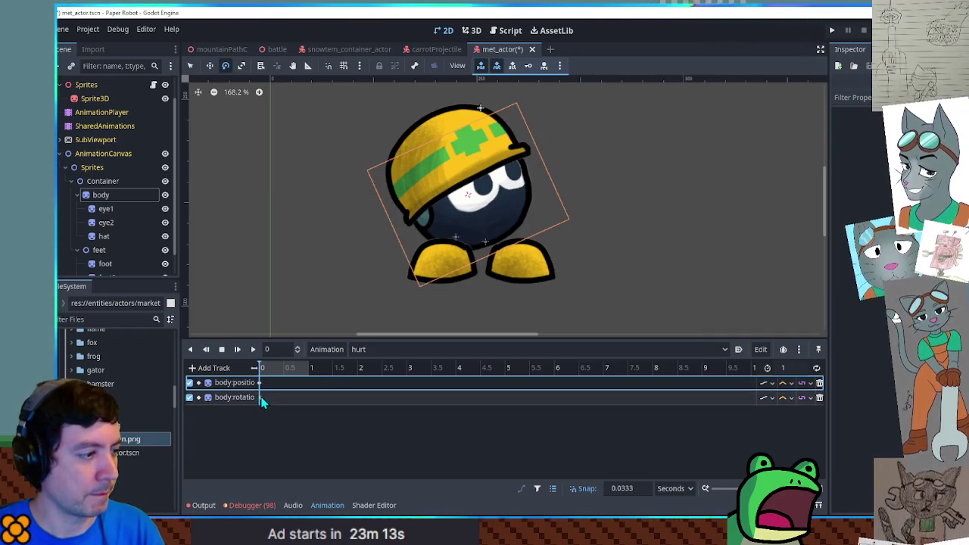
left_click(260, 397)
left_click(634, 490)
key("Return")
left_click(788, 368)
type("0.4")
key("Return")
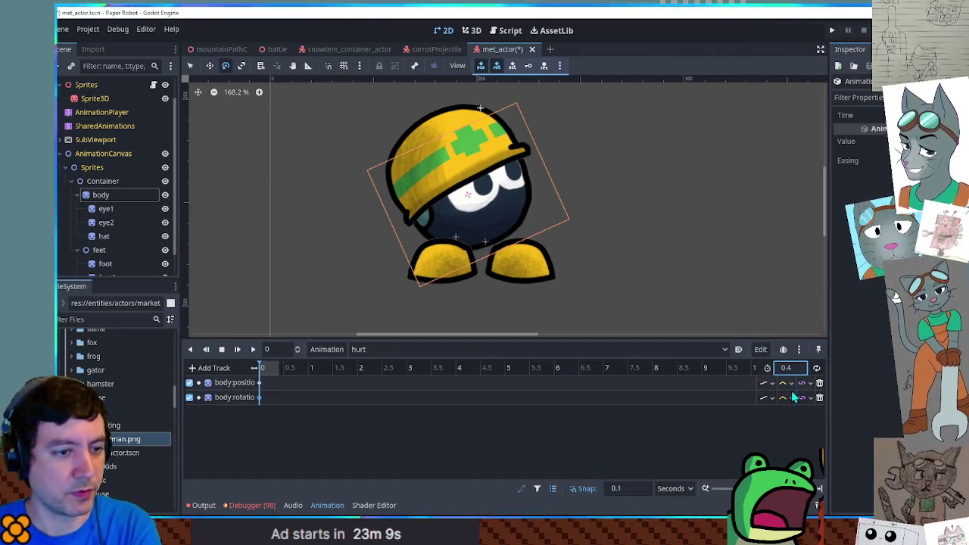
Duplicate the body keys to 0.2 and 0.4, adjust rotation interpolation, and enable looping.
left_click_drag(274, 377, 259, 411)
key("ctrl+d")
left_click(790, 398)
left_click(780, 405)
left_click(792, 397)
left_click(797, 430)
left_click(251, 350)
key("ctrl+d")
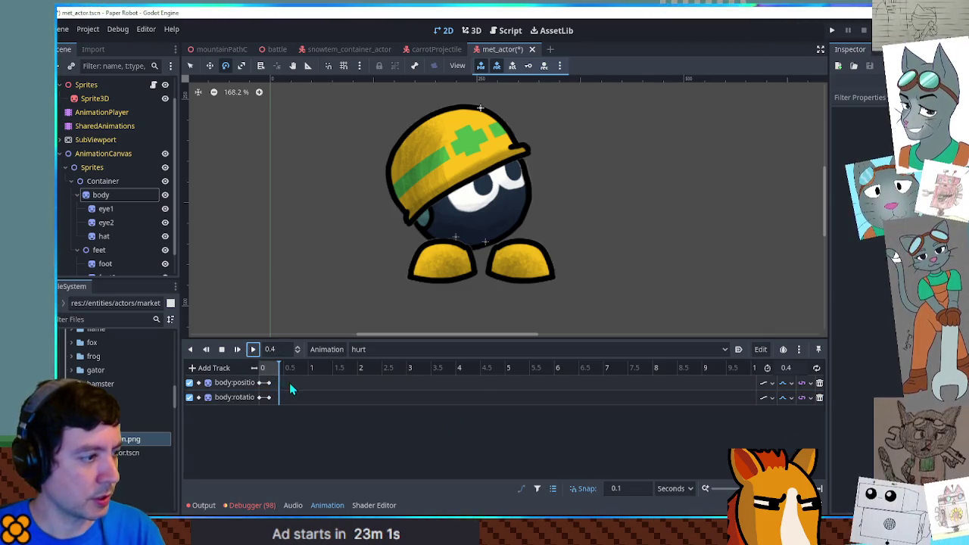
left_click(817, 368)
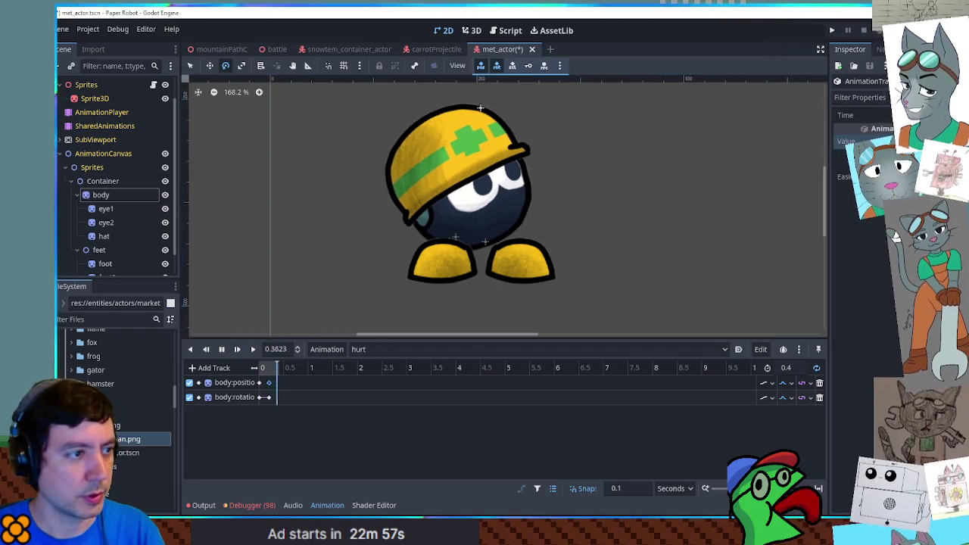
left_click(270, 398)
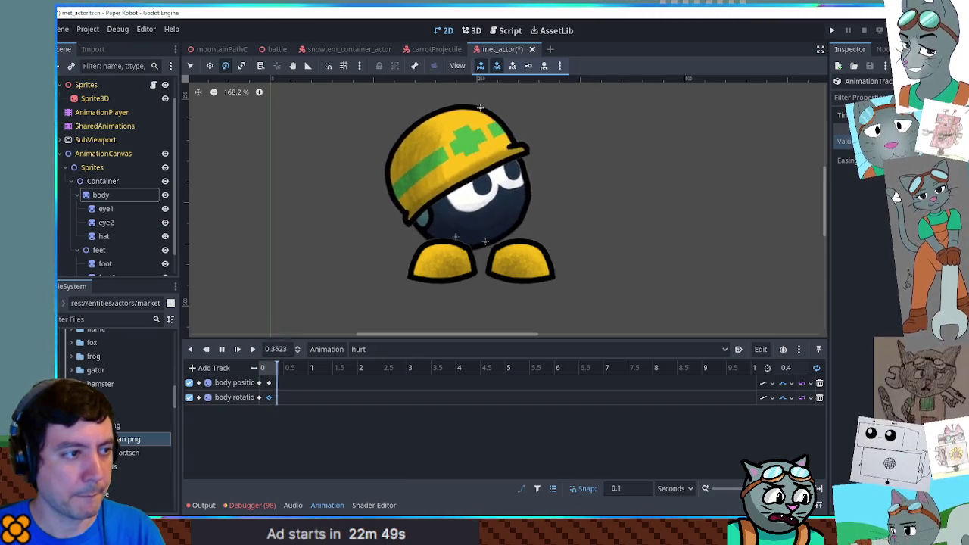
left_click(540, 279)
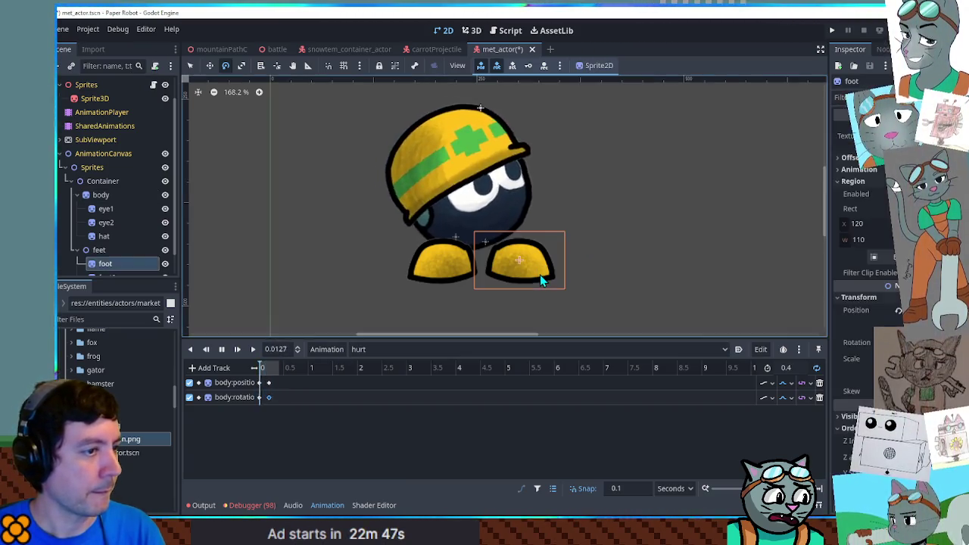
Key the right foot's position and rotation in the hurt animation.
left_click(898, 310)
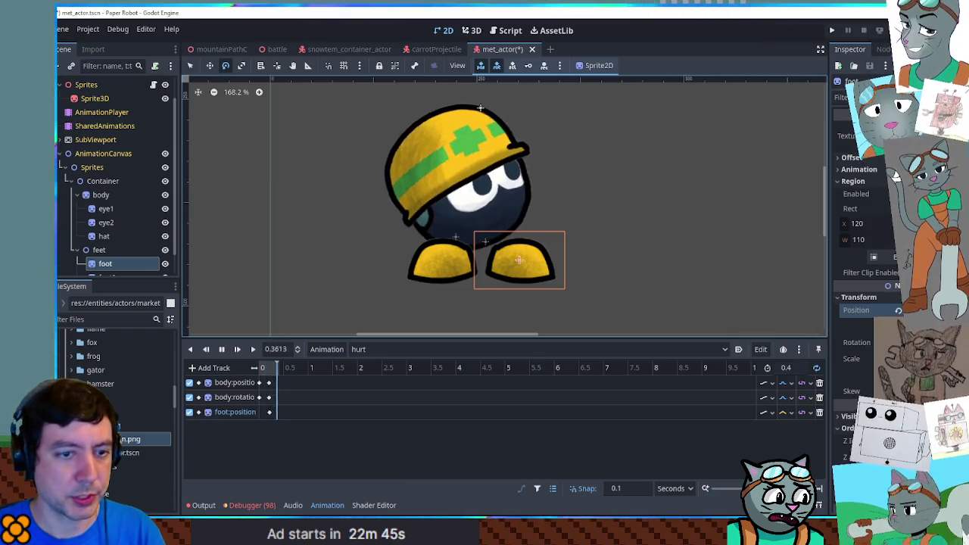
left_click(899, 342)
left_click(263, 412)
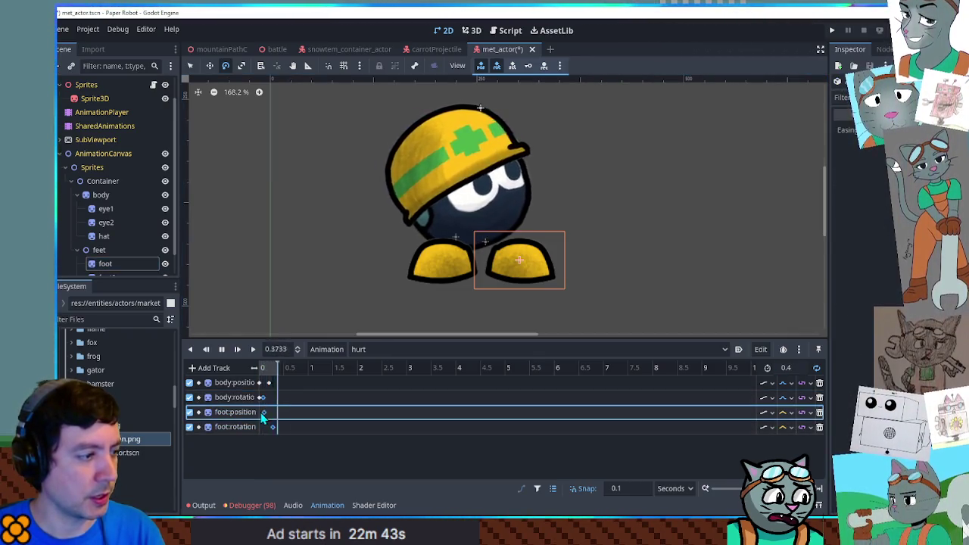
left_click(274, 427)
left_click(276, 428)
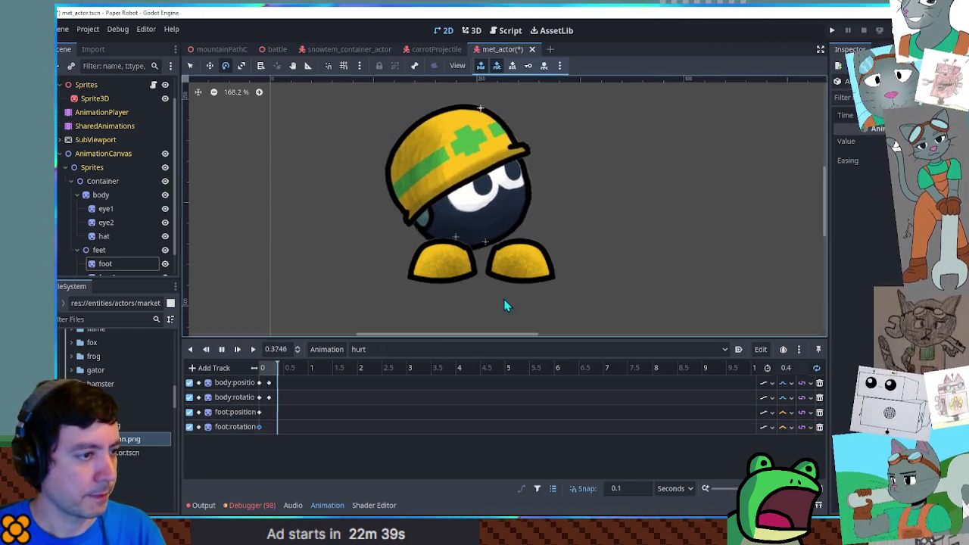
left_click(525, 274)
left_click(285, 427)
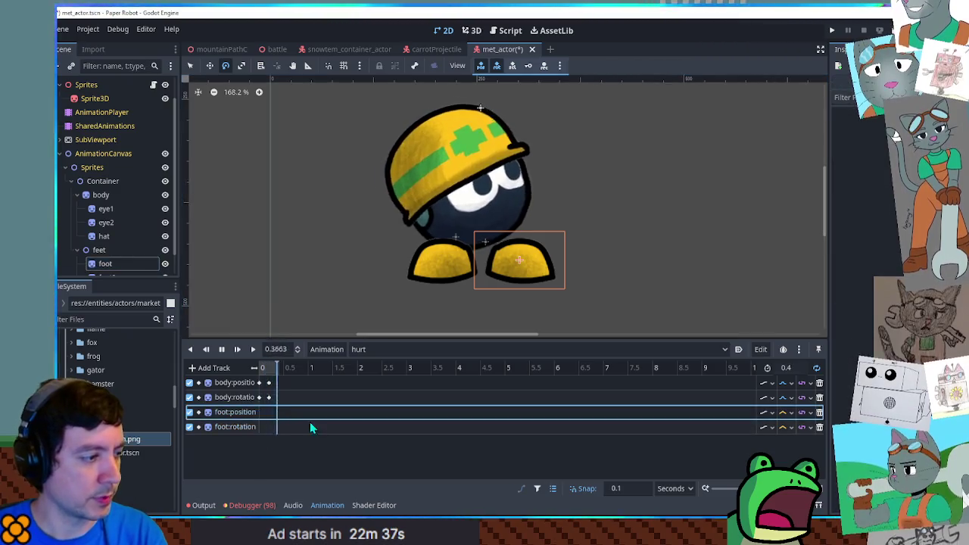
left_click(552, 270)
Rotate and lift the right foot upward, then insert foot position and rotation keys.
left_click_drag(552, 271, 546, 253)
key("w")
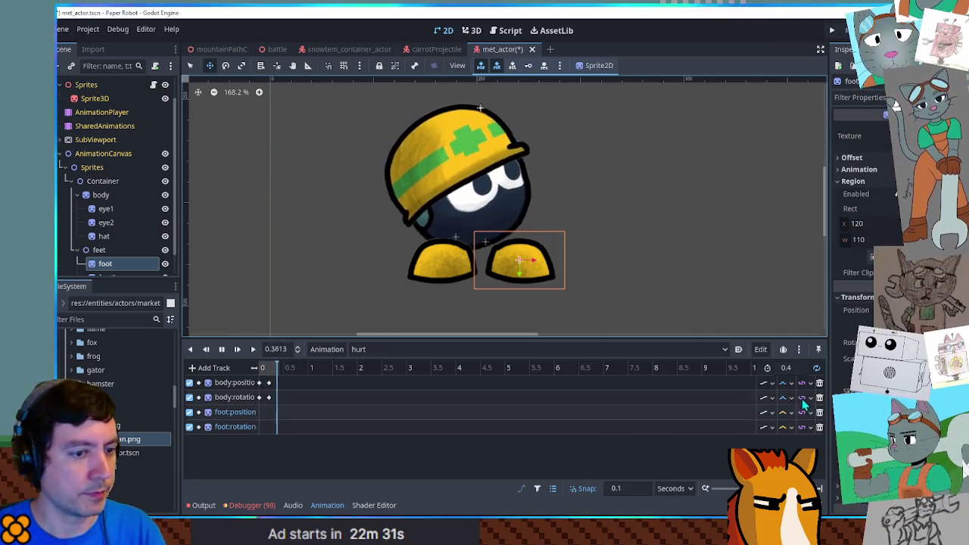
left_click_drag(535, 246, 535, 246)
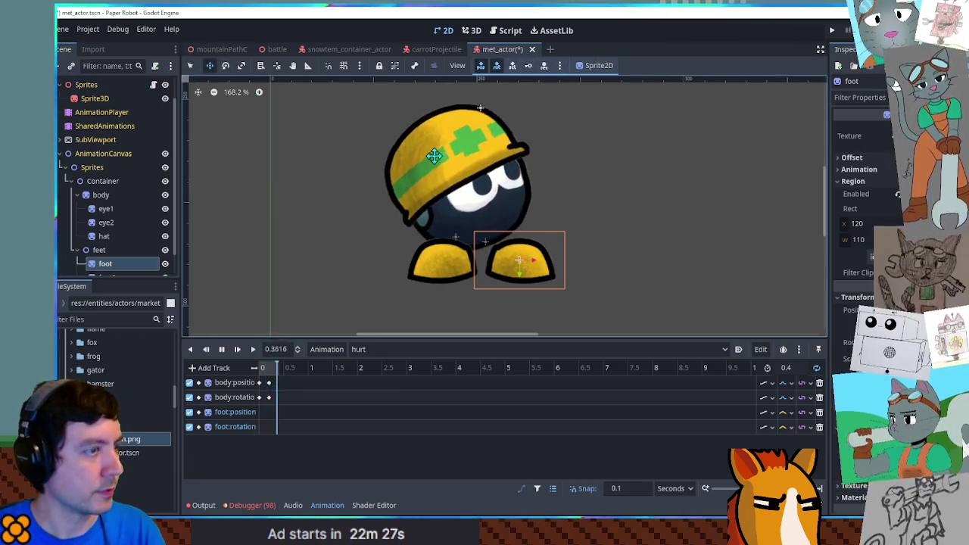
left_click(237, 350)
left_click_drag(511, 255, 514, 235)
left_click_drag(597, 245, 590, 195)
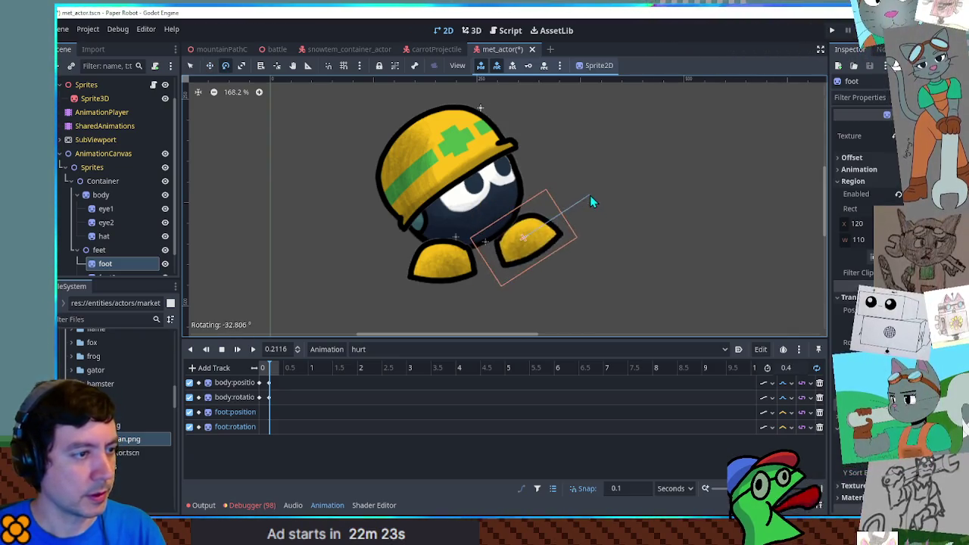
key("w")
left_click_drag(545, 231, 548, 207)
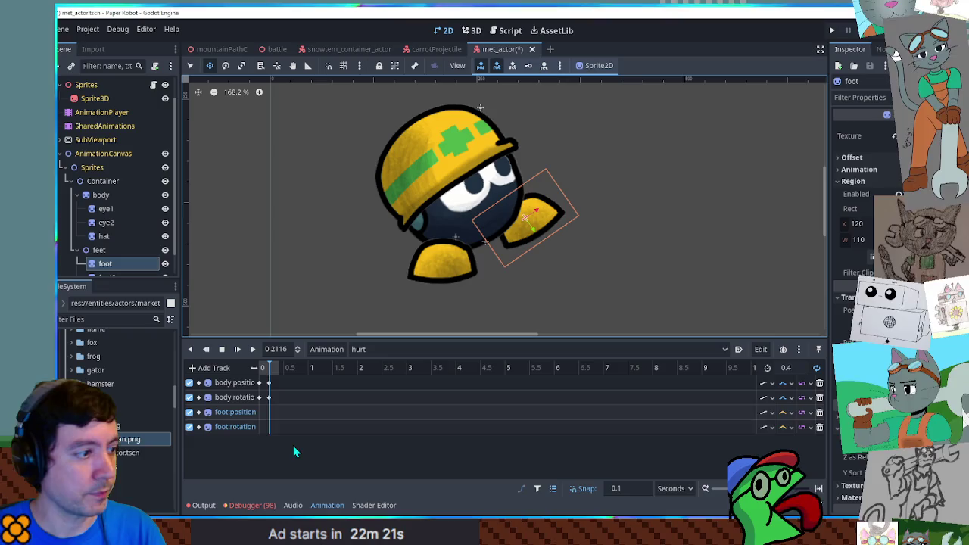
right_click(263, 415)
left_click(280, 422)
right_click(264, 430)
left_click(268, 428)
Preview the hurt animation from 0.1 and return the playhead near the start.
left_click(265, 371)
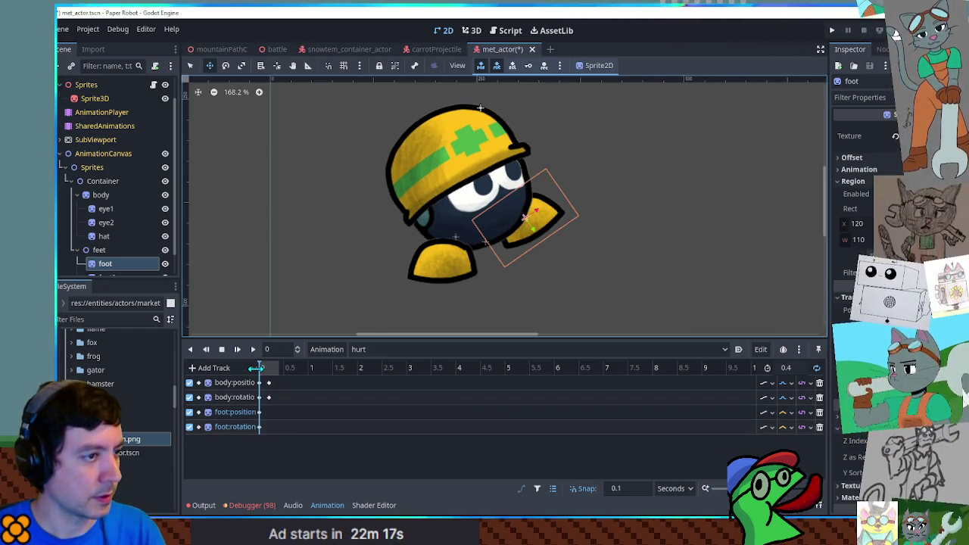
left_click(262, 368)
left_click(252, 351)
left_click(271, 416)
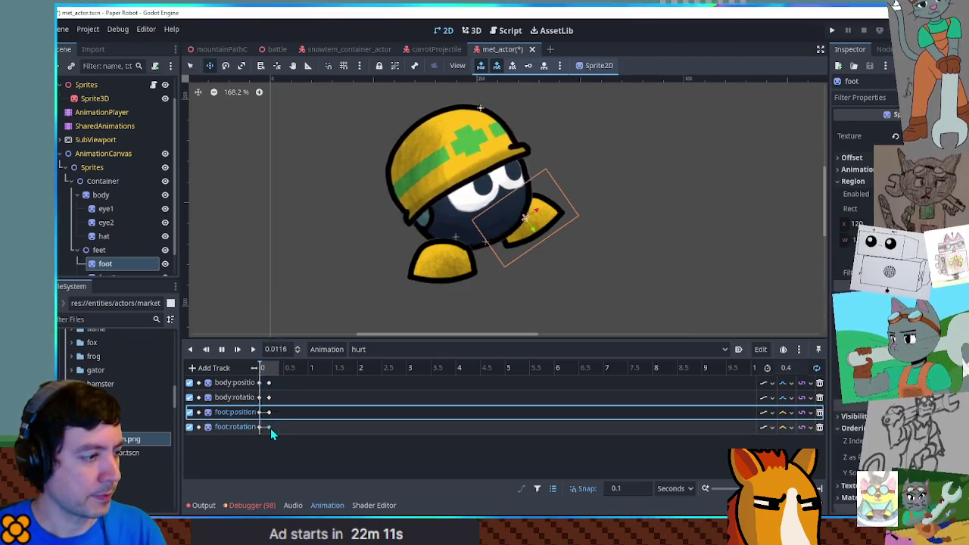
left_click(269, 427)
left_click(792, 429)
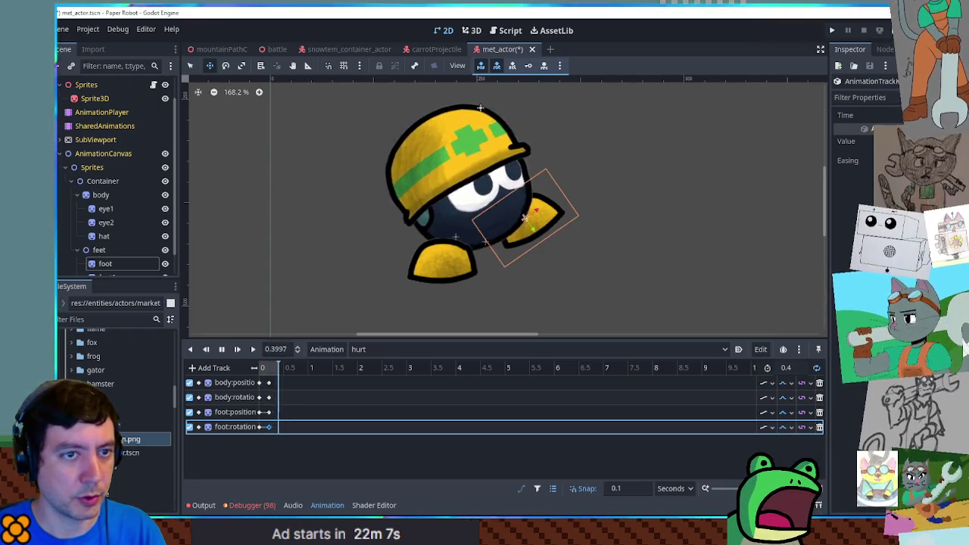
left_click_drag(277, 368, 264, 368)
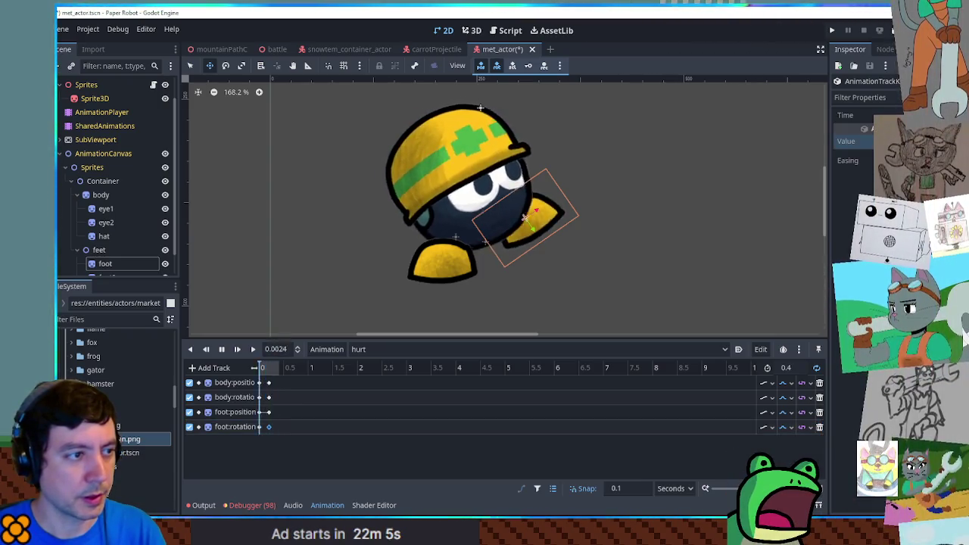
key("ctrl+Left")
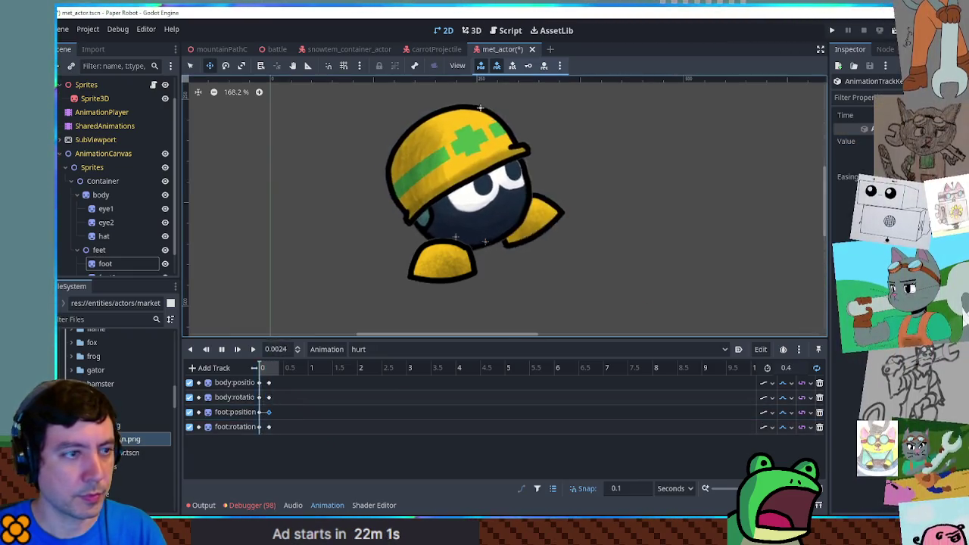
key("ctrl+Left")
key("ctrl+Left")
key("ctrl+Left")
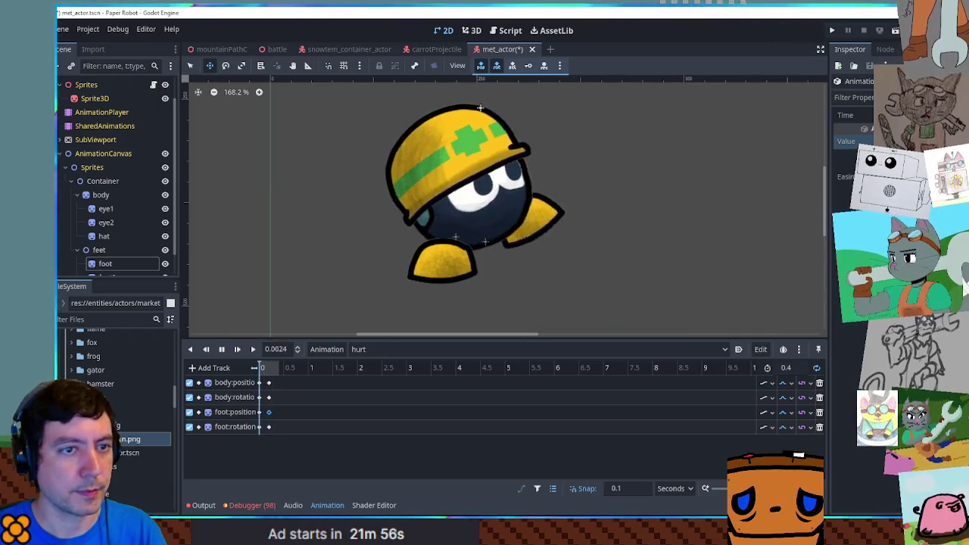
Key the hat's position and rotation at the start and shift the hat left.
left_click(103, 236)
key("k")
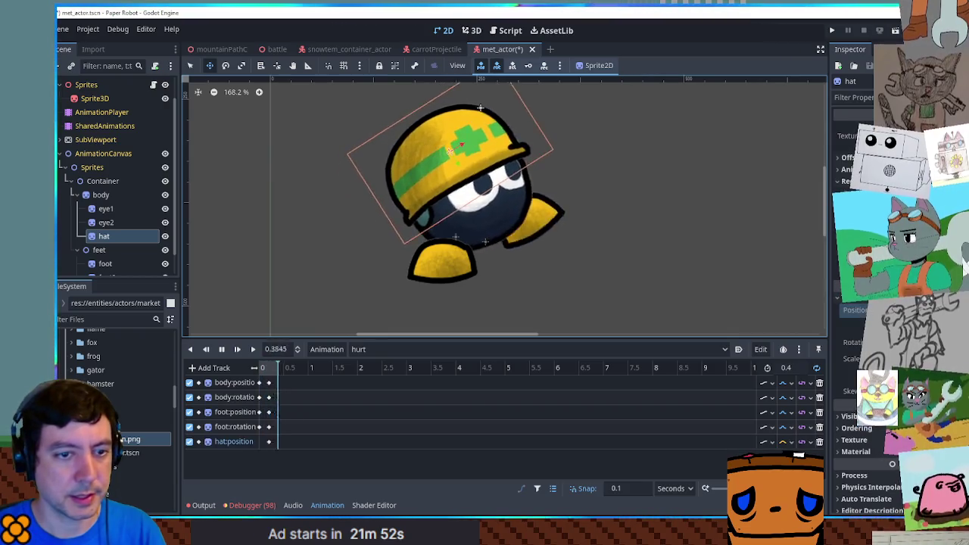
left_click(269, 442)
key("Delete")
left_click(223, 349)
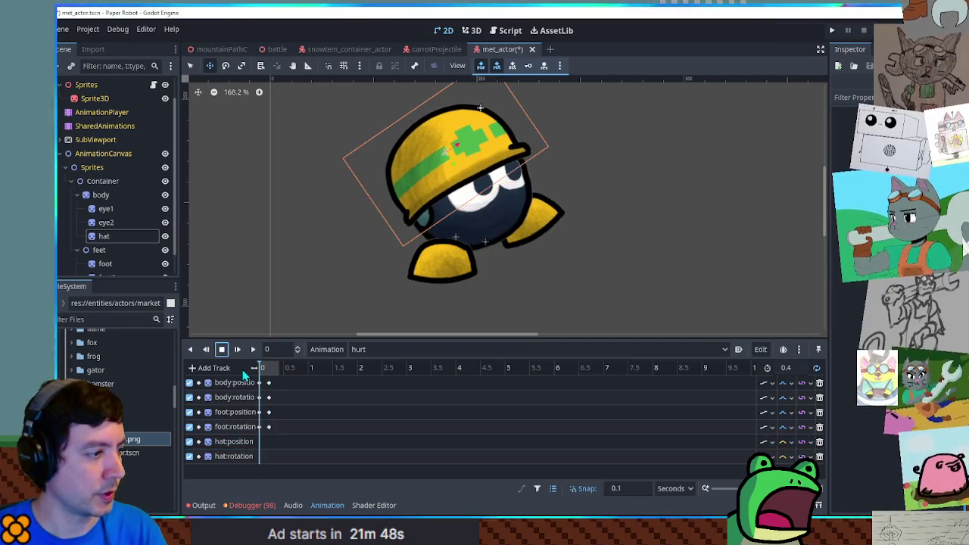
left_click(458, 156)
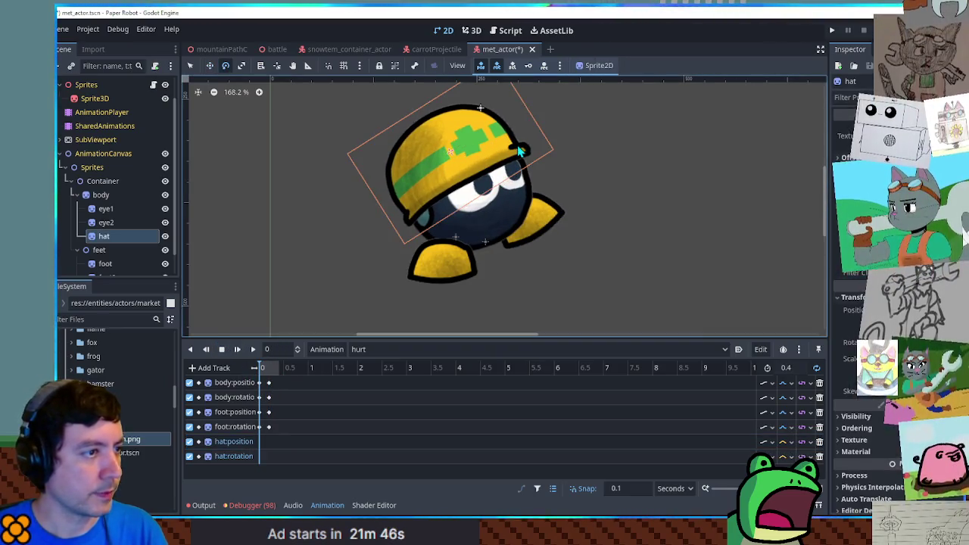
key("w")
left_click_drag(499, 135, 485, 133)
key("w")
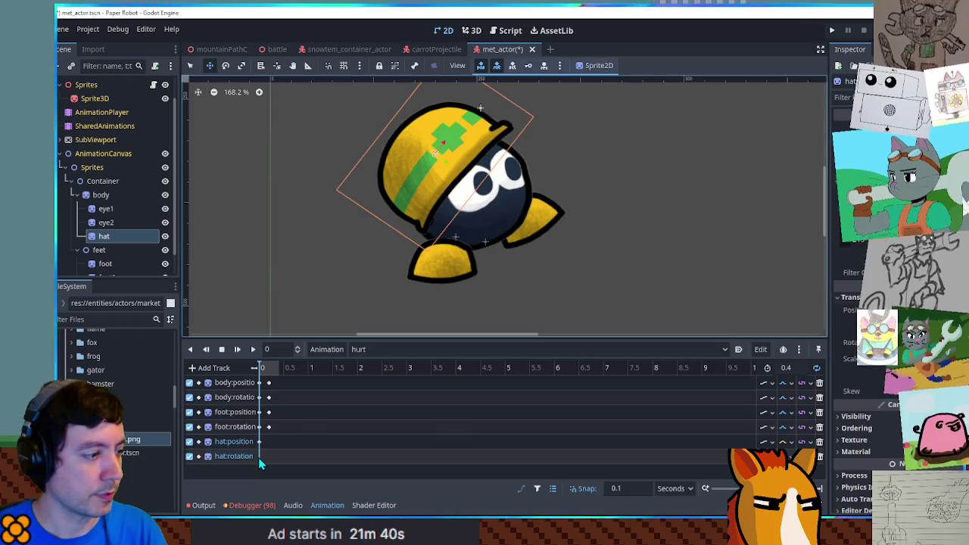
At 0.2 seconds, tilt the hat counter-clockwise and key its position and rotation.
left_click(259, 457)
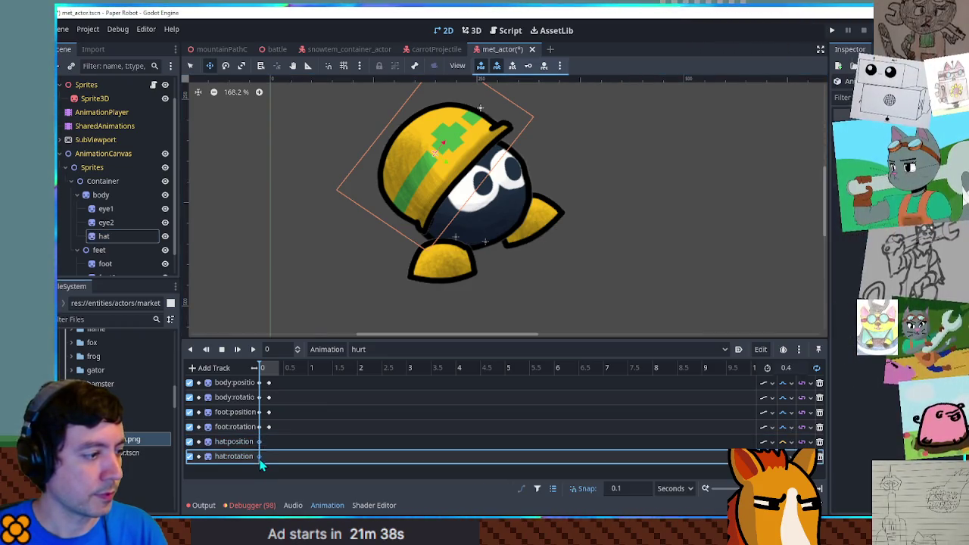
left_click(378, 296)
left_click(269, 368)
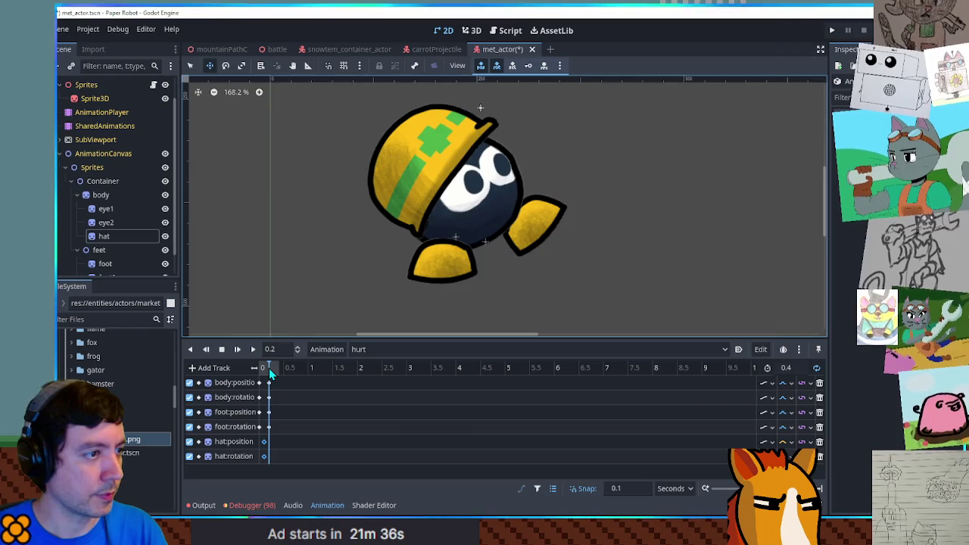
left_click(421, 158)
mouse_move(421, 158)
left_mouse_down()
mouse_move(412, 162)
mouse_move(558, 134)
mouse_move(469, 99)
mouse_move(439, 168)
mouse_move(417, 171)
left_mouse_up()
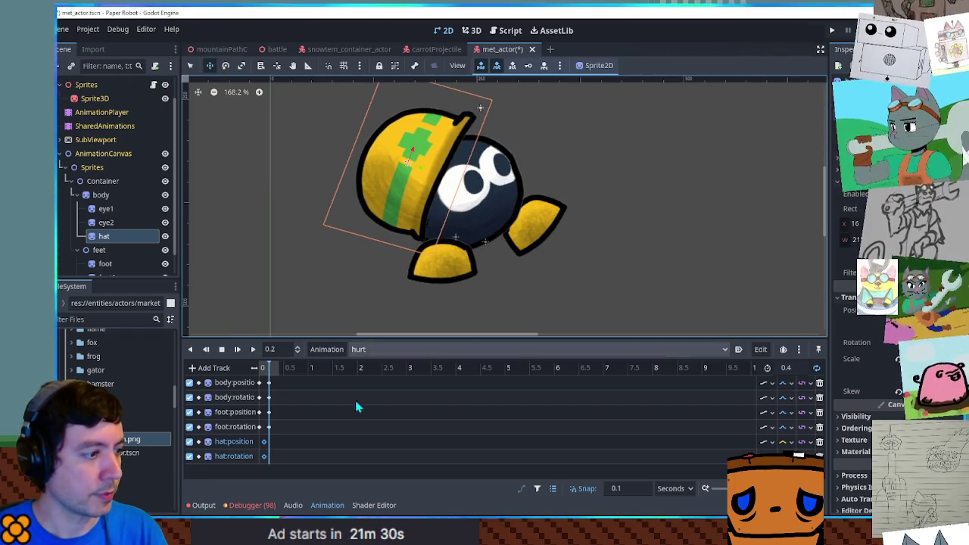
right_click(276, 446)
left_click(285, 433)
right_click(275, 457)
left_click(284, 431)
Preview the looping hurt animation, then stop playback.
left_click(253, 349)
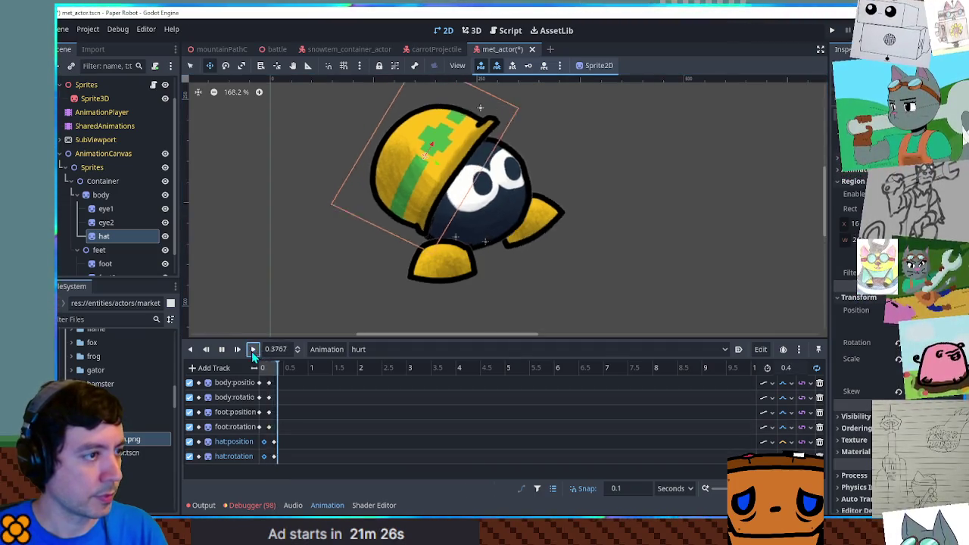
left_click(603, 287)
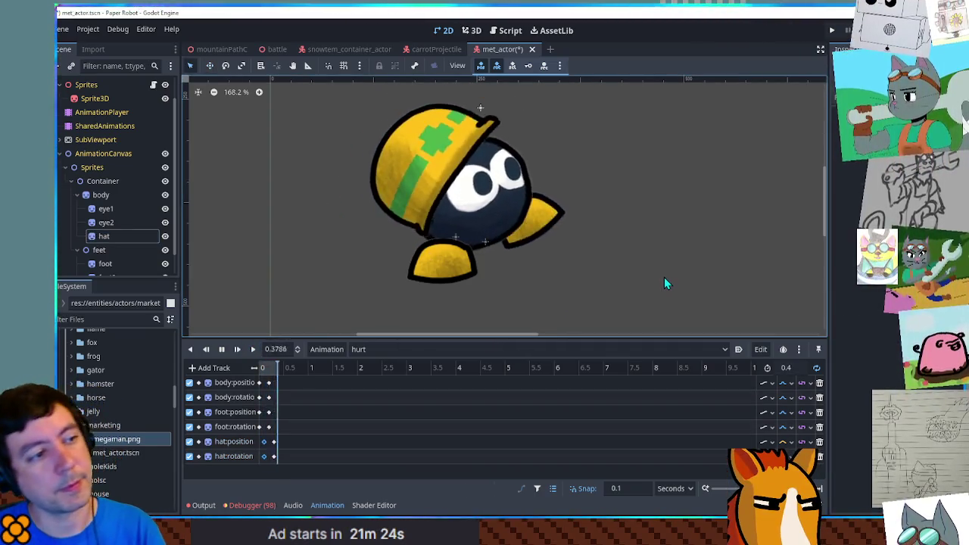
left_click(221, 349)
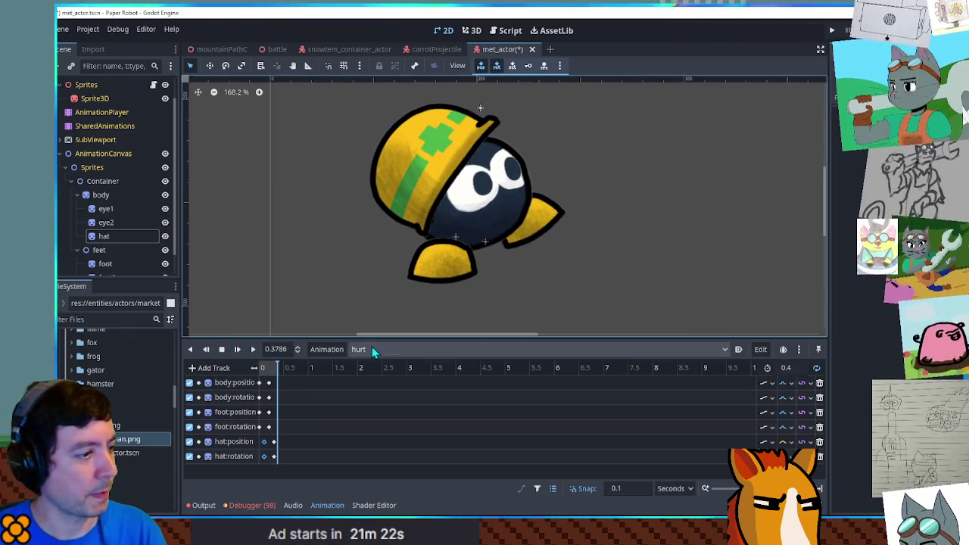
With the RESET animation active, delete the old body, frontFootRot and backFootRot nodes.
left_click(372, 349)
left_click(377, 368)
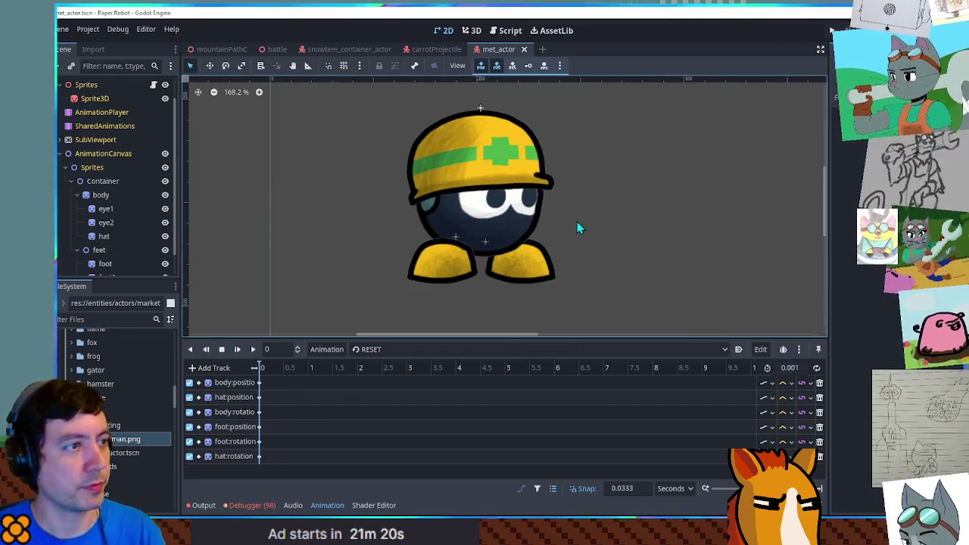
left_click(68, 183)
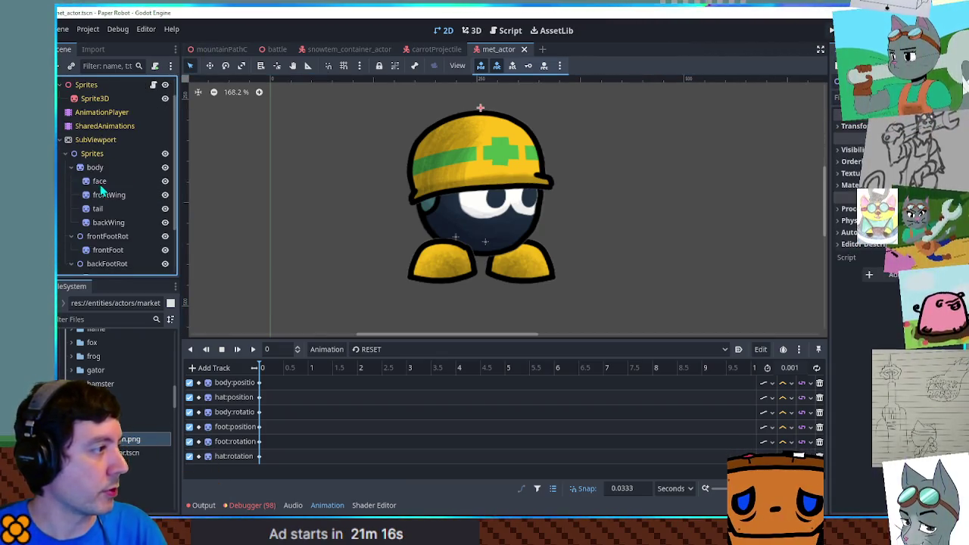
left_click(76, 168)
left_click(71, 184)
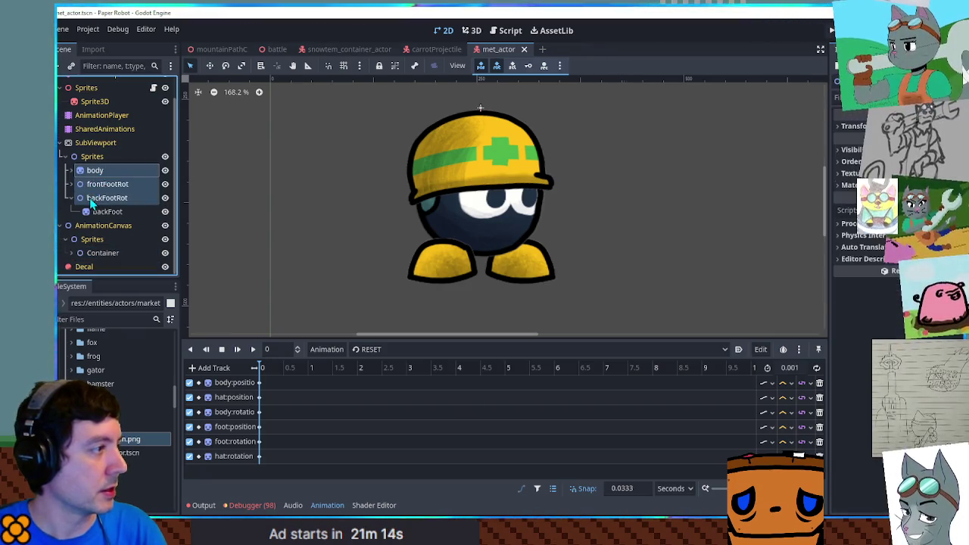
key("Delete")
Paste the Container rig under Sprites and save met_actor.tscn.
key("ctrl+v")
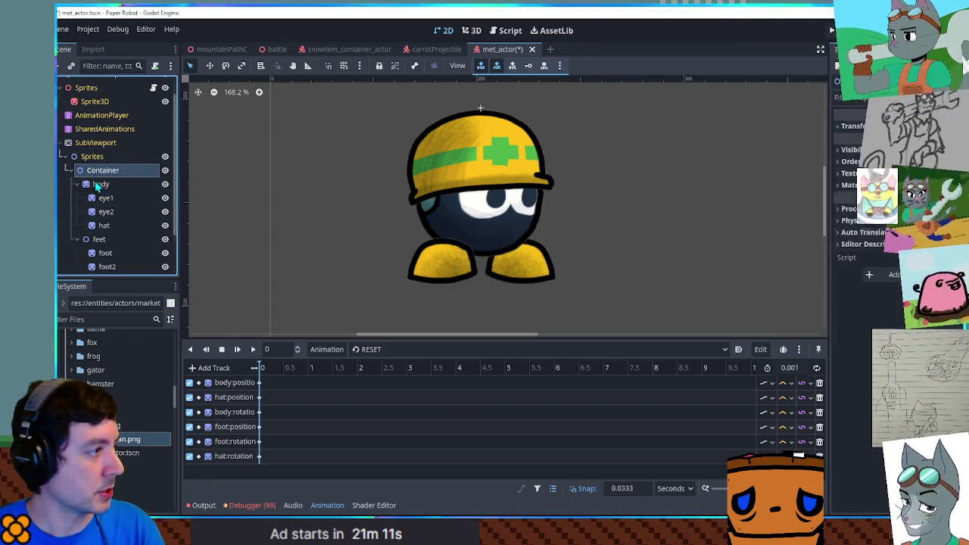
left_click(87, 144)
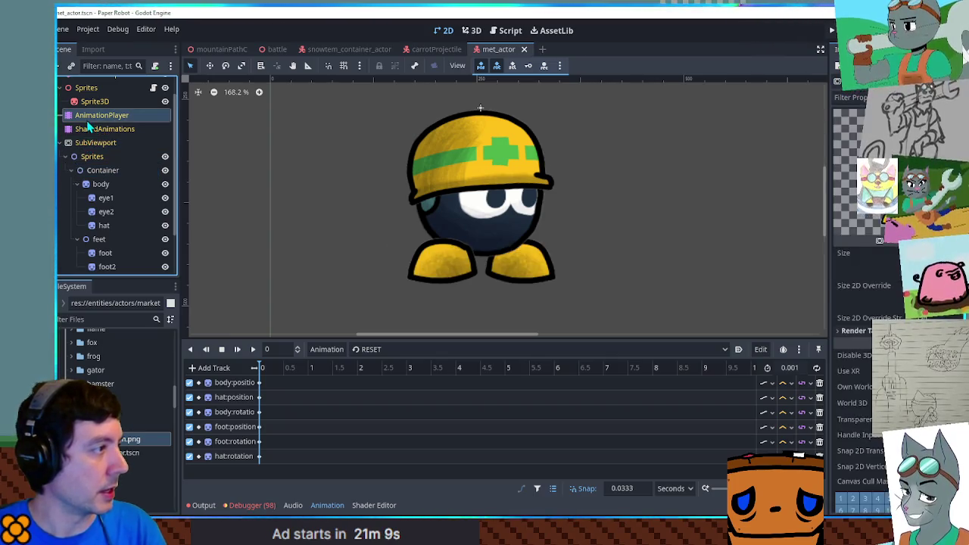
key("ctrl+s")
In the 3D view, play the hurt animation, then return to RESET.
left_click(471, 30)
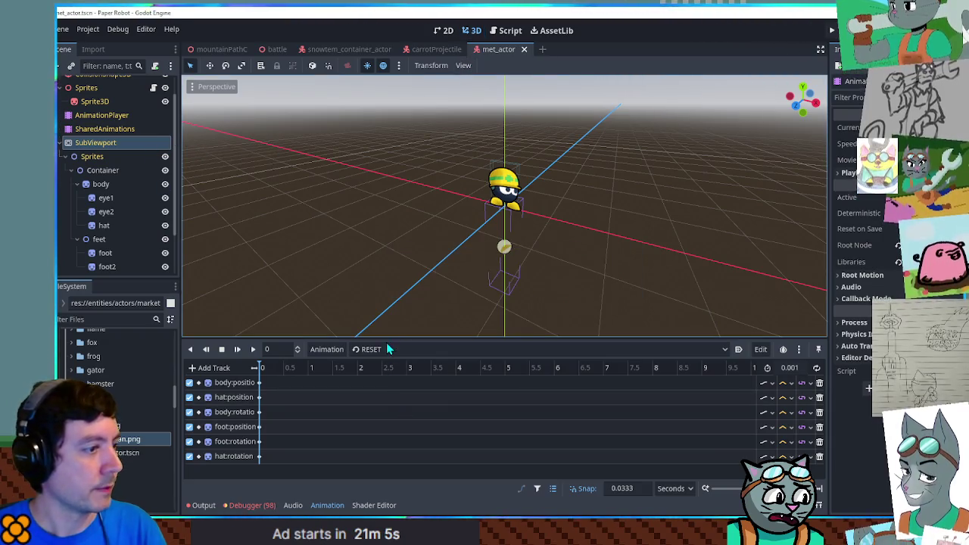
left_click(385, 350)
left_click(377, 379)
left_click(253, 349)
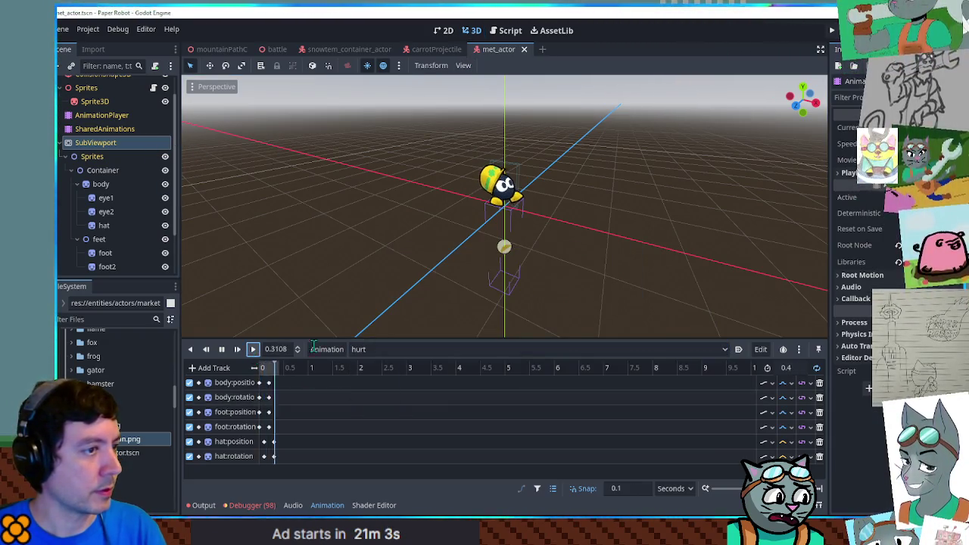
left_click(384, 349)
left_click(376, 365)
Play the idle animation from the front view, then pause it.
left_click(373, 349)
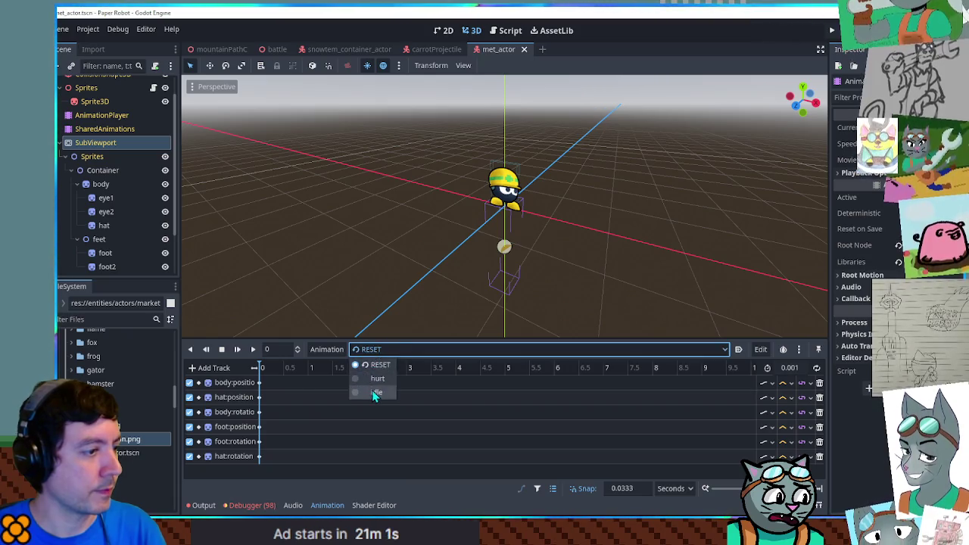
left_click(374, 393)
left_click(253, 349)
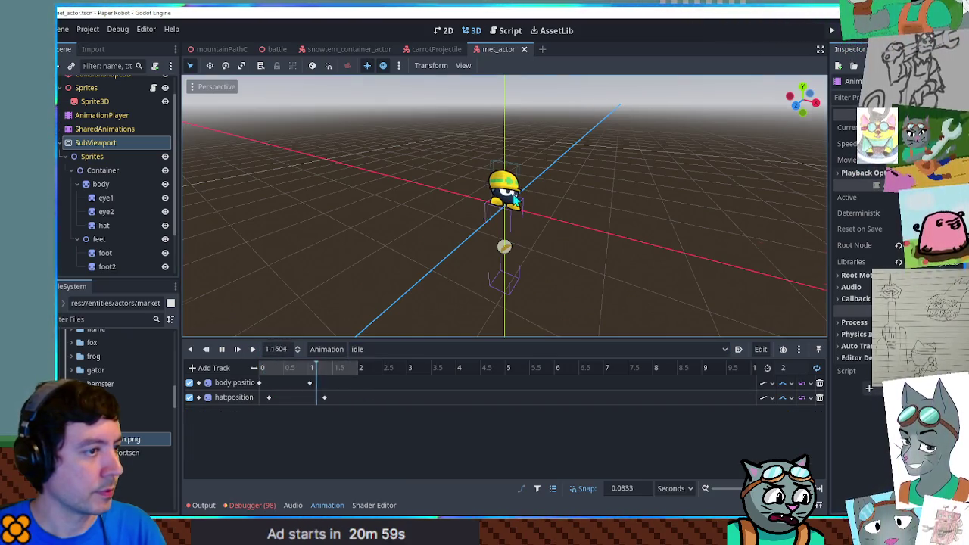
key("KP_1")
scroll(541, 212, "up", 5)
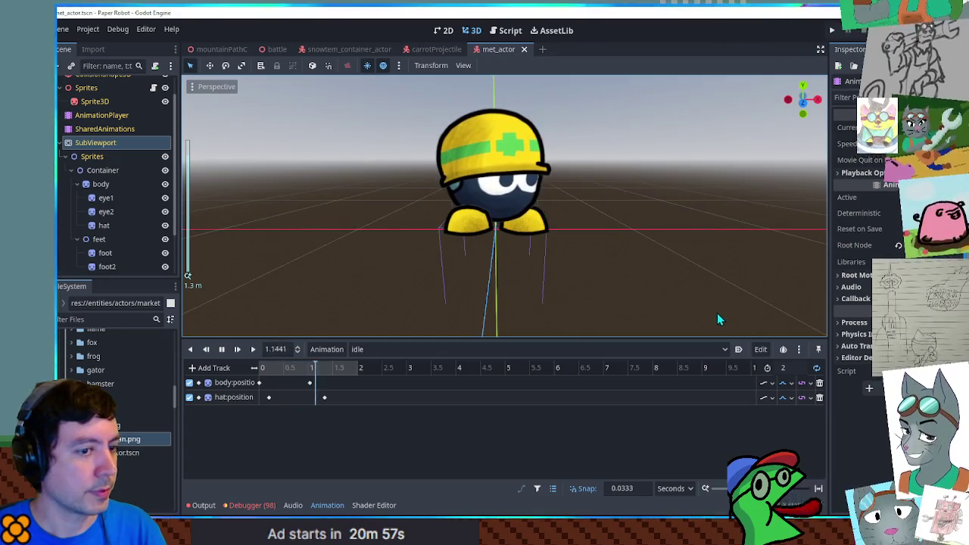
left_click(221, 350)
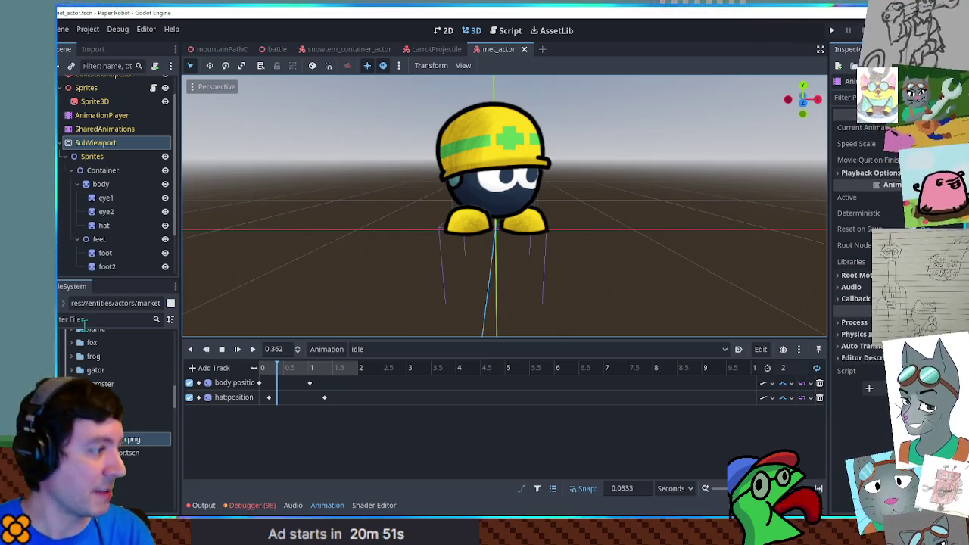
scroll(138, 121, "up", 1)
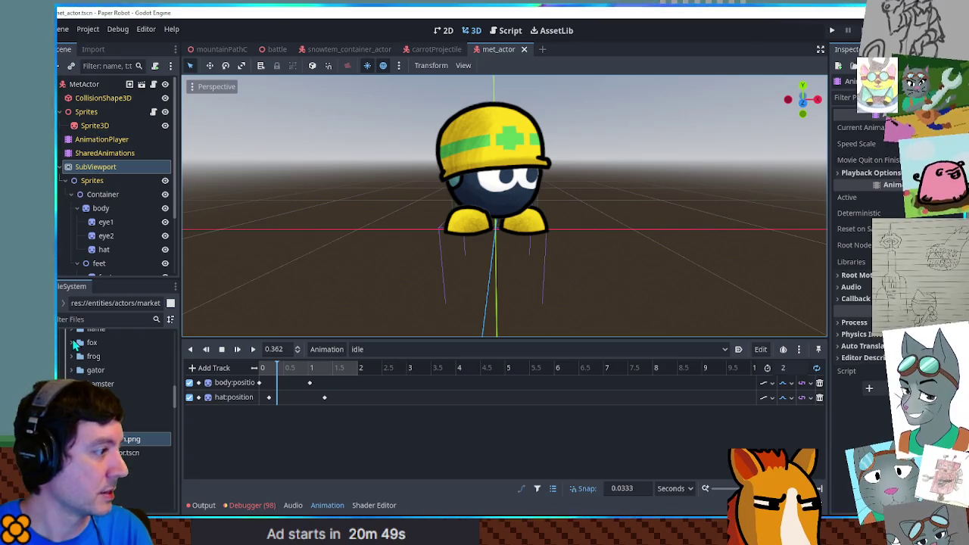
left_click(127, 453)
Duplicate the scene as megaman_actor.tscn, open it, and rename its root MegamanActor.
key("ctrl+d")
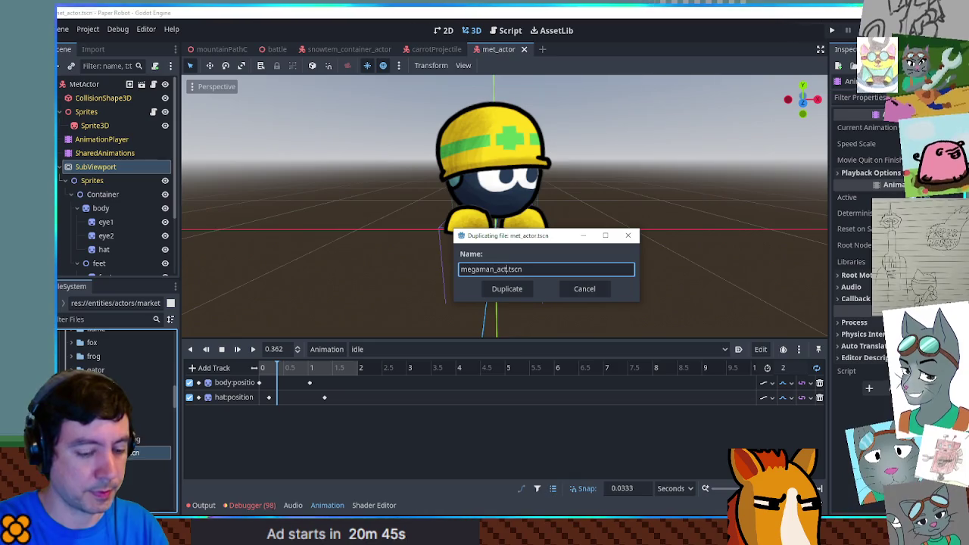
key("Return")
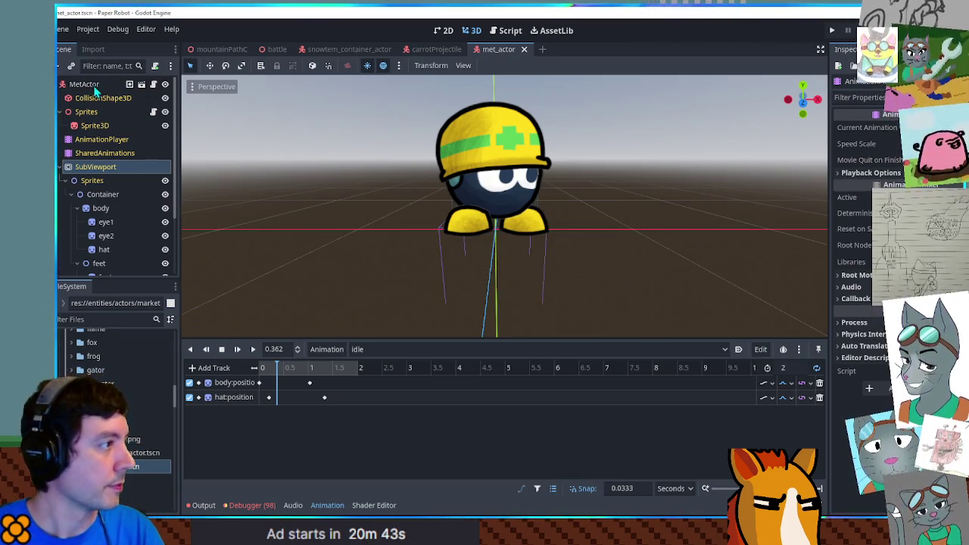
double_click(136, 453)
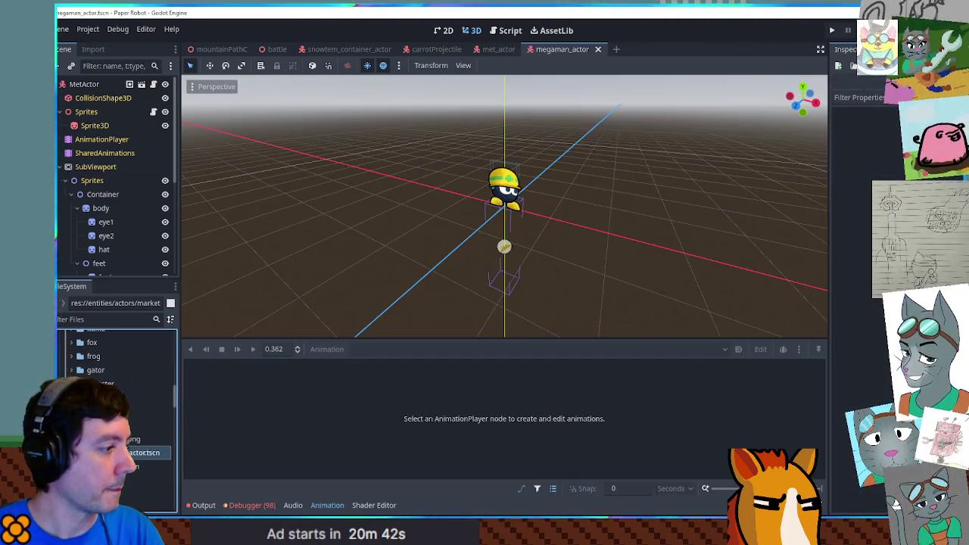
double_click(87, 84)
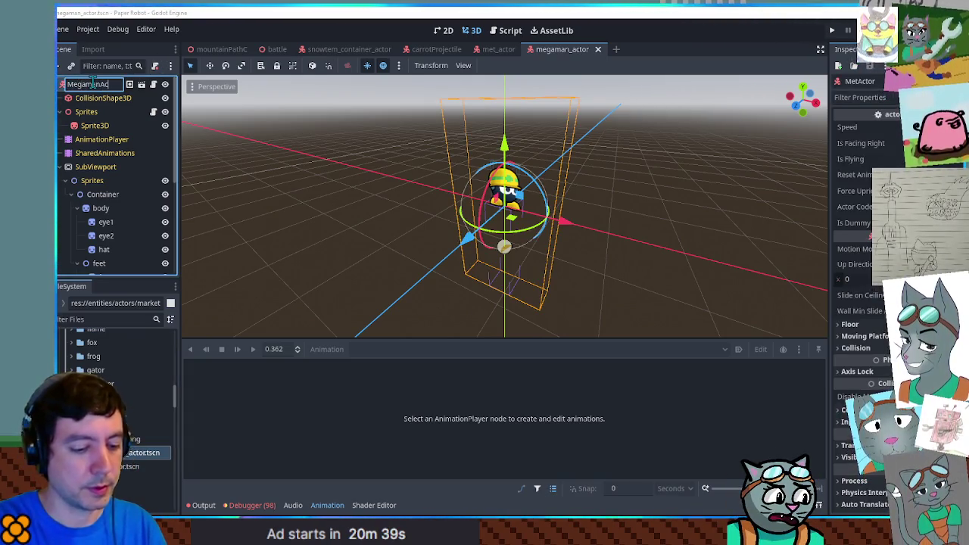
type("tor")
key("Return")
Delete the [Global] library from the AnimationPlayer in Manage Animations.
left_click(72, 194)
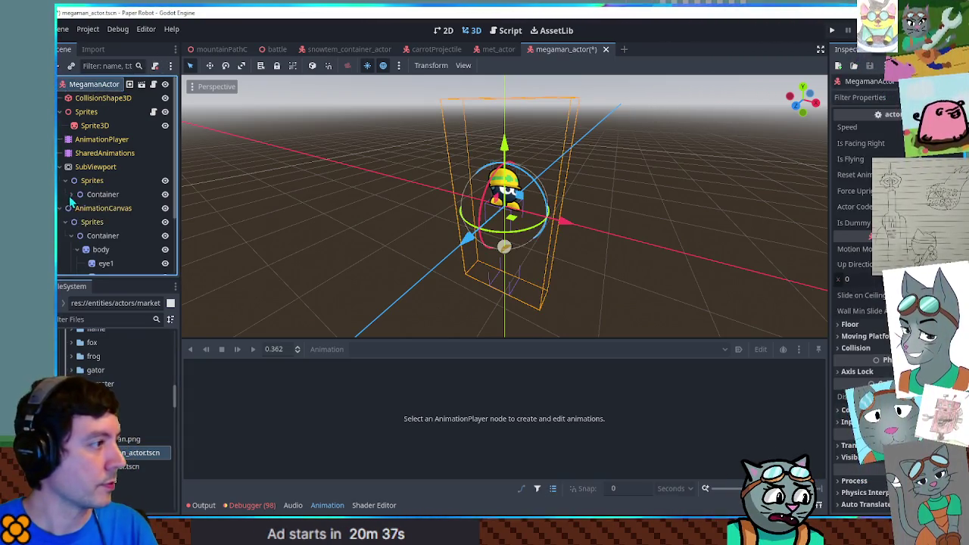
left_click(98, 139)
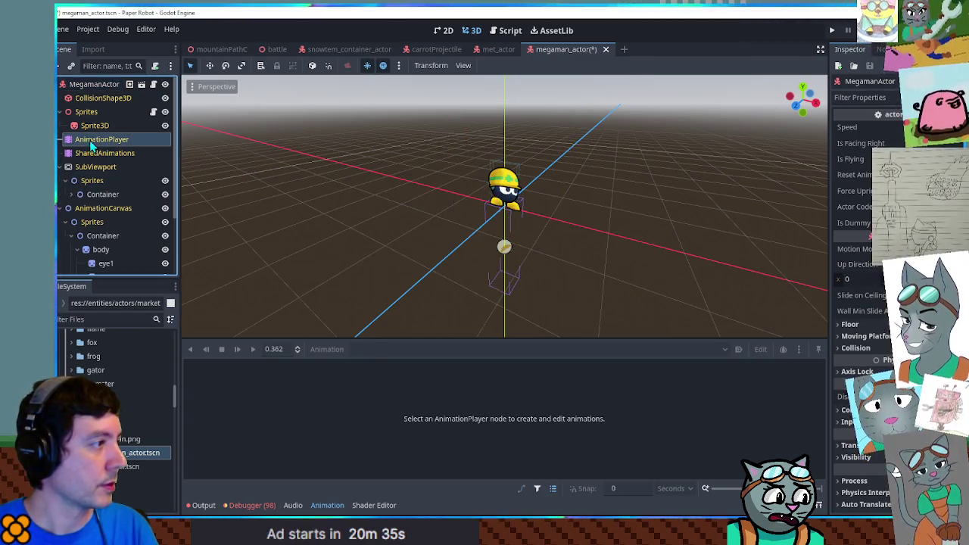
left_click(329, 349)
left_click(340, 384)
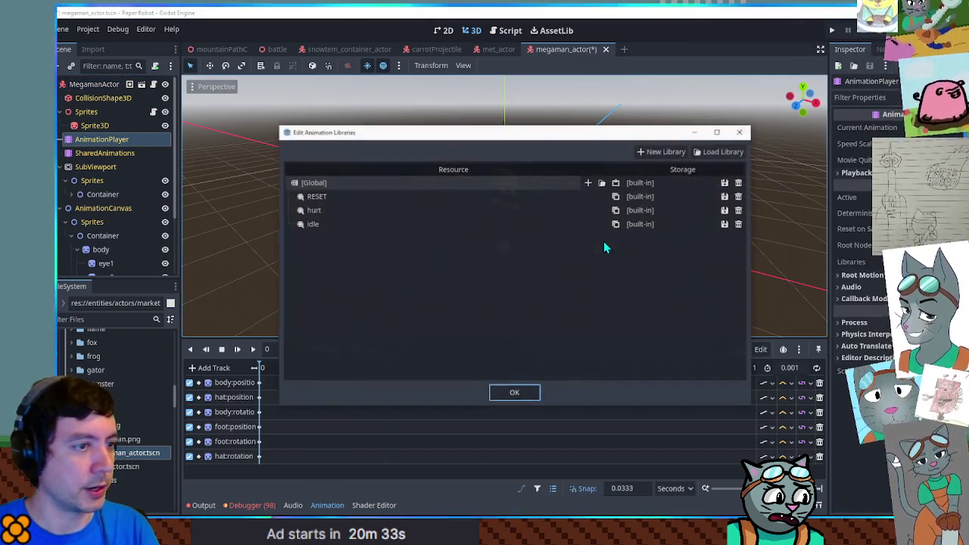
left_click(726, 182)
left_click(738, 182)
left_click(727, 183)
left_click(739, 182)
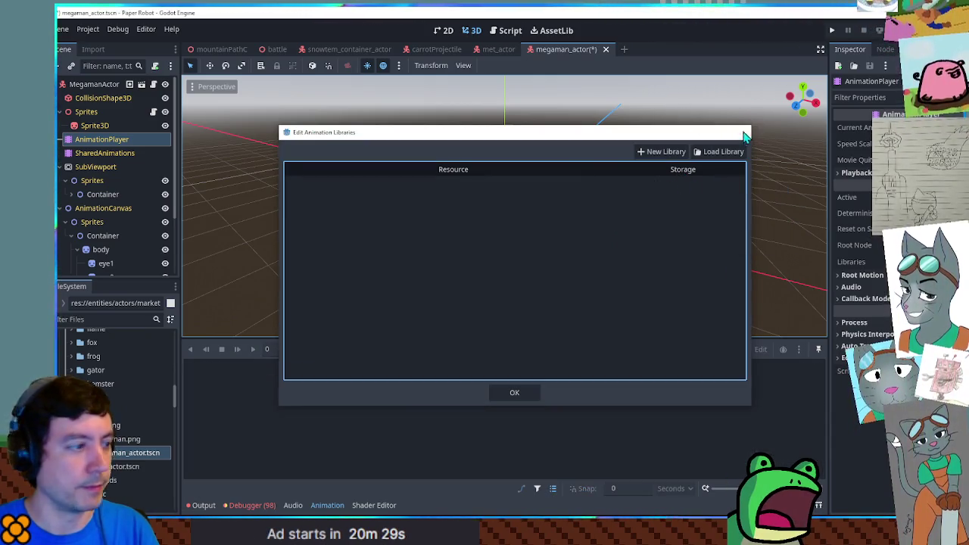
left_click(744, 133)
left_click(101, 195)
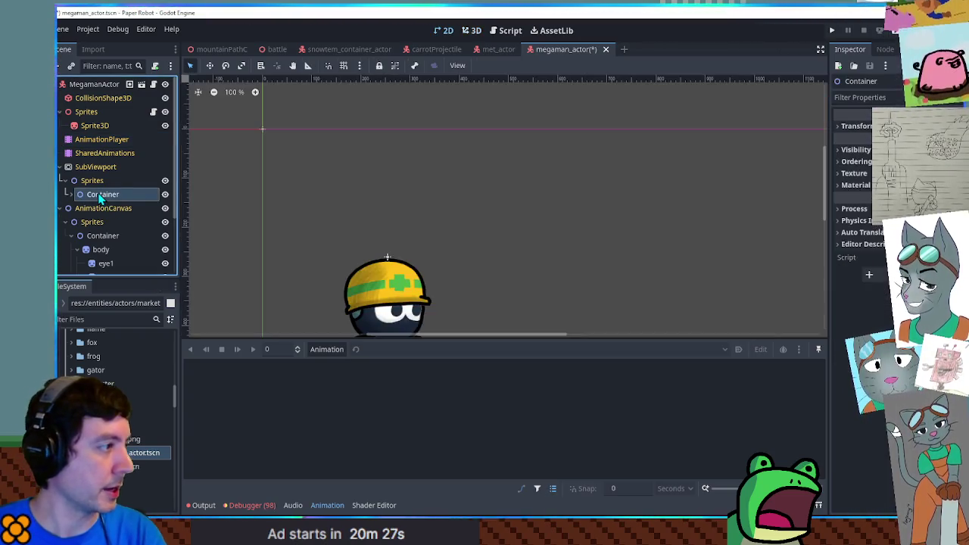
Delete the SubViewport's Container node and select the body sprite under AnimationCanvas.
key("Delete")
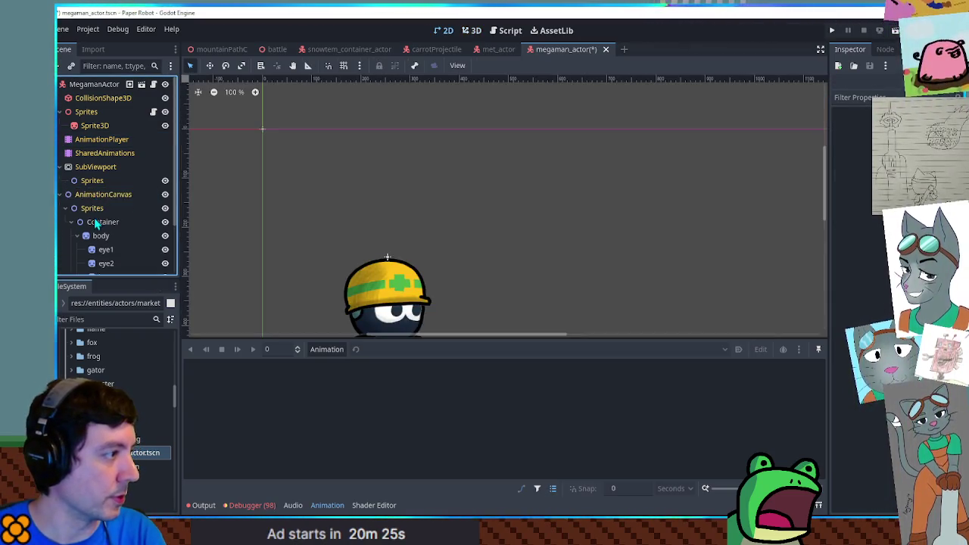
left_click(77, 249)
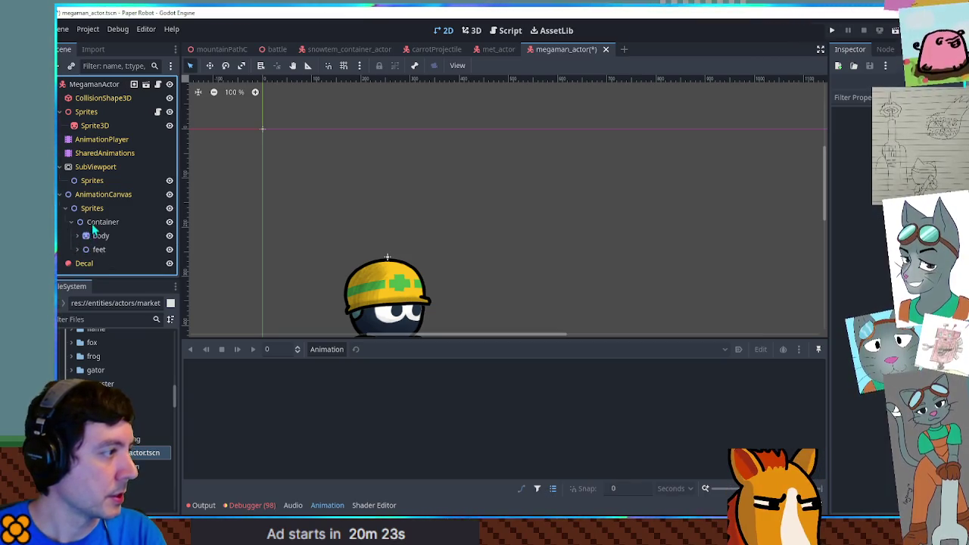
left_click(94, 144)
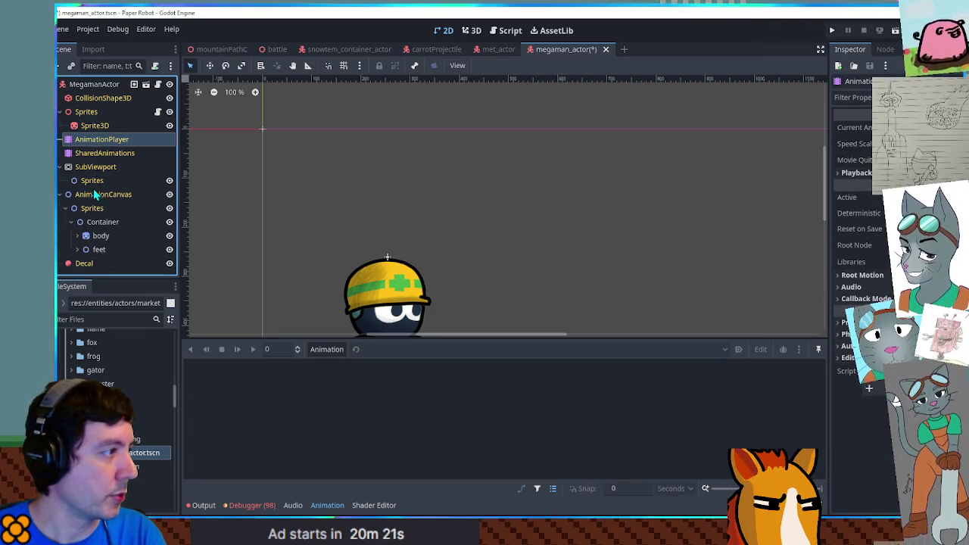
left_click(98, 195)
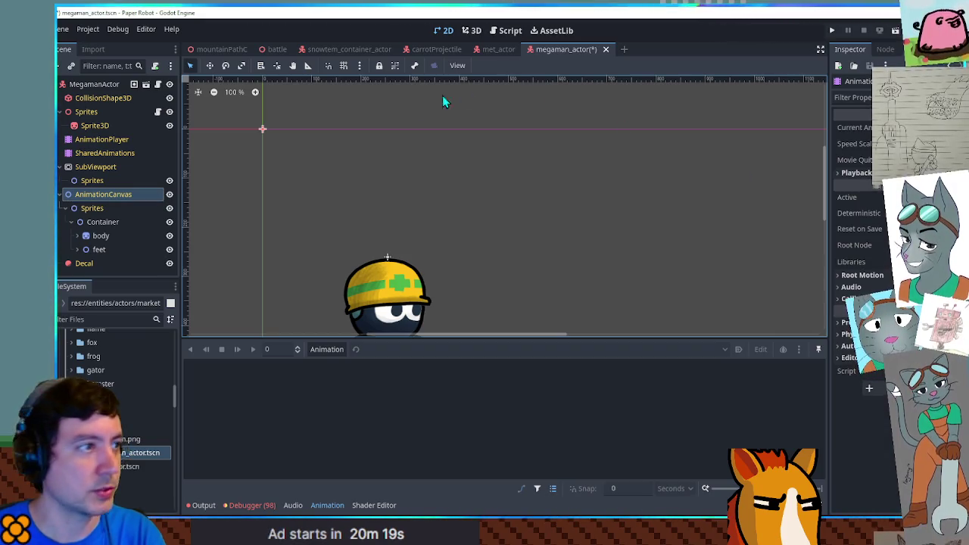
scroll(485, 234, "down", 1)
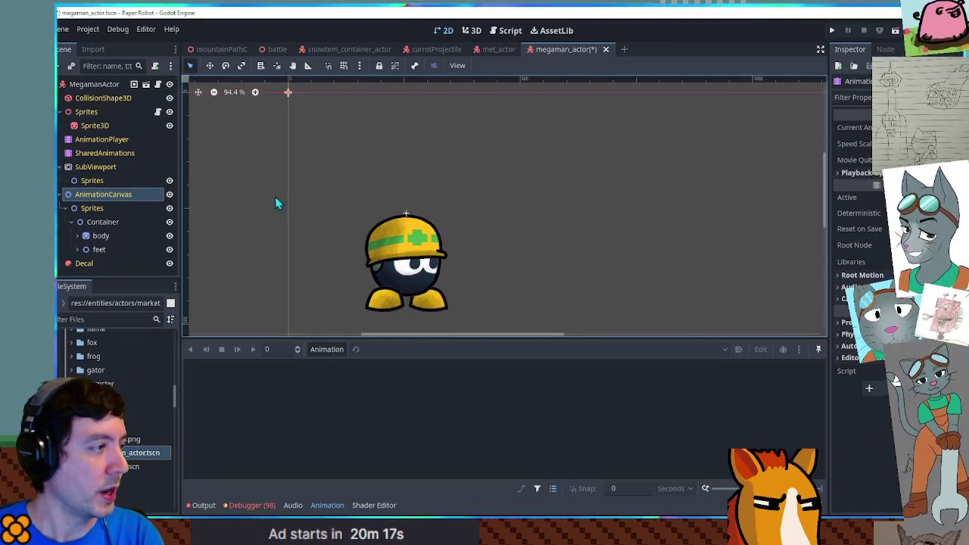
left_click(77, 237)
scroll(136, 231, "down", 2)
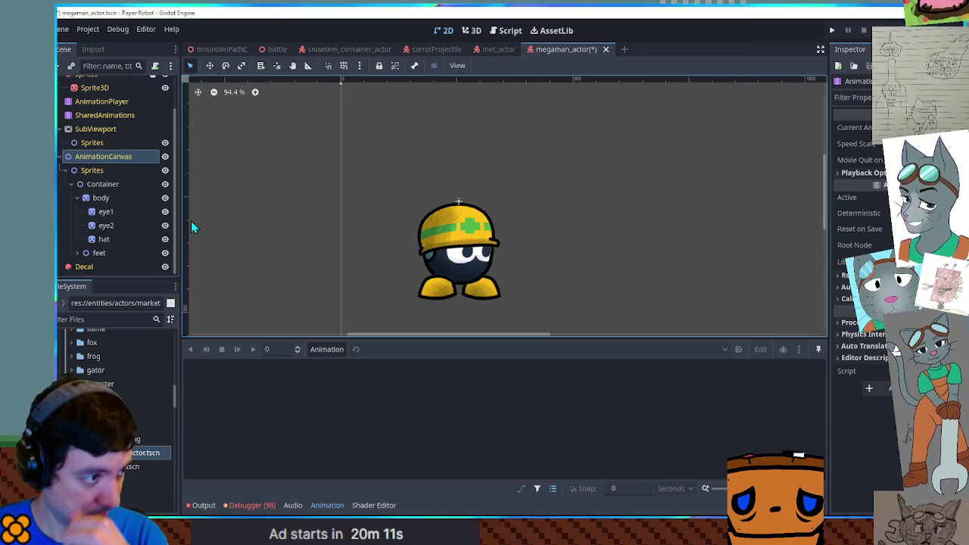
left_click(106, 199)
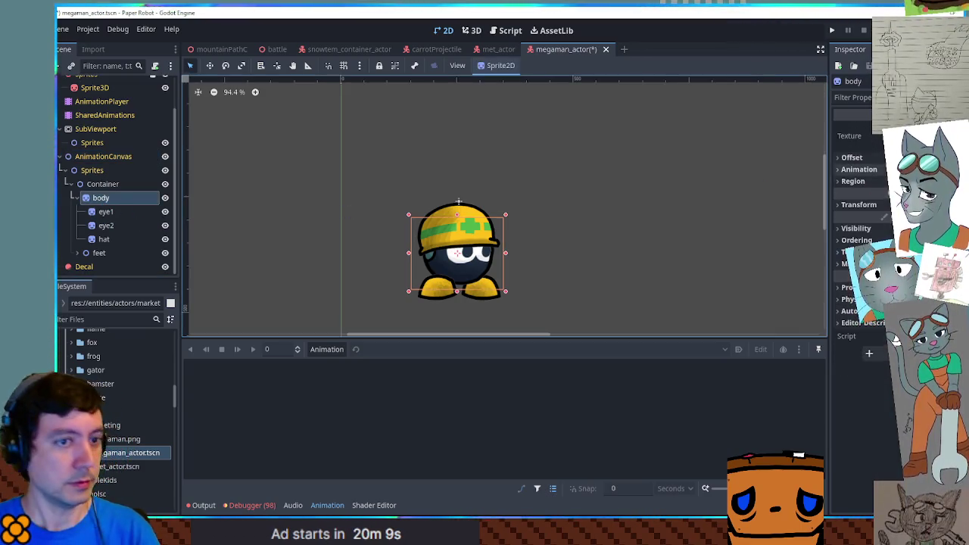
left_click(852, 181)
Re-crop the body sprite to the light-blue torso and move it up under the helmet.
left_click(863, 255)
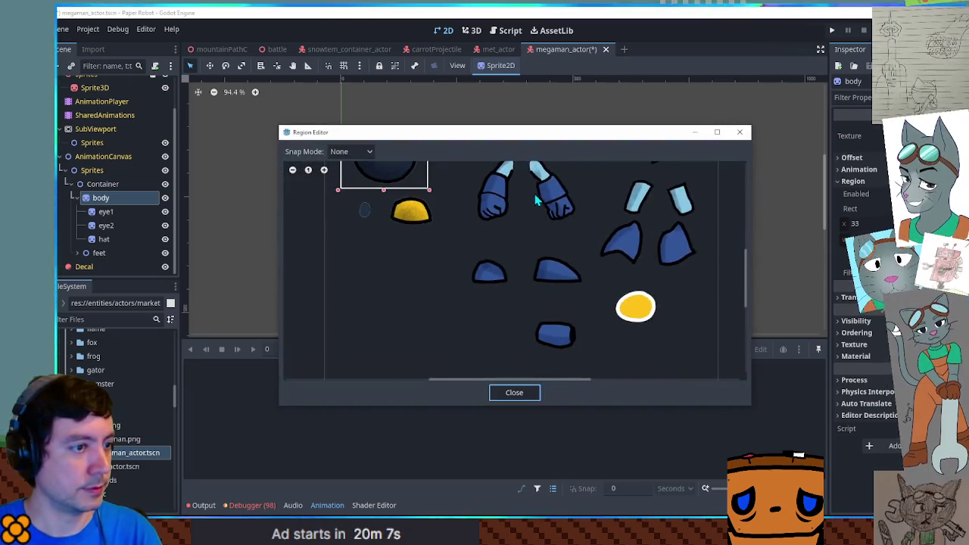
scroll(533, 200, "up", 5)
left_click_drag(597, 212, 654, 272)
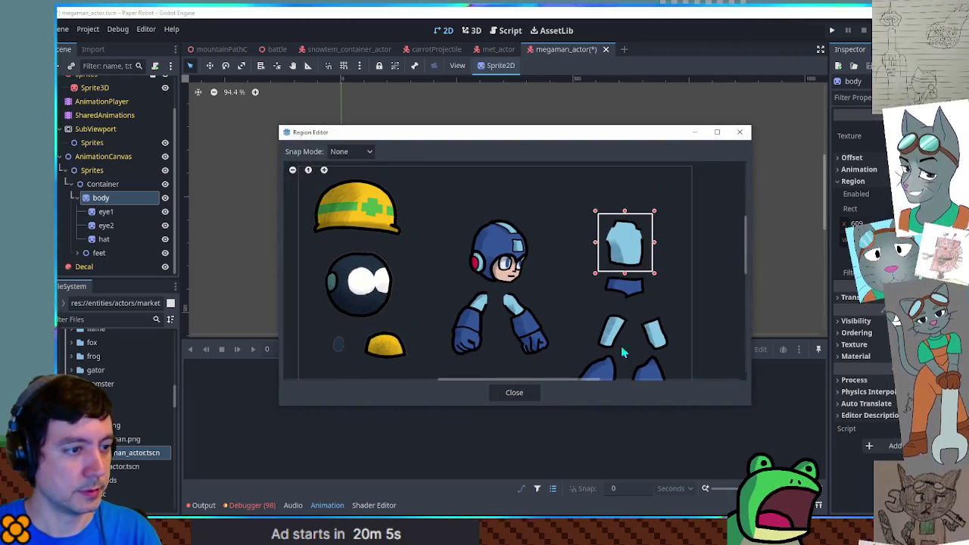
left_click(515, 392)
key("w")
mouse_move(464, 251)
left_mouse_down()
mouse_move(458, 183)
mouse_move(463, 198)
left_mouse_up()
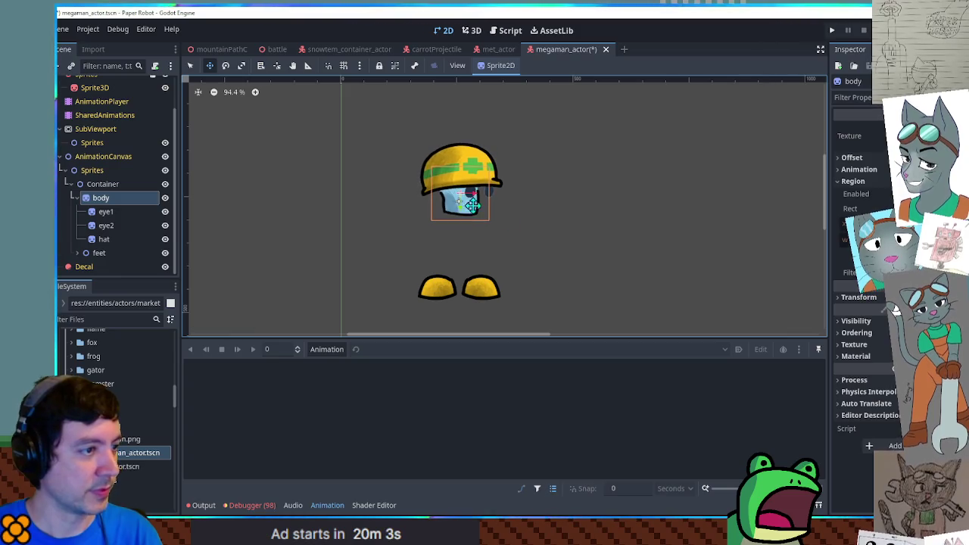
key("q")
left_click(541, 220)
Re-crop the right foot sprite's region to the blue boot.
left_click(489, 298)
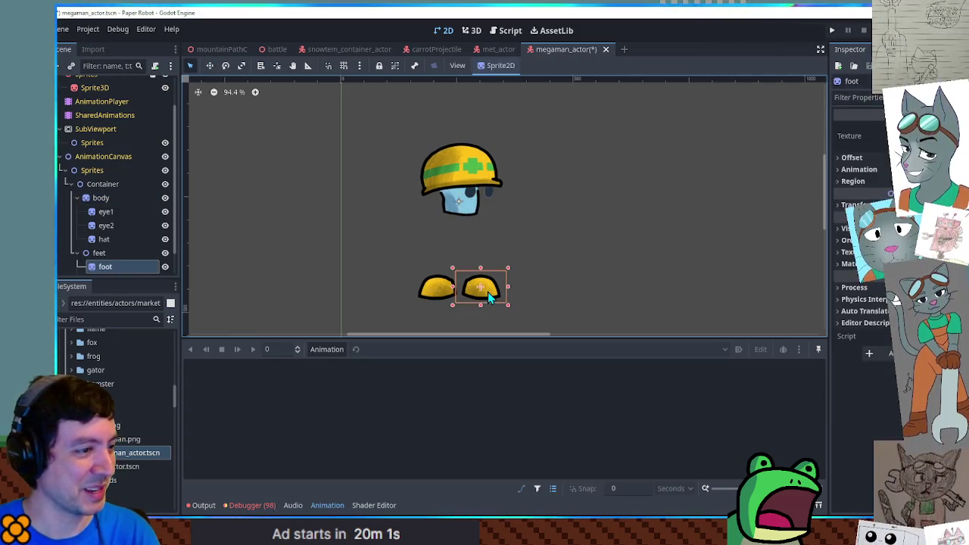
left_click(885, 182)
left_click(863, 257)
scroll(521, 242, "down", 3)
left_click_drag(511, 227, 578, 277)
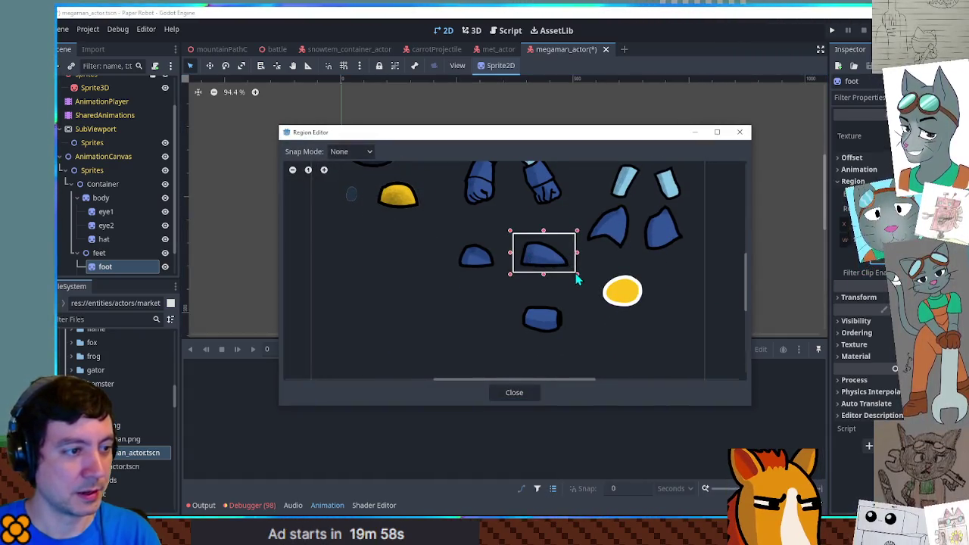
left_click(525, 393)
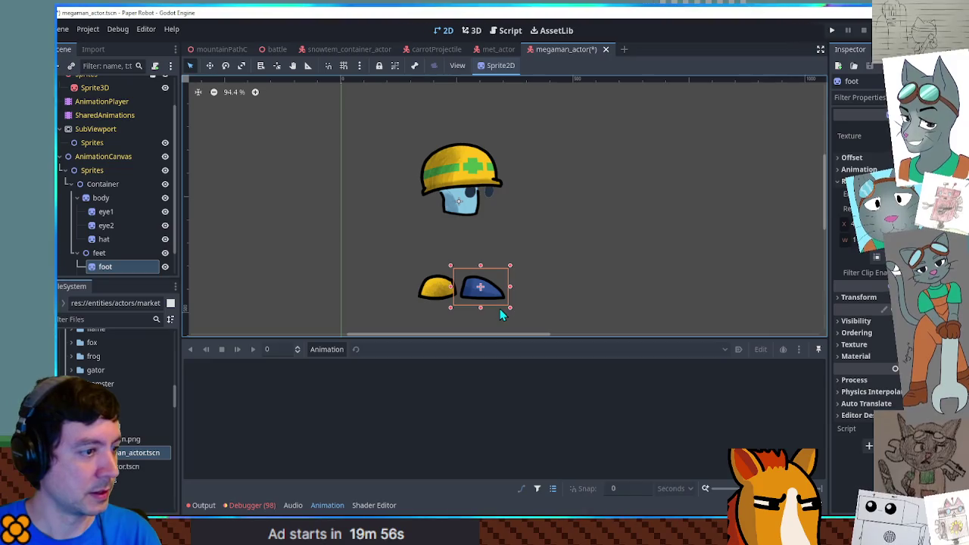
Re-crop foot2's region to the smaller blue boot.
scroll(107, 267, "down", 1)
left_click(107, 252)
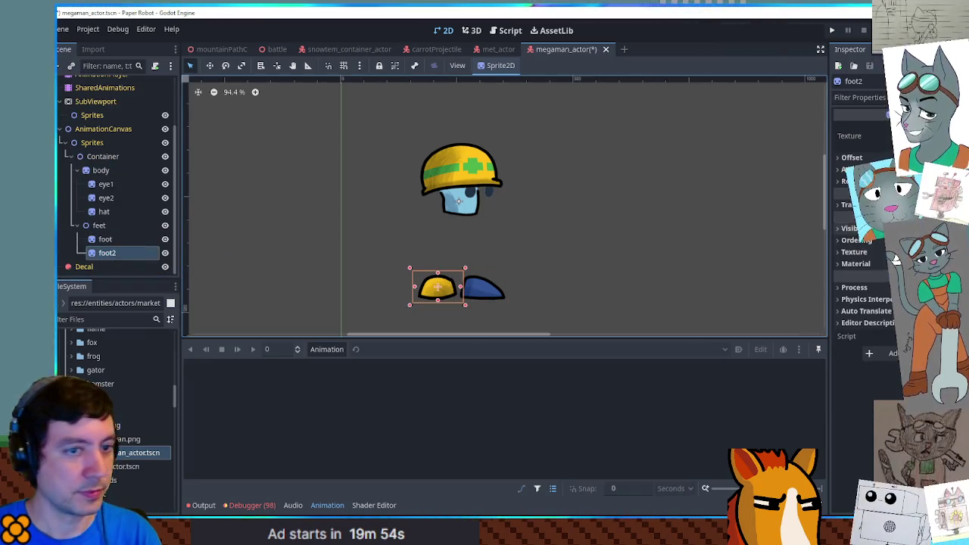
left_click(851, 181)
left_click(877, 257)
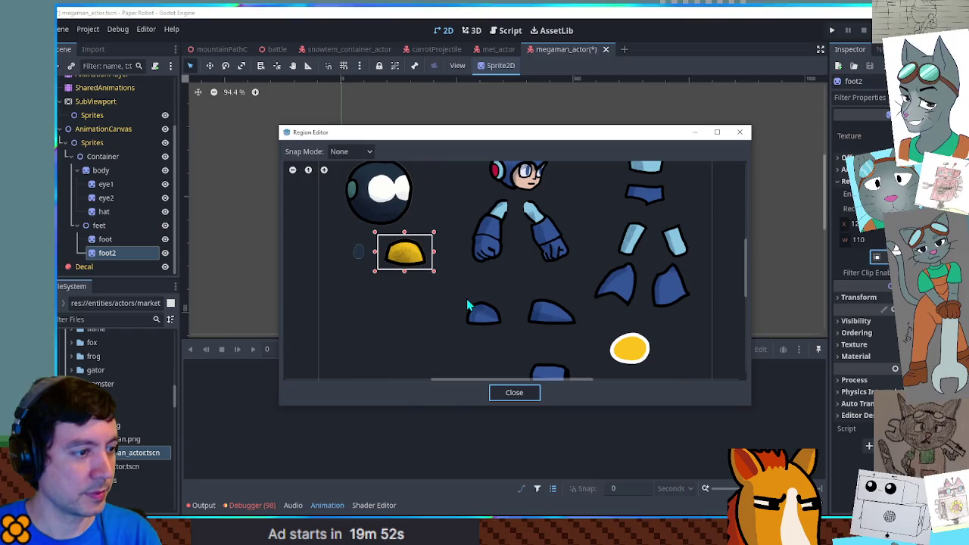
left_click_drag(456, 291, 508, 331)
left_click(514, 393)
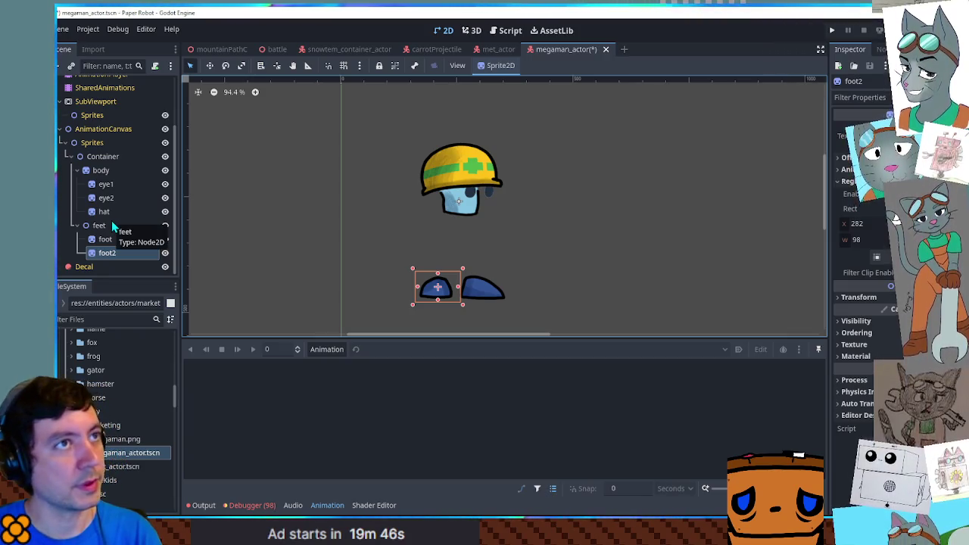
scroll(500, 240, "up", 3)
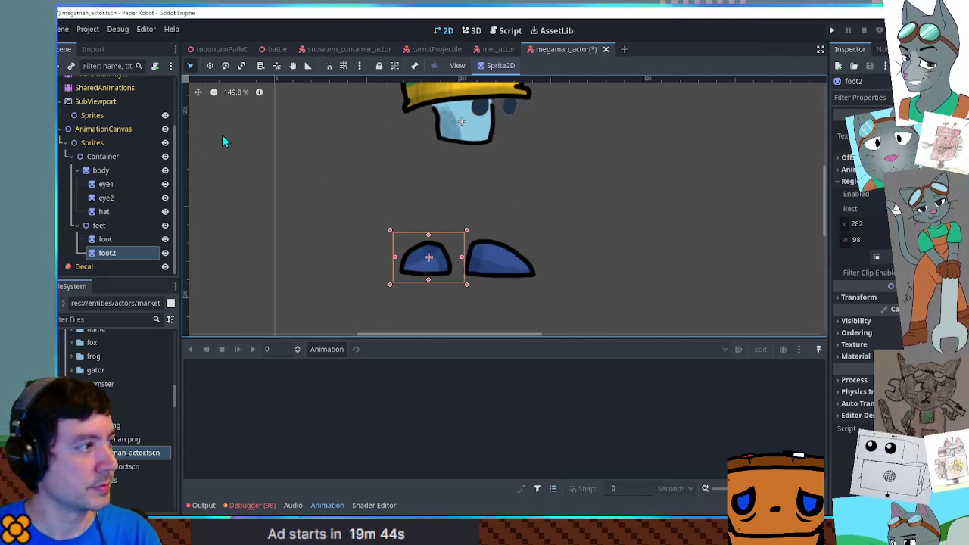
left_click(276, 66)
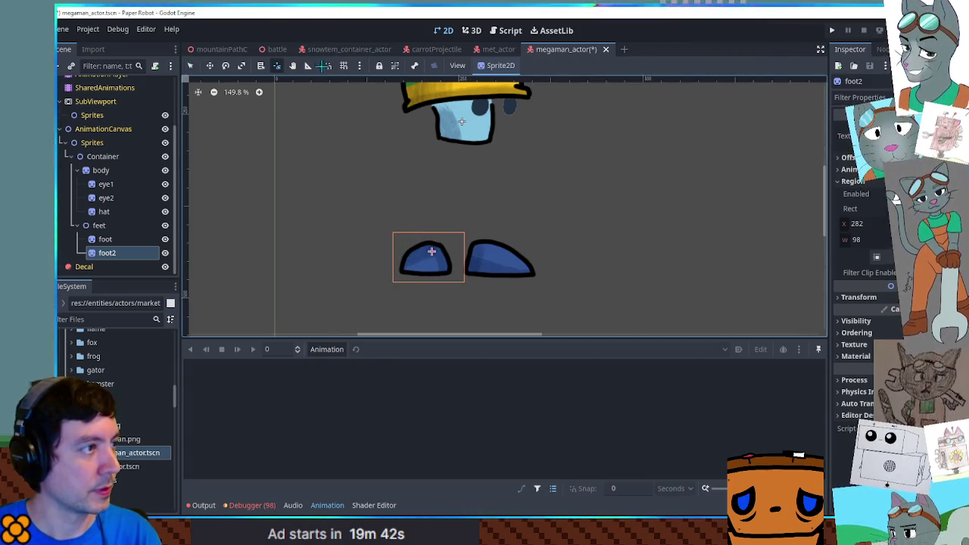
left_click(497, 266)
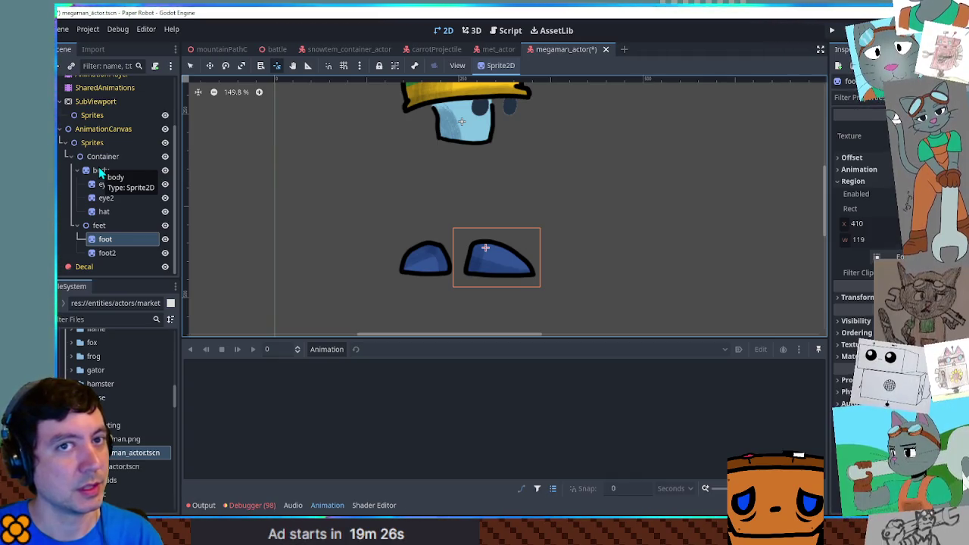
Delete the eyes and hat sprites from the rig.
left_click(101, 227)
left_click(105, 239)
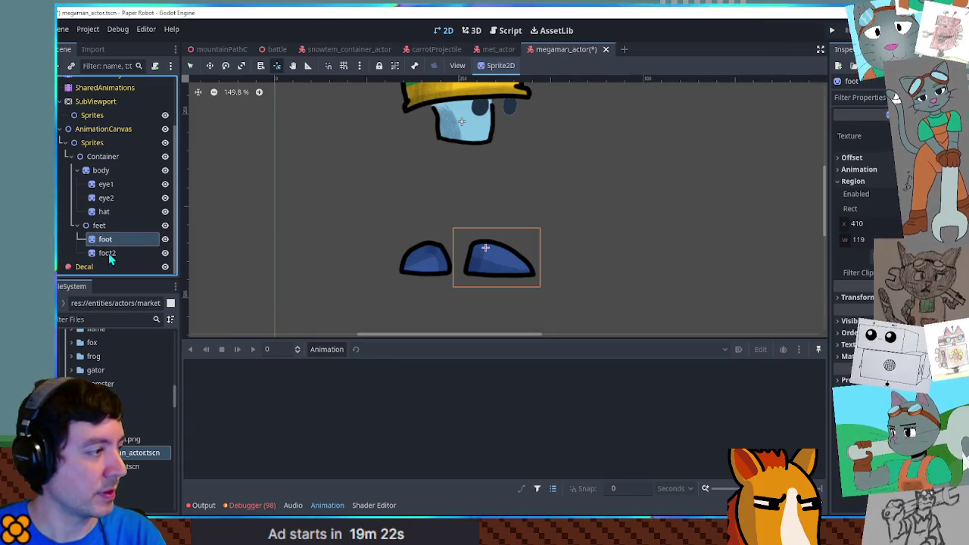
left_click(109, 253, "shift")
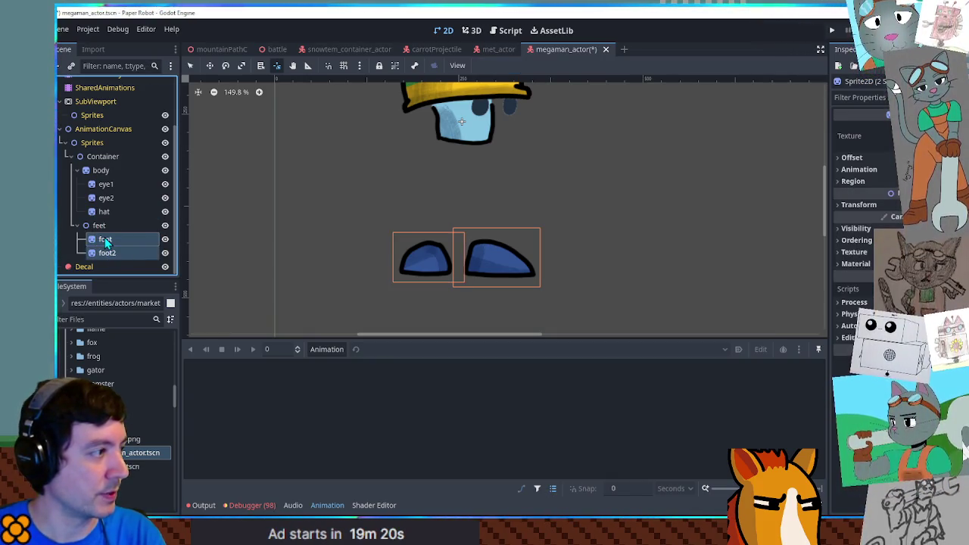
mouse_move(493, 148)
left_mouse_down()
mouse_move(480, 195)
mouse_move(462, 189)
left_mouse_up()
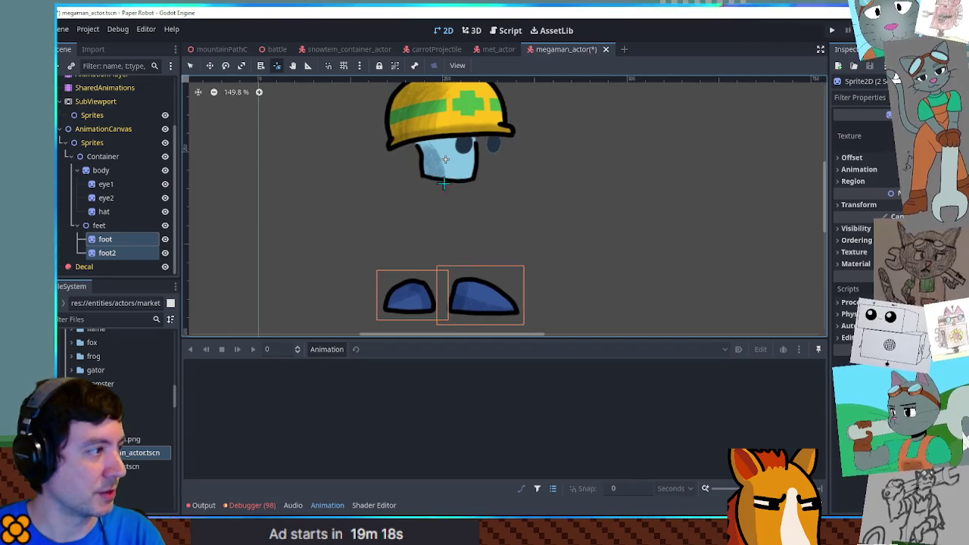
left_click(107, 171)
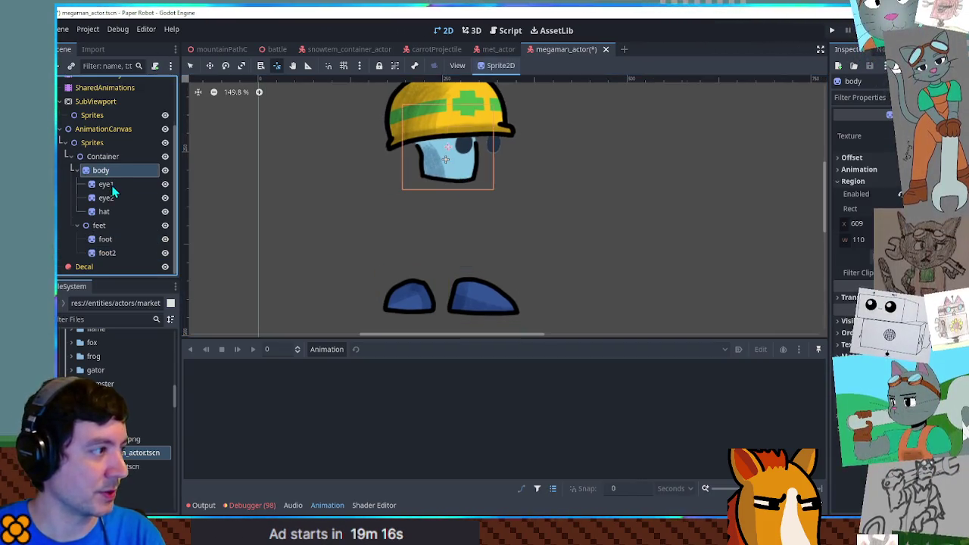
left_click(106, 184)
left_click(104, 211, "shift")
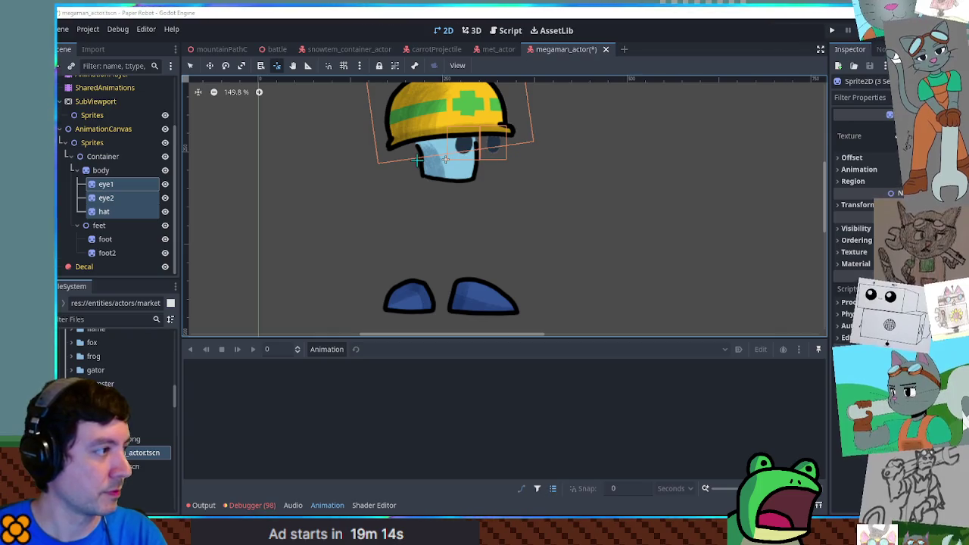
key("Delete")
Duplicate the body sprite and rename the copy waist.
left_click(100, 213)
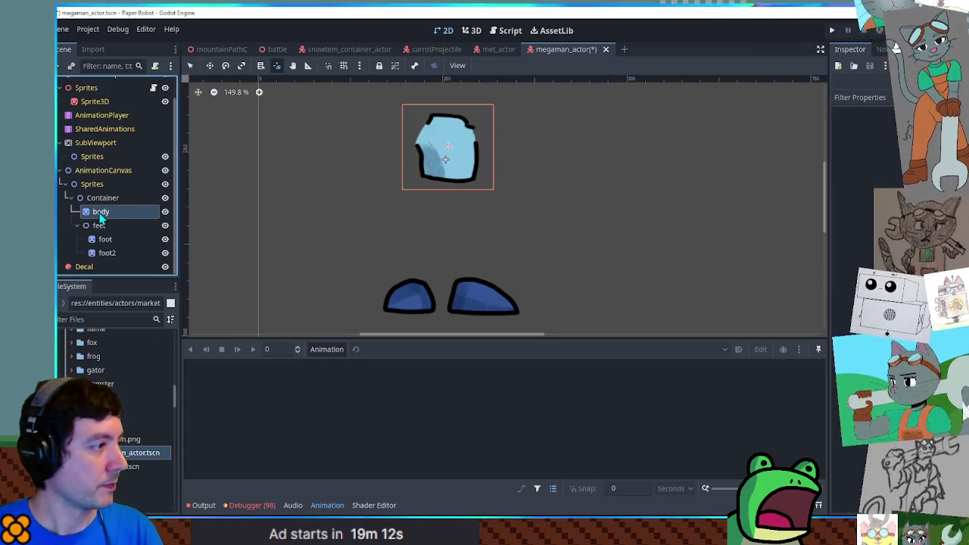
key("ctrl+d")
double_click(122, 224)
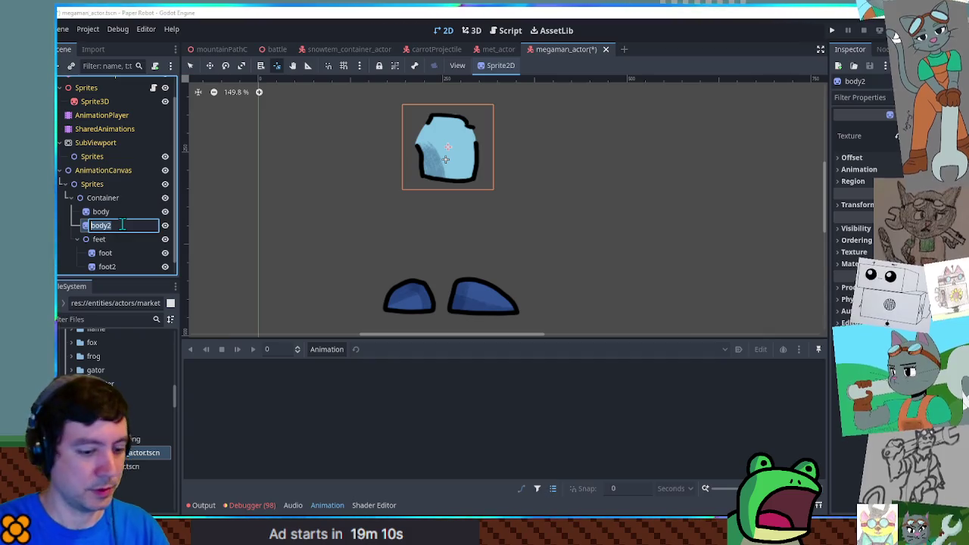
type("waist")
key("Return")
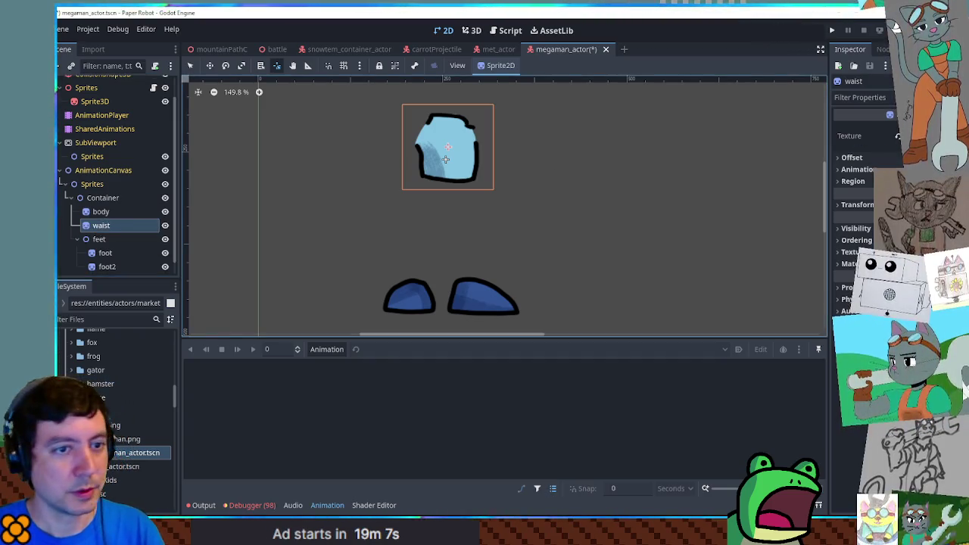
Crop waist to the dark-blue hip piece, place it under the chest as body's child, then duplicate it.
left_click(853, 181)
left_click(870, 284)
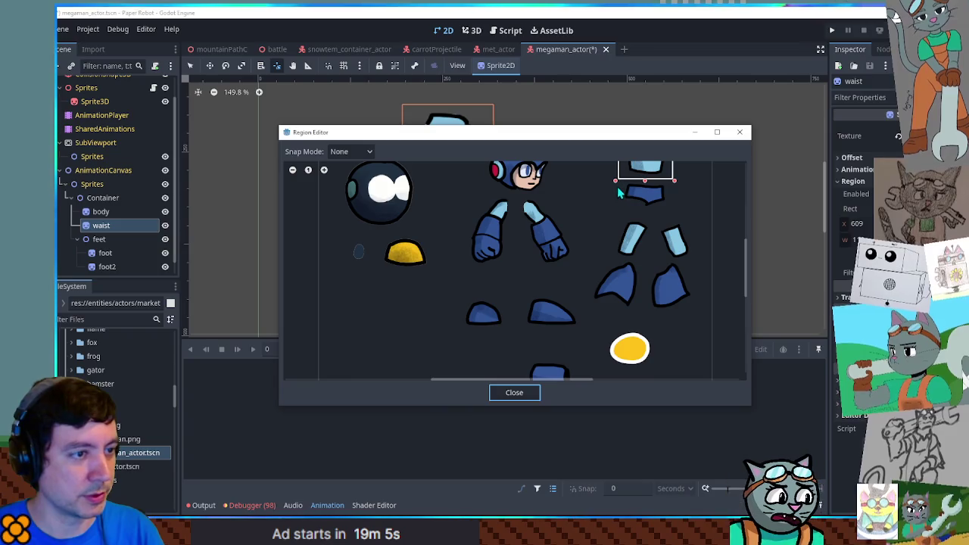
left_click_drag(614, 179, 679, 206)
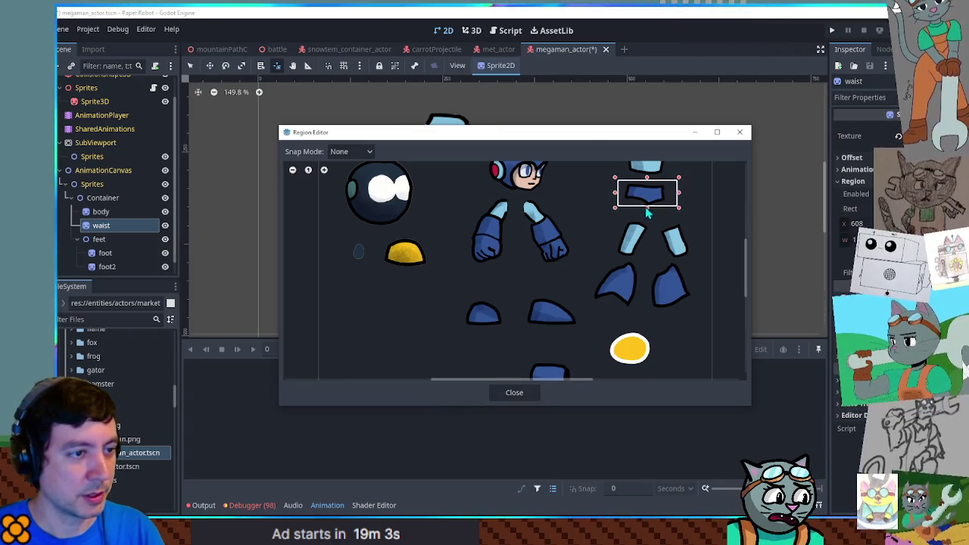
left_click(514, 393)
key("w")
left_click_drag(466, 187, 466, 193)
left_click_drag(121, 225, 120, 212)
left_click_drag(444, 155, 444, 197)
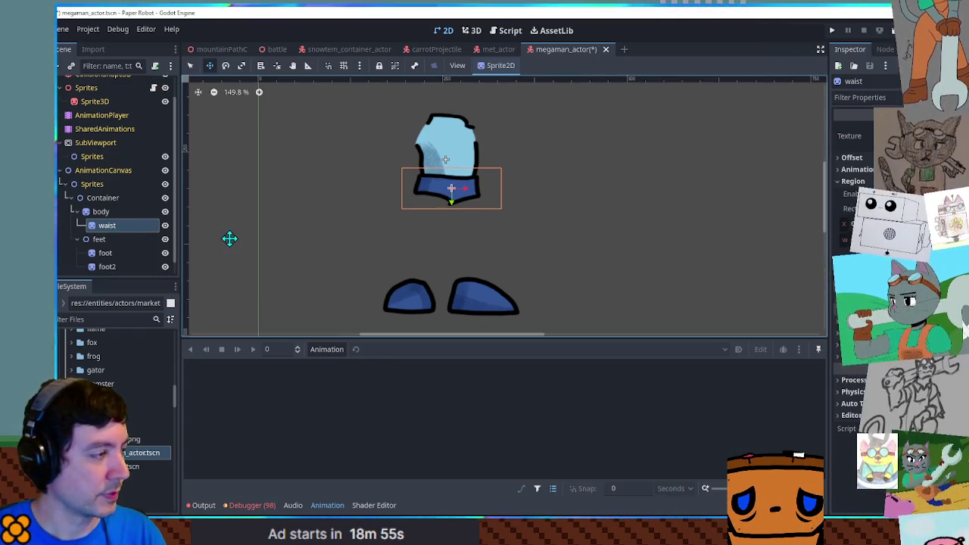
key("ctrl+d")
key("F2")
Name the copy thigh1, crop it to a thigh piece, and place it under waist below the hips.
type("thigh1")
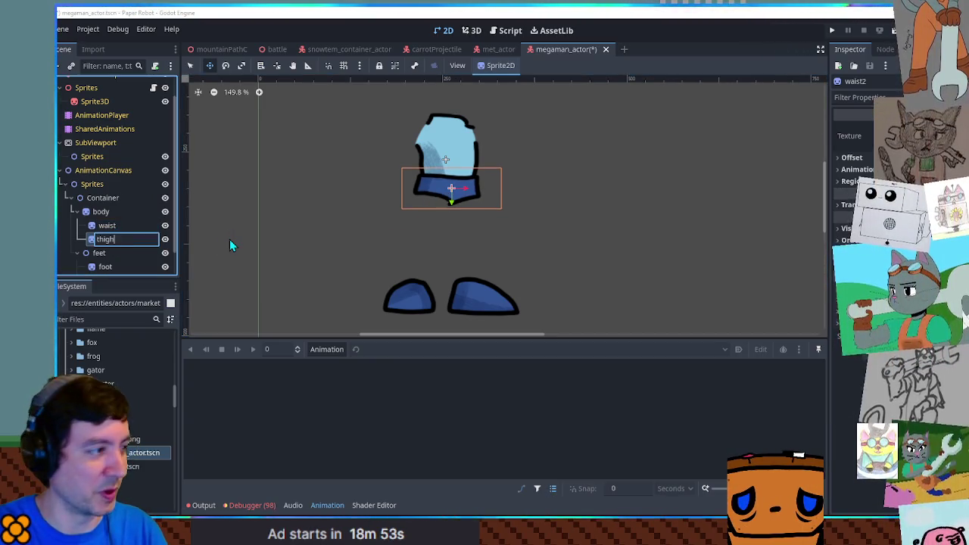
key("Return")
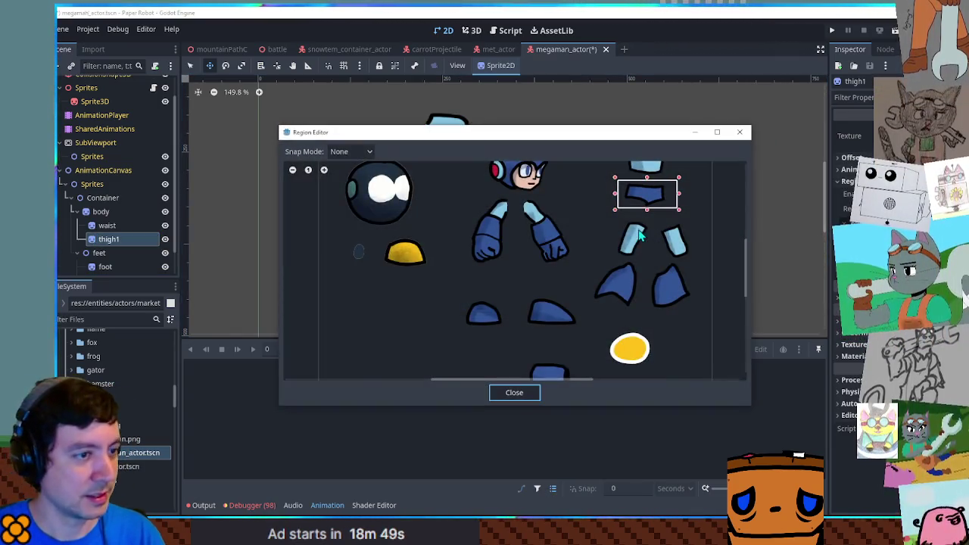
mouse_move(617, 225)
left_mouse_down()
mouse_move(653, 260)
mouse_move(606, 239)
mouse_move(617, 243)
left_mouse_up()
left_click(514, 392)
left_click_drag(452, 185, 426, 212)
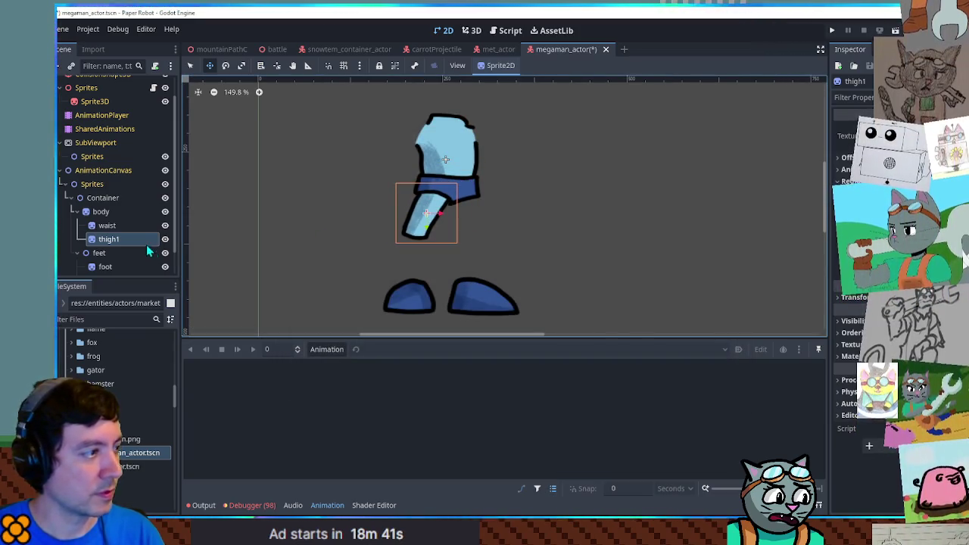
left_click_drag(118, 238, 117, 236)
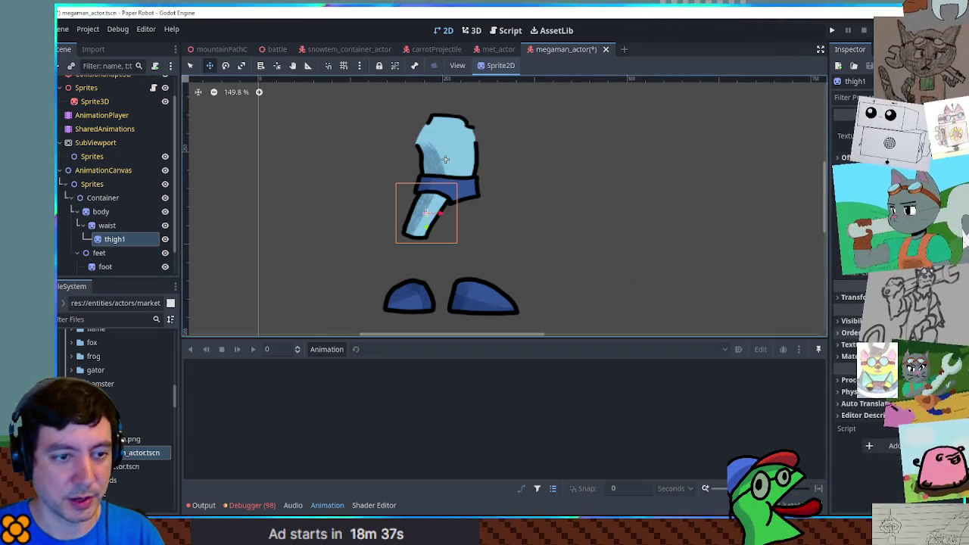
left_click_drag(410, 230, 410, 231)
Duplicate thigh1 as thigh2, crop it to the second thigh, and position it beside thigh1.
left_click(129, 238)
key("ctrl+d")
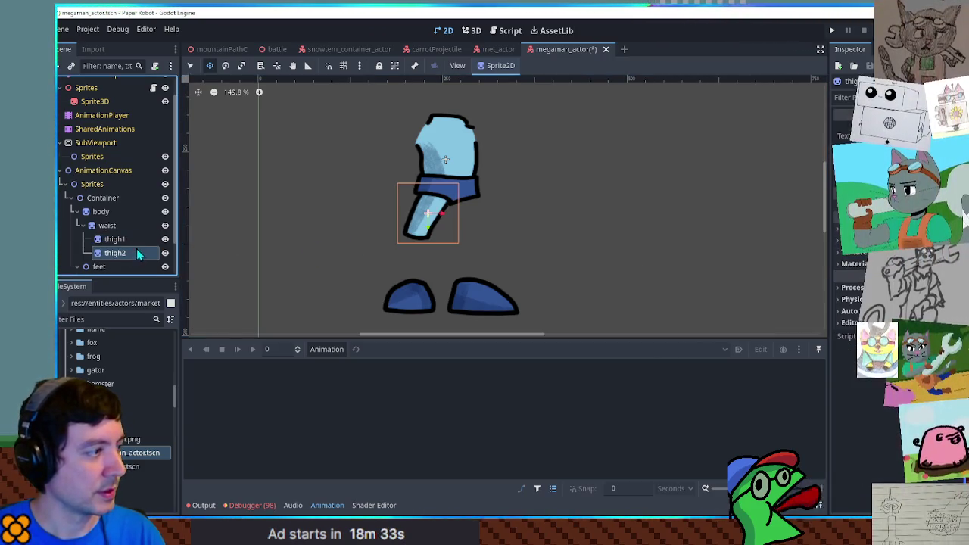
left_click(894, 220)
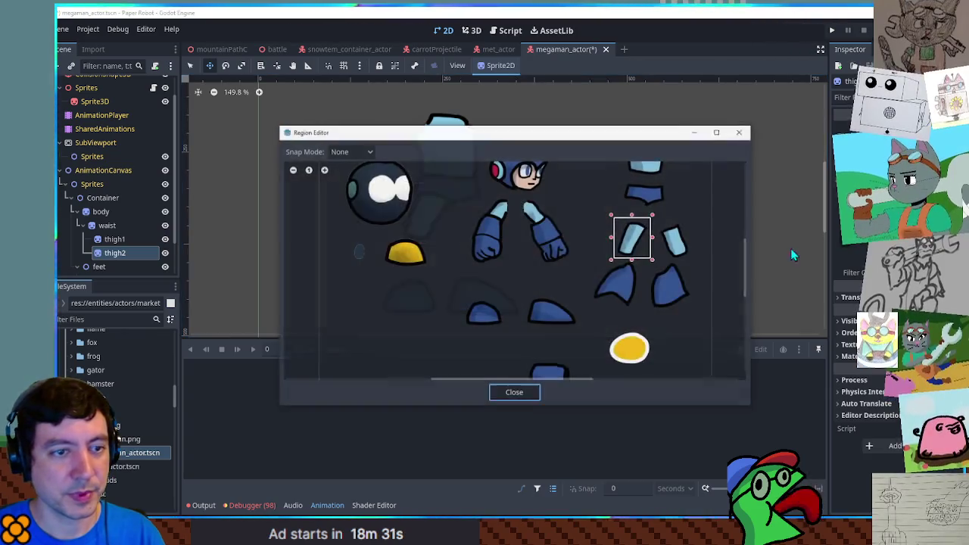
left_click_drag(615, 271, 658, 266)
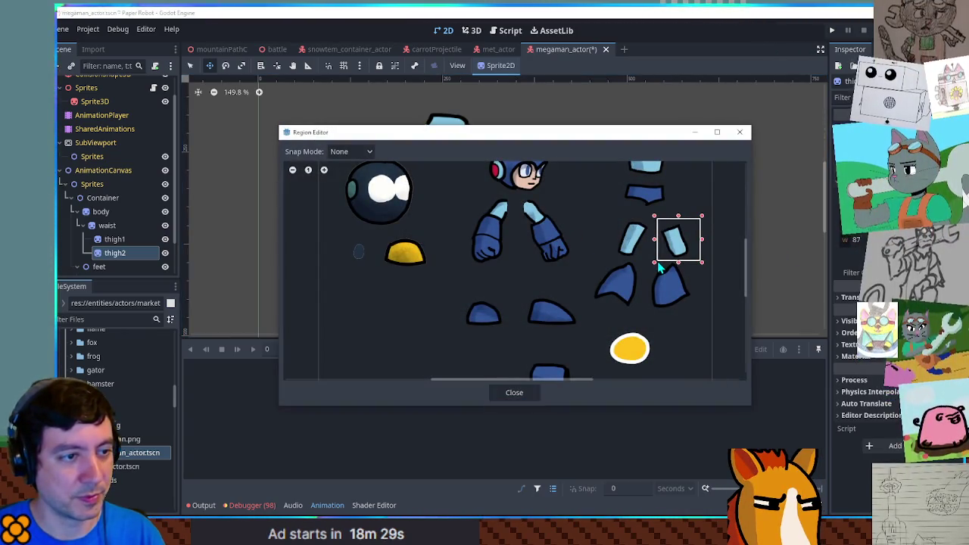
left_click_drag(704, 218, 698, 221)
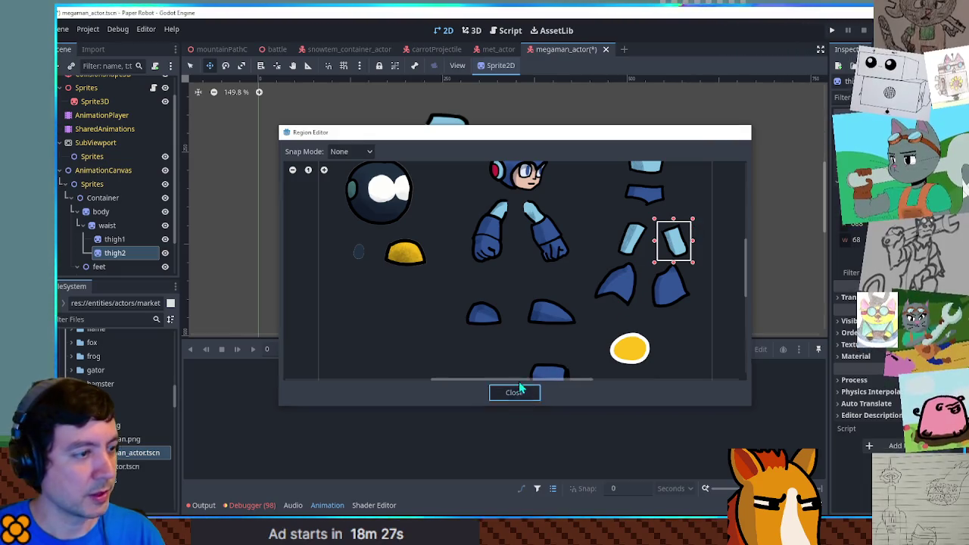
left_click(515, 393)
left_click_drag(428, 206, 466, 206)
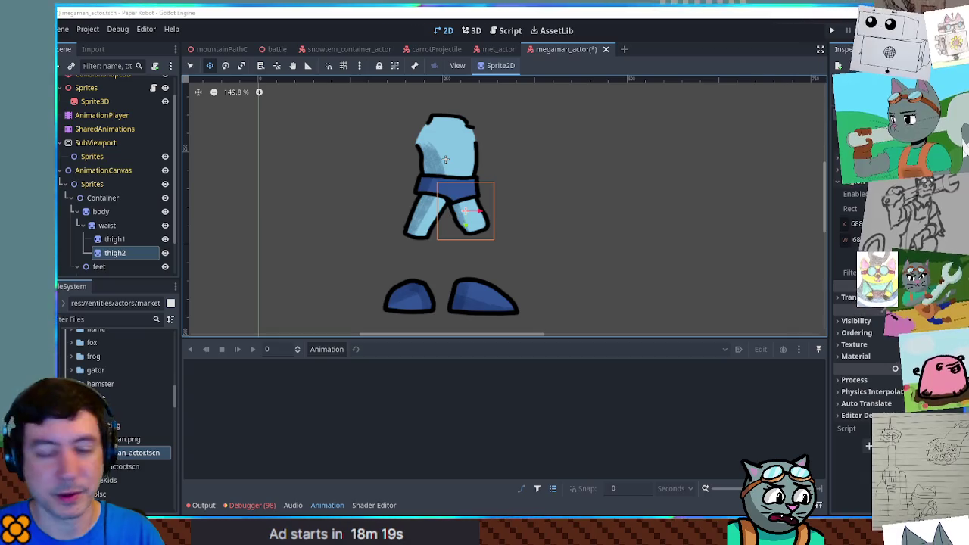
left_click_drag(480, 215, 443, 215)
left_click(115, 239)
key("q")
left_click(563, 212)
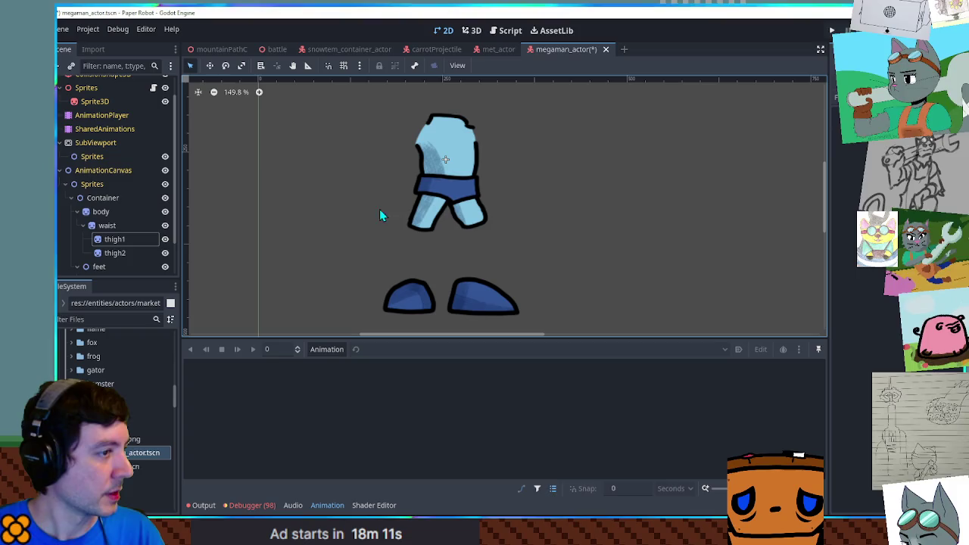
Raise the waist and its attached thighs a few pixels.
left_click(114, 240)
left_click(276, 66)
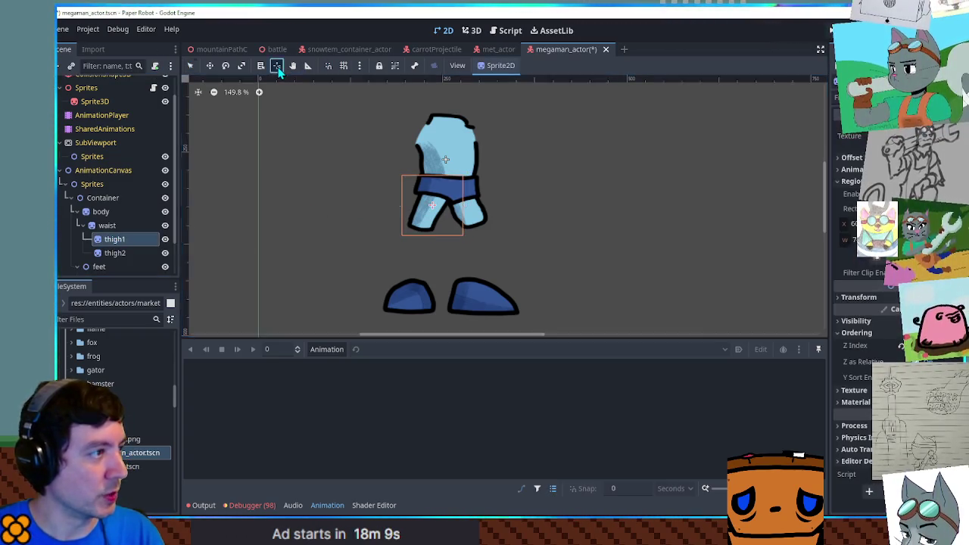
left_click(115, 253)
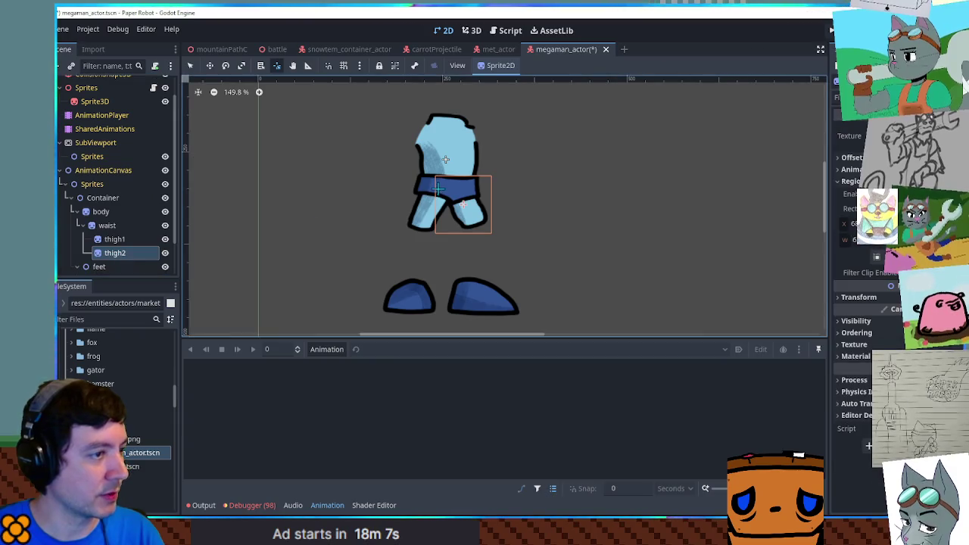
left_click(106, 225)
left_click_drag(450, 185, 452, 188)
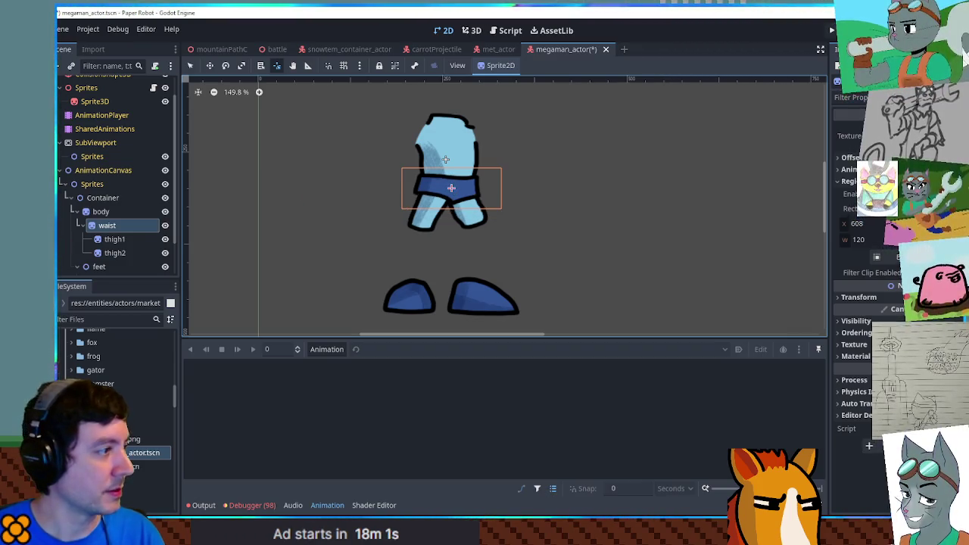
Duplicate thigh1 as leg1 and crop its region to the dark-blue lower-leg piece.
left_click(125, 239)
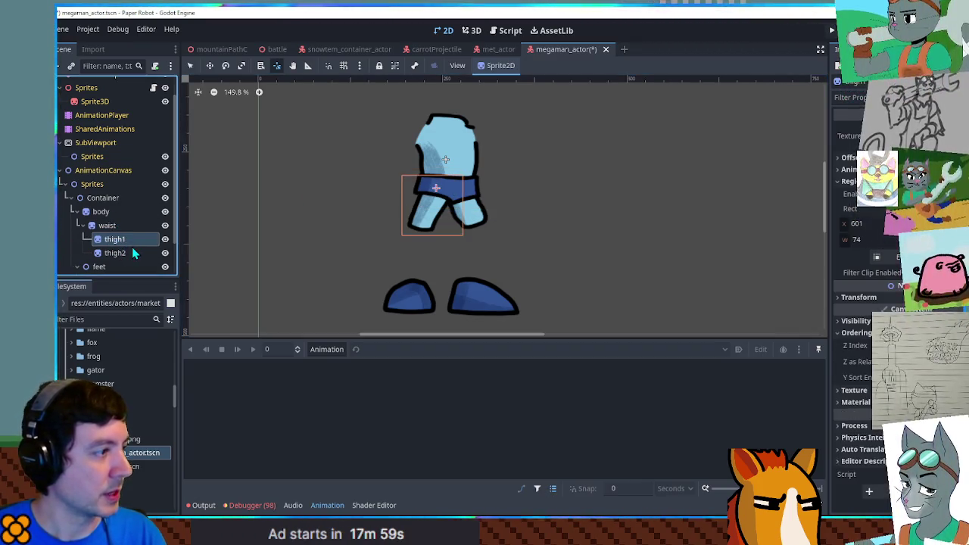
key("ctrl+d")
double_click(133, 250)
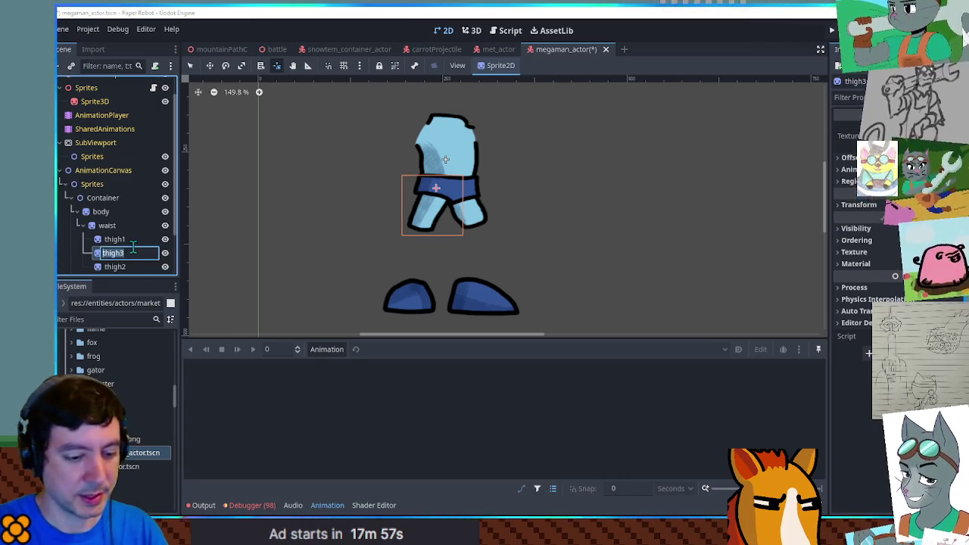
type("leg1")
key("Return")
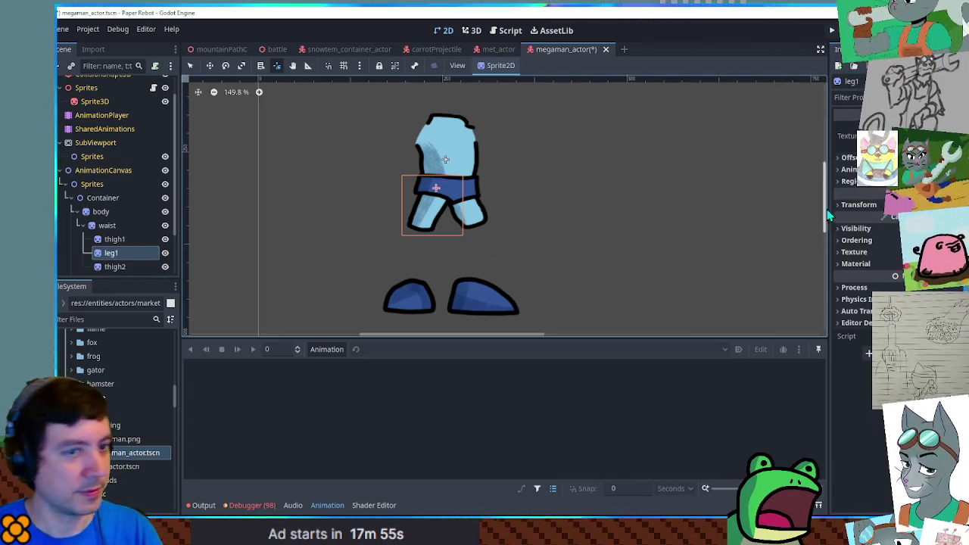
left_click(853, 181)
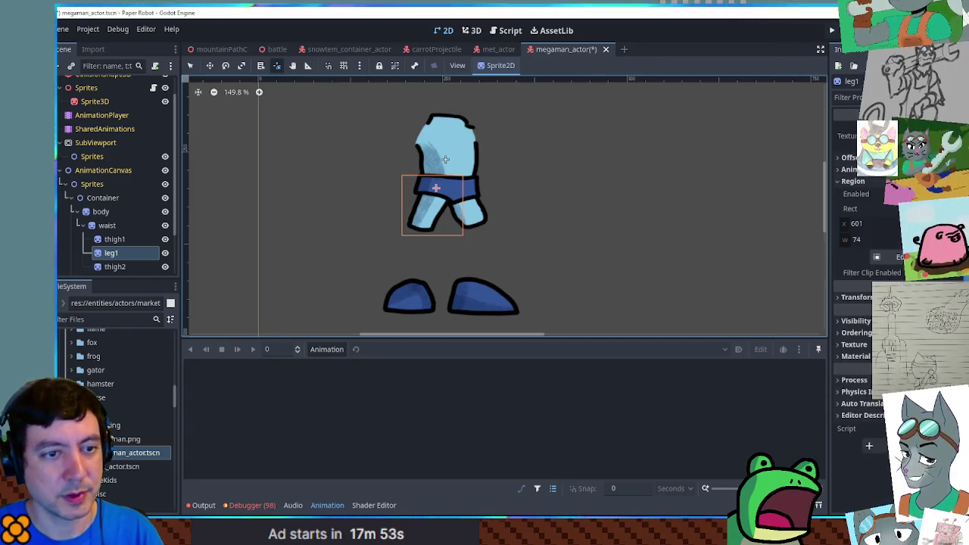
left_click(878, 257)
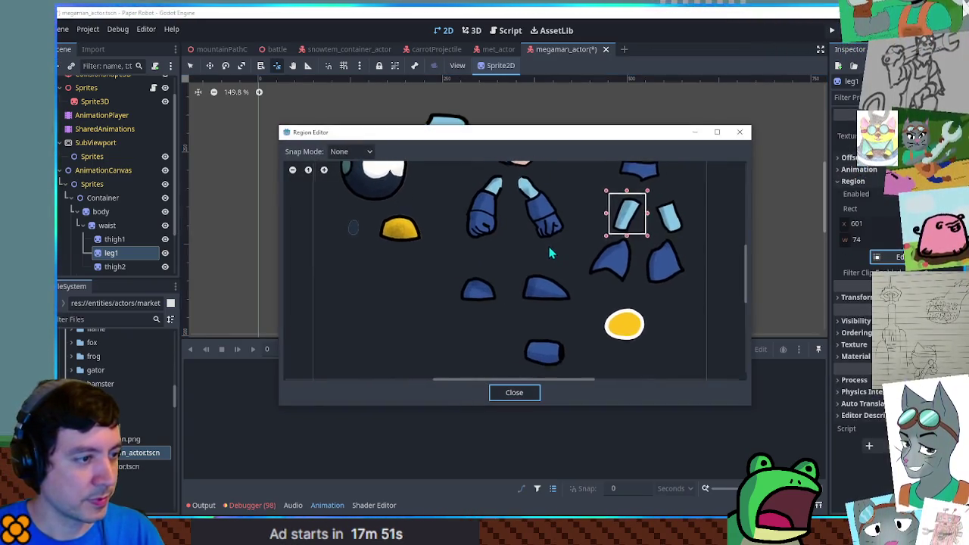
left_click_drag(557, 285, 620, 239)
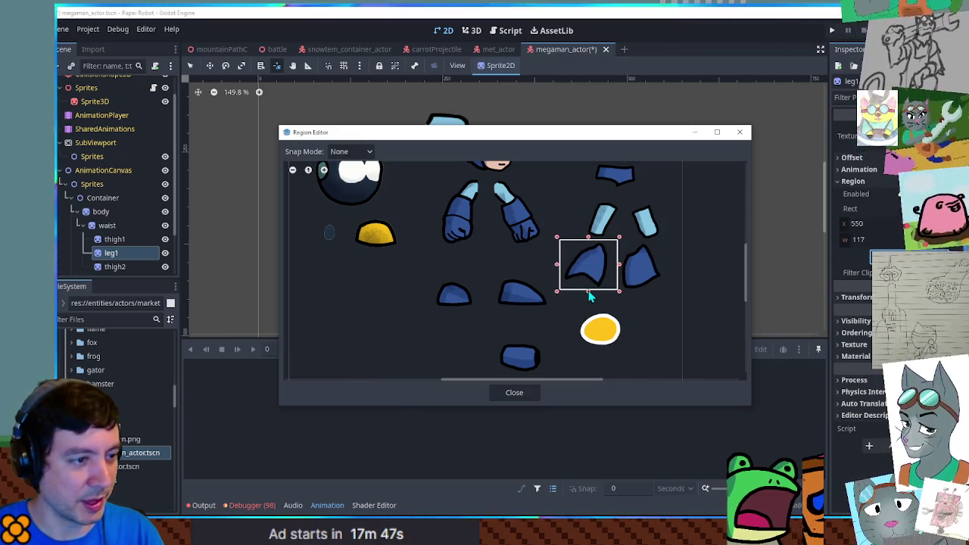
left_click(514, 392)
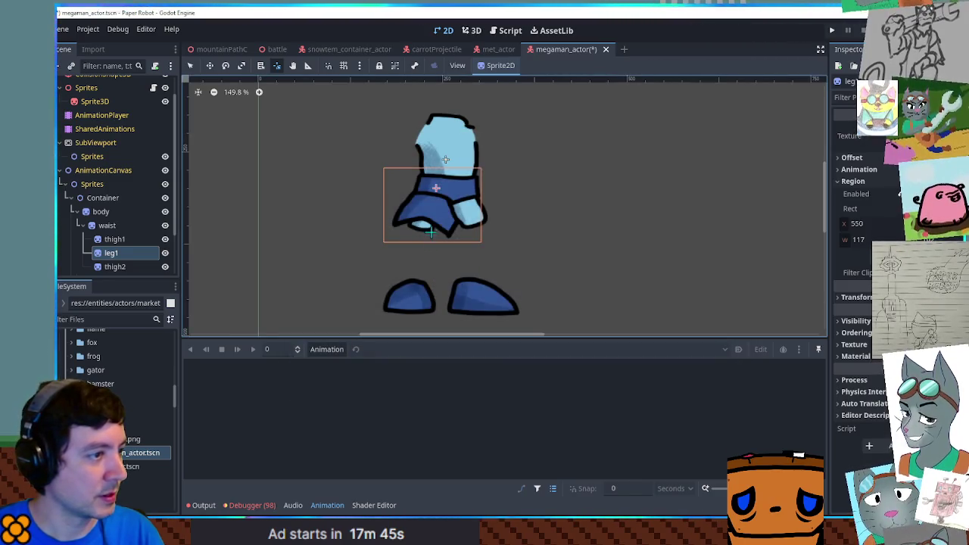
Move leg1 down and left below the left thigh.
key("w")
mouse_move(431, 209)
left_mouse_down()
mouse_move(416, 255)
mouse_move(417, 242)
mouse_move(432, 255)
mouse_move(418, 245)
left_mouse_up()
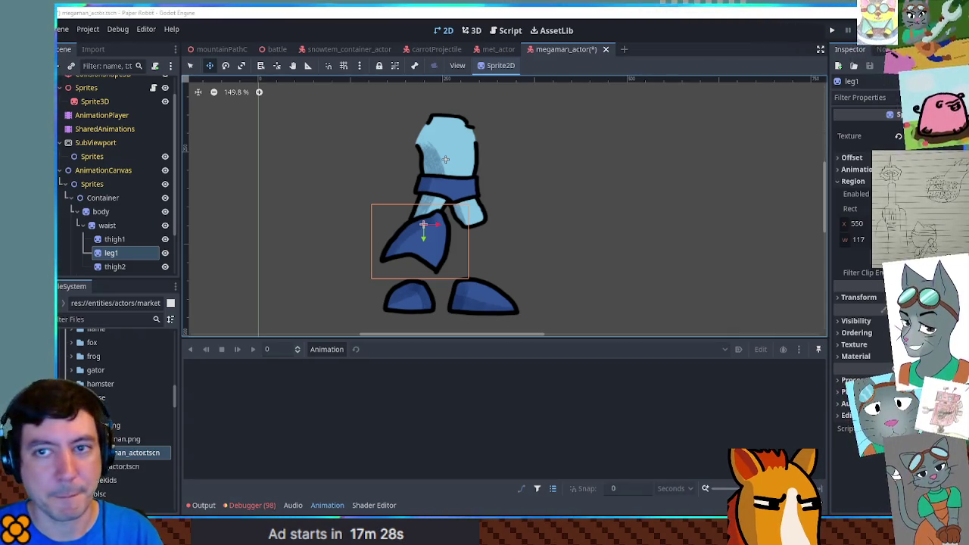
key("alt+Tab")
Check the legs in the megaman.png reference in Krita, then nudge leg1 slightly down-left.
scroll(712, 301, "up", 5)
scroll(782, 249, "down", 3)
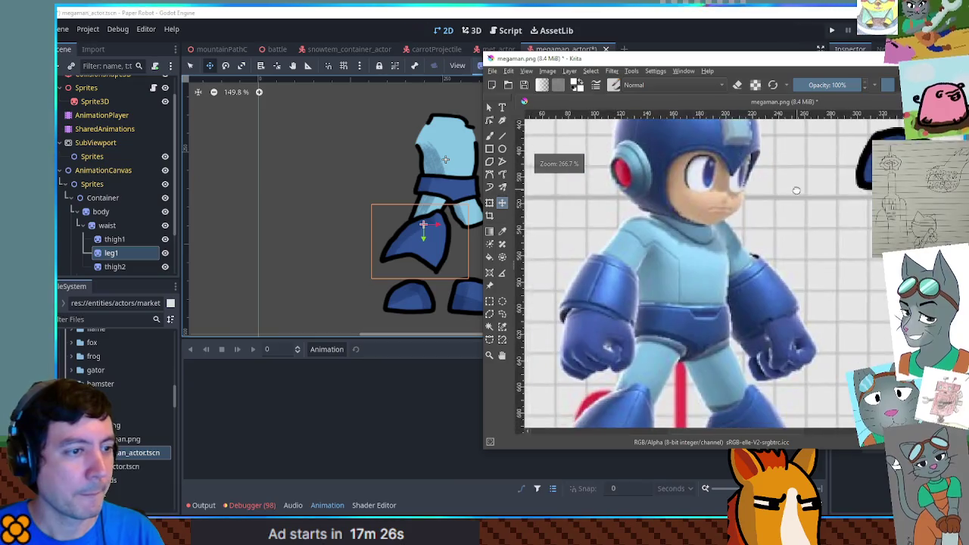
scroll(782, 249, "down", 1)
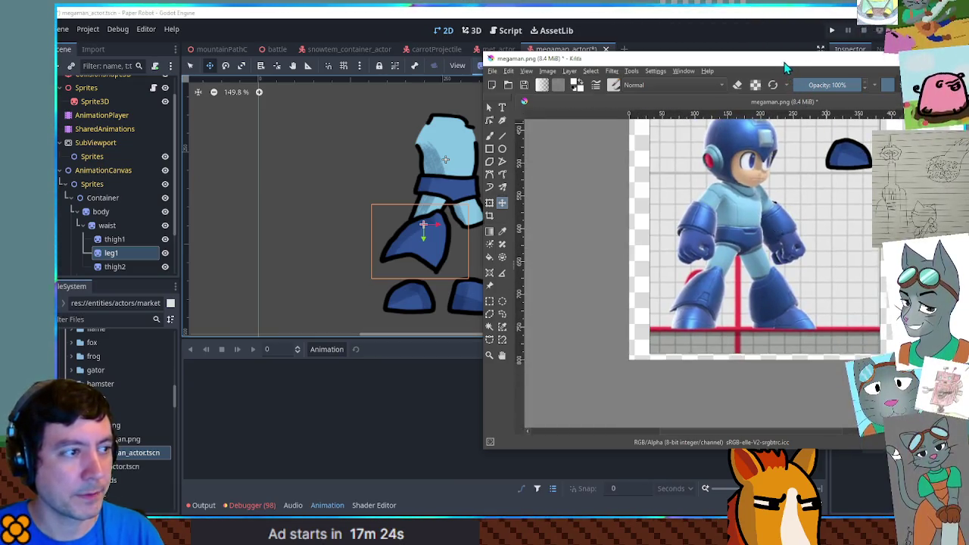
key("alt+Tab")
left_click_drag(432, 243, 427, 251)
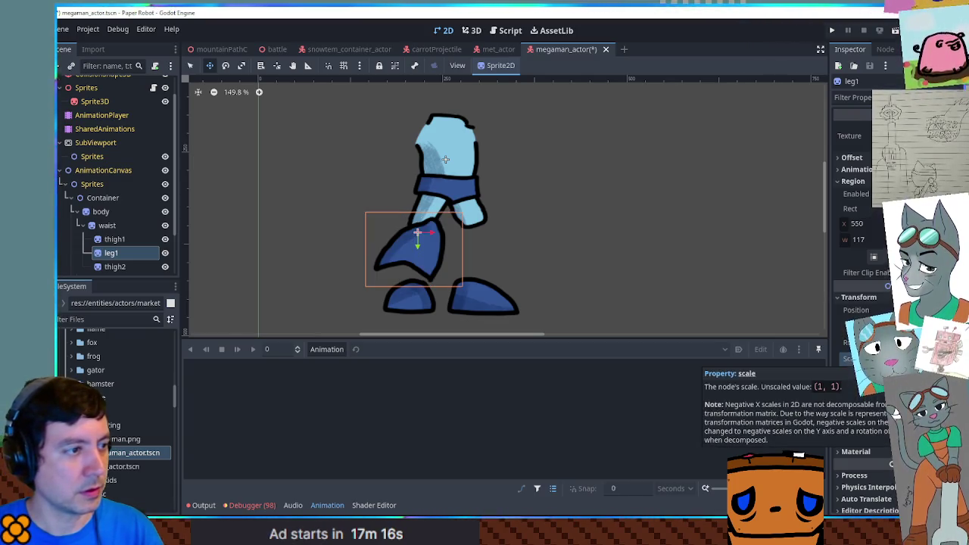
Check the body, waist and thigh sprites and slightly adjust the thighs' positions.
left_click(115, 239)
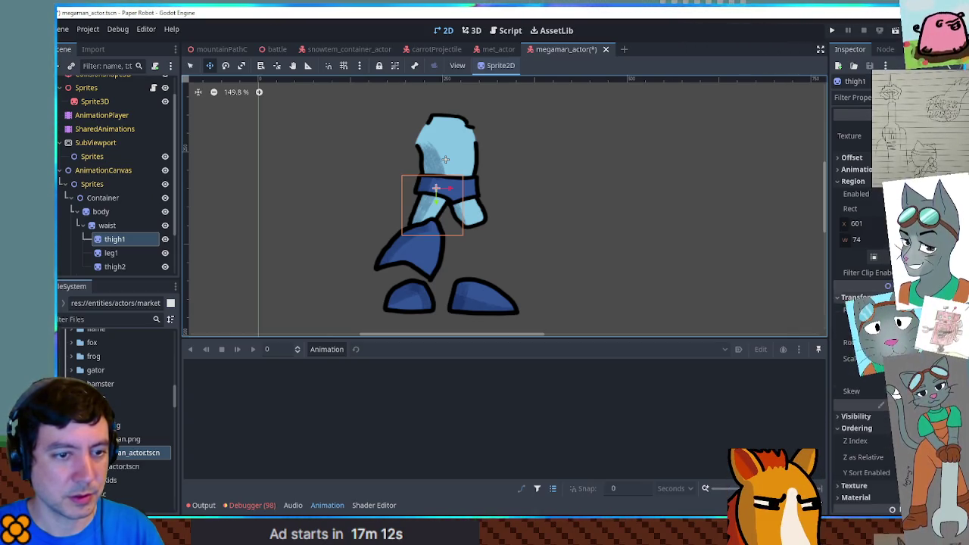
left_click(107, 225)
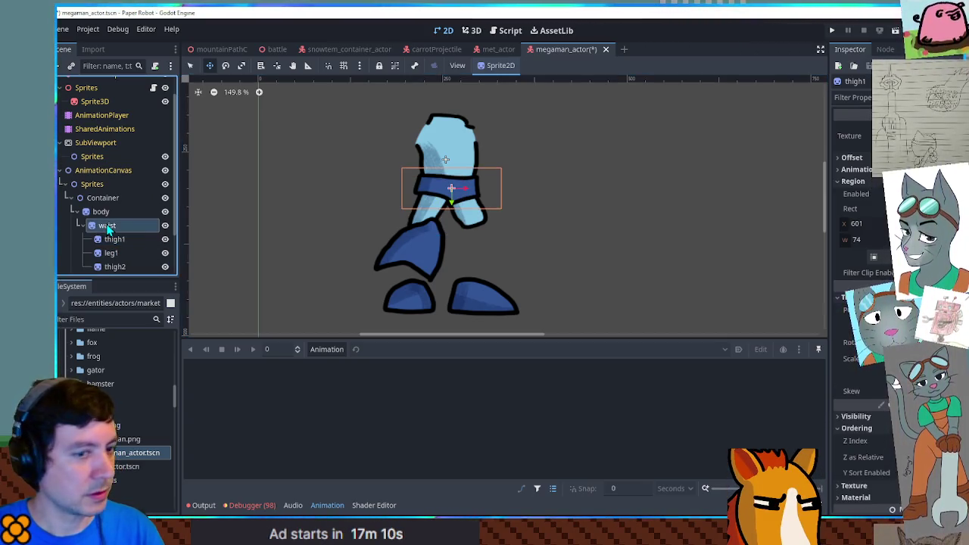
left_click(101, 212)
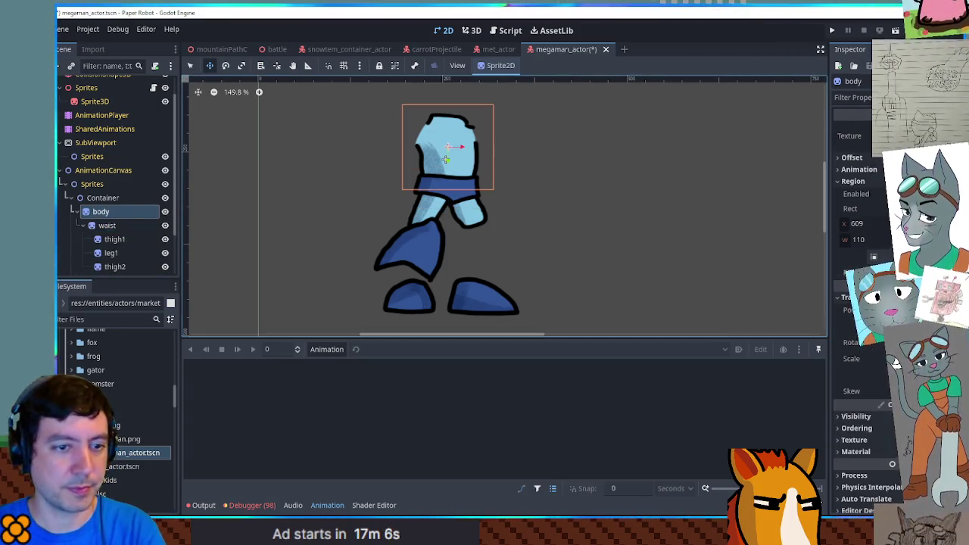
key("ctrl+z")
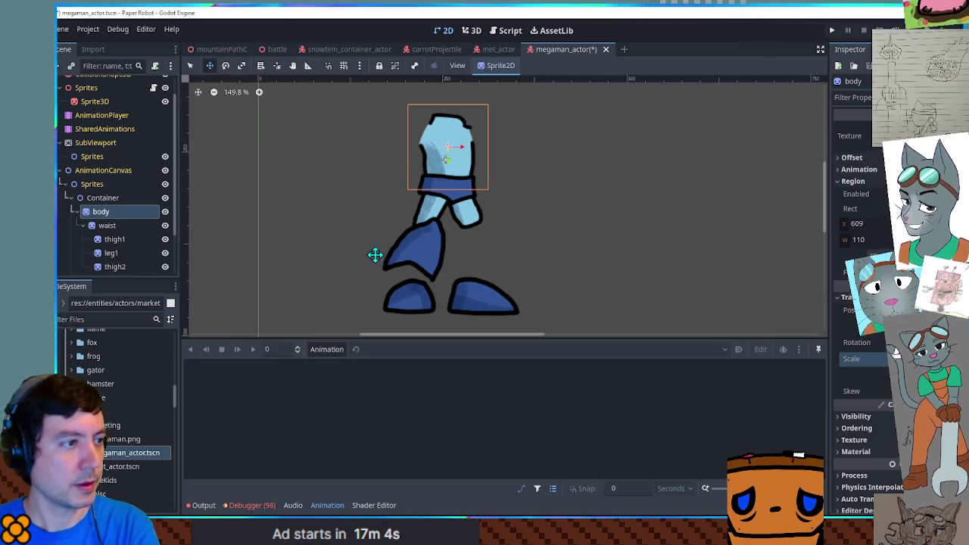
left_click(114, 225)
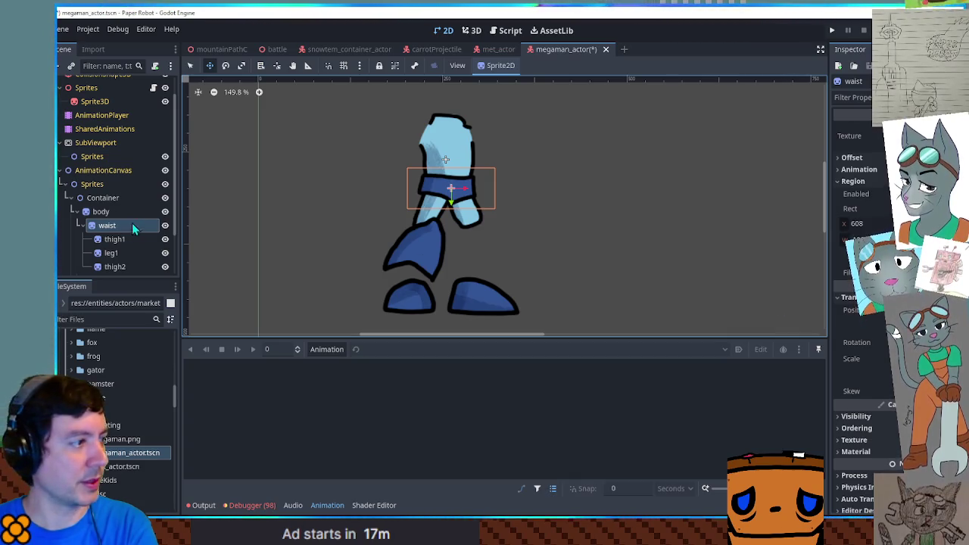
left_click(114, 240)
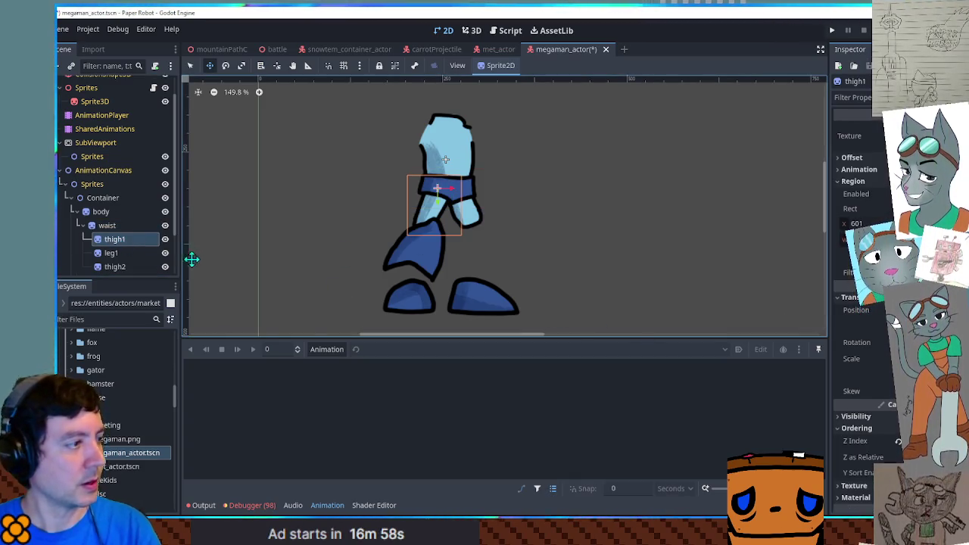
left_click(115, 268)
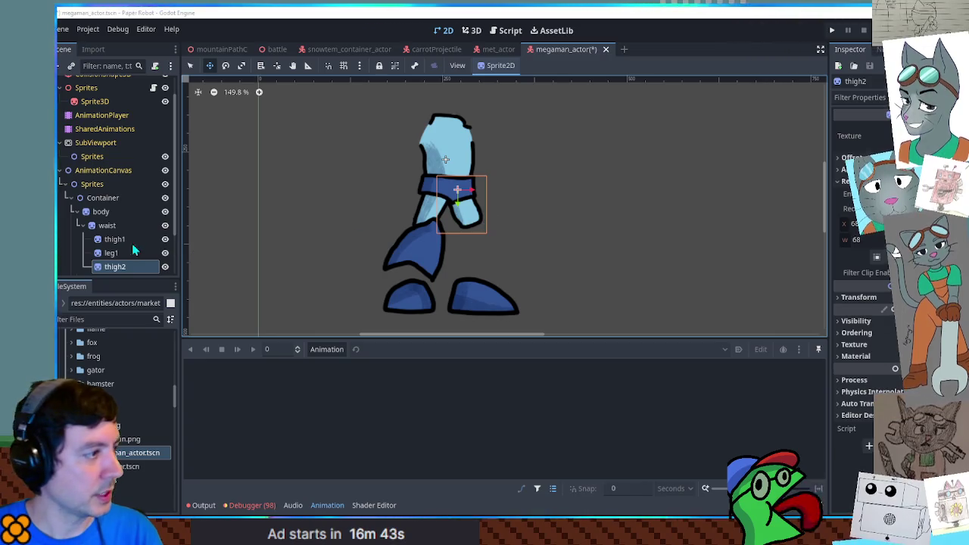
left_click(114, 239, "ctrl")
left_click_drag(475, 205, 480, 219)
left_click(115, 266)
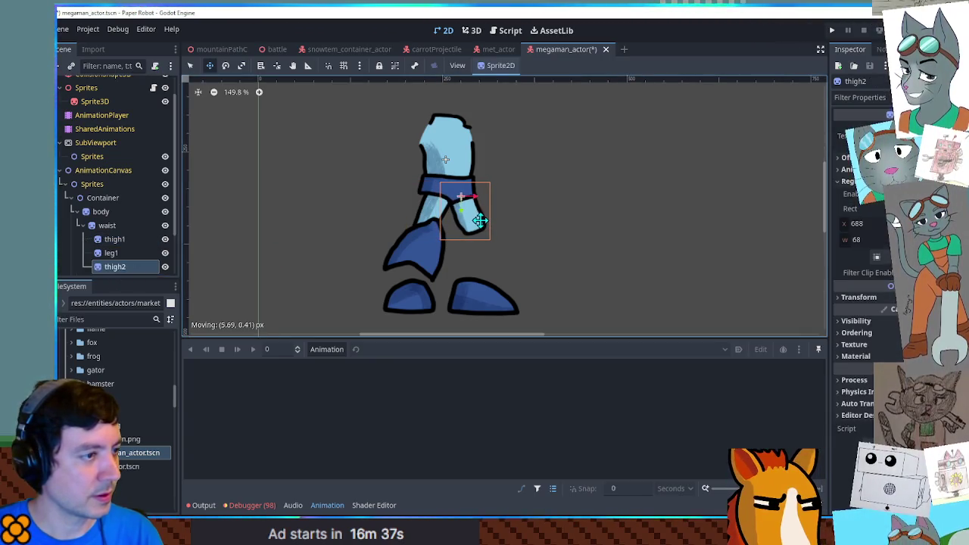
Parent leg1 under thigh1 and nudge it so the shin meets the thigh.
left_click(112, 255)
mouse_move(411, 253)
left_mouse_down()
mouse_move(432, 257)
mouse_move(412, 248)
left_mouse_up()
left_click(127, 254)
left_click_drag(127, 253, 122, 240)
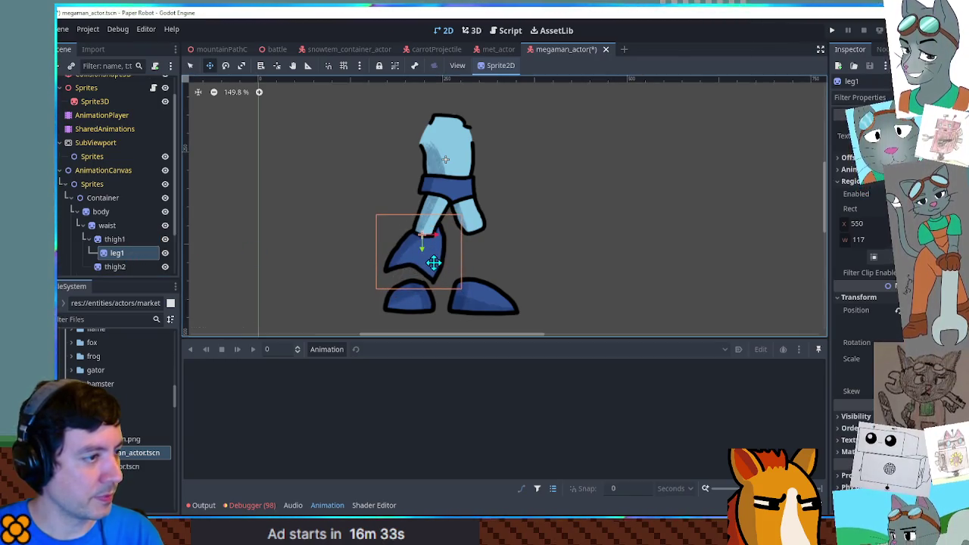
left_click_drag(433, 263, 435, 258)
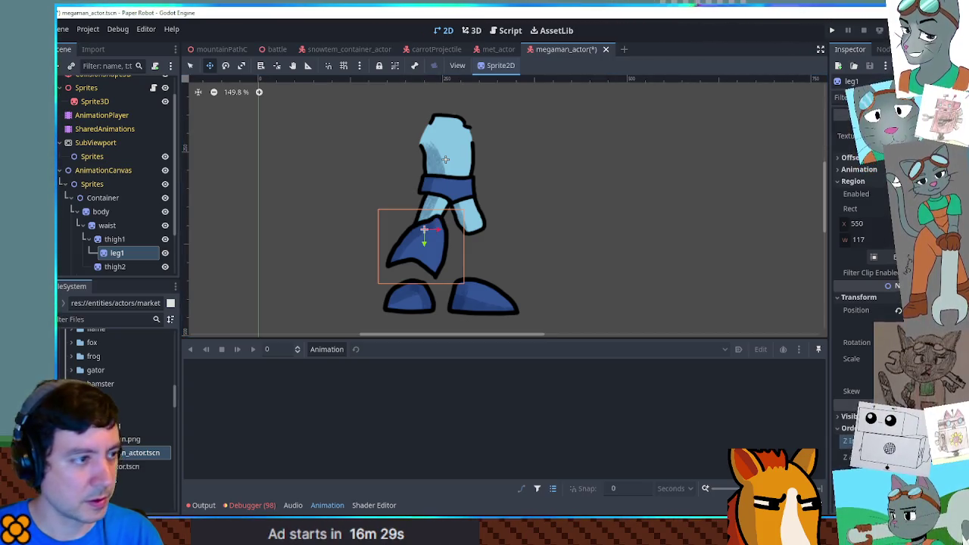
left_click_drag(432, 253, 432, 258)
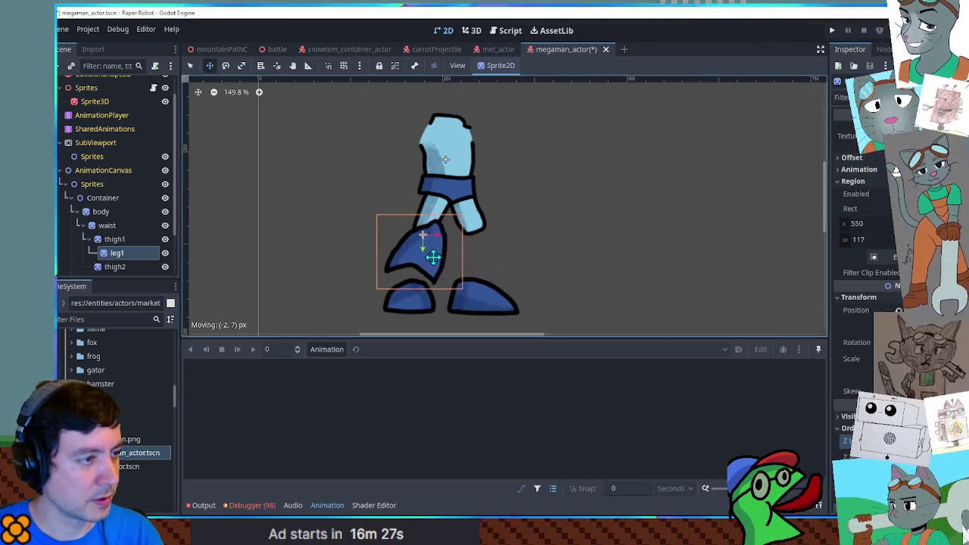
scroll(129, 261, "down", 2)
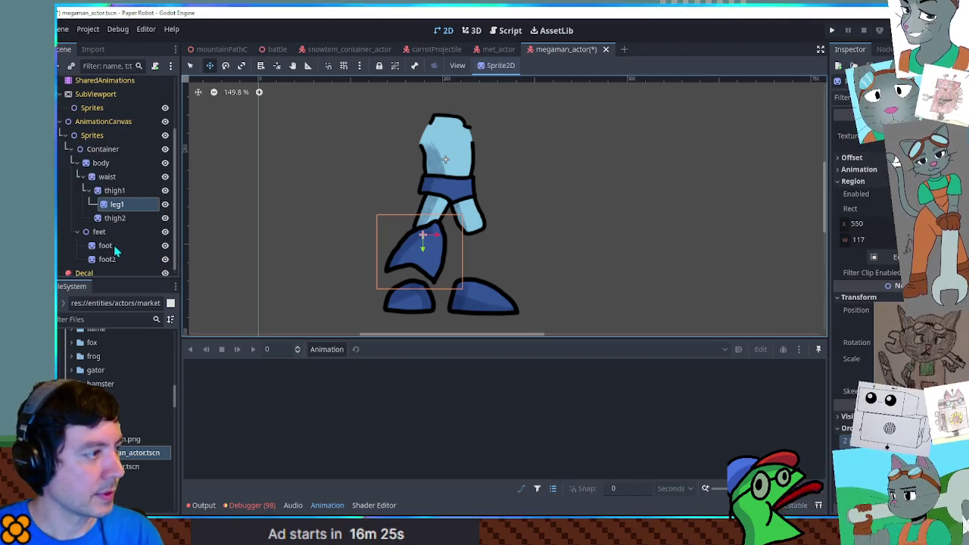
Rename foot2 to foot1 and make it a child of leg1.
left_click(108, 249)
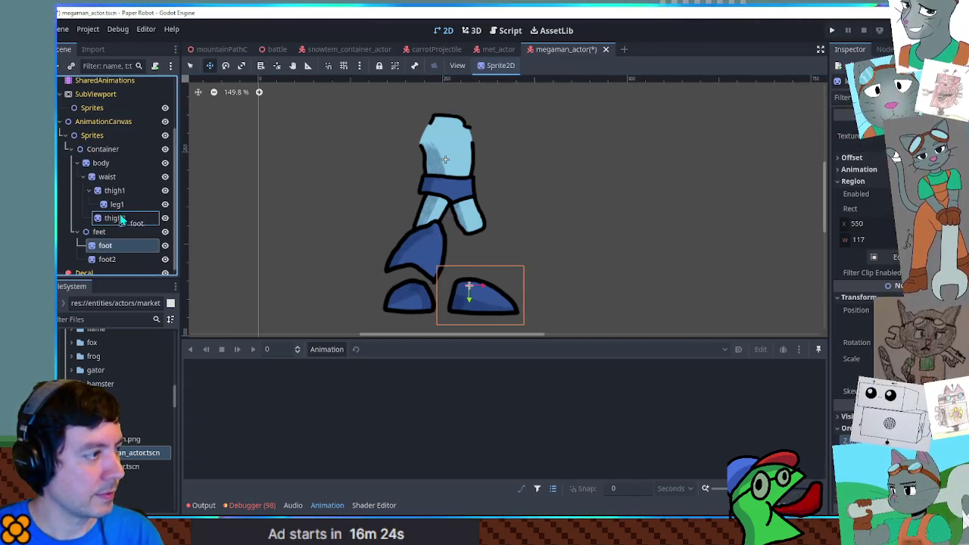
left_click(113, 261)
double_click(112, 259)
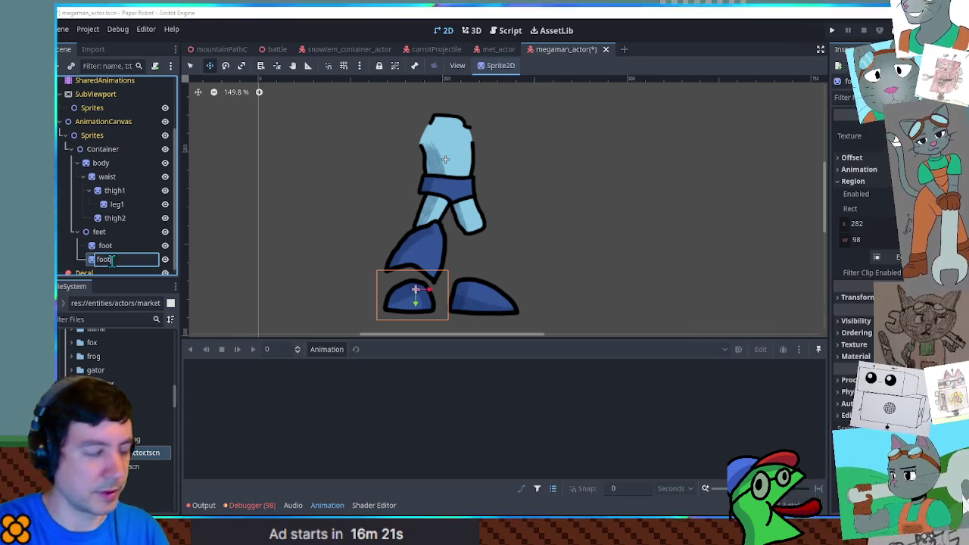
type("1")
key("Return")
left_click_drag(113, 261, 117, 206)
mouse_move(413, 297)
left_mouse_down()
mouse_move(406, 268)
mouse_move(411, 277)
left_mouse_up()
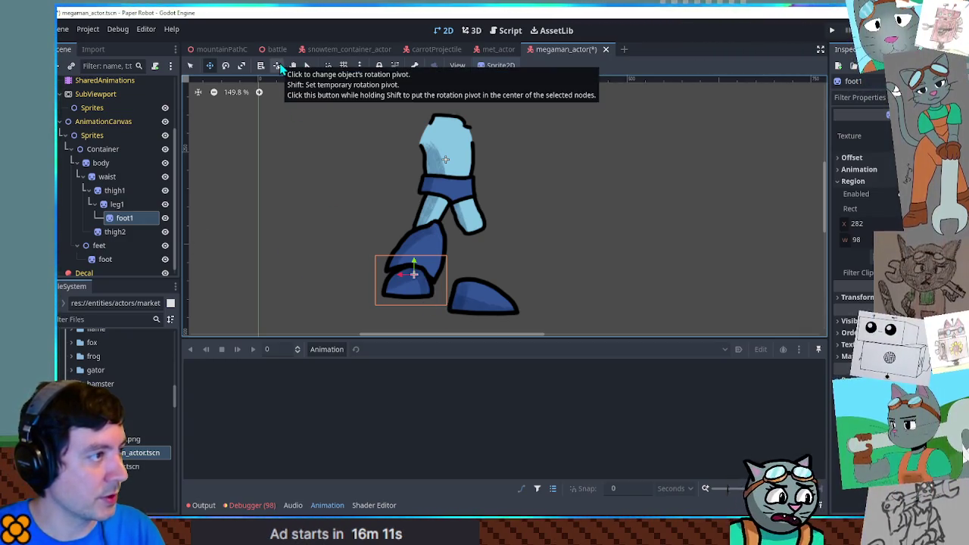
Move leg1's pivot toward its top and position foot1 under the shin.
left_click(278, 66)
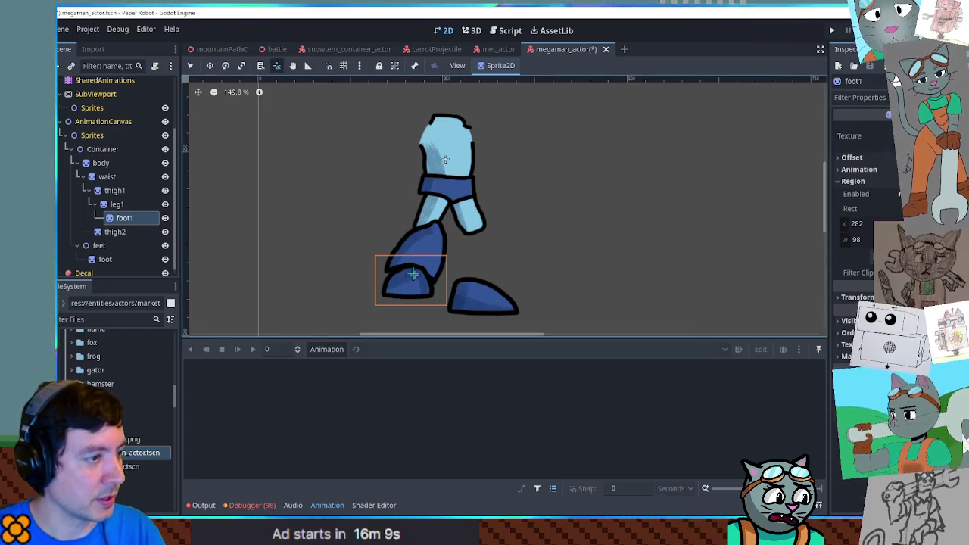
left_click(423, 242)
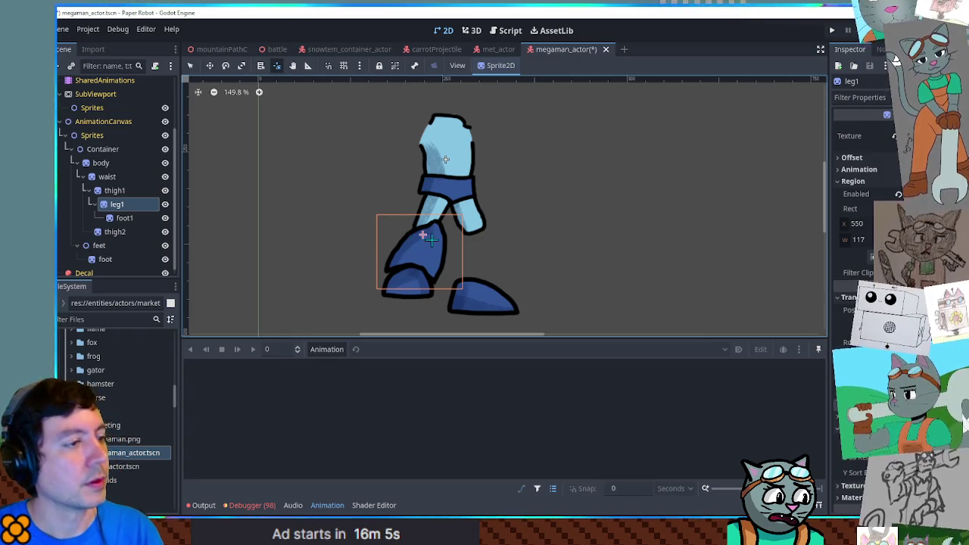
left_click_drag(423, 236, 431, 237)
left_click(124, 218)
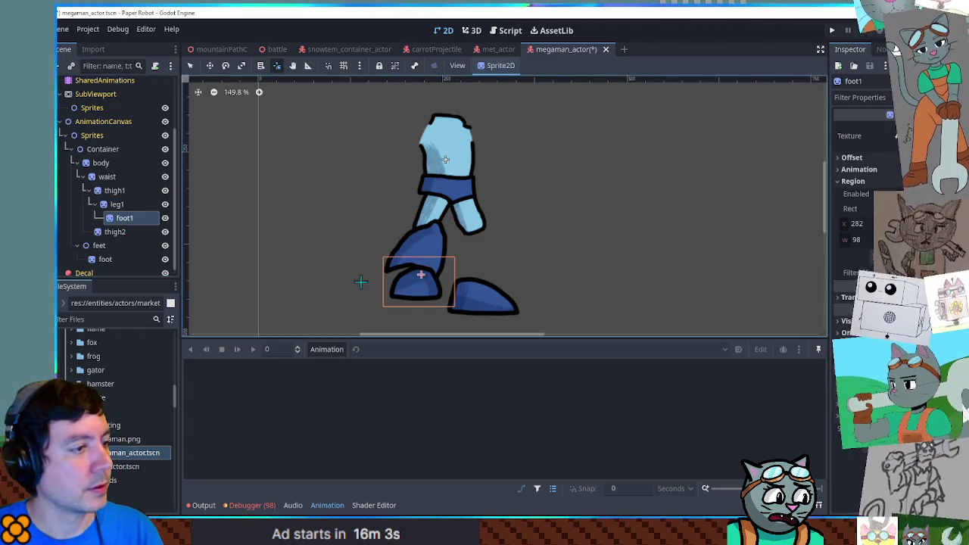
key("w")
left_click_drag(433, 288, 427, 288)
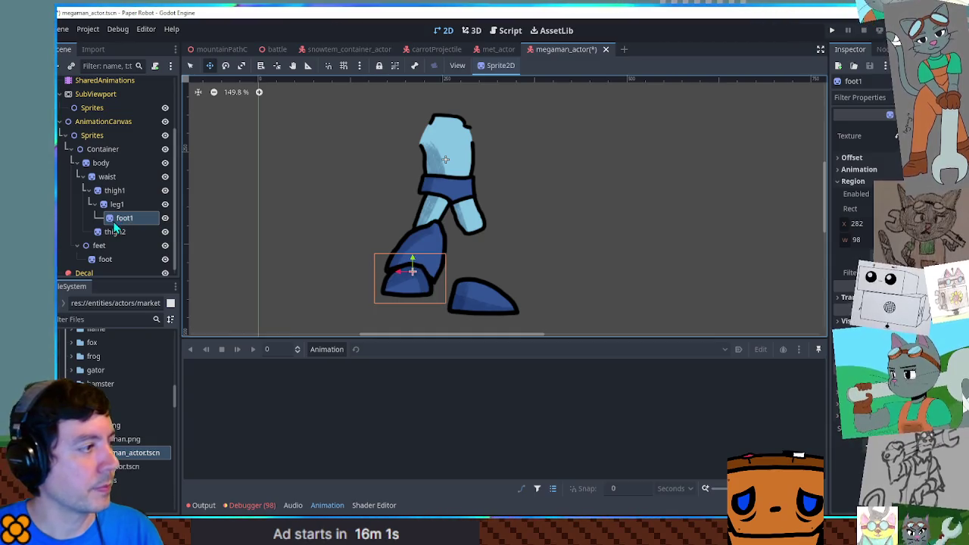
Duplicate thigh2 as leg2 under thigh2, crop it to the dark-blue lower leg, and place it below.
left_click(115, 232)
key("ctrl+d")
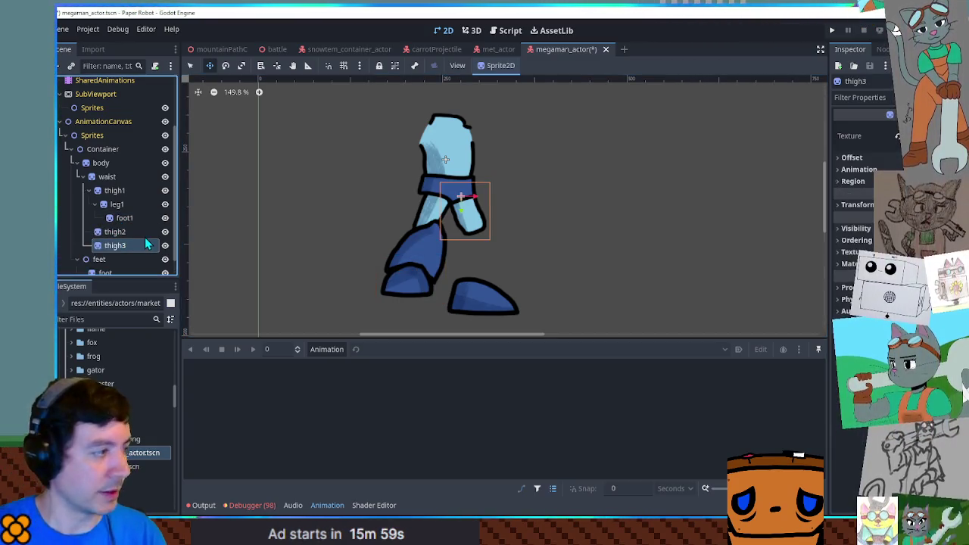
key("F2")
type("leg2")
key("Return")
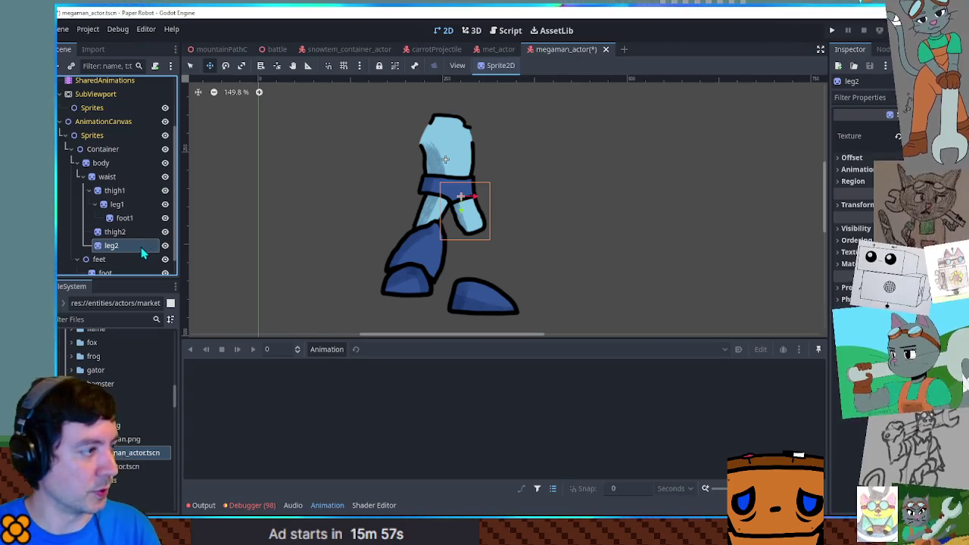
left_click_drag(146, 239, 130, 231)
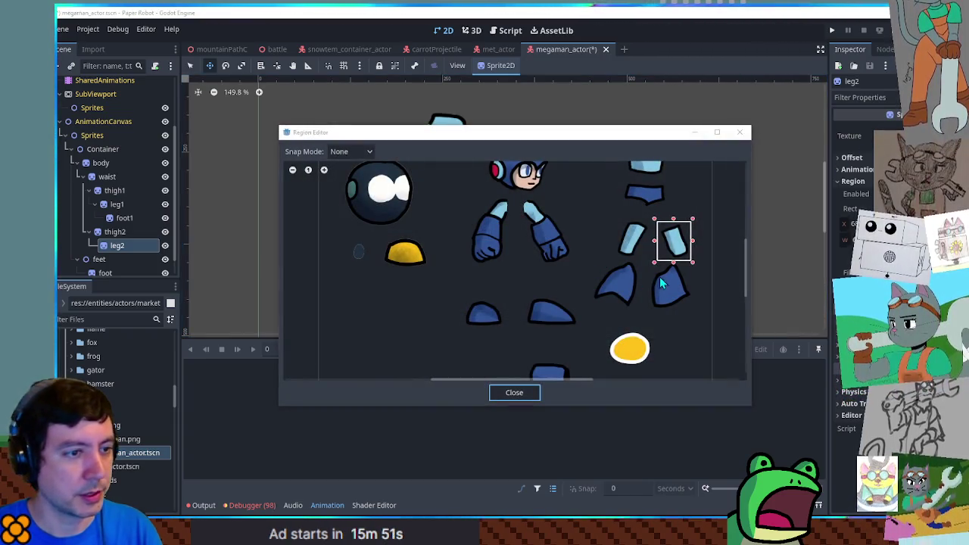
left_click_drag(645, 311, 697, 259)
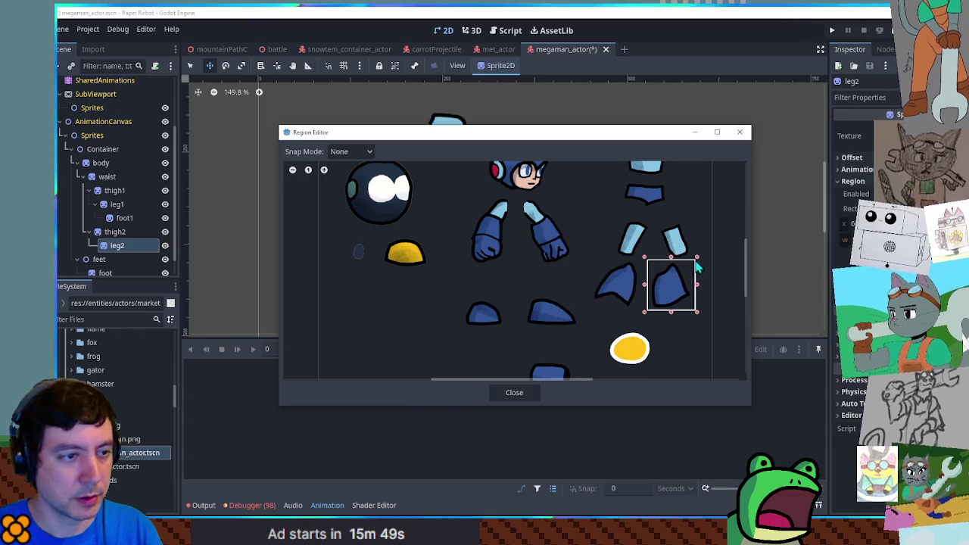
left_click(530, 395)
mouse_move(467, 227)
left_mouse_down()
mouse_move(493, 260)
mouse_move(491, 244)
mouse_move(504, 254)
mouse_move(495, 256)
left_mouse_up()
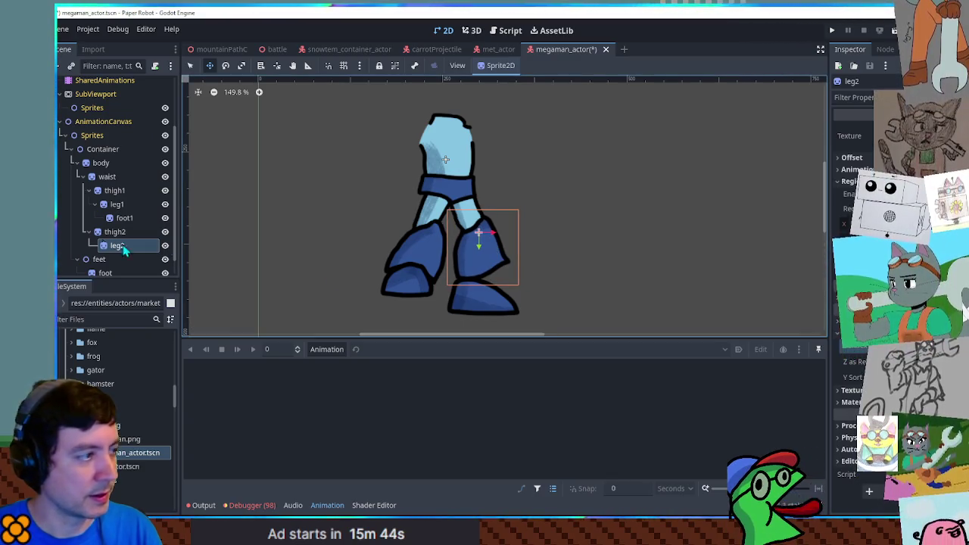
Parent the right foot under leg2, raise leg2's pivot to the knee, and position the foot.
left_click(109, 272)
left_click_drag(110, 271, 115, 226)
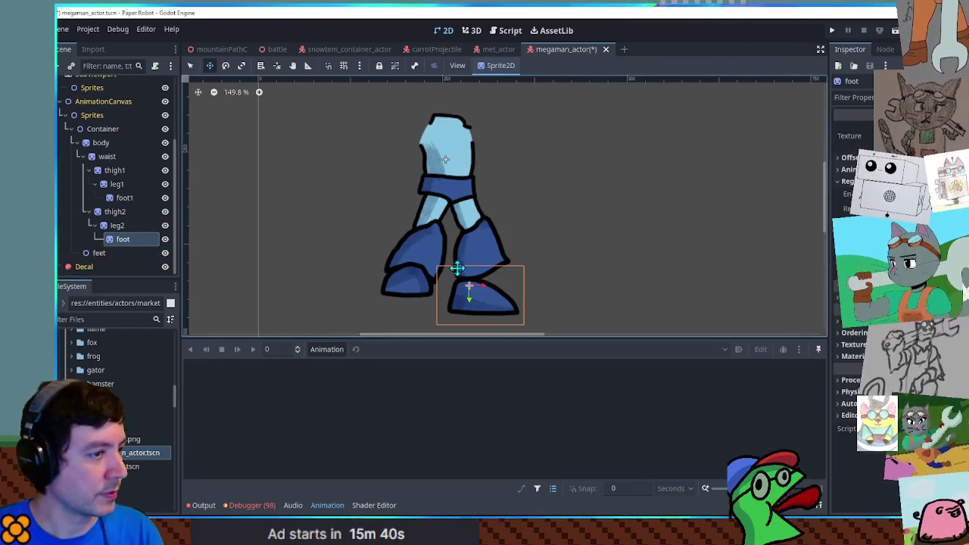
left_click(117, 225)
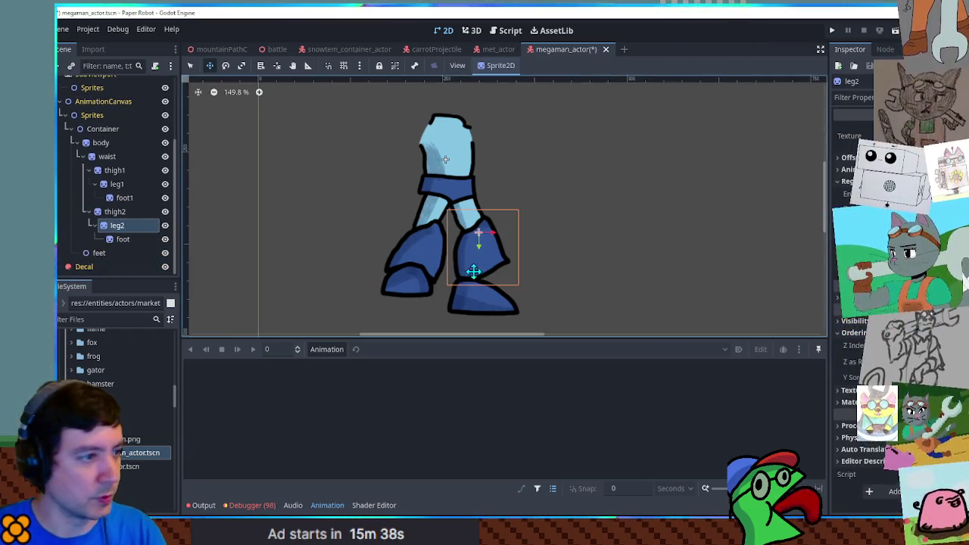
left_click(277, 66)
left_click_drag(478, 232, 475, 225)
left_click(122, 239)
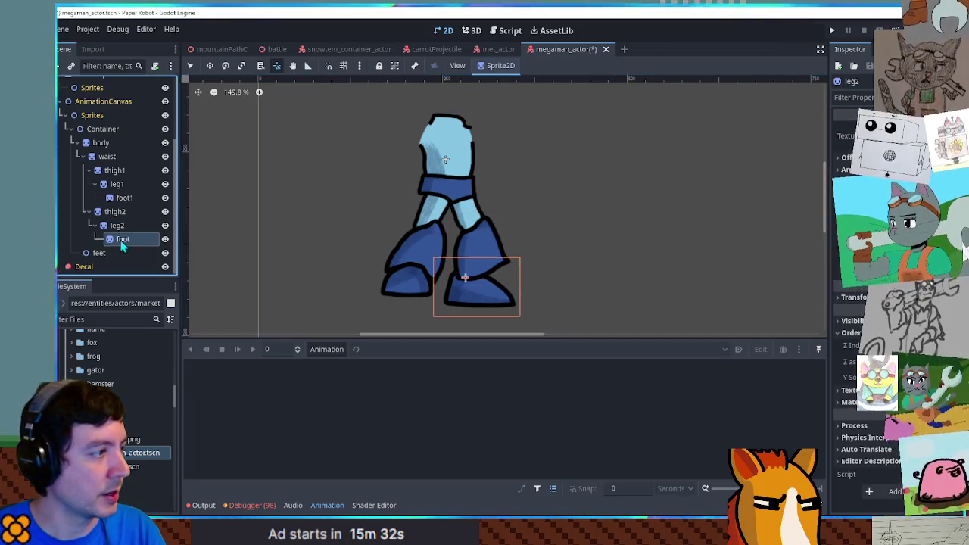
key("w")
left_click_drag(467, 296, 492, 285)
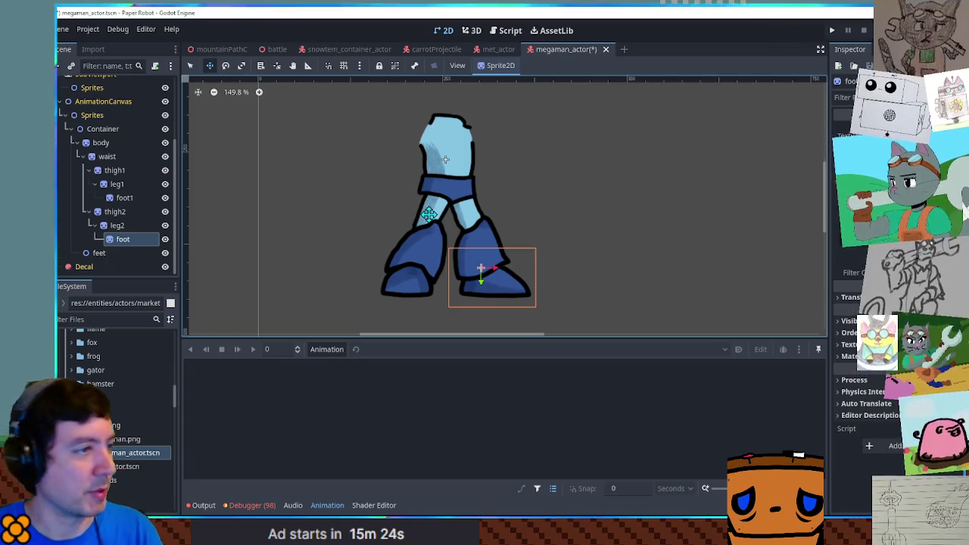
Move the feet group under waist and add a Sprite2D named arm1 under Container.
left_click(82, 156)
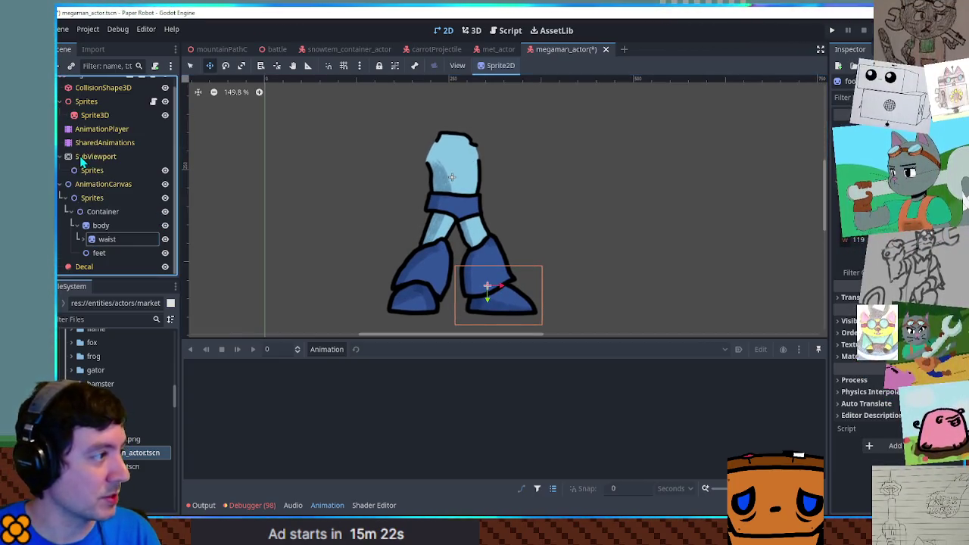
left_click(101, 225)
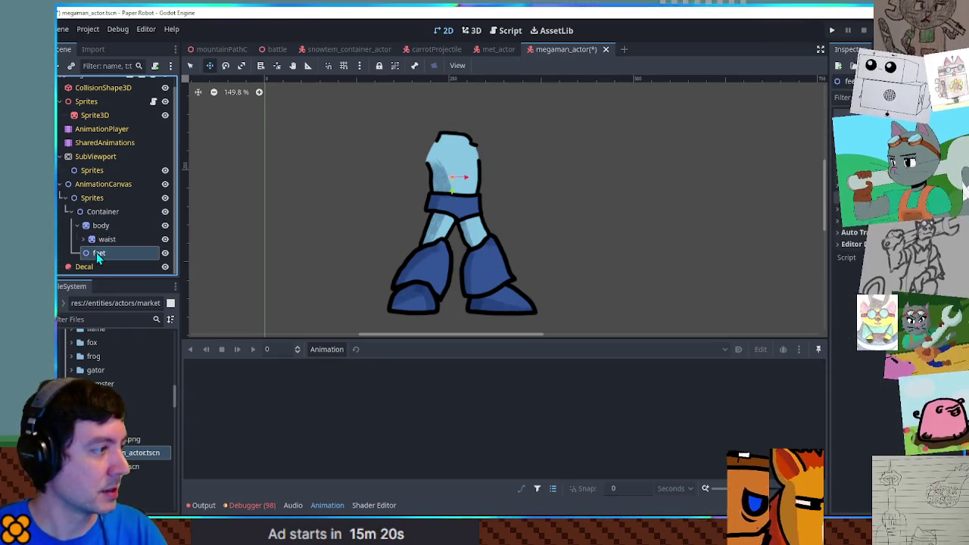
left_click_drag(96, 253, 106, 240)
left_click(101, 227)
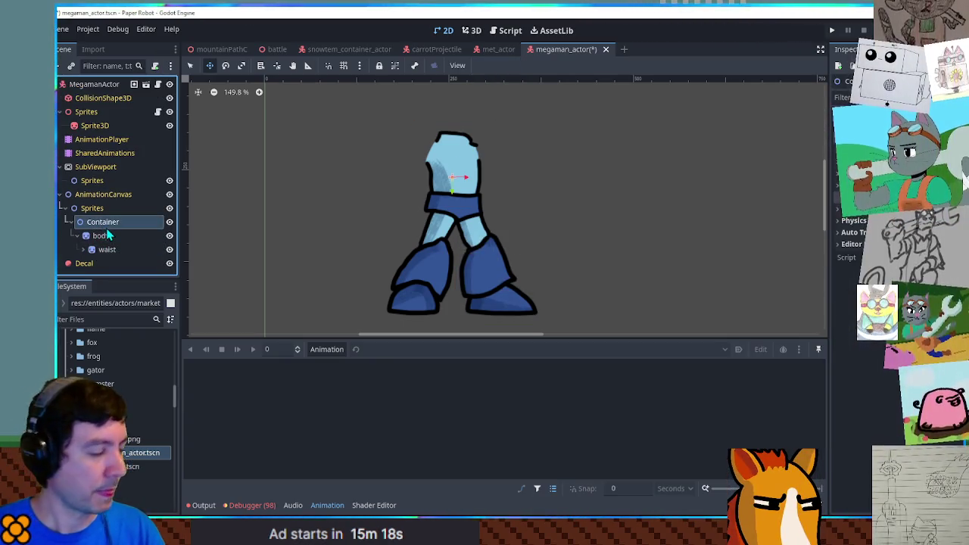
key("ctrl+a")
type("sprite2d")
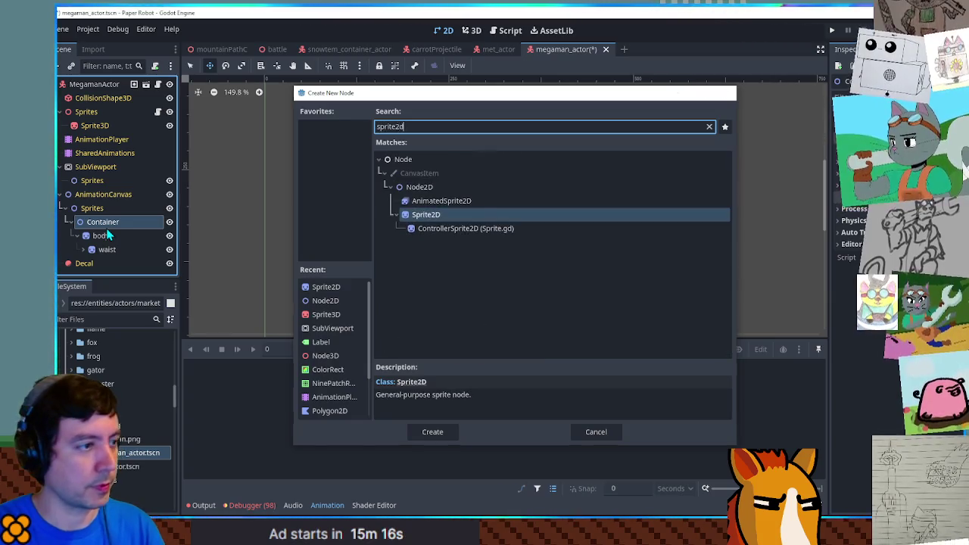
key("Return")
key("F2")
type("arm1")
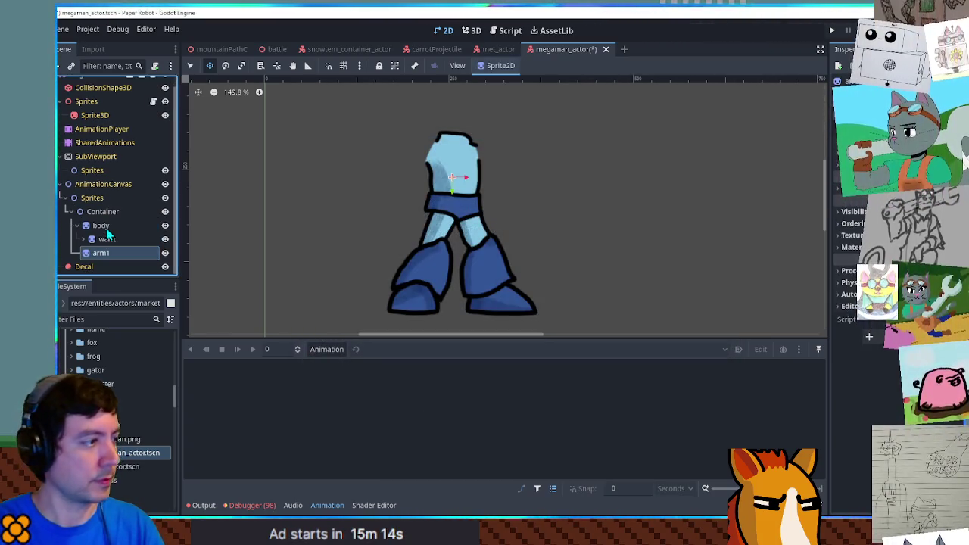
key("Return")
Give arm1 the megaman.png texture with its region cropped to the left arm.
left_click(91, 439)
left_click_drag(125, 440, 871, 125)
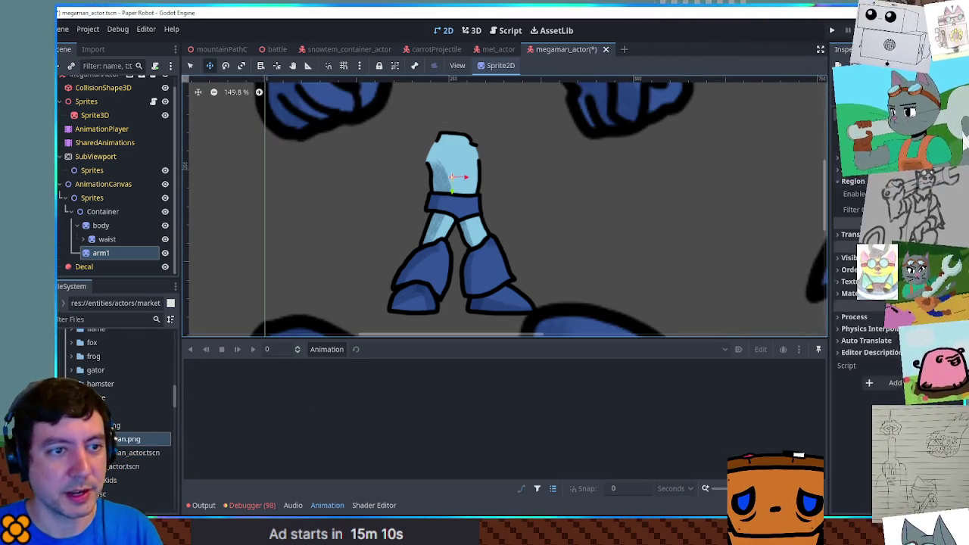
left_click(856, 181)
left_click(853, 194)
left_click(863, 208)
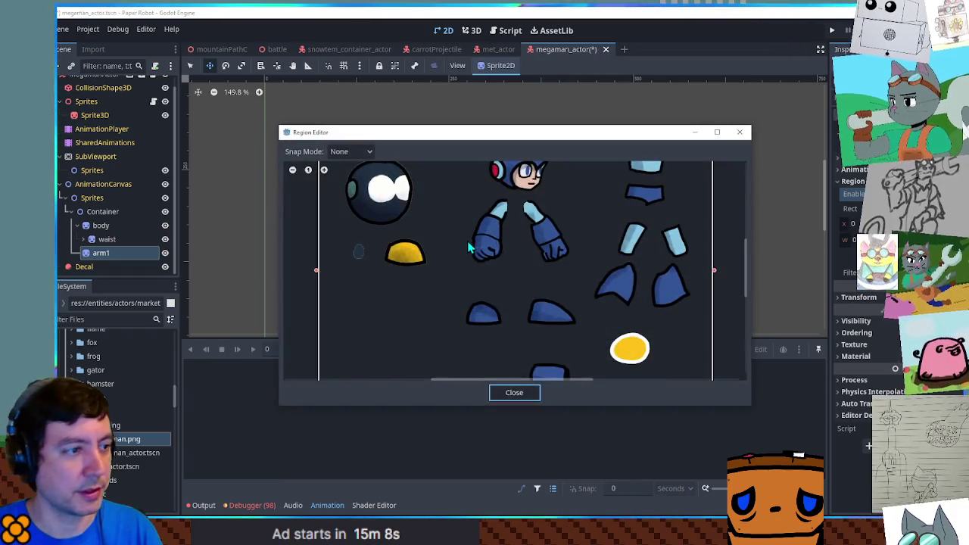
left_click_drag(462, 191, 515, 277)
left_click(514, 392)
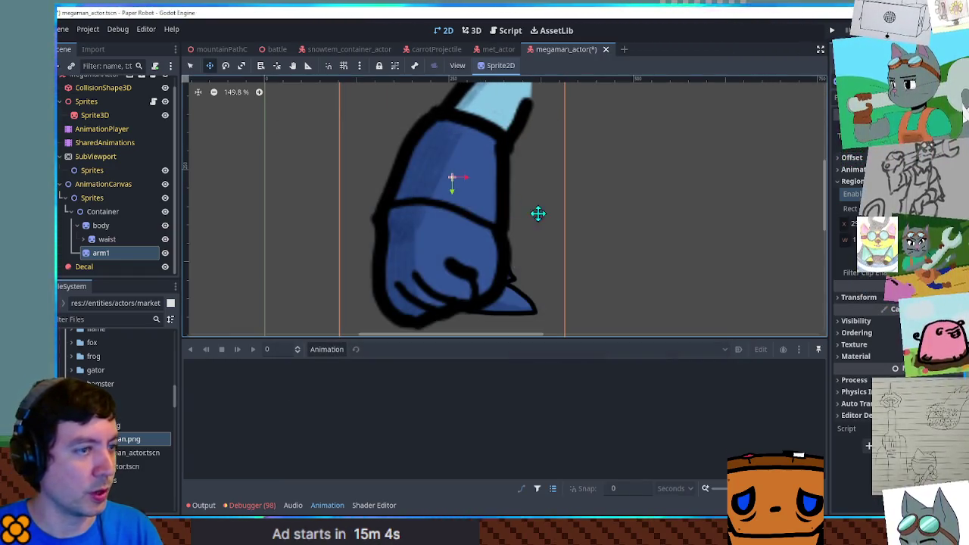
Shrink arm1, place it beside the torso, and rotate it to hang at the side.
left_click(871, 297)
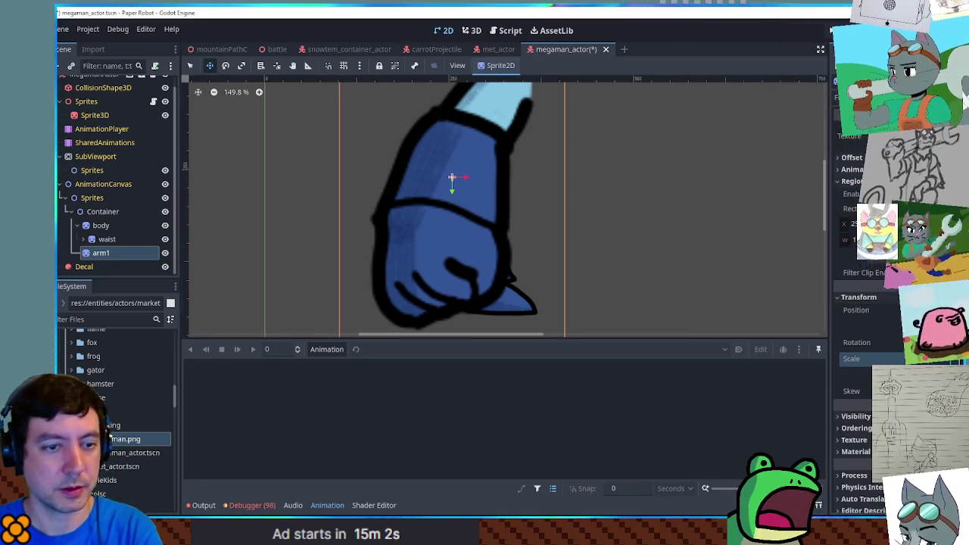
left_click_drag(454, 184, 418, 184)
left_click(277, 66)
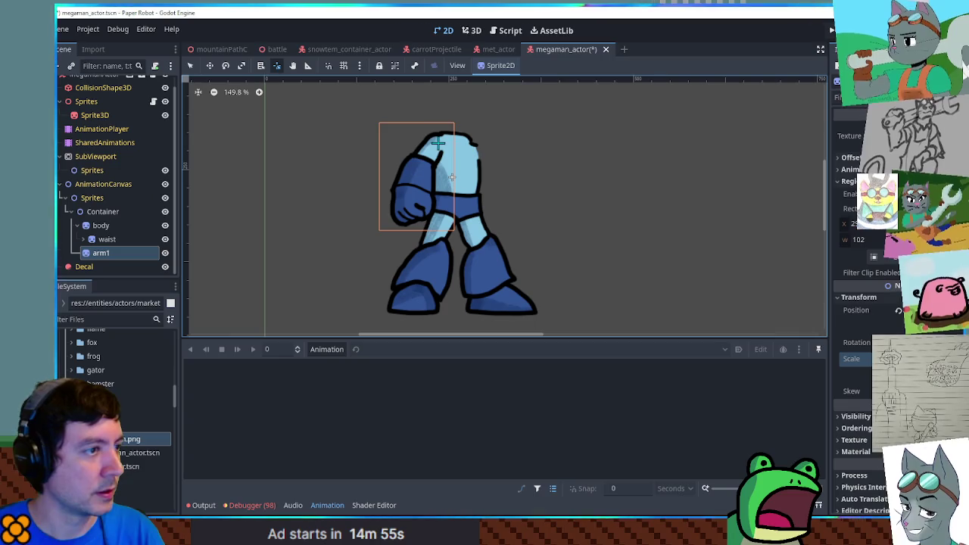
key("e")
mouse_move(546, 168)
left_mouse_down()
mouse_move(575, 87)
mouse_move(530, 45)
mouse_move(488, 34)
mouse_move(536, 163)
left_mouse_up()
left_click(112, 259)
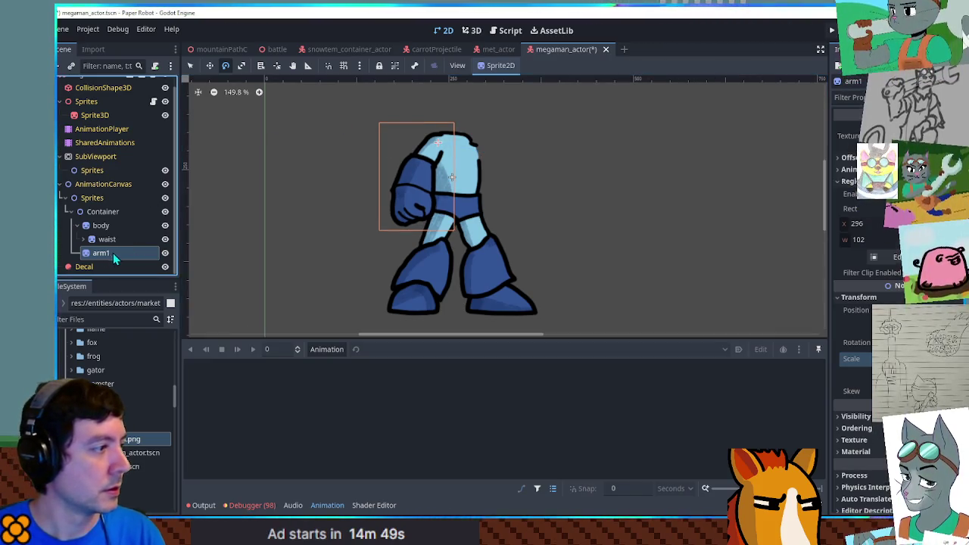
Duplicate arm1 as arm2 and reframe its region around the other arm.
key("ctrl+d")
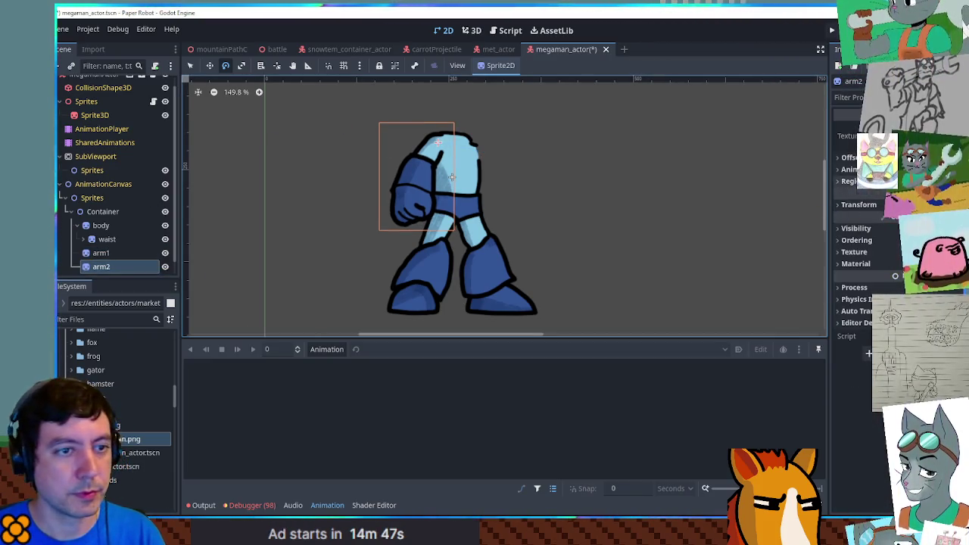
left_click(853, 181)
left_click(880, 257)
mouse_move(578, 193)
left_mouse_down()
mouse_move(500, 272)
mouse_move(518, 267)
left_mouse_up()
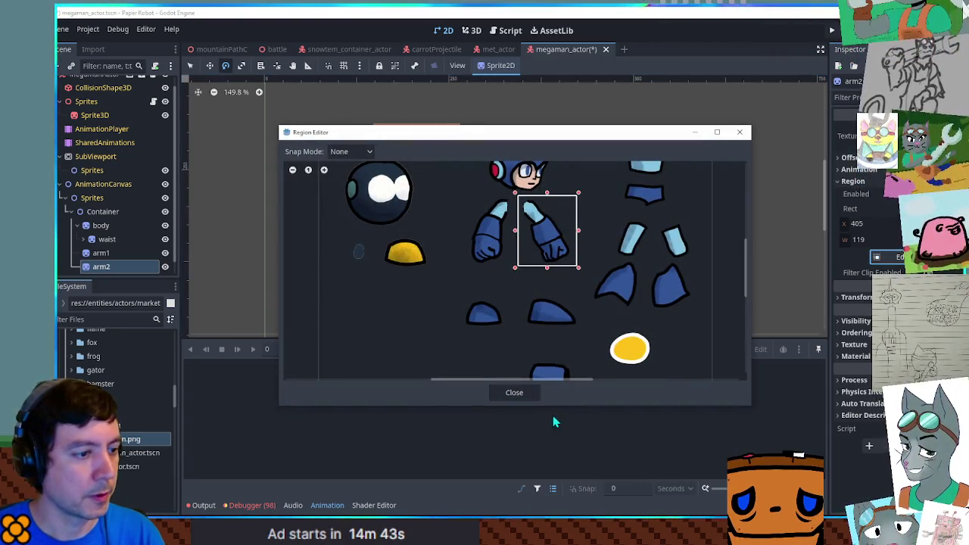
left_click(515, 392)
Move arm2 to the body's right side behind the torso, undoing a trial rotation.
left_click_drag(418, 187, 513, 189)
left_click(857, 332)
left_click(279, 65)
key("e")
mouse_move(595, 188)
left_mouse_down()
mouse_move(600, 136)
mouse_move(580, 196)
left_mouse_up()
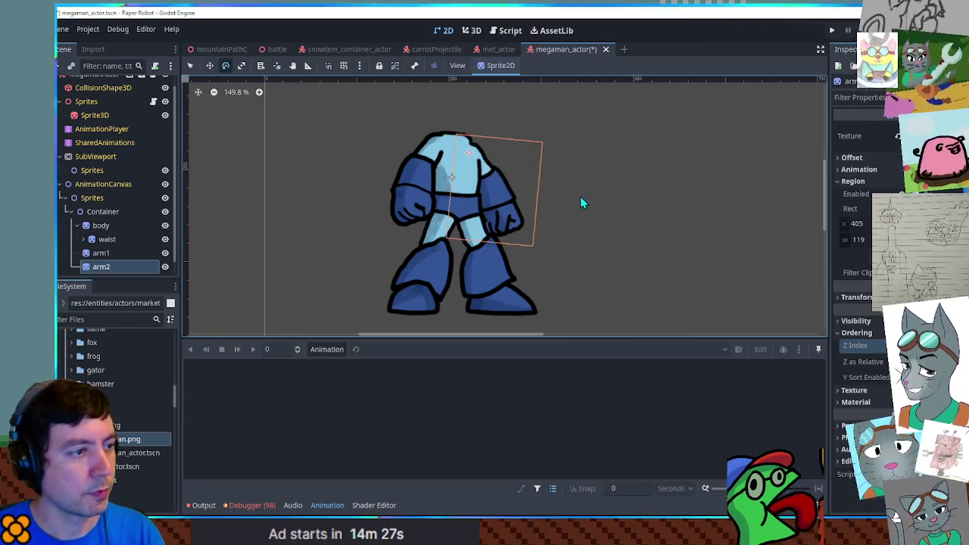
key("ctrl+z")
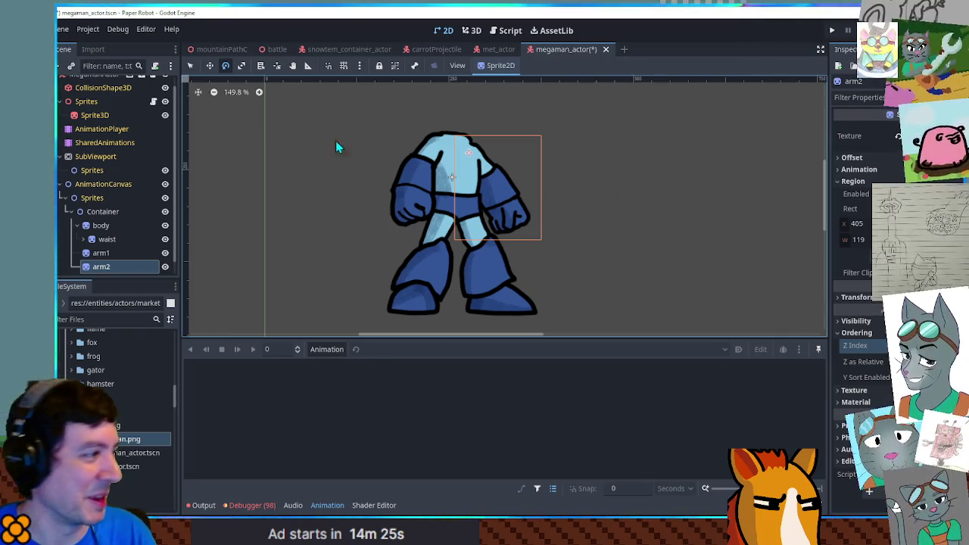
scroll(117, 239, "down", 1)
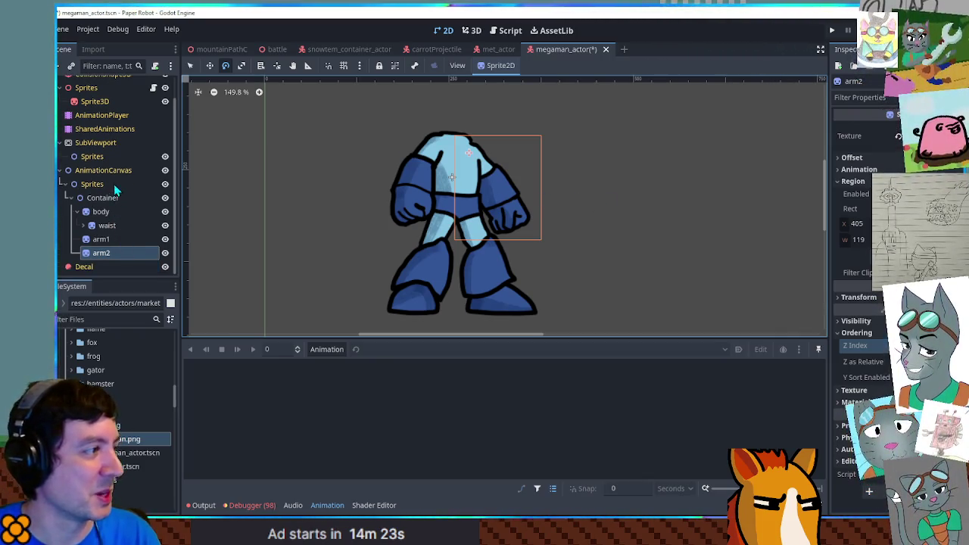
Duplicate arm2 as head, crop its region to Mega Man's helmeted head, and set it atop the torso.
key("ctrl+d")
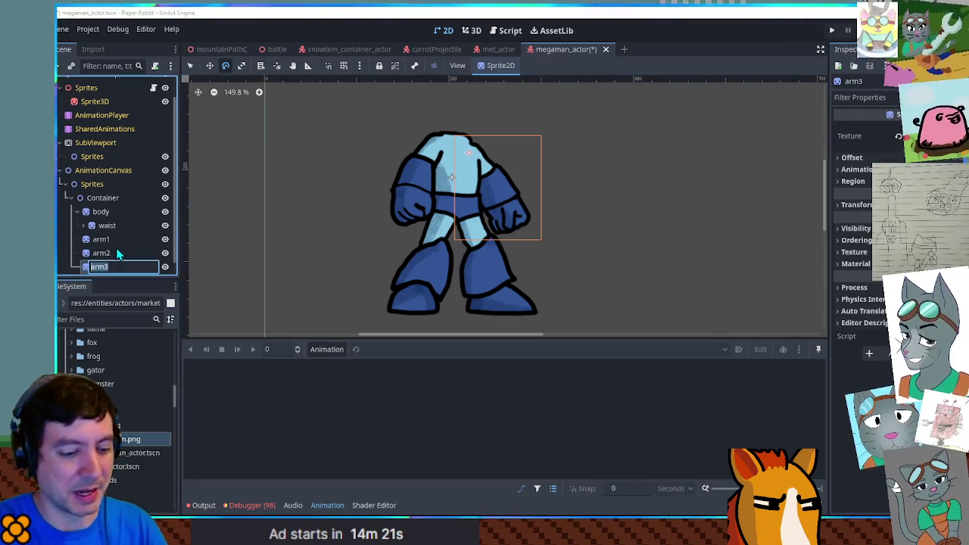
type("head")
key("Return")
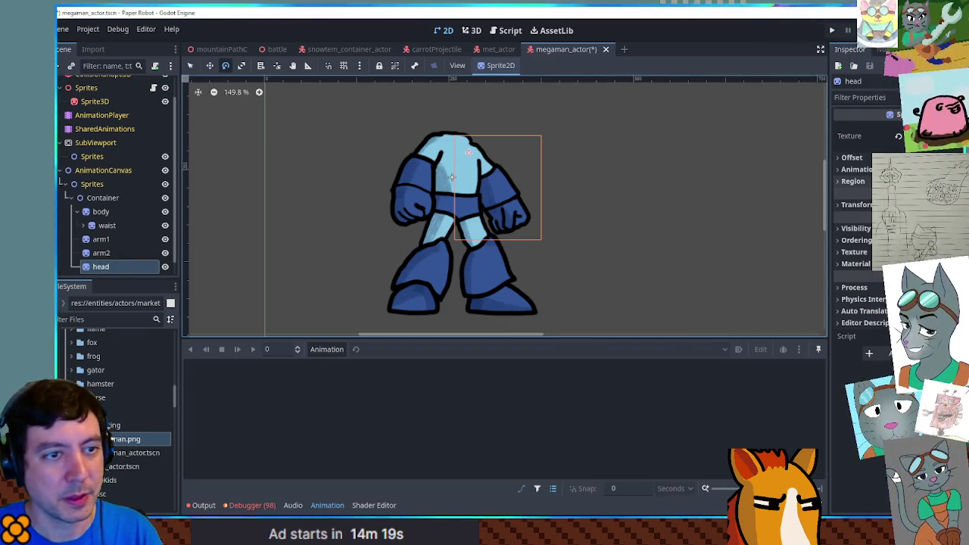
left_click(871, 255)
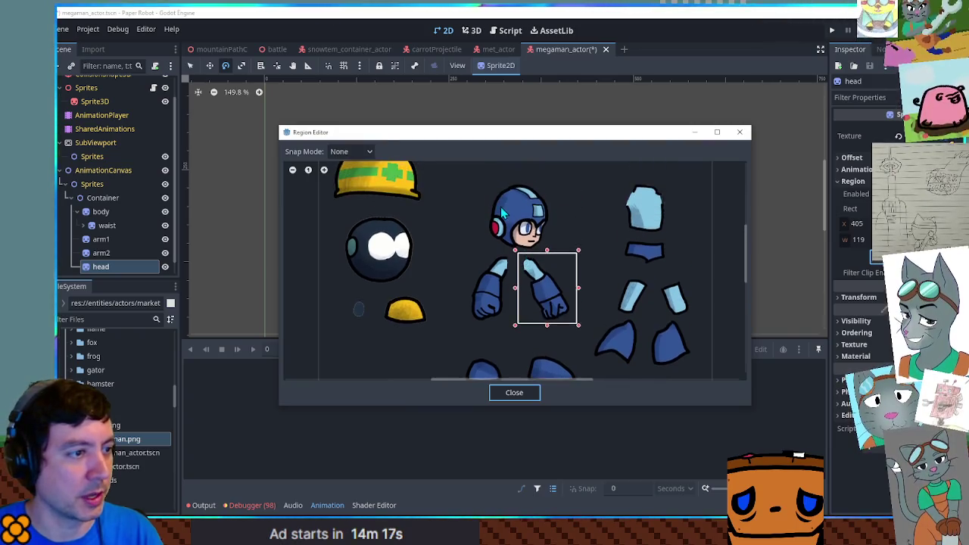
mouse_move(486, 175)
left_mouse_down()
mouse_move(580, 275)
mouse_move(573, 271)
left_mouse_up()
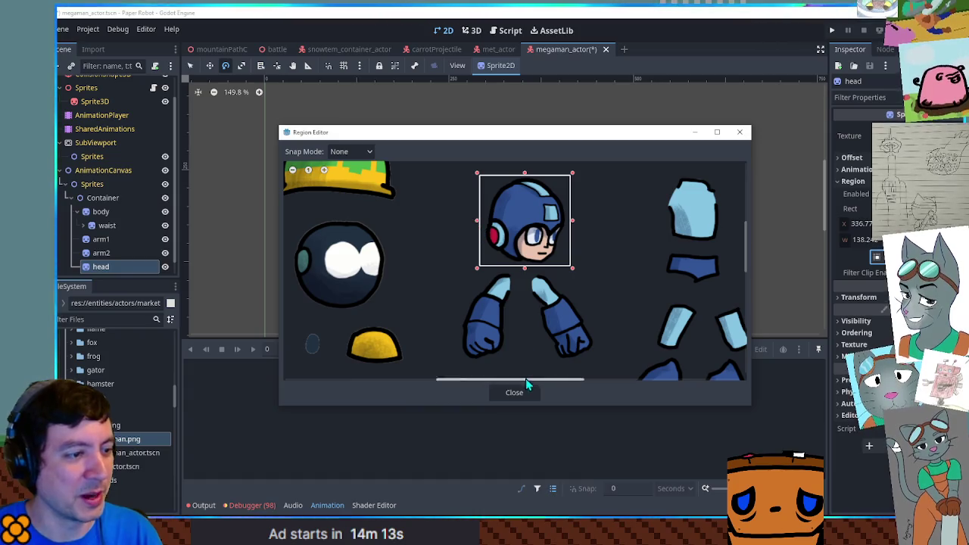
left_click(521, 392)
mouse_move(513, 196)
left_mouse_down()
mouse_move(461, 92)
mouse_move(487, 152)
mouse_move(496, 146)
mouse_move(490, 175)
mouse_move(488, 155)
left_mouse_up()
Deselect the head, look over the finished figure, and select arm2.
scroll(592, 180, "down", 1)
key("q")
left_click(644, 227)
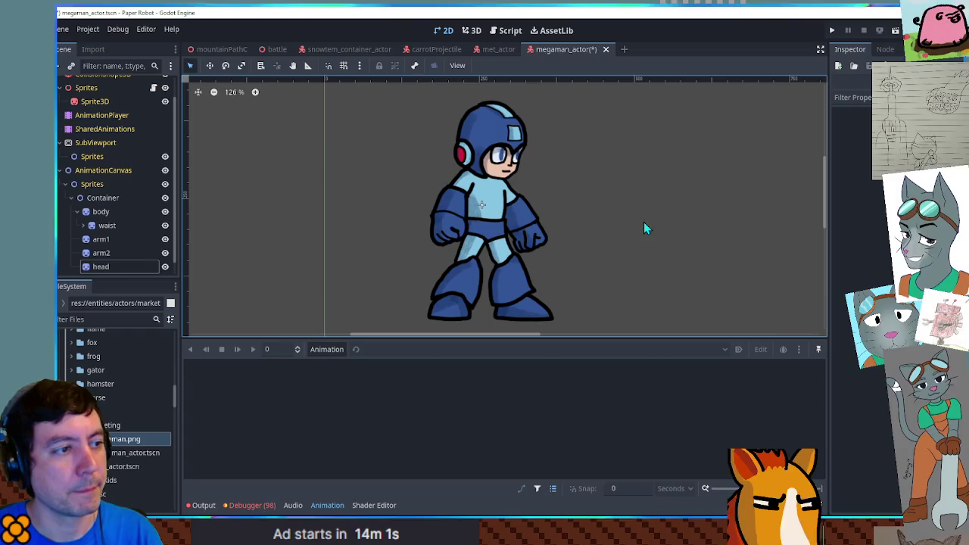
scroll(631, 227, "down", 1)
scroll(628, 229, "down", 1)
scroll(628, 228, "up", 3)
scroll(594, 208, "up", 1)
scroll(596, 222, "down", 2)
left_click(106, 252)
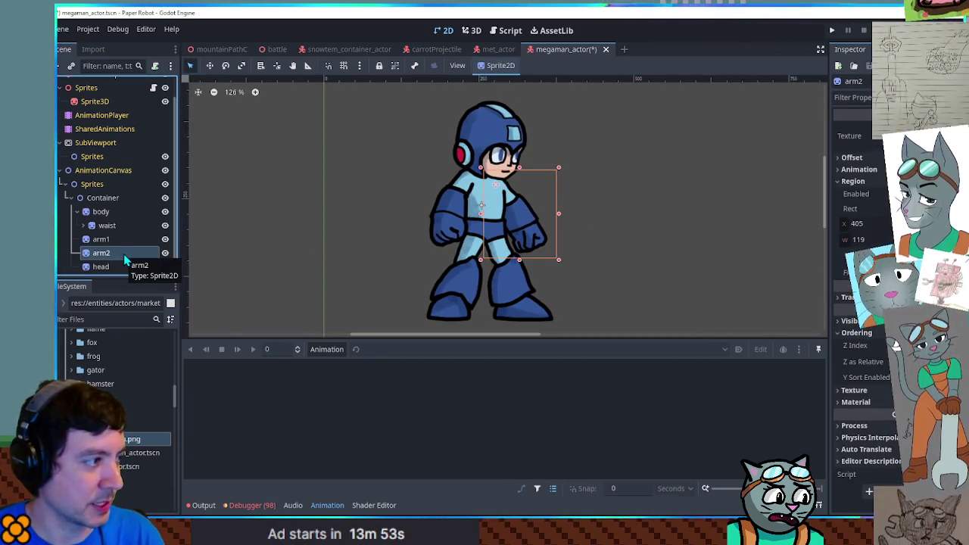
Duplicate arm2 as shootingArm, crop it to the blaster piece, and place it forward from the shoulder.
key("ctrl+d")
double_click(125, 265)
type("shootingArm")
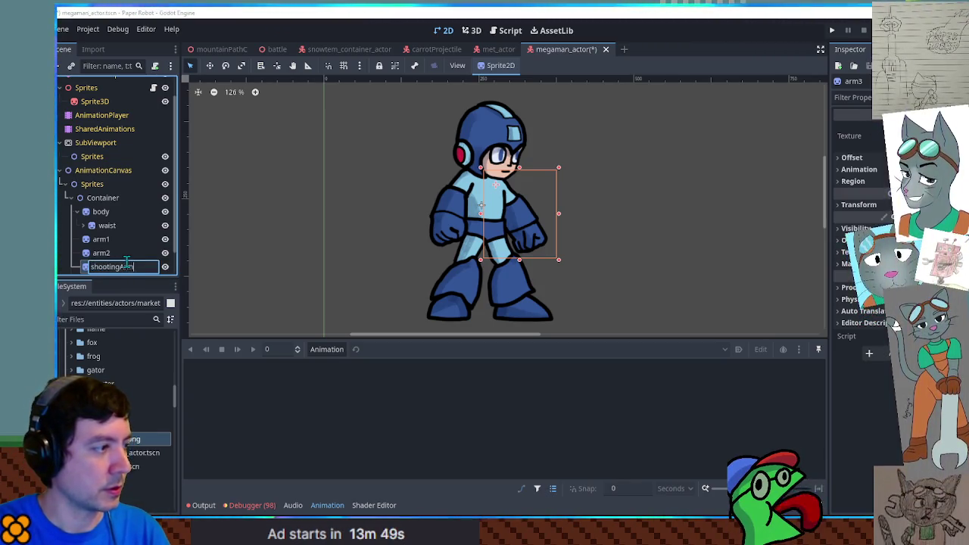
key("Return")
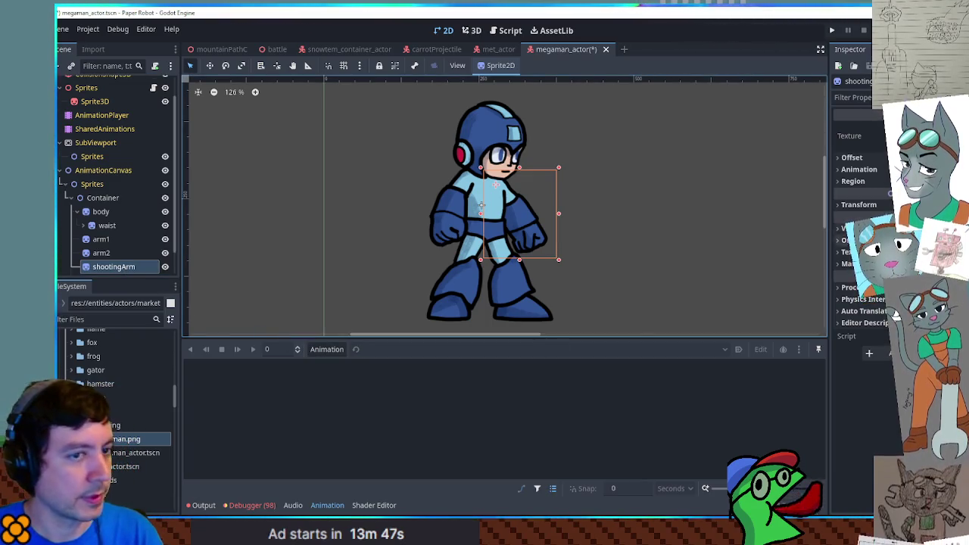
left_click(871, 182)
left_click(871, 256)
scroll(625, 184, "down", 1)
left_click_drag(490, 267, 560, 321)
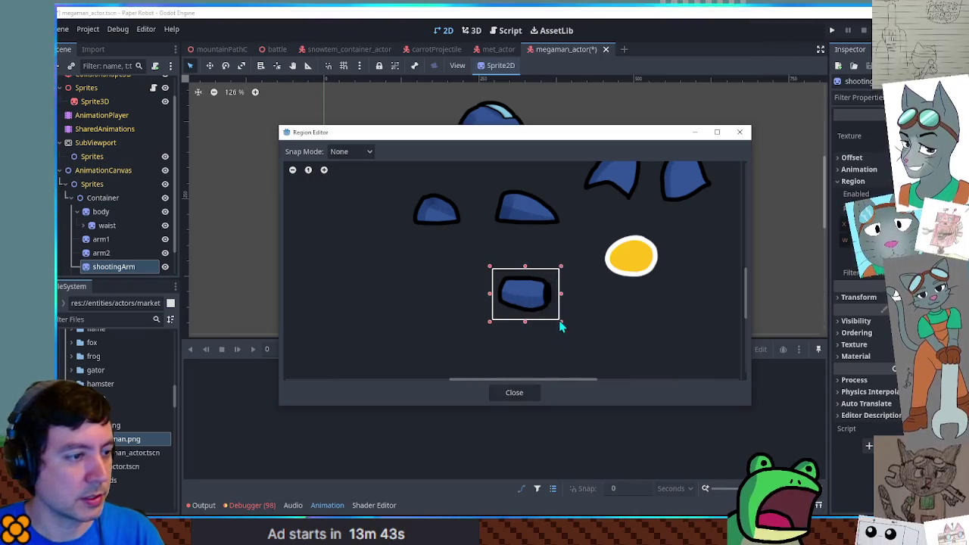
left_click(515, 392)
mouse_move(522, 216)
left_mouse_down()
mouse_move(565, 204)
mouse_move(532, 197)
mouse_move(545, 194)
left_mouse_up()
Hide shootingArm and create a new animation named idle with length 2 seconds.
left_click(165, 266)
left_click(326, 349)
left_click(336, 365)
type("idl")
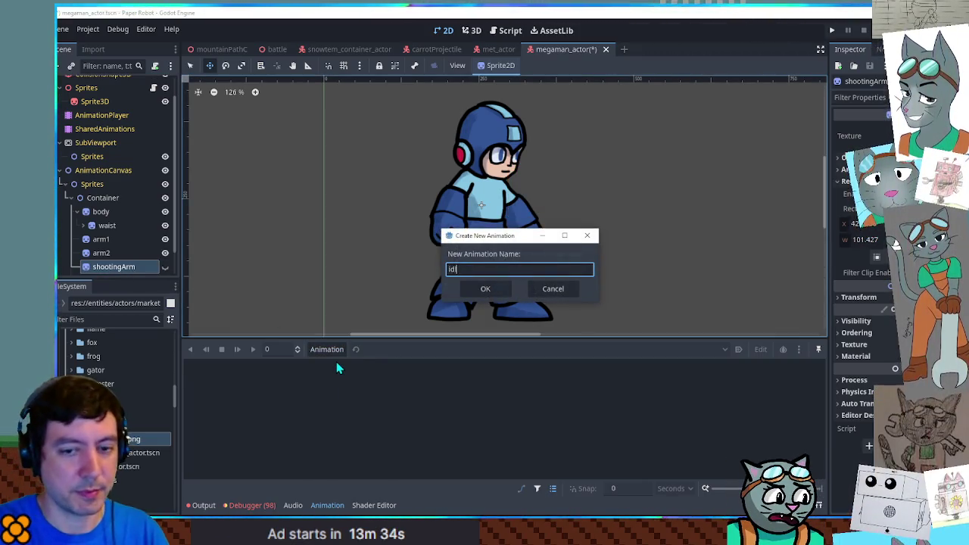
type("e")
key("Return")
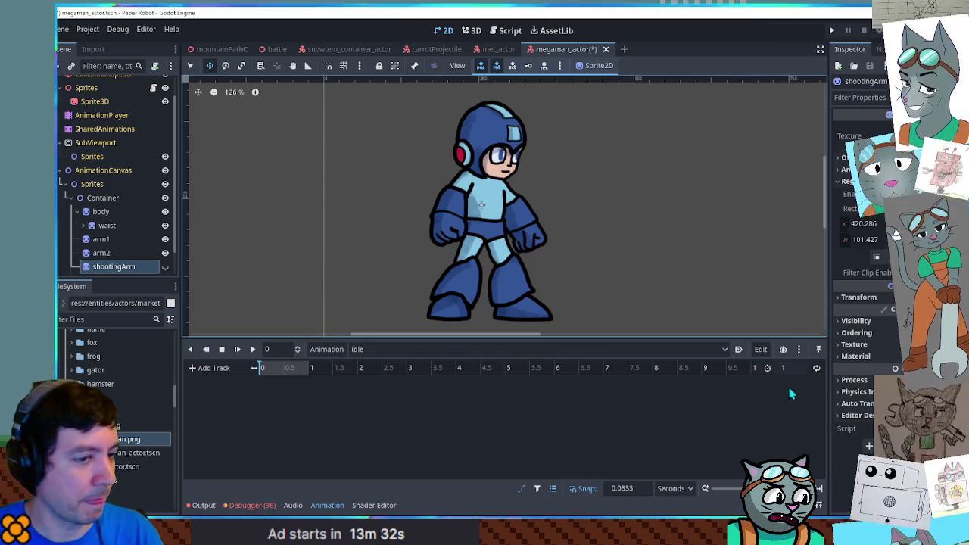
left_click(792, 369)
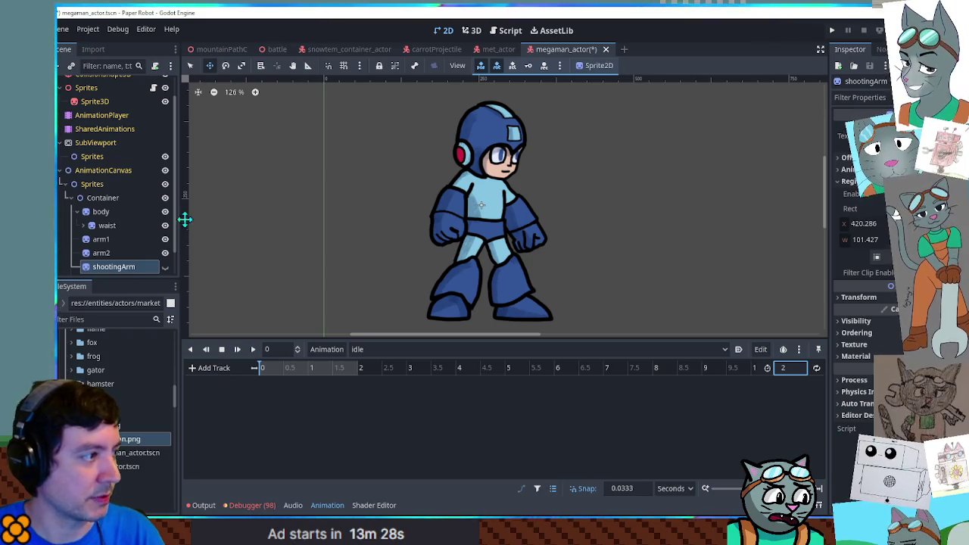
scroll(152, 227, "down", 2)
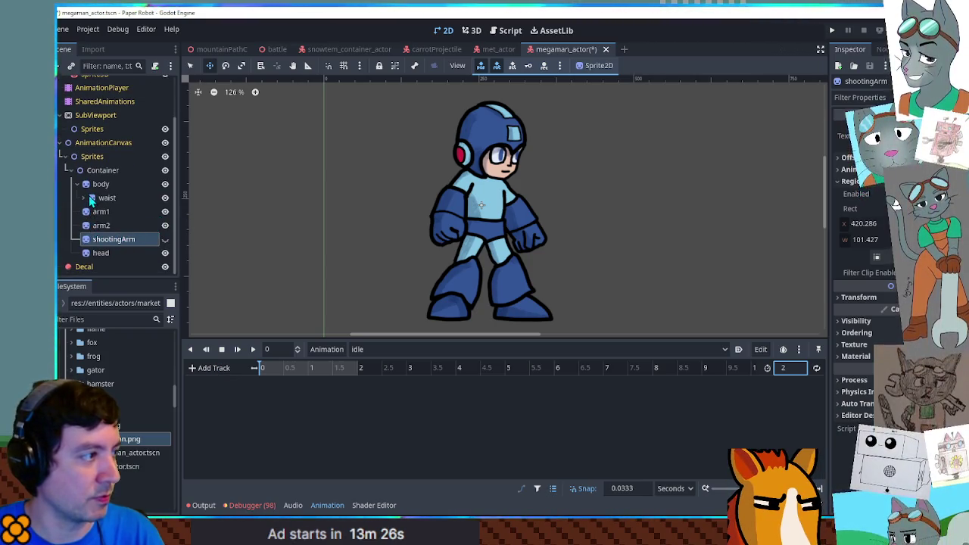
Try moving the body down slightly, then cancel the move.
left_click(123, 186)
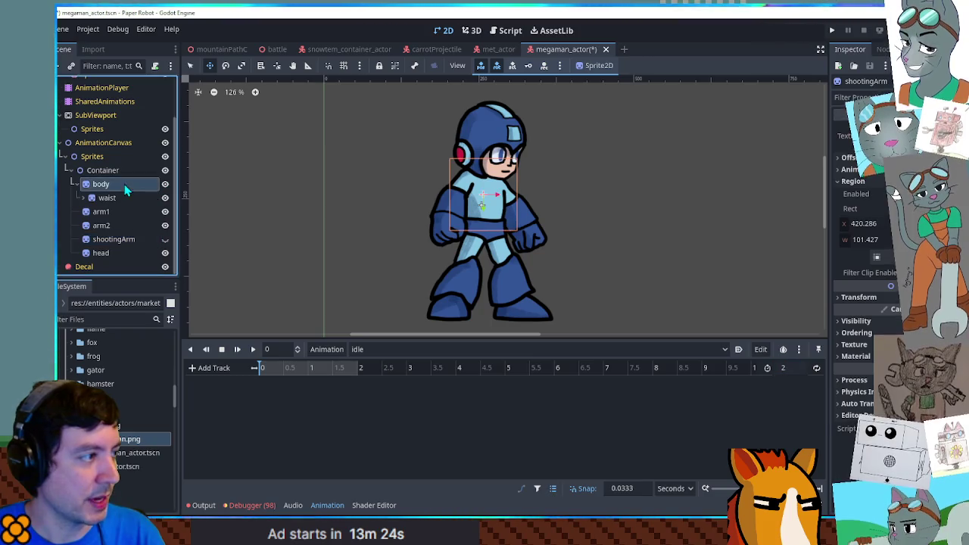
left_click_drag(468, 187, 467, 199)
key("Escape")
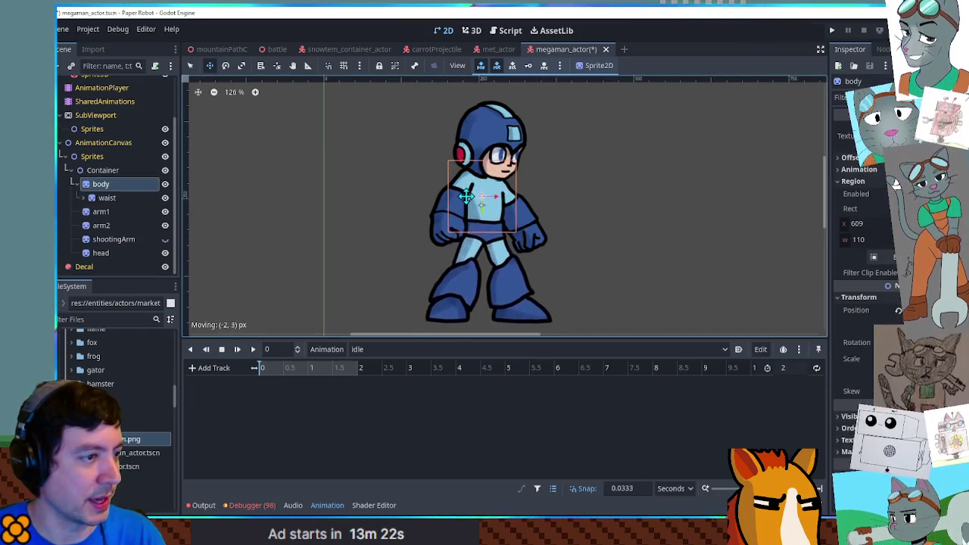
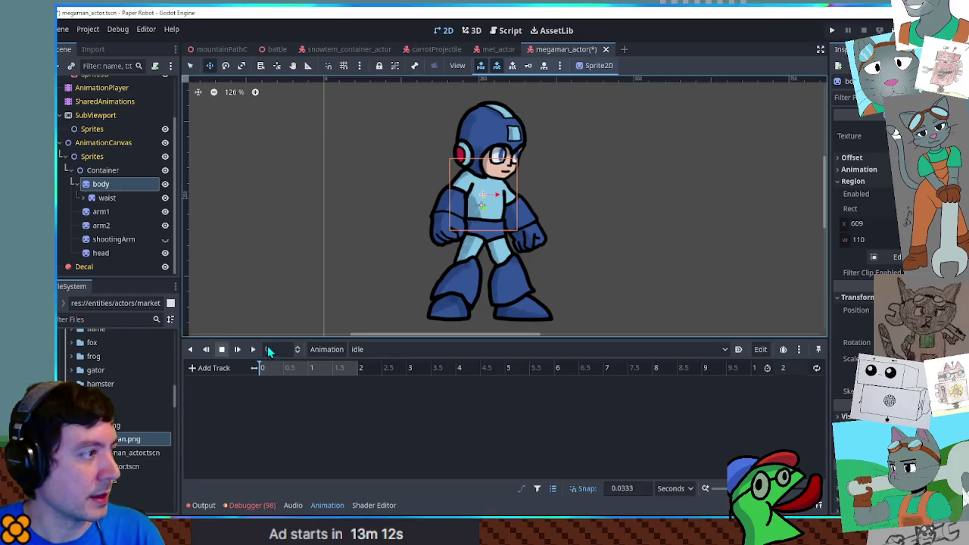
Key the body's position at 0 and near 1 second, with Cubic track interpolation.
left_click(957, 311)
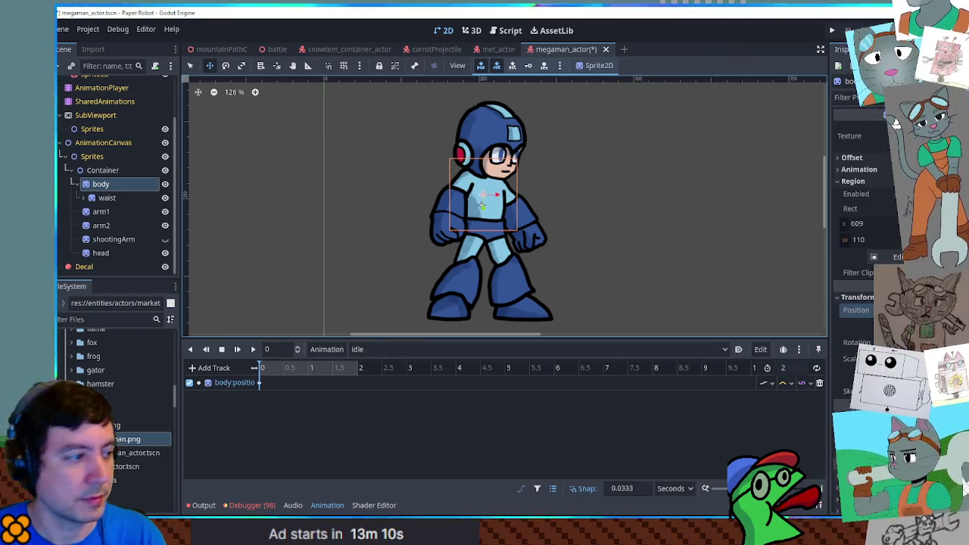
left_click(316, 389)
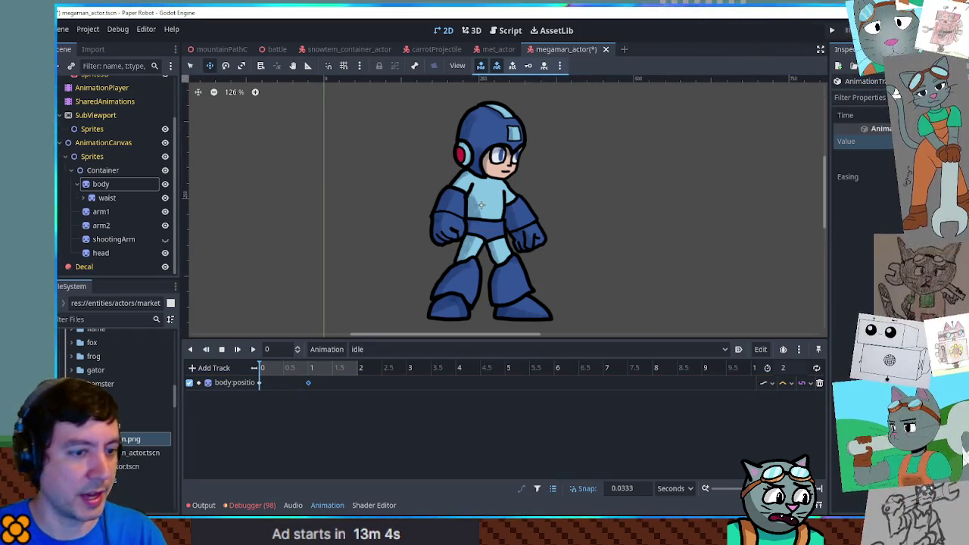
left_click(805, 382)
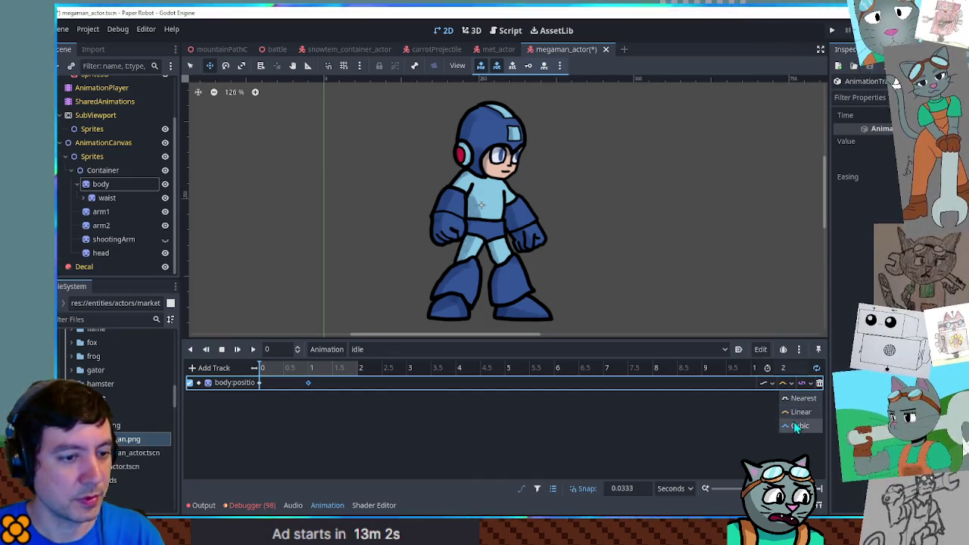
left_click(793, 421)
Play, pause and replay the idle animation to preview the body bob, then rewind.
left_click(251, 350)
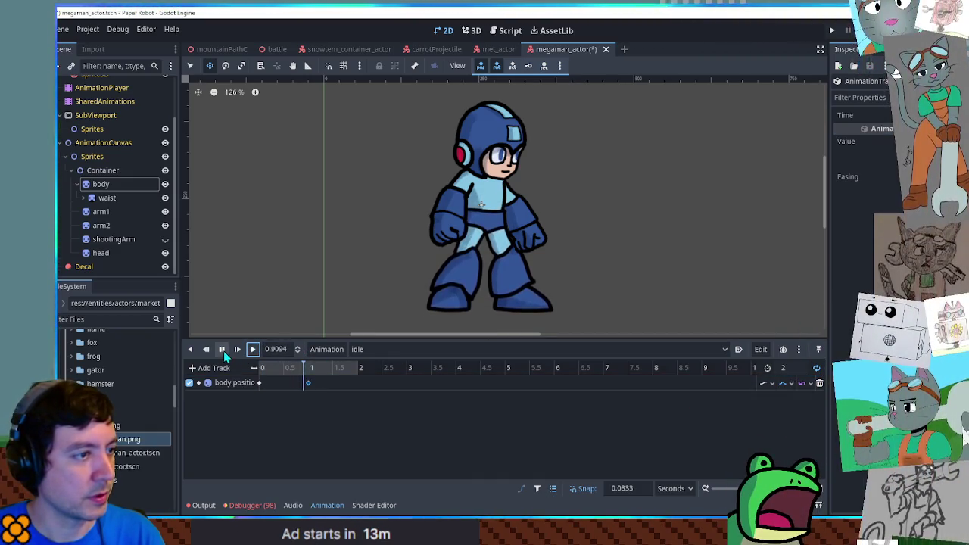
left_click(221, 351)
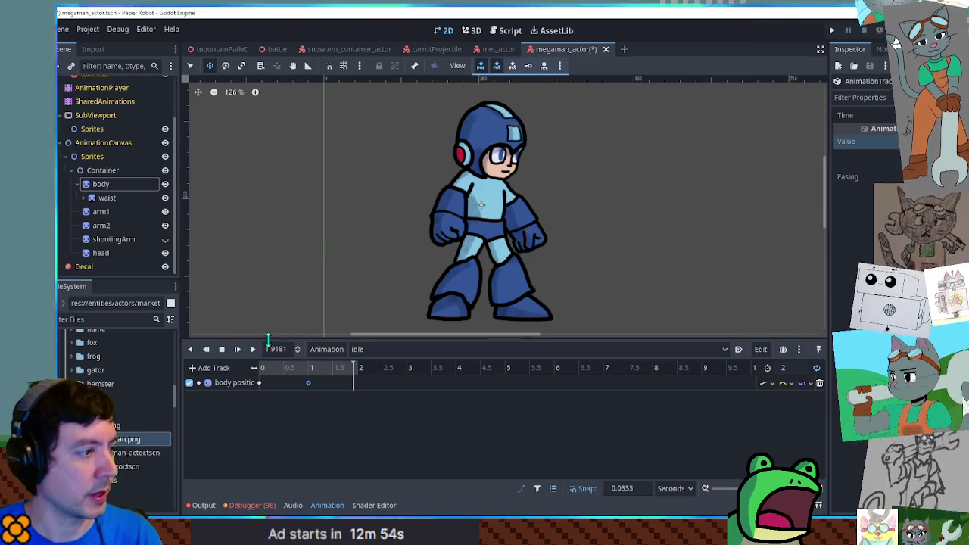
left_click(252, 350)
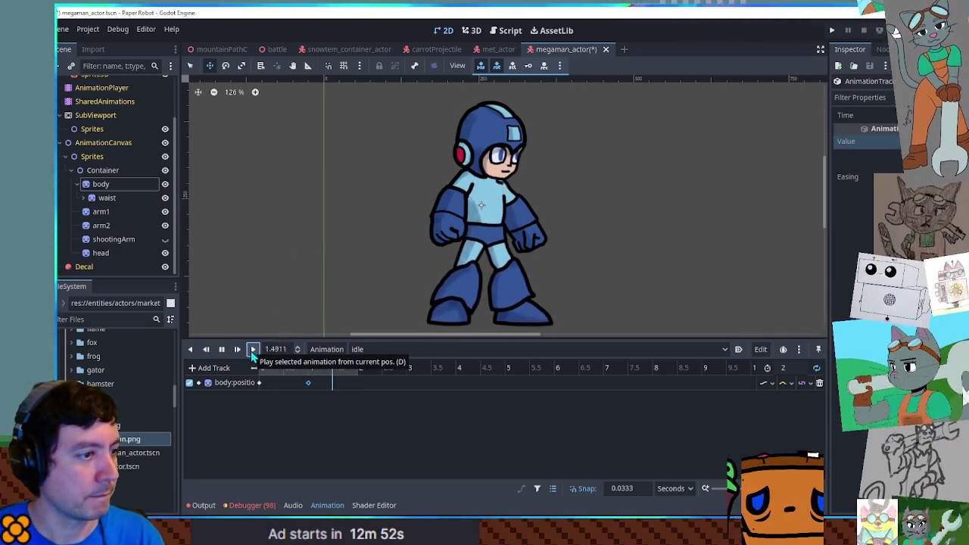
left_click(790, 383)
left_click(792, 433)
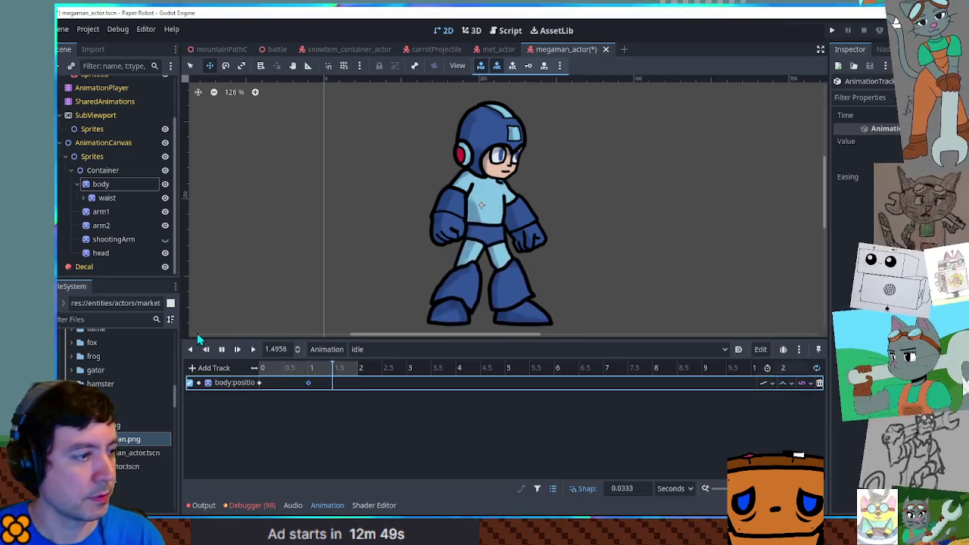
left_click(222, 350)
left_click(222, 350)
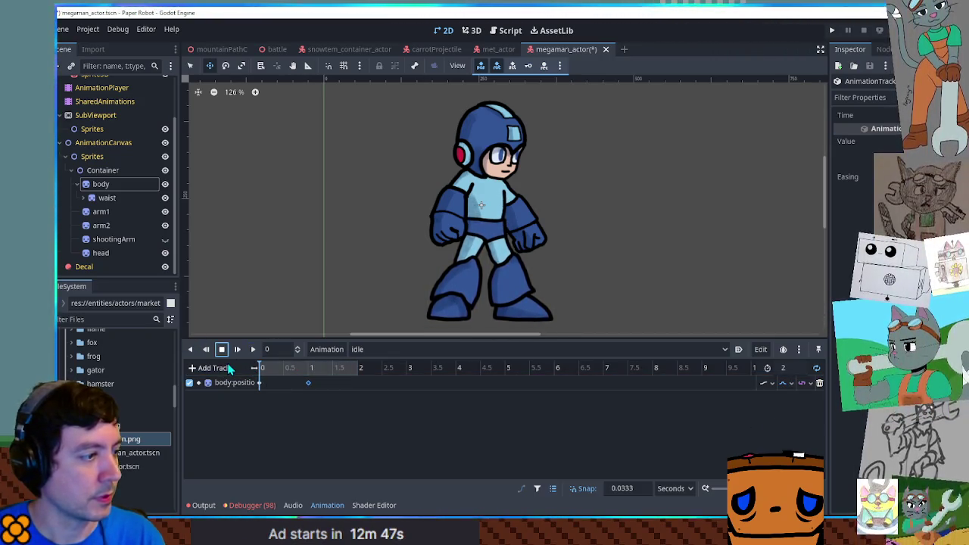
left_click(106, 199)
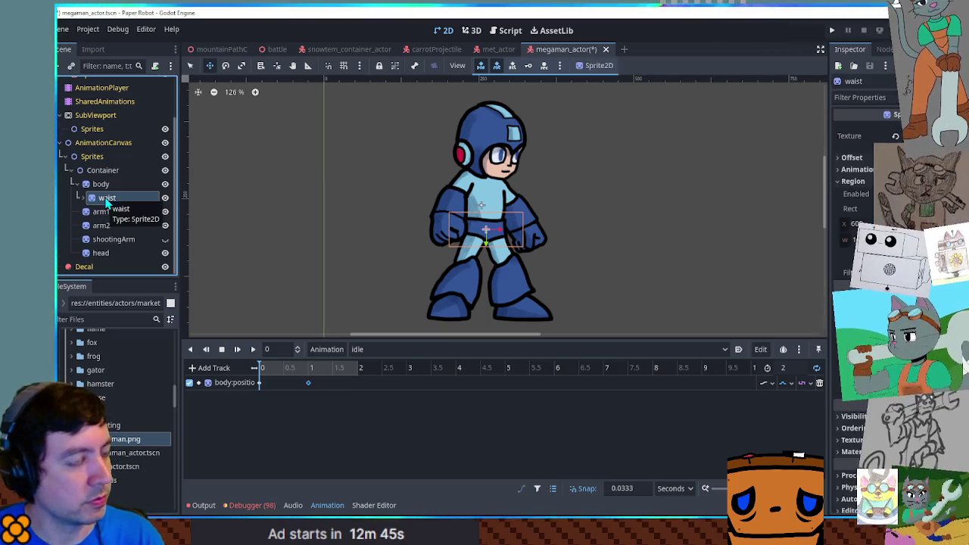
Add starting position keys for the waist, thigh1 and thigh2 tracks.
key("Right")
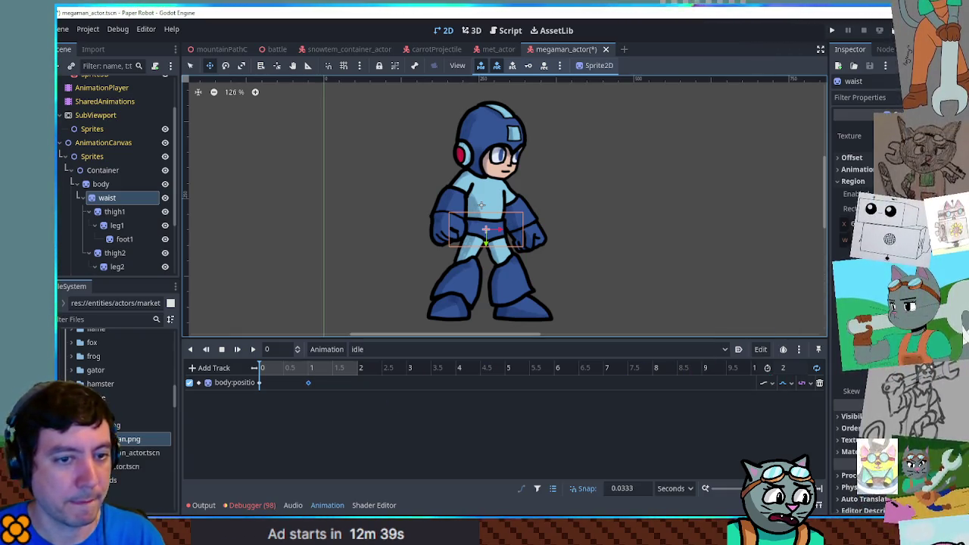
key("k")
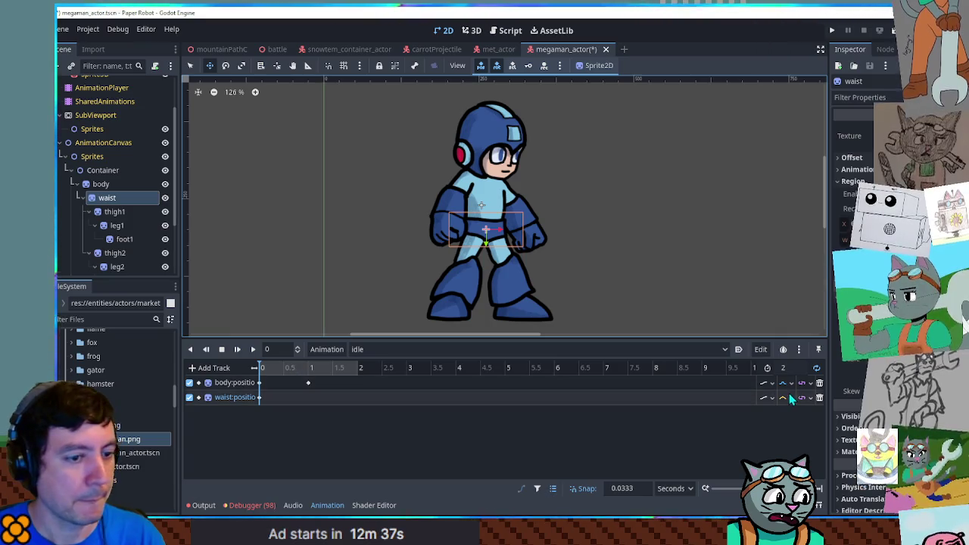
left_click(784, 398)
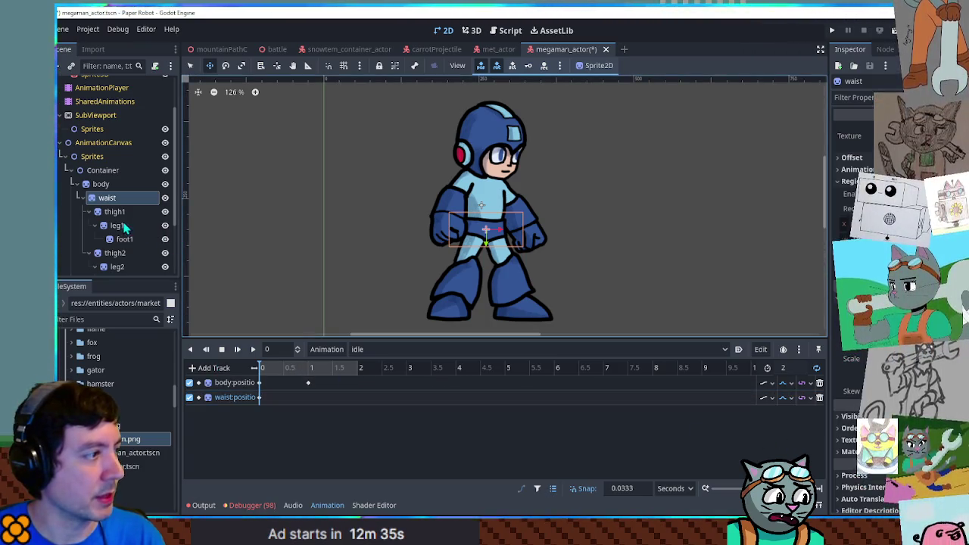
left_click(88, 212)
left_click(114, 224)
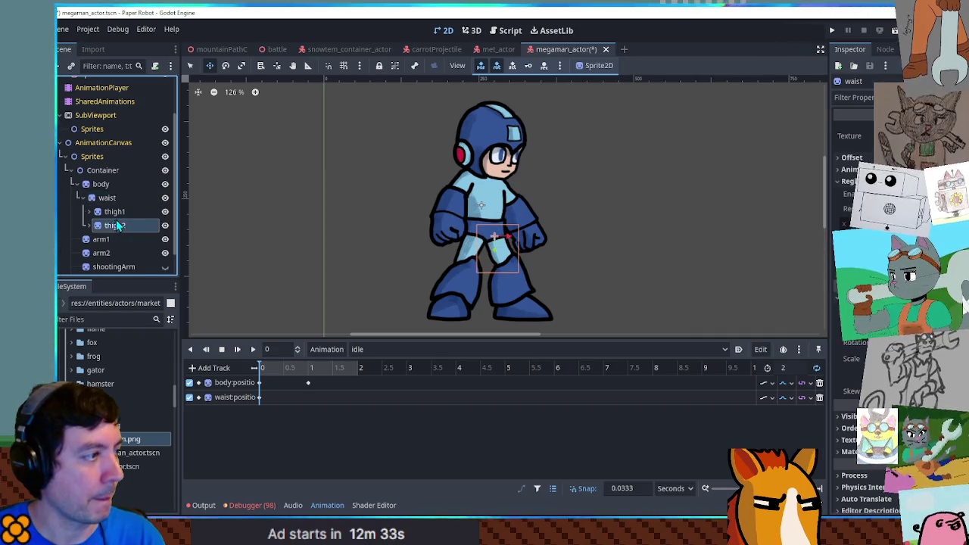
left_click(114, 211)
key("k")
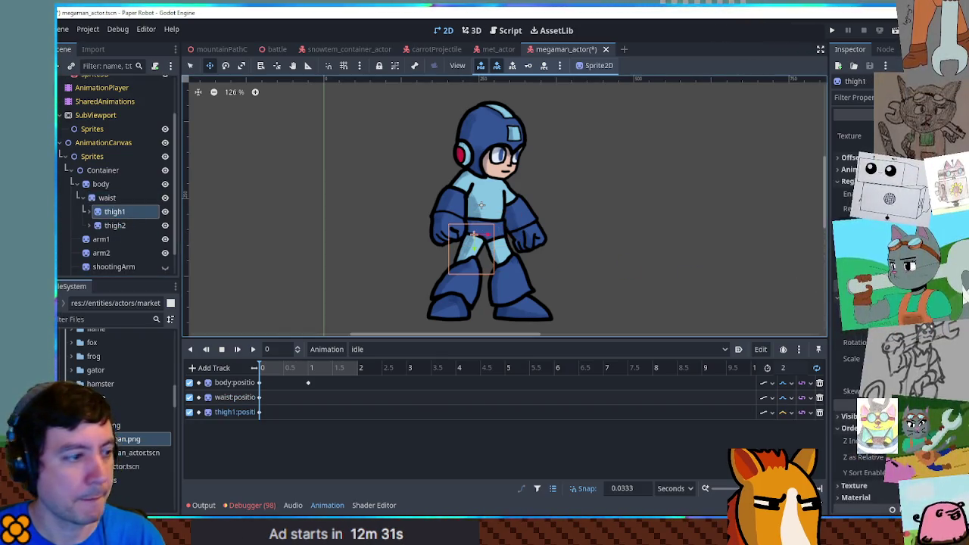
left_click(454, 283)
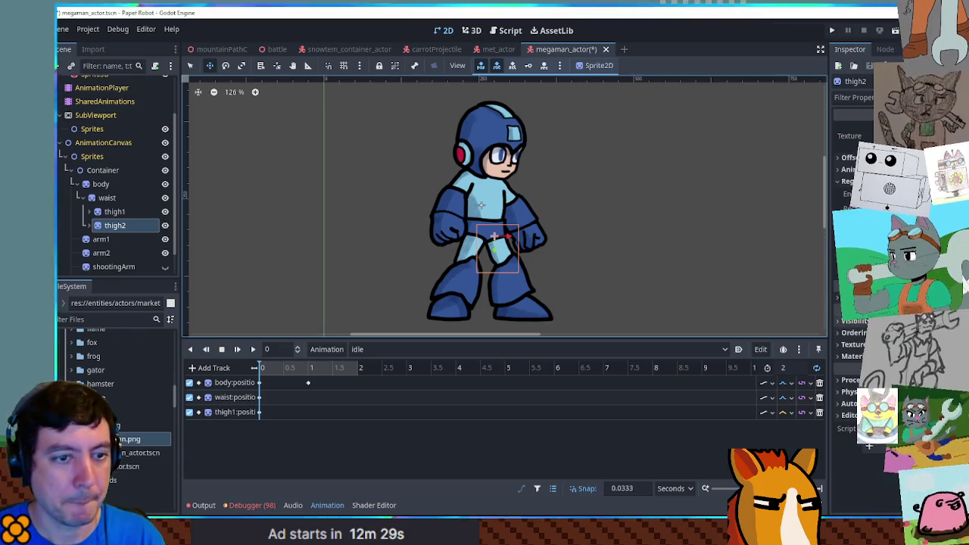
left_click(856, 297)
left_click(892, 309)
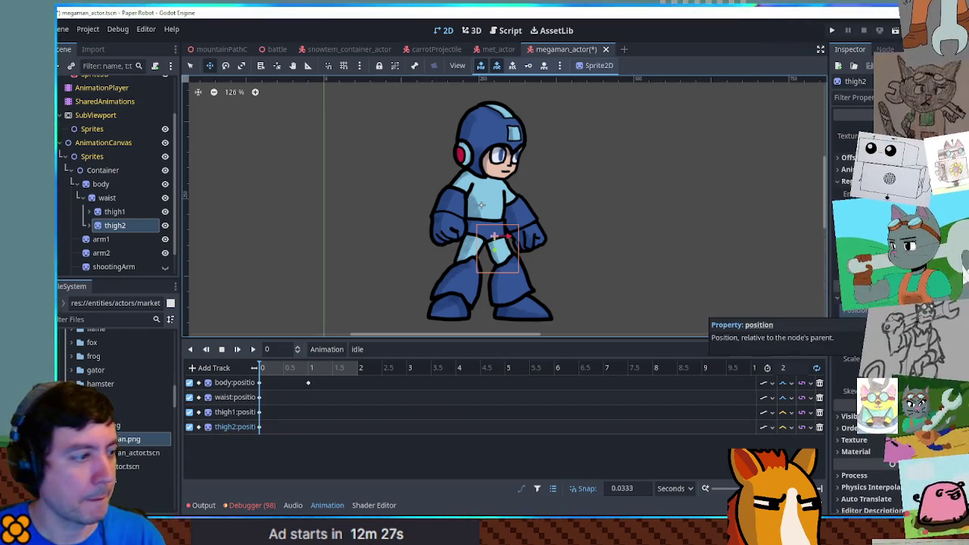
left_click(789, 427)
left_click(791, 442)
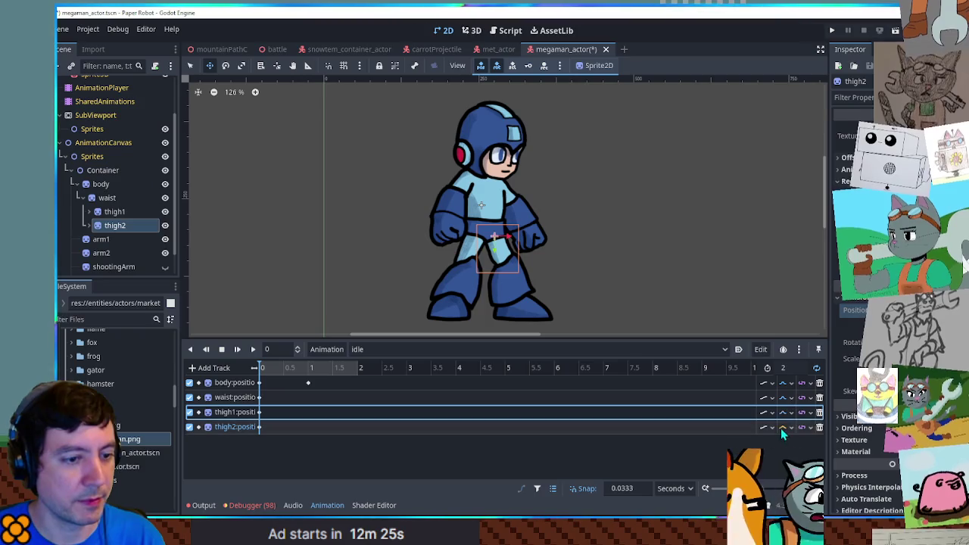
Duplicate the waist and thigh starting keys at the 1-second mark.
left_click_drag(275, 396, 248, 448)
left_click(311, 369)
key("ctrl+d")
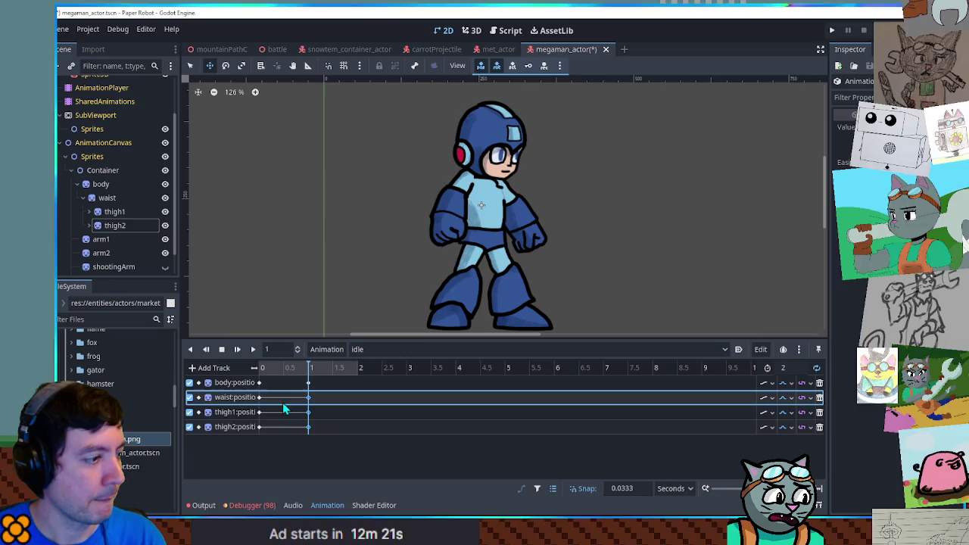
Play the idle animation while inspecting the thigh and waist keys at 1 second.
left_click(253, 350)
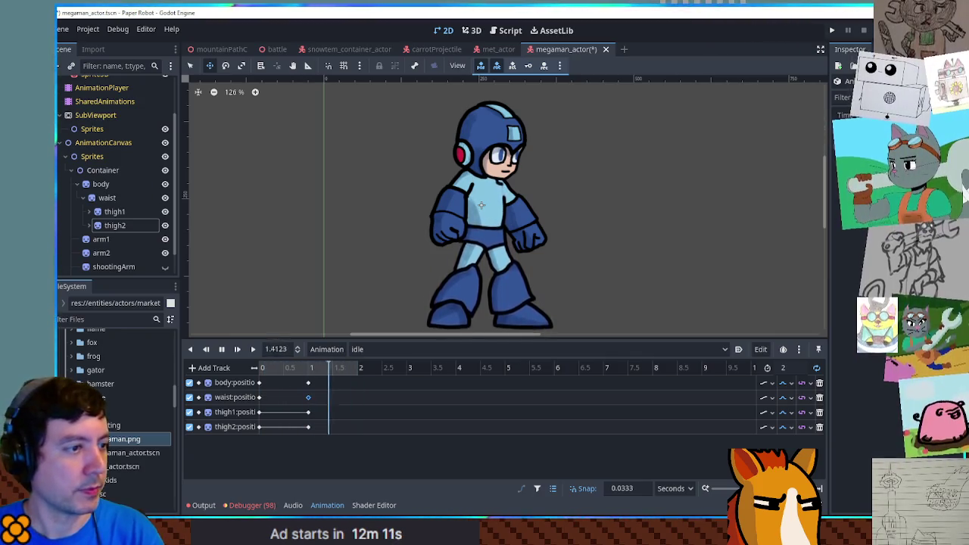
left_click(308, 412)
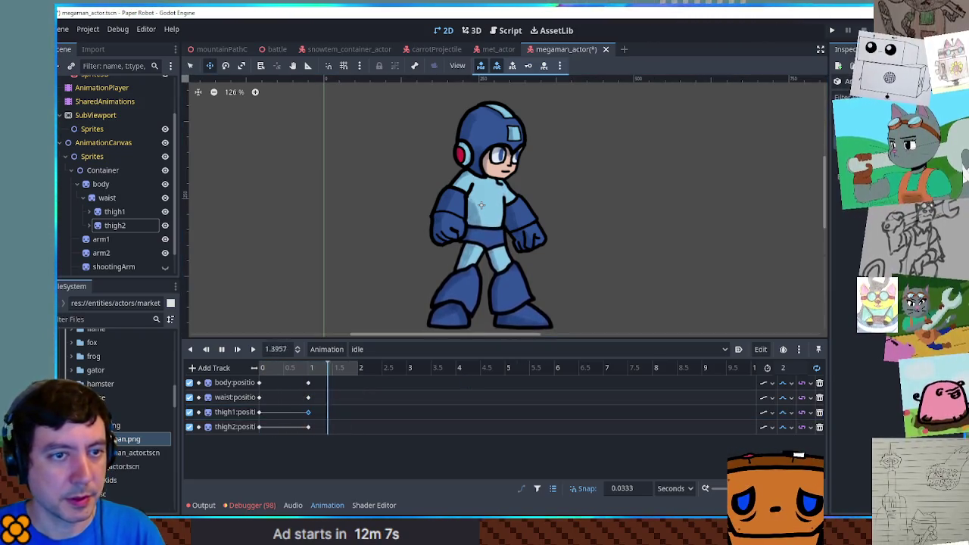
left_click(308, 427)
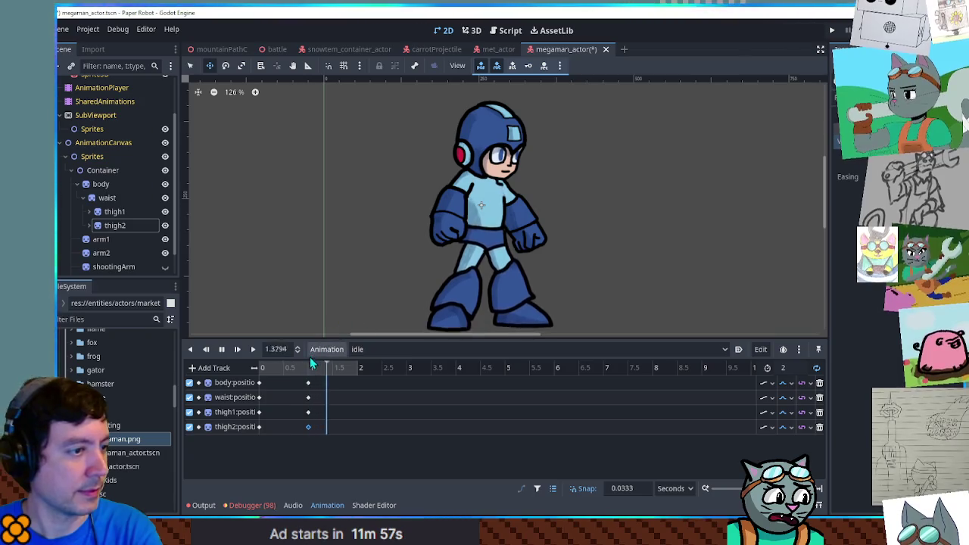
left_click(309, 412)
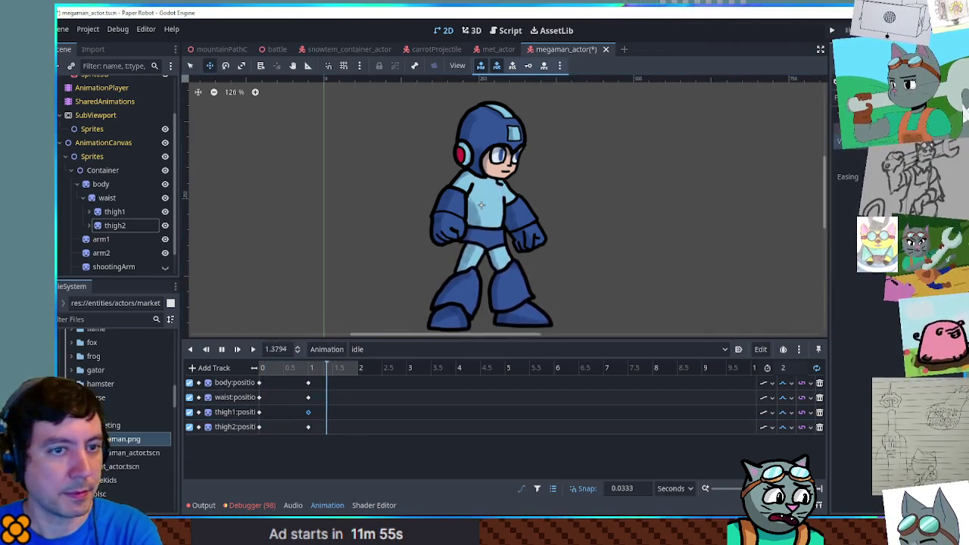
left_click(308, 397)
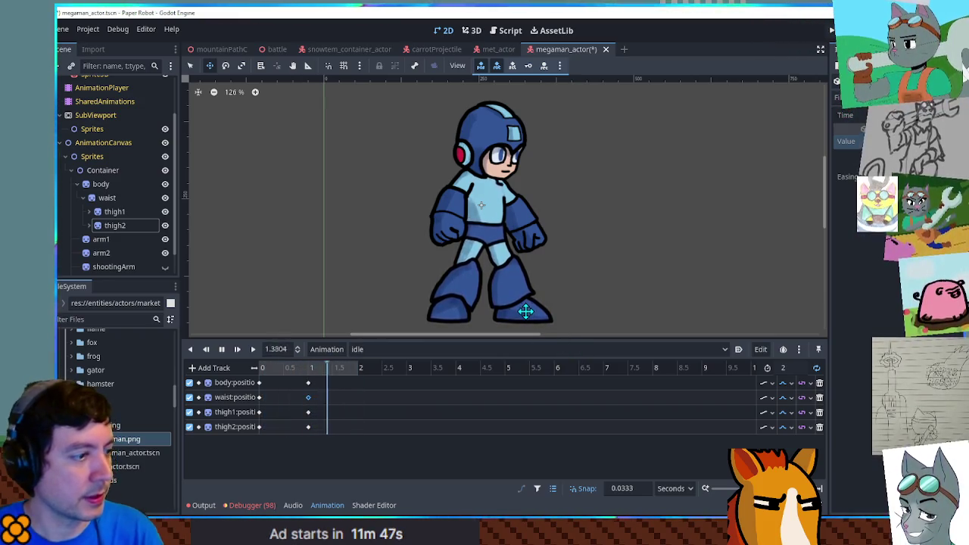
left_click(223, 350)
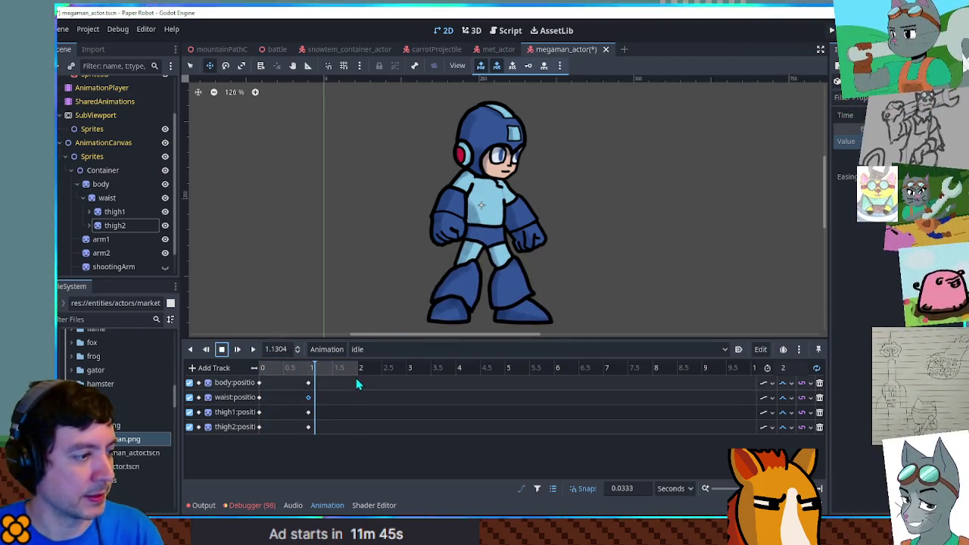
Delete the four keys at 1 second and park the playhead at 1 second.
left_click_drag(350, 377, 304, 448)
key("Delete")
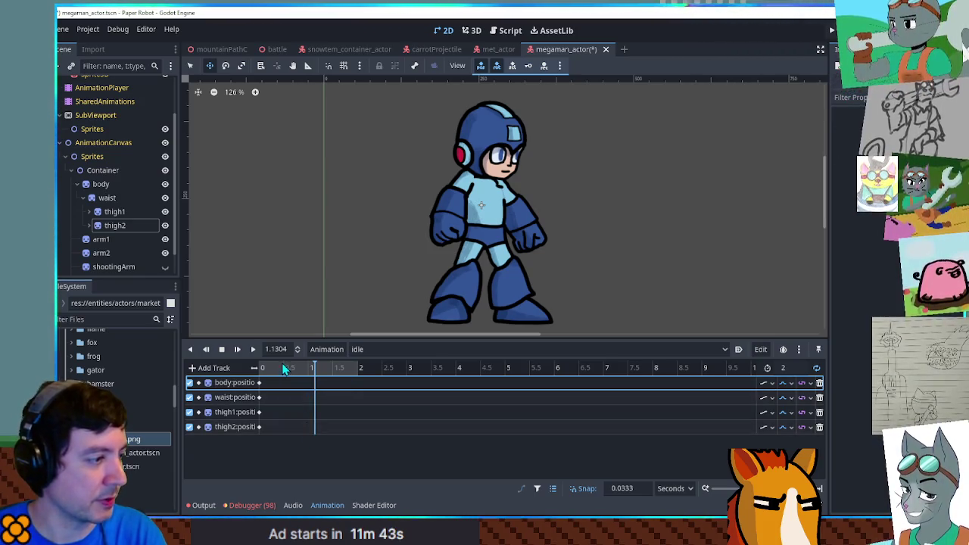
left_click_drag(281, 363, 244, 371)
left_click(311, 369)
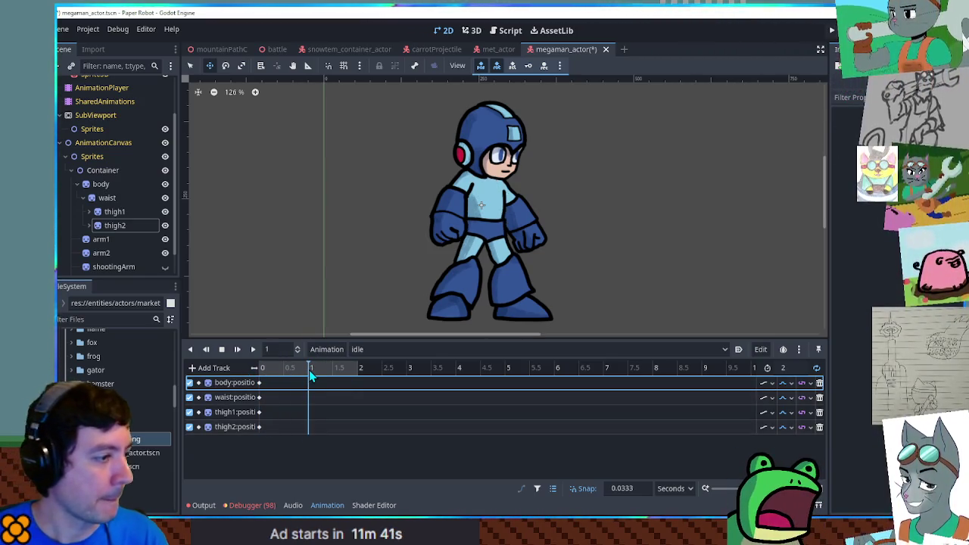
left_click(103, 186)
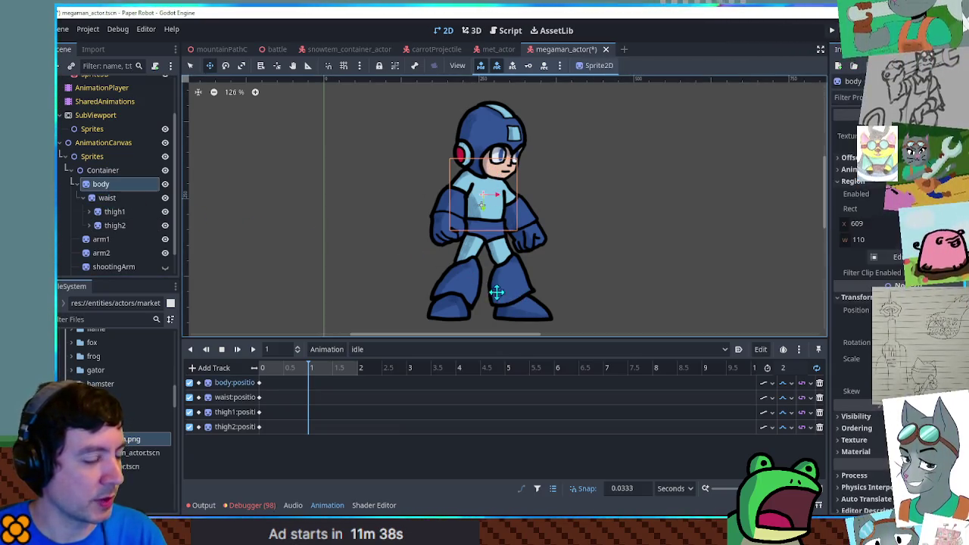
Select head, body, arm1 and arm2 together and drag them about 20 px lower.
scroll(535, 303, "up", 2)
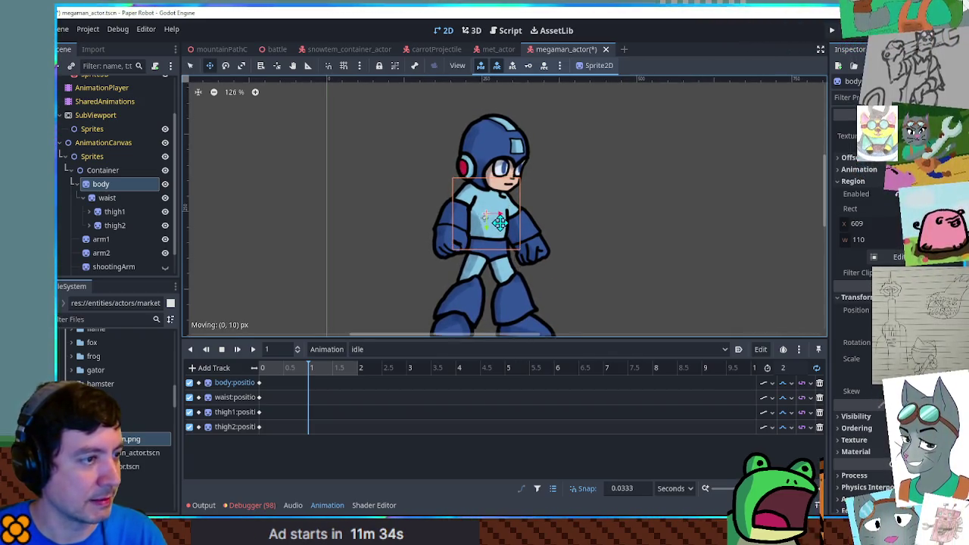
left_click(84, 199)
left_click(104, 253)
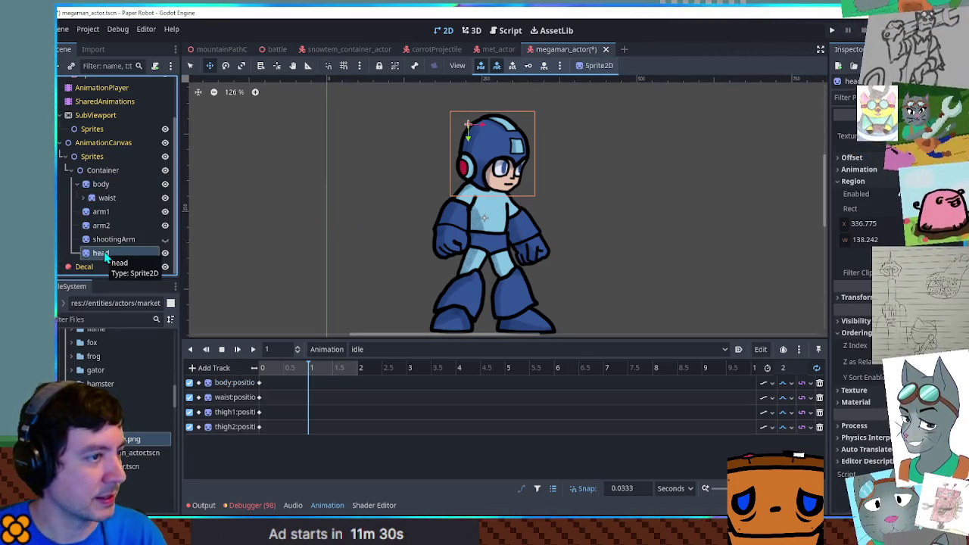
left_click(106, 186, "ctrl")
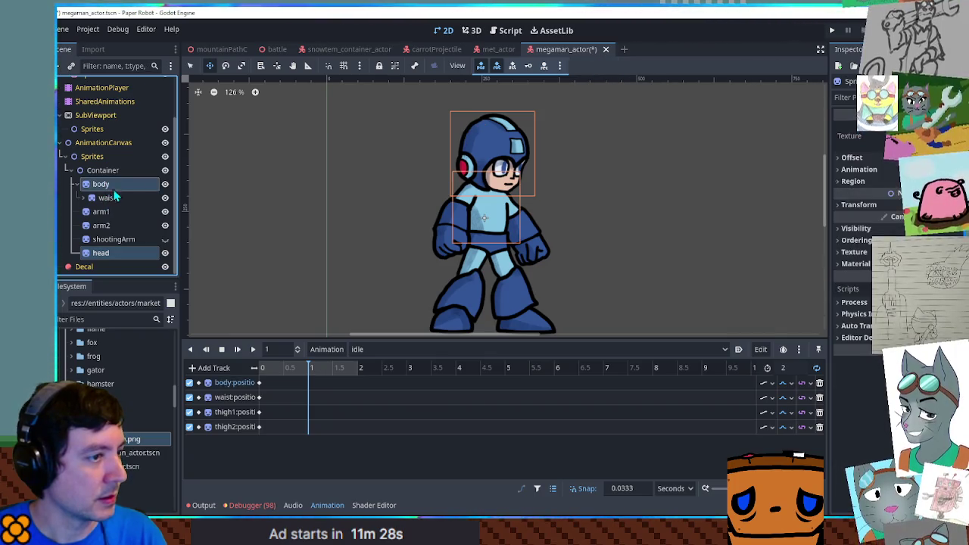
left_click_drag(491, 218, 492, 220)
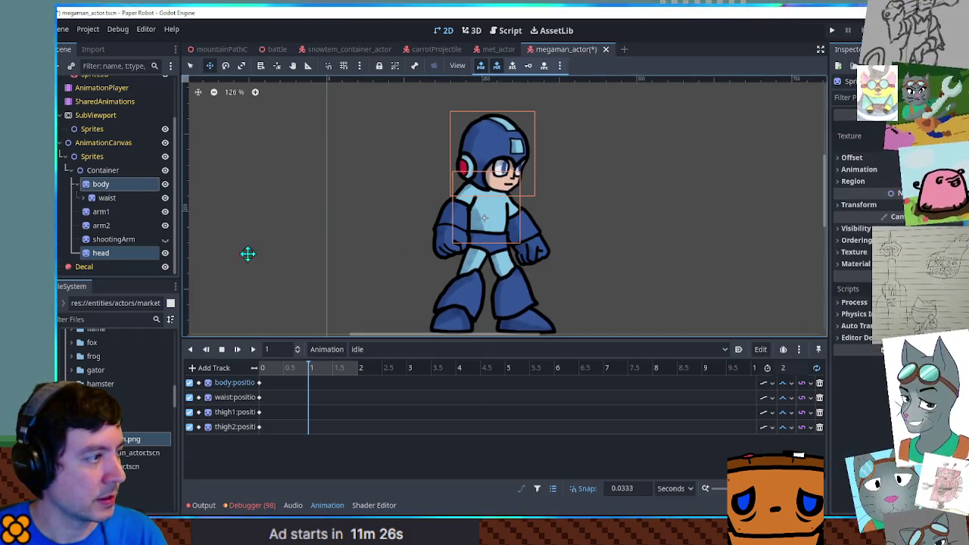
left_click(102, 225, "ctrl")
left_click(102, 211, "ctrl")
left_click_drag(486, 197, 486, 212)
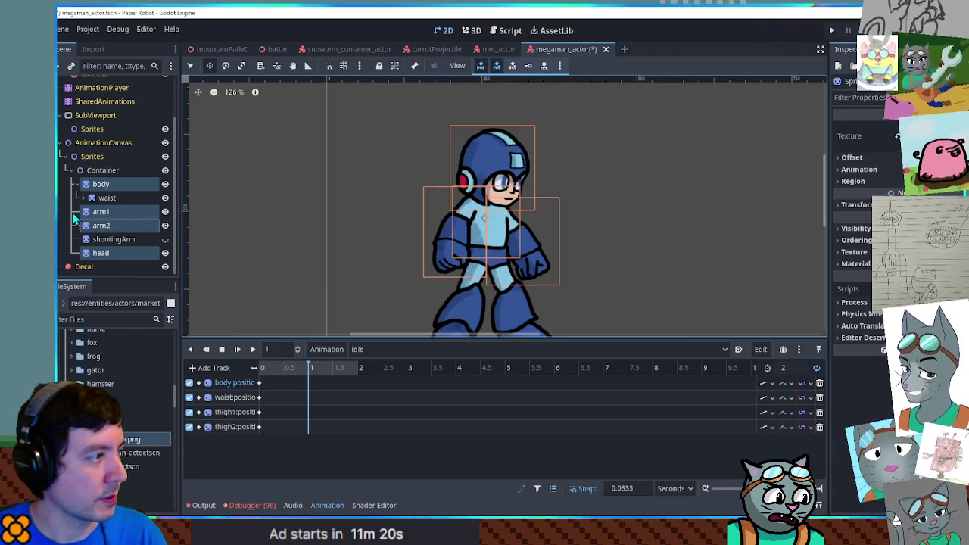
Undo the torso lowering and key the positions of arm1 and arm2.
left_click(78, 185)
left_click(76, 197)
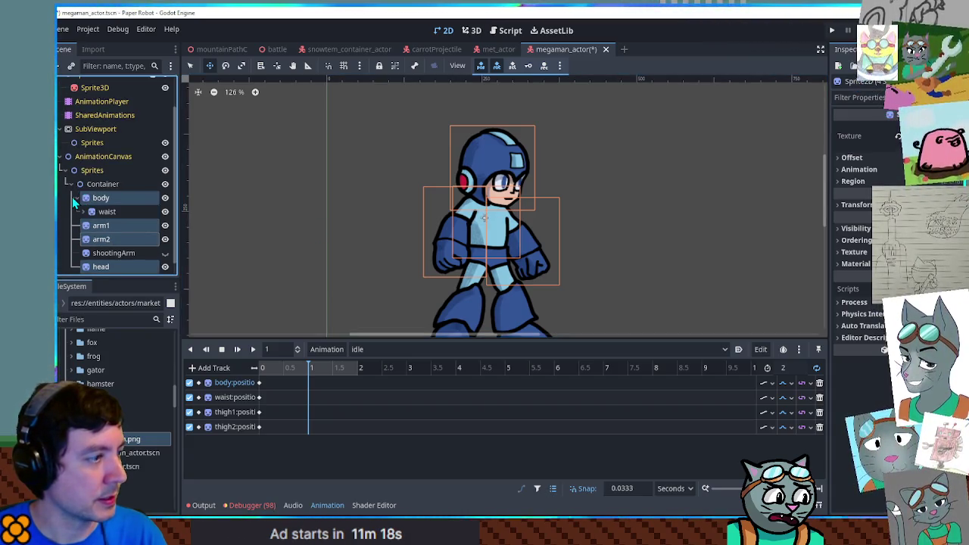
key("ctrl+z")
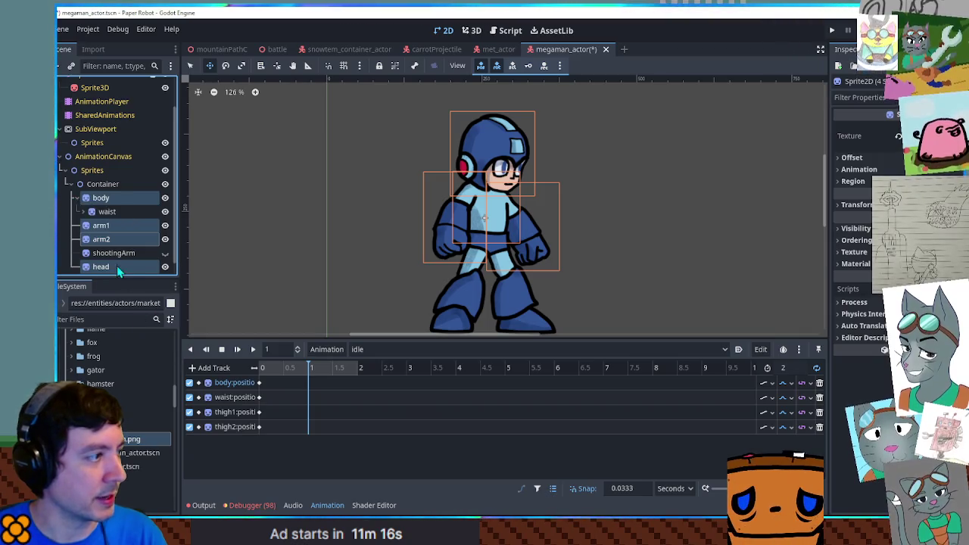
left_click(110, 225)
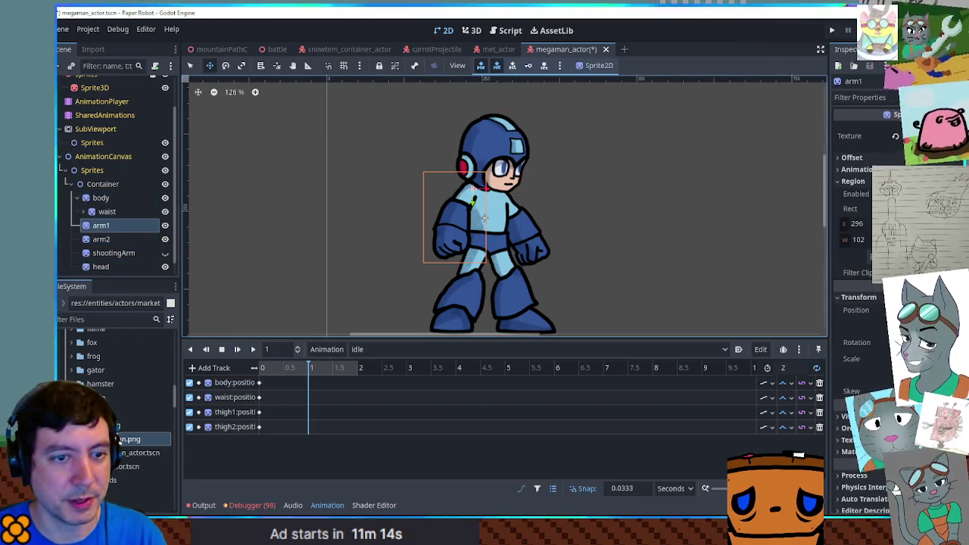
left_click(102, 240)
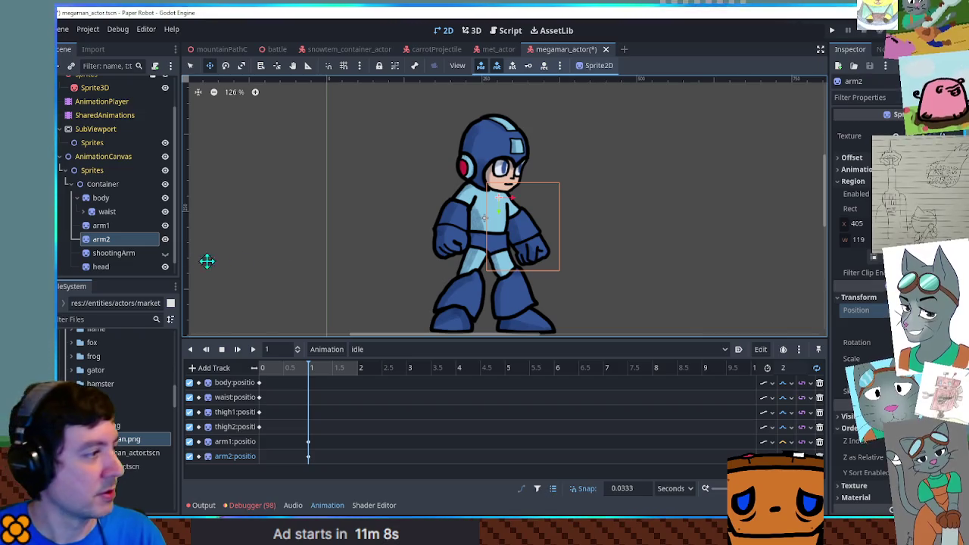
Expand both thighs and key positions for leg1, foot1, leg2 and foot.
left_click(84, 213)
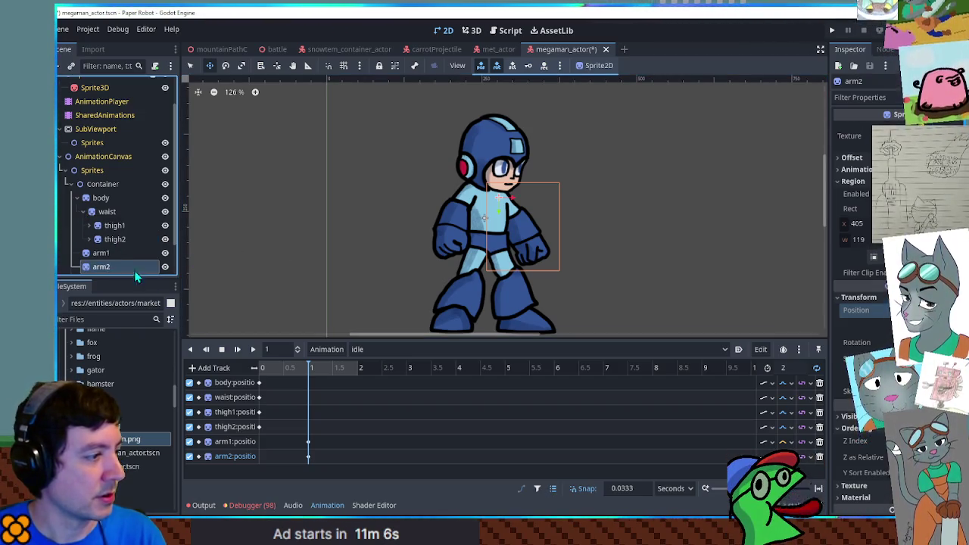
scroll(109, 243, "down", 2)
left_click(89, 197)
left_click(89, 184)
left_click(117, 198)
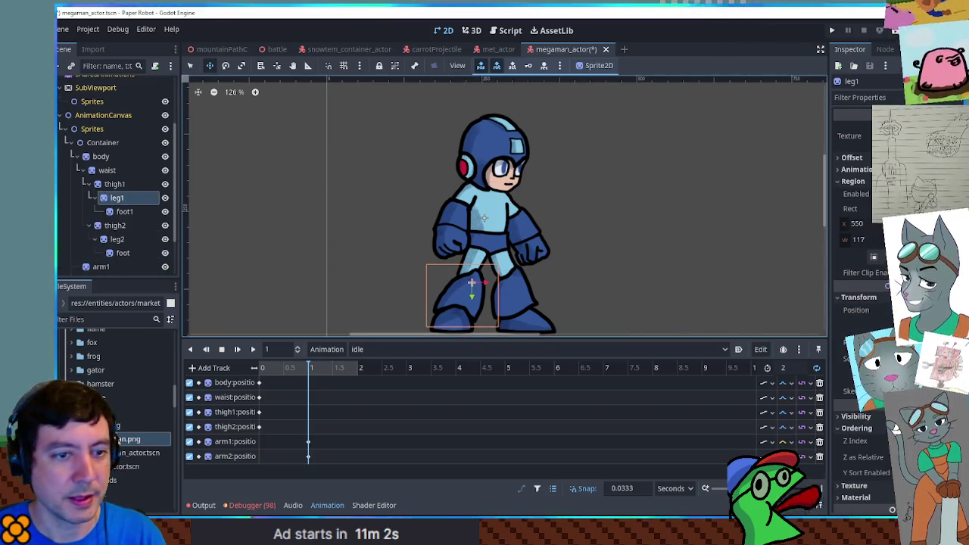
left_click(882, 310)
left_click(115, 224)
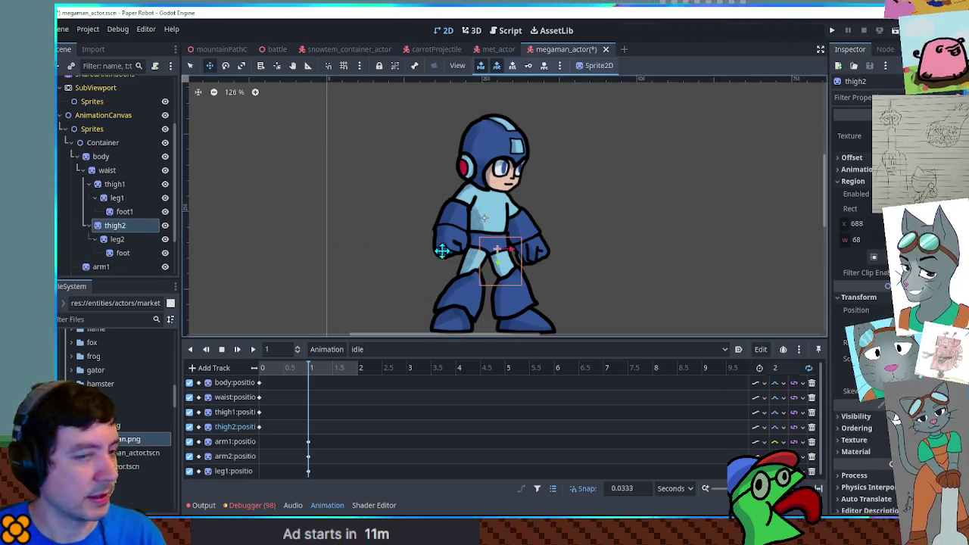
left_click(125, 211)
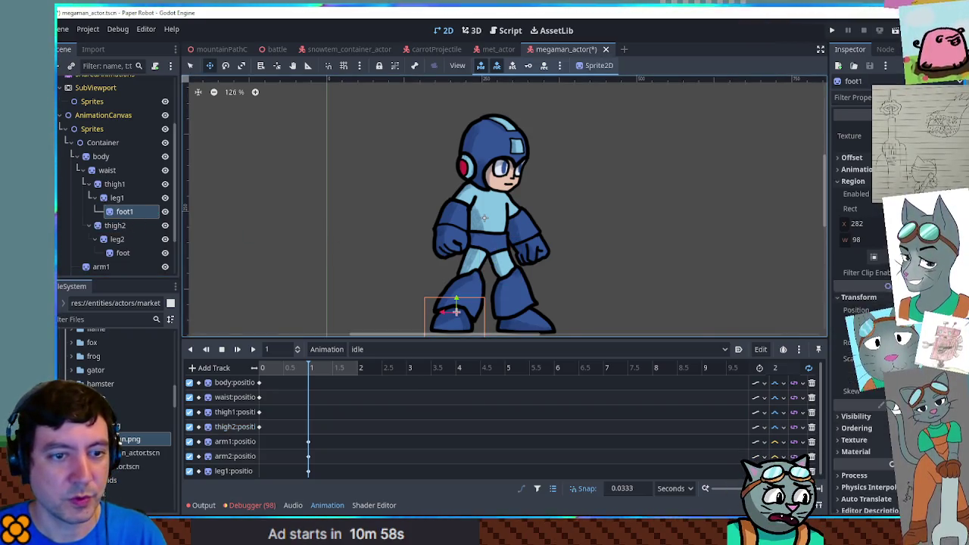
left_click(119, 239)
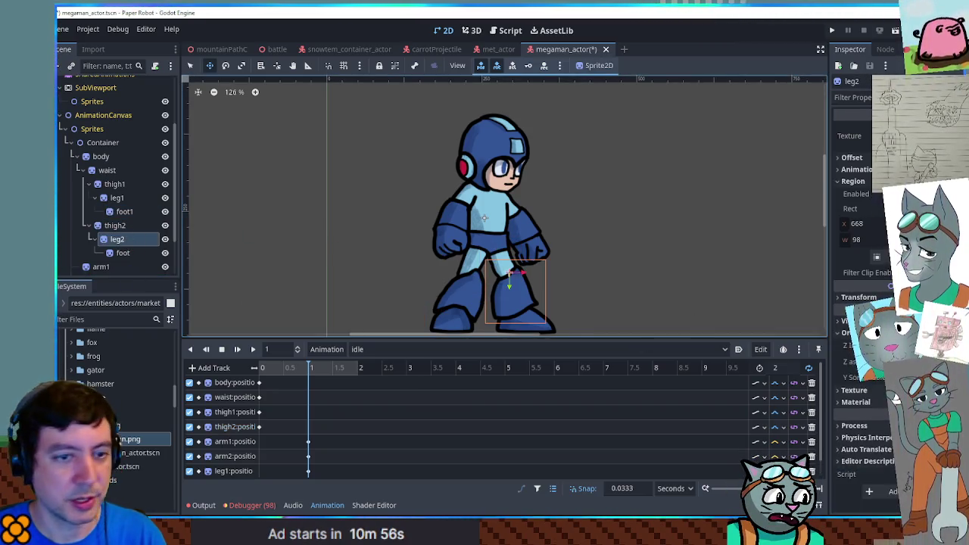
left_click(122, 253)
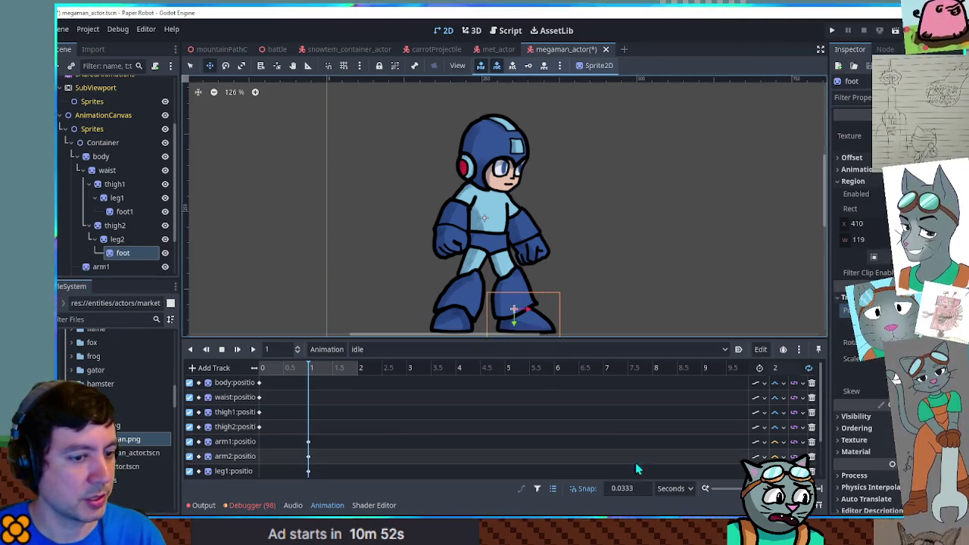
Set interpolation on the arm2 and leg1 tracks and move the new keys to time 0.
scroll(629, 460, "down", 3)
left_click(785, 422)
left_click(778, 424)
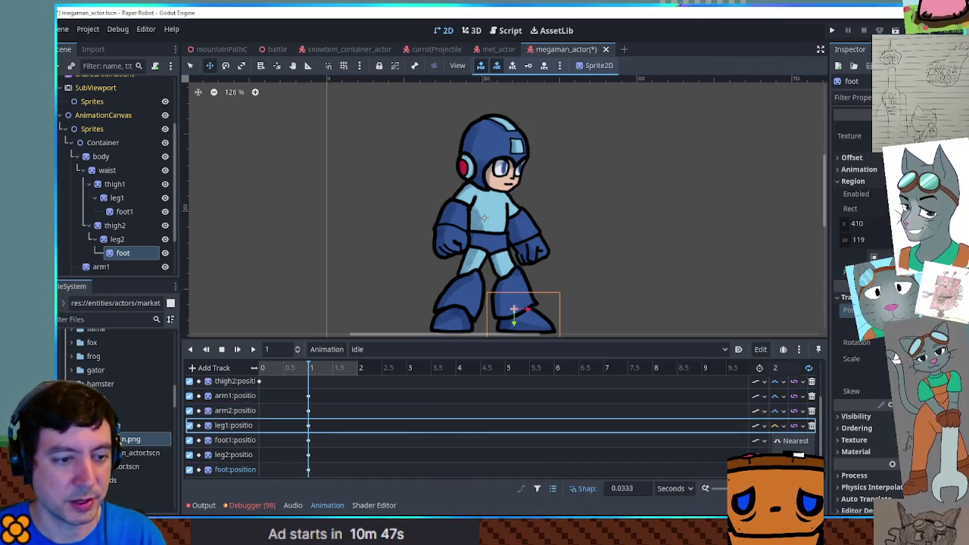
left_click(791, 452)
left_click(777, 455)
left_click(778, 470)
mouse_move(329, 399)
left_mouse_down()
mouse_move(299, 479)
mouse_move(292, 470)
left_mouse_up()
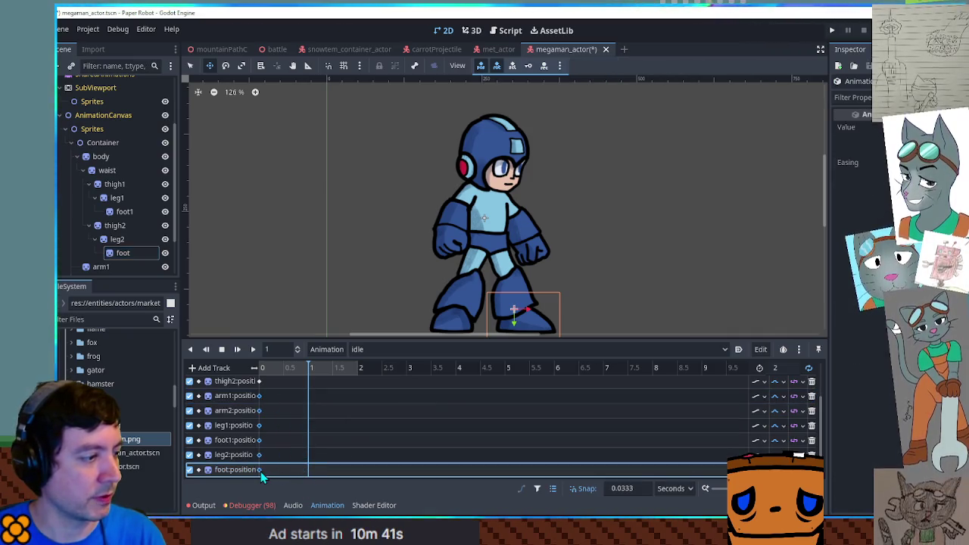
Set the animation timeline snap step to 0.1.
left_click(632, 488)
type("0.1")
left_click(265, 400)
scroll(307, 404, "up", 3)
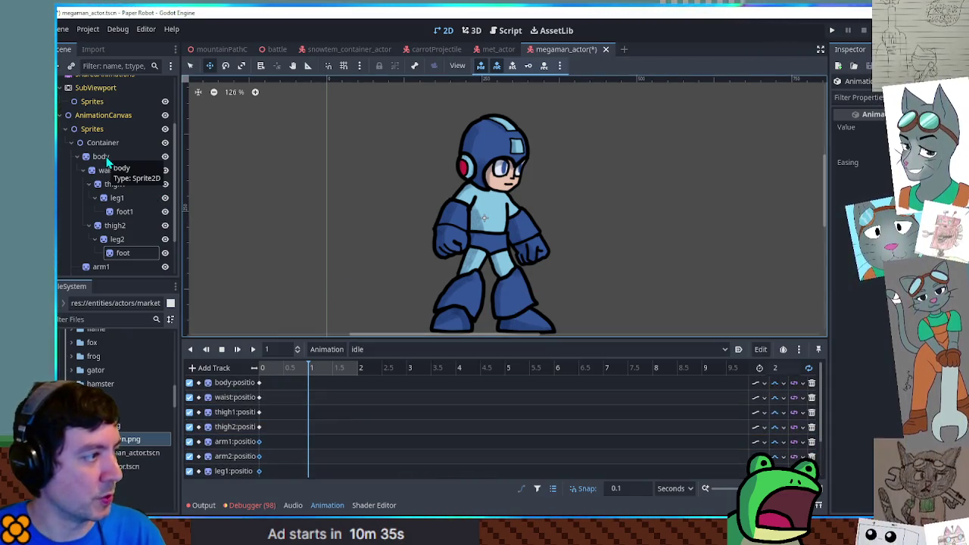
Raise the feet about 6 px, lower legs 4 px, thighs 3 px and waist 2 px.
left_click(121, 253)
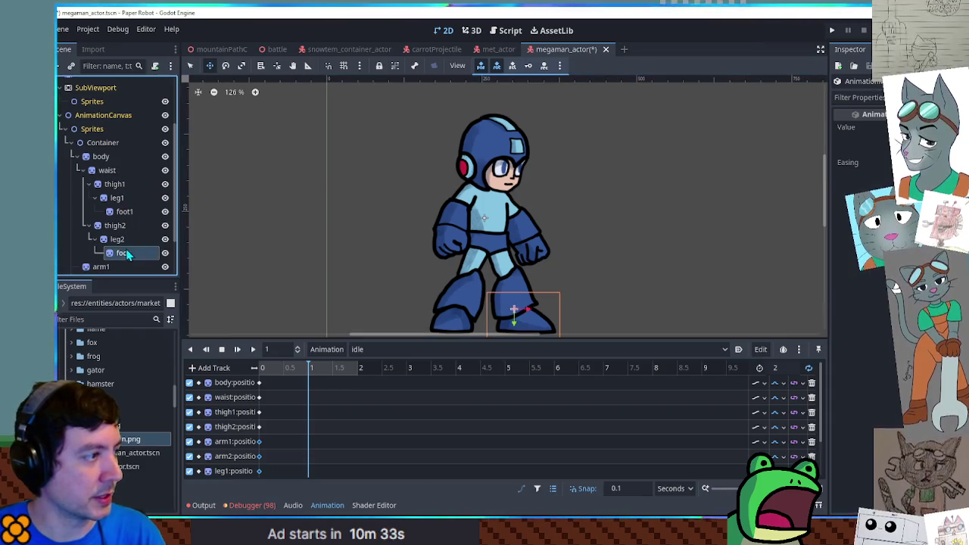
left_click(124, 212, "ctrl")
left_click_drag(514, 312, 536, 312)
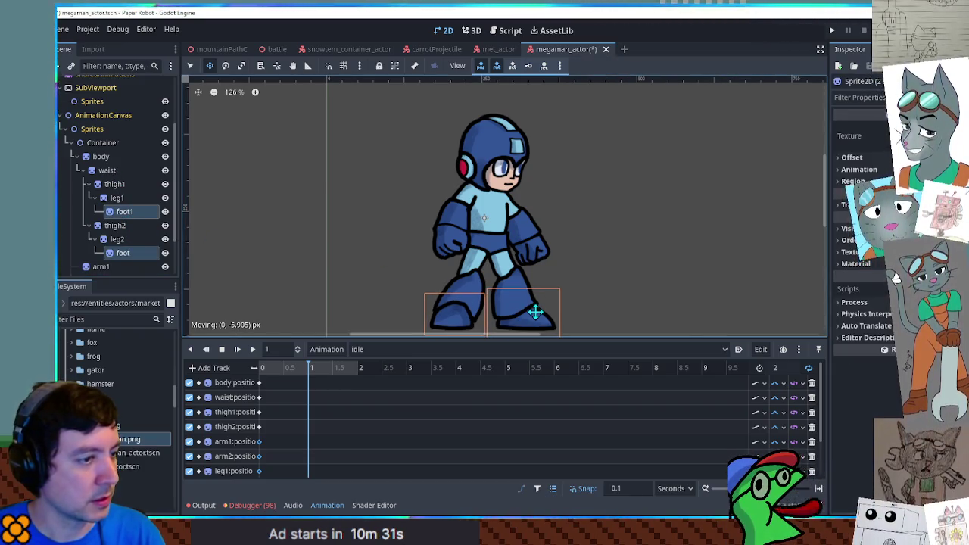
left_click(117, 239)
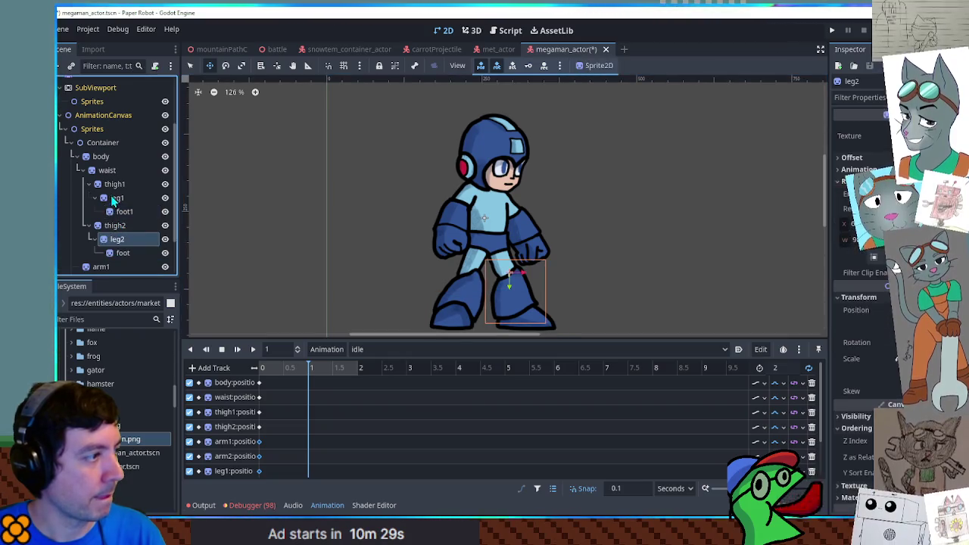
left_click(117, 198, "ctrl")
left_click_drag(503, 291, 504, 262)
left_click(115, 225)
left_click(114, 184, "ctrl")
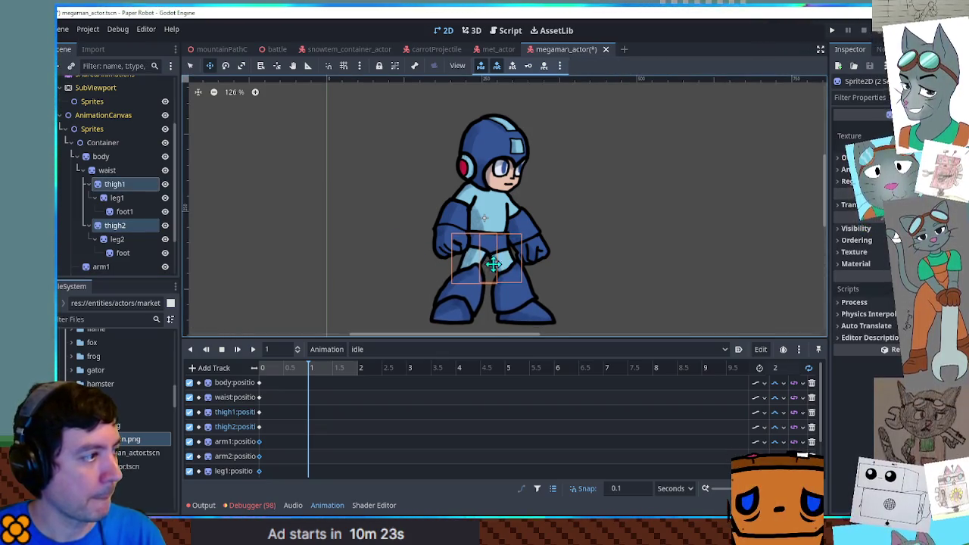
left_click(102, 172)
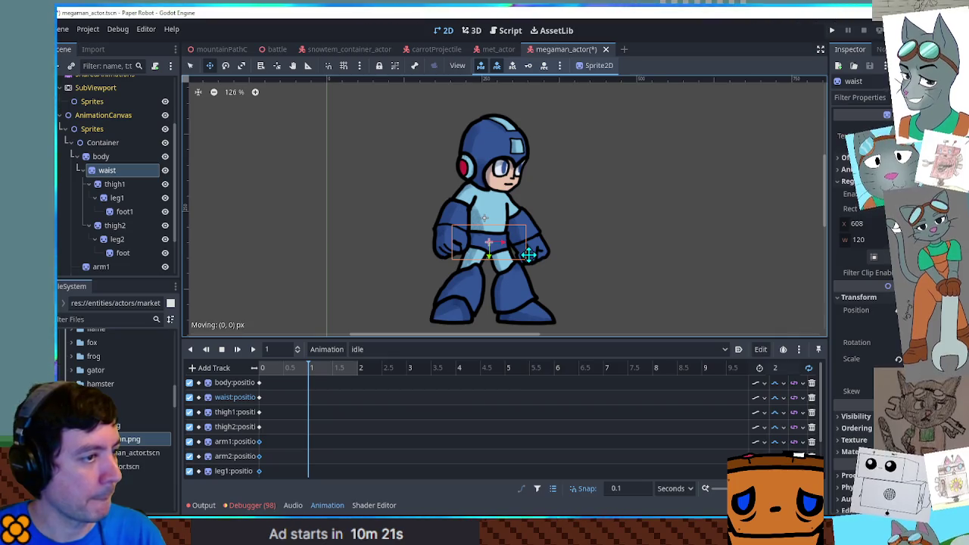
left_click_drag(529, 255, 529, 254)
Lower the body, both arms and head together by about 14 px.
left_click(106, 157)
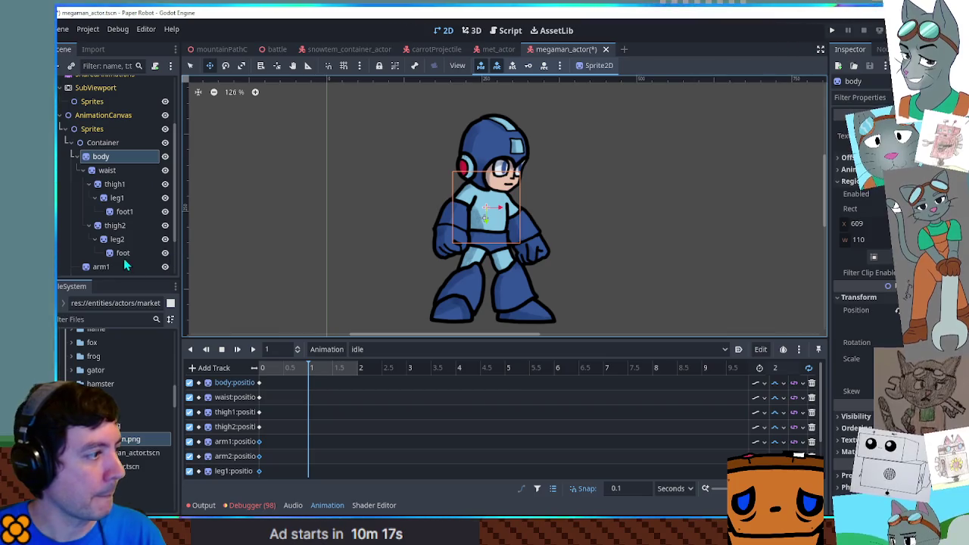
scroll(106, 265, "down", 2)
left_click(106, 218, "ctrl")
left_click(106, 232, "ctrl")
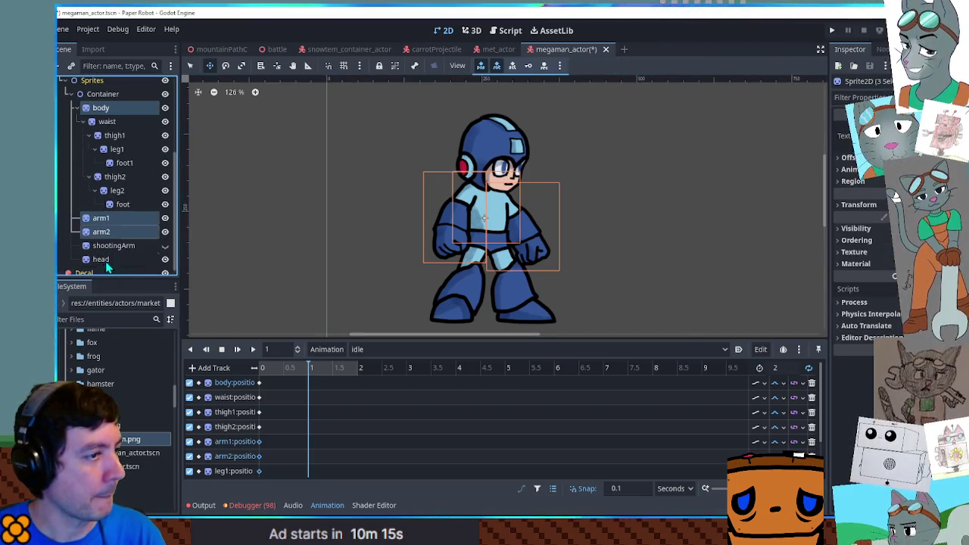
left_click(106, 259, "ctrl")
left_click_drag(521, 244, 522, 255)
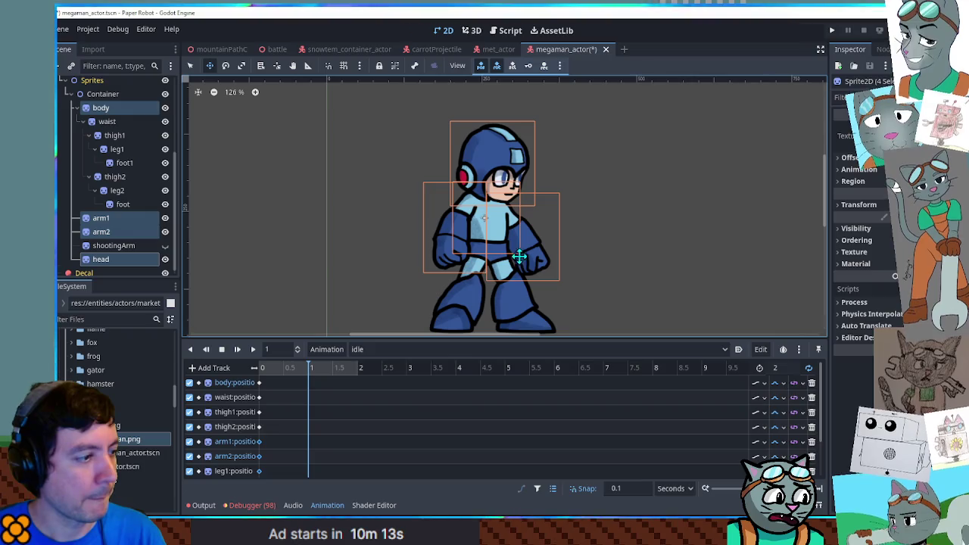
Insert 1-second keys on the body, waist, thigh1, thigh2, arm1 and arm2 tracks.
right_click(309, 384)
left_click(310, 392)
right_click(311, 397)
left_click(313, 403)
left_click(308, 398)
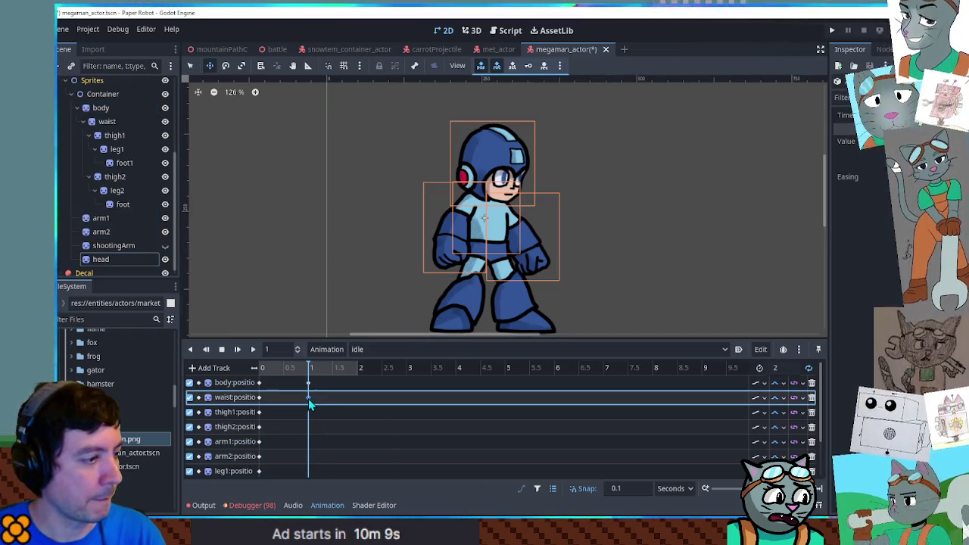
right_click(310, 413)
left_click(313, 416)
right_click(309, 426)
left_click(316, 436)
right_click(308, 440)
left_click(315, 430)
right_click(309, 454)
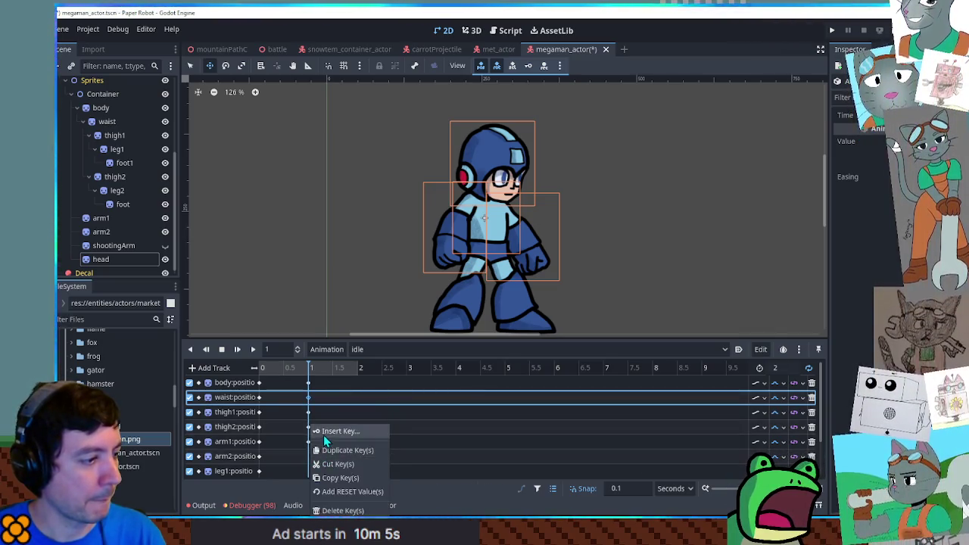
left_click(323, 434)
Insert 1-second keys on leg1, foot1, leg2 and foot tracks, then play the animation.
scroll(318, 437, "down", 2)
right_click(311, 424)
left_click(322, 429)
right_click(312, 437)
left_click(321, 431)
right_click(311, 454)
left_click(334, 437)
right_click(311, 469)
left_click(329, 435)
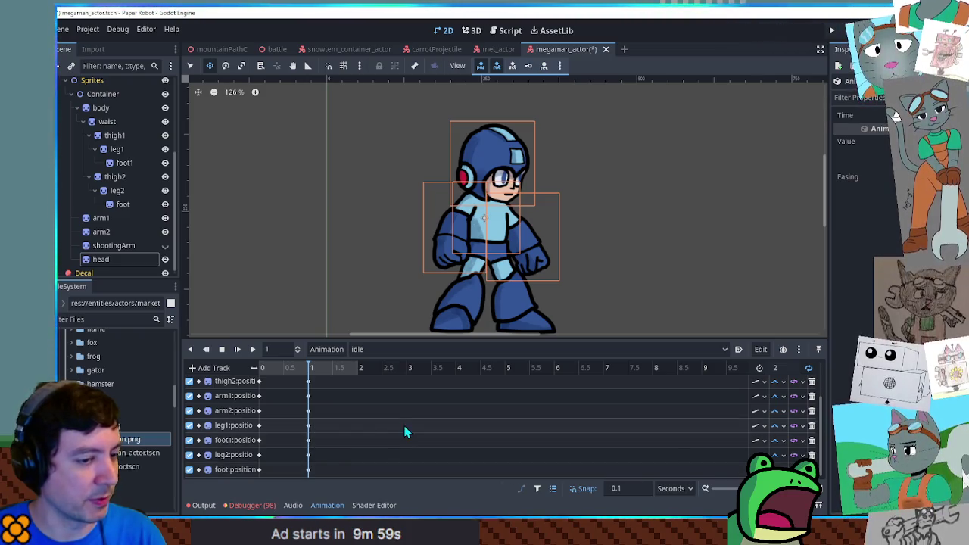
scroll(405, 432, "up", 2)
left_click(252, 349)
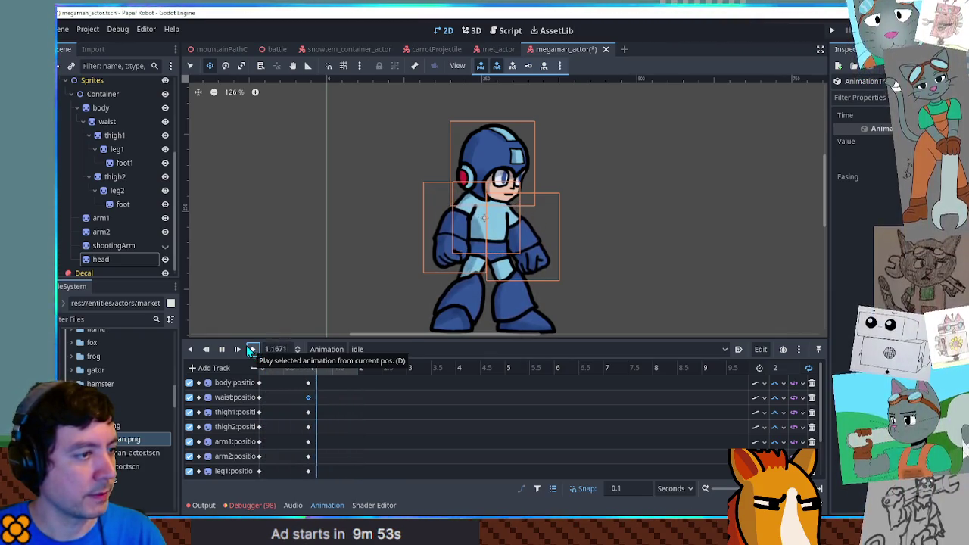
Stop playback, select the head and raise it slightly in the RESET animation.
left_click(222, 350)
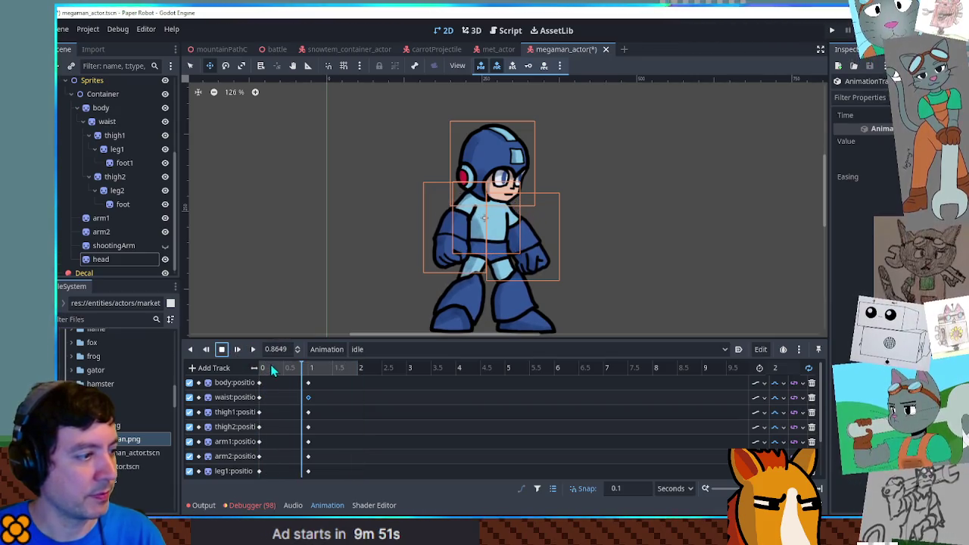
scroll(273, 432, "down", 2)
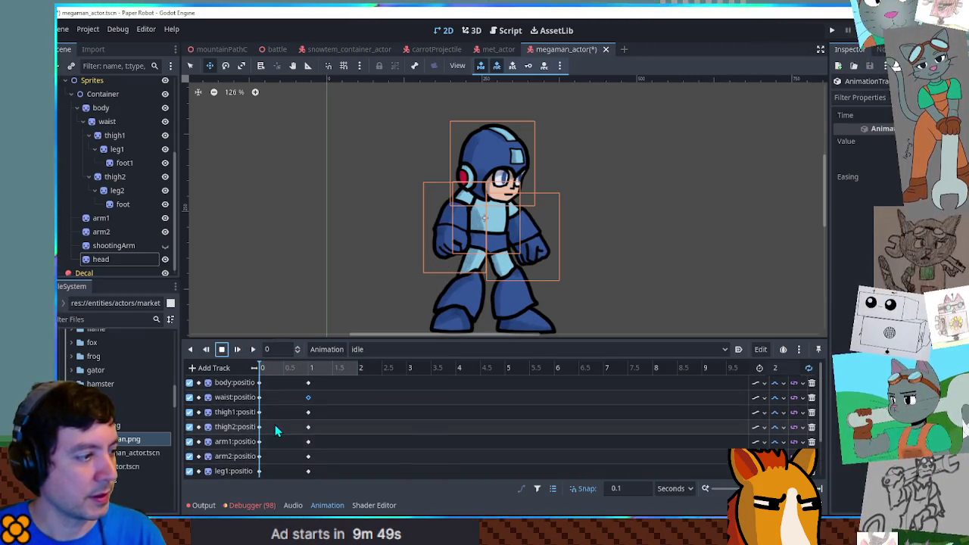
left_click(100, 259)
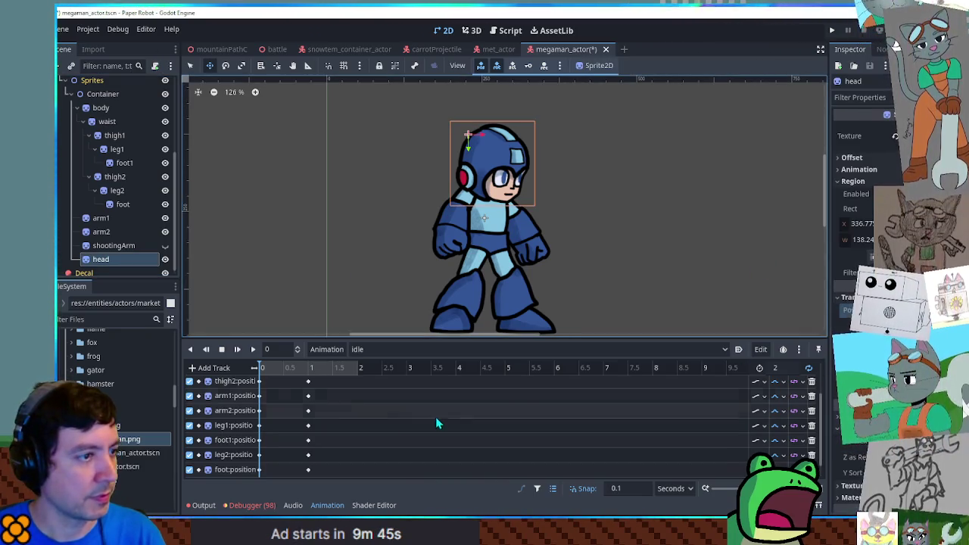
scroll(357, 413, "down", 1)
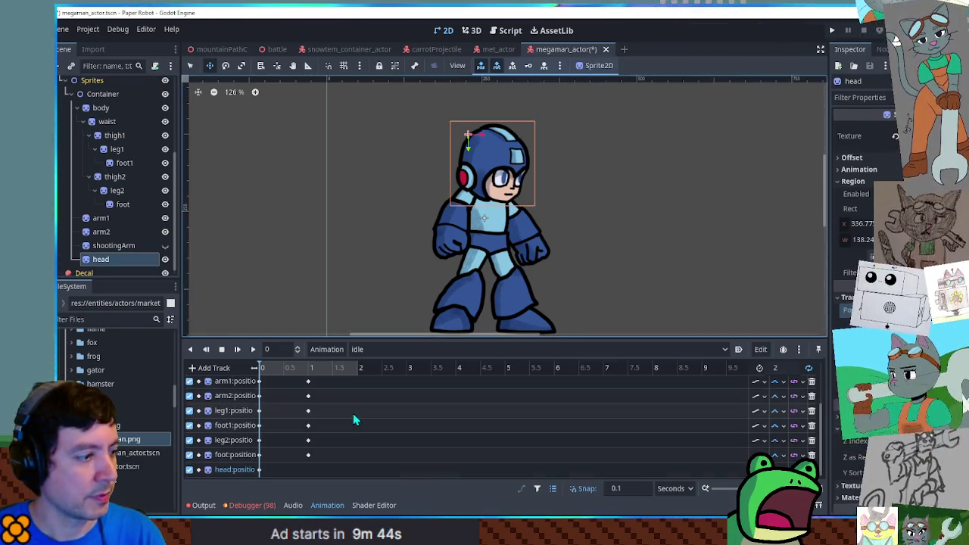
left_click(261, 470)
left_click(382, 355)
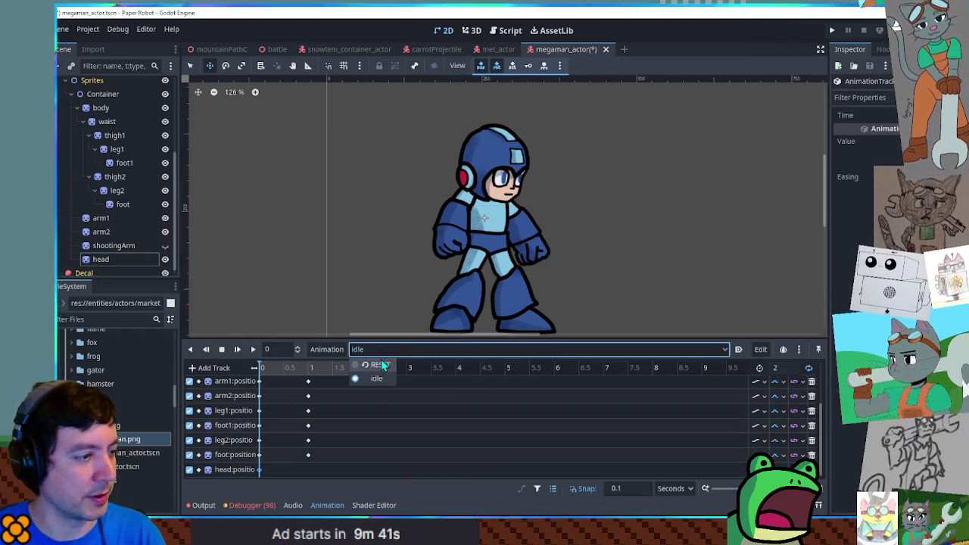
left_click(375, 371)
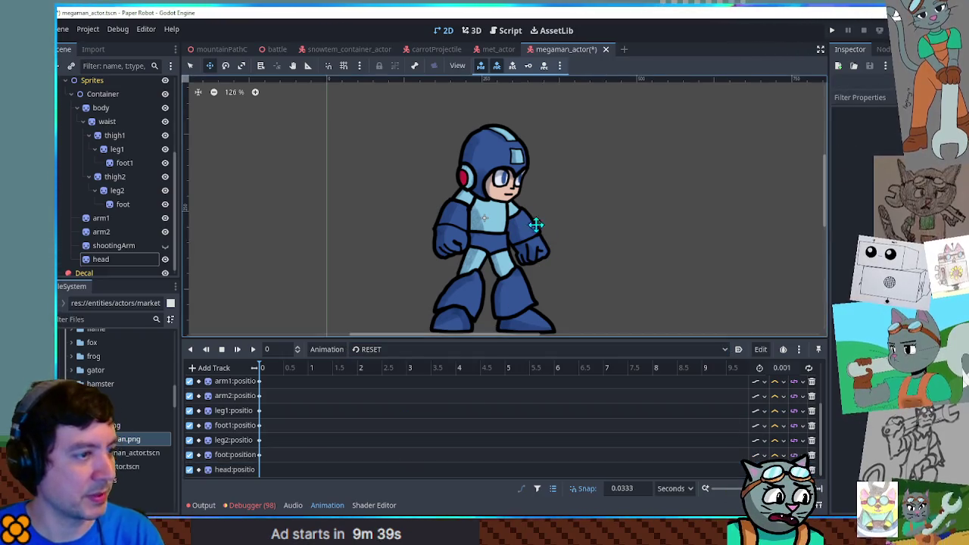
left_click_drag(503, 175, 503, 166)
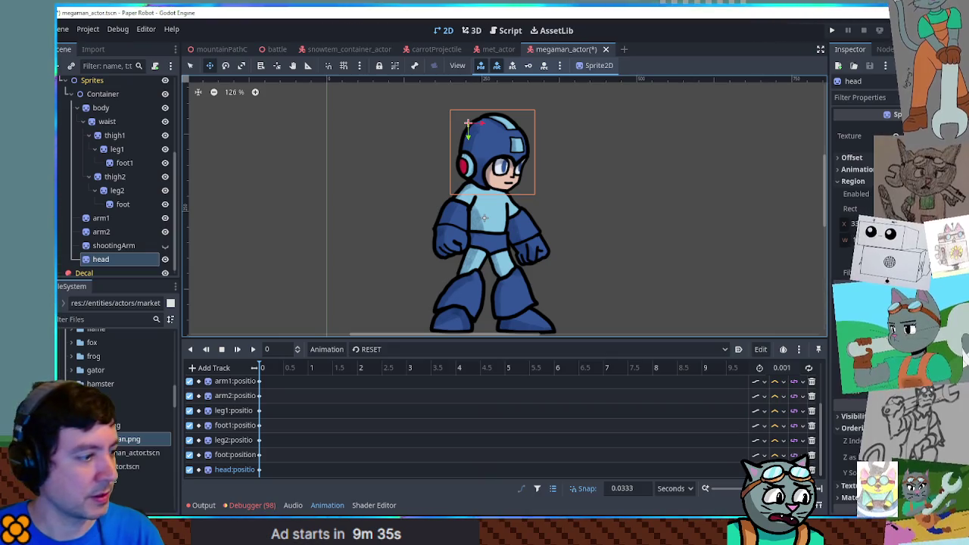
Back in idle, add a head position key at 1 second.
left_click(378, 350)
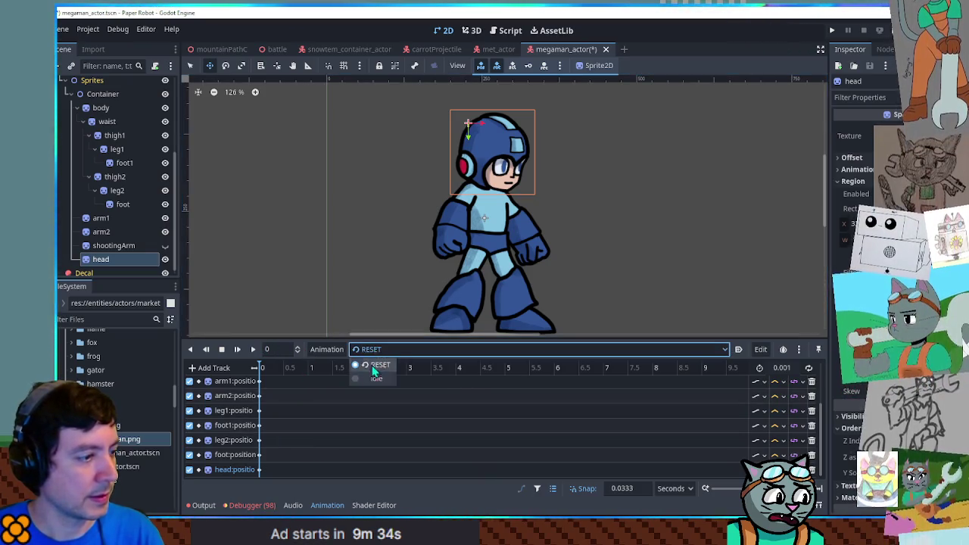
left_click(372, 370)
left_click(308, 380)
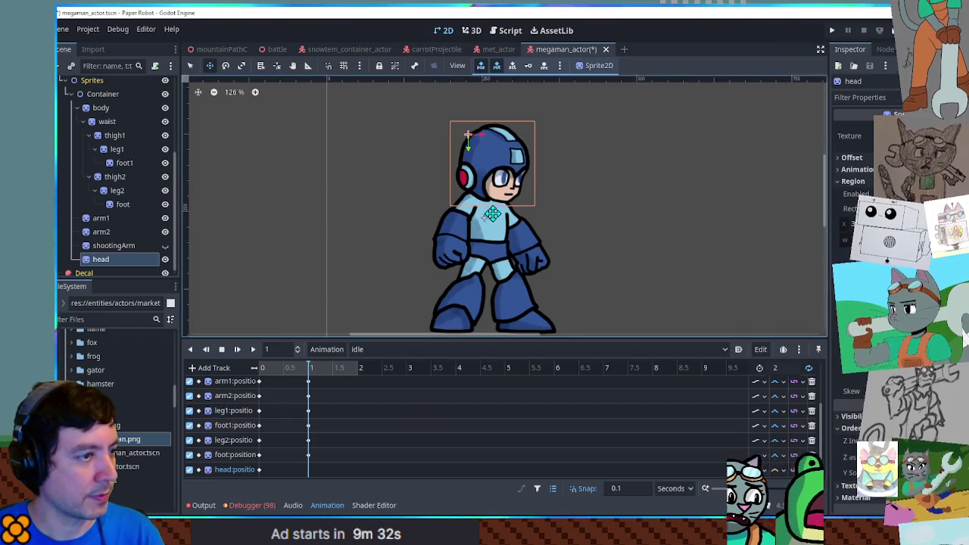
left_click(262, 368)
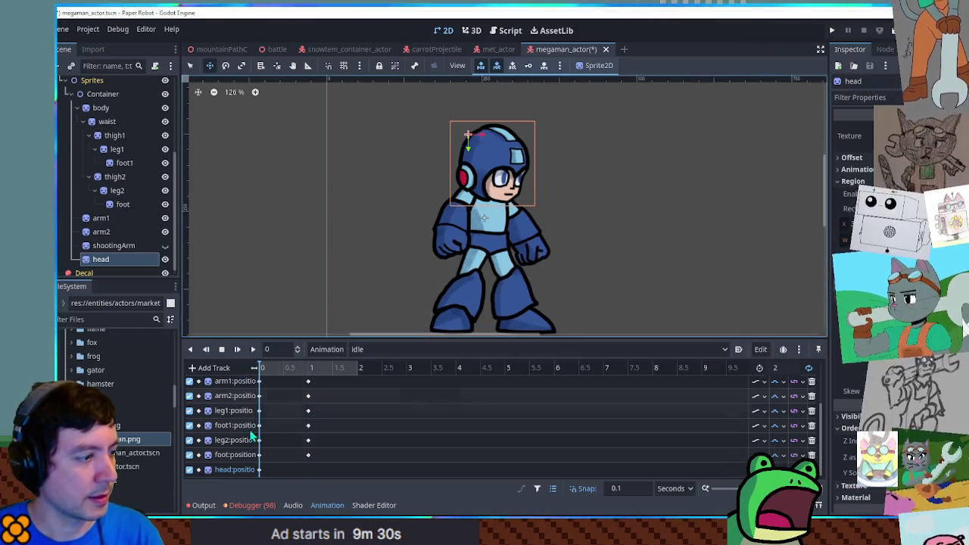
double_click(309, 470)
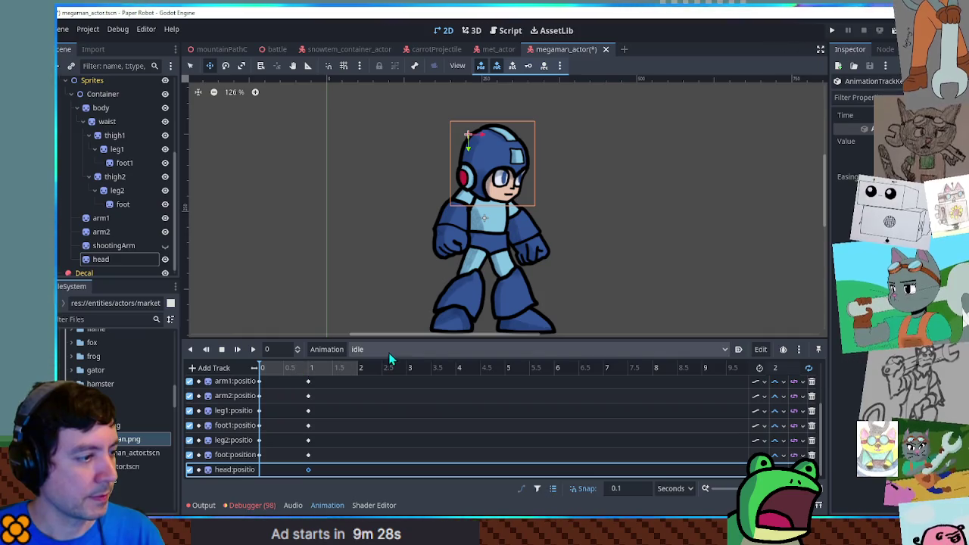
Switch to RESET and back to idle, then play the idle animation.
left_click(368, 353)
left_click(377, 376)
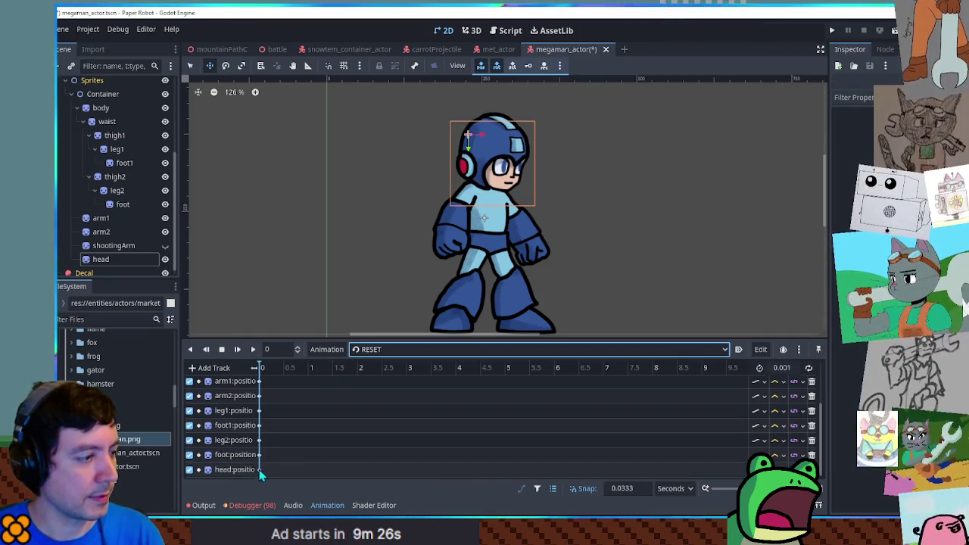
left_click(368, 349)
left_click(369, 376)
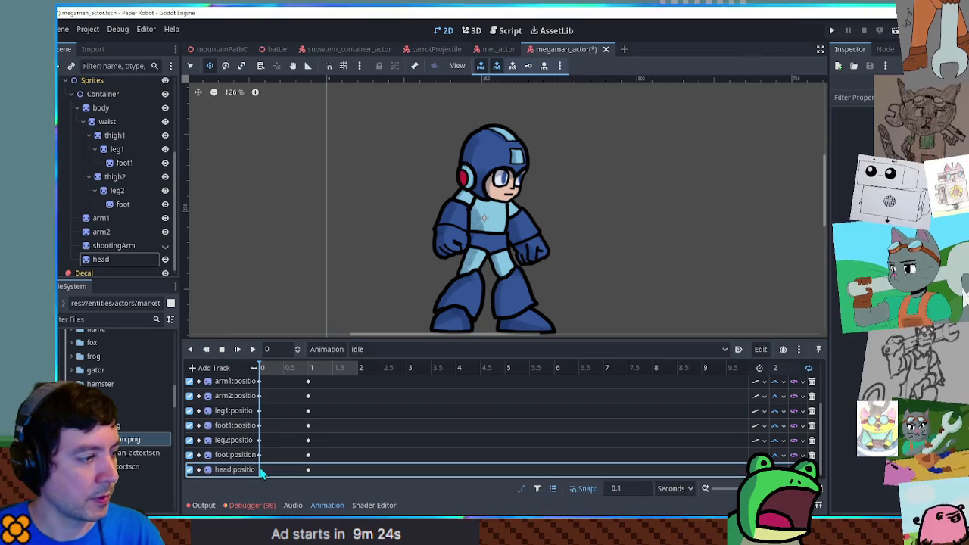
left_click(253, 349)
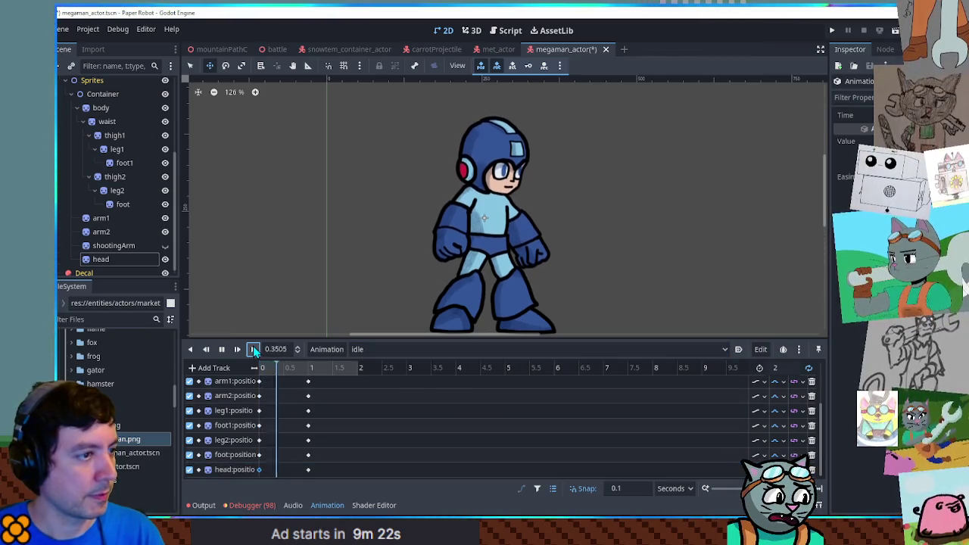
Shift the head keys about 0.1 s and the arm keys about 0.2 s later.
left_click(235, 469)
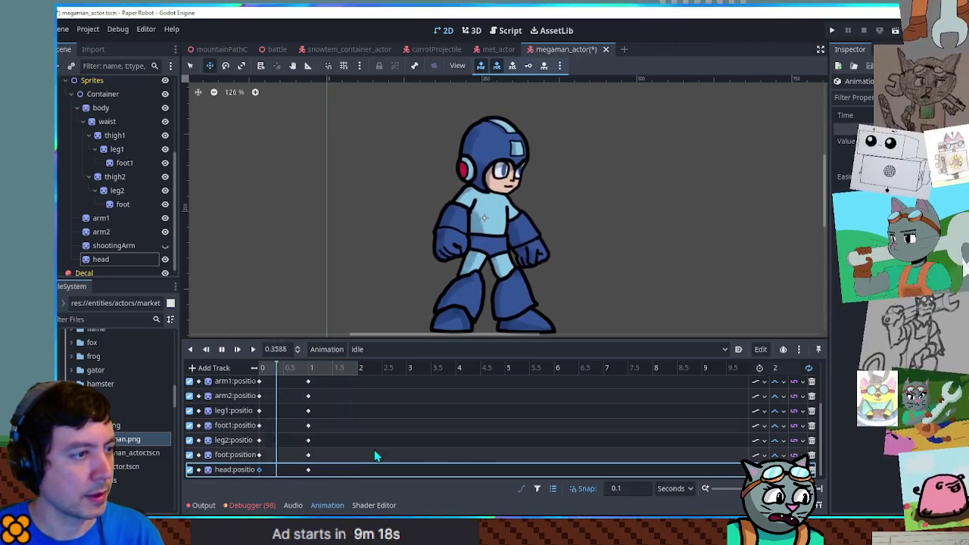
mouse_move(331, 468)
left_mouse_down()
mouse_move(253, 479)
mouse_move(264, 470)
left_mouse_up()
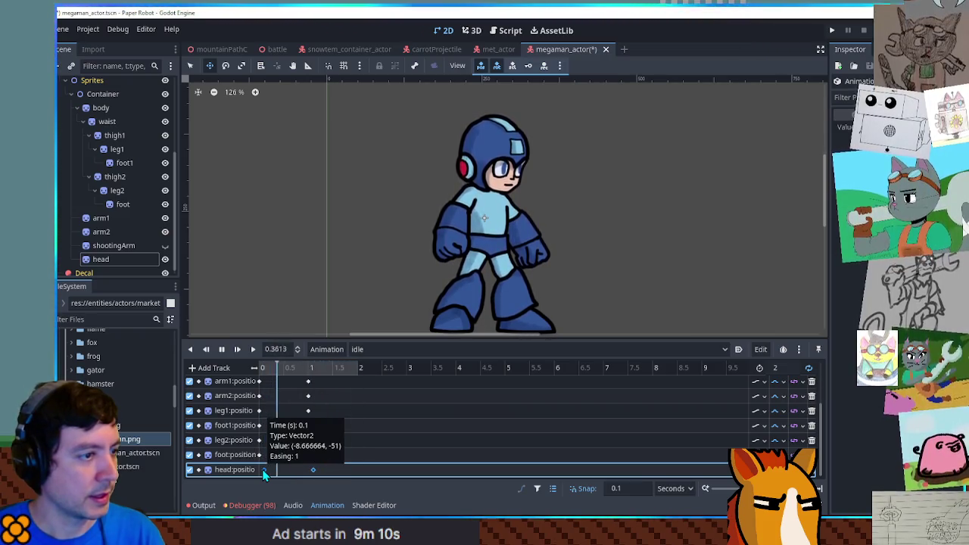
mouse_move(331, 393)
left_mouse_down()
mouse_move(256, 377)
mouse_move(266, 382)
left_mouse_up()
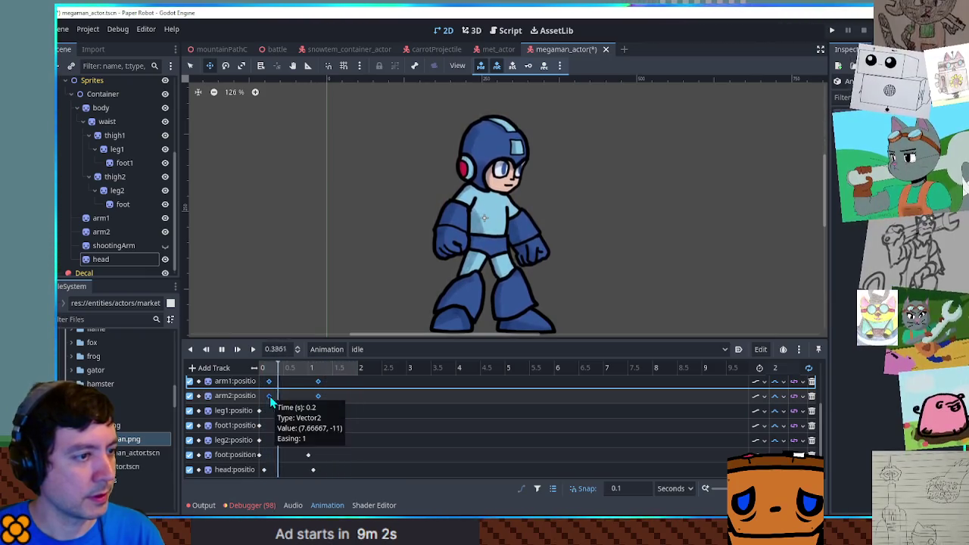
Recentre the view, rewind the playhead to 0 and save the Mega Man scene.
scroll(673, 251, "down", 3)
left_click_drag(673, 251, 623, 256)
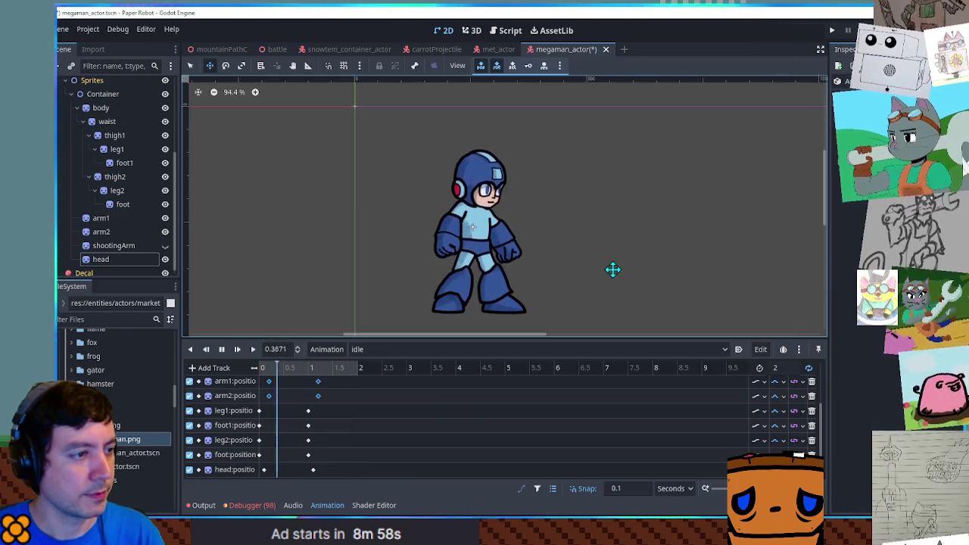
left_click(222, 350)
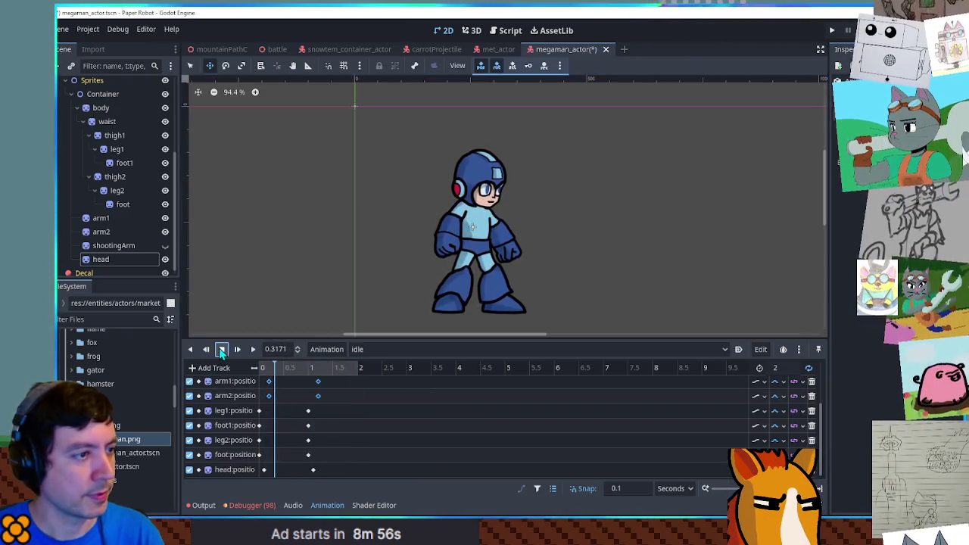
left_click_drag(358, 368, 250, 369)
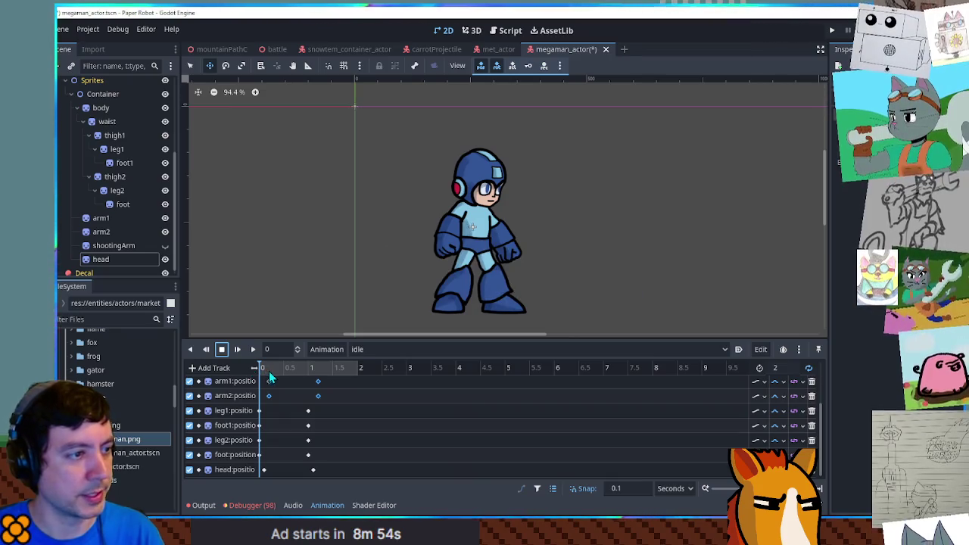
key("ctrl+s")
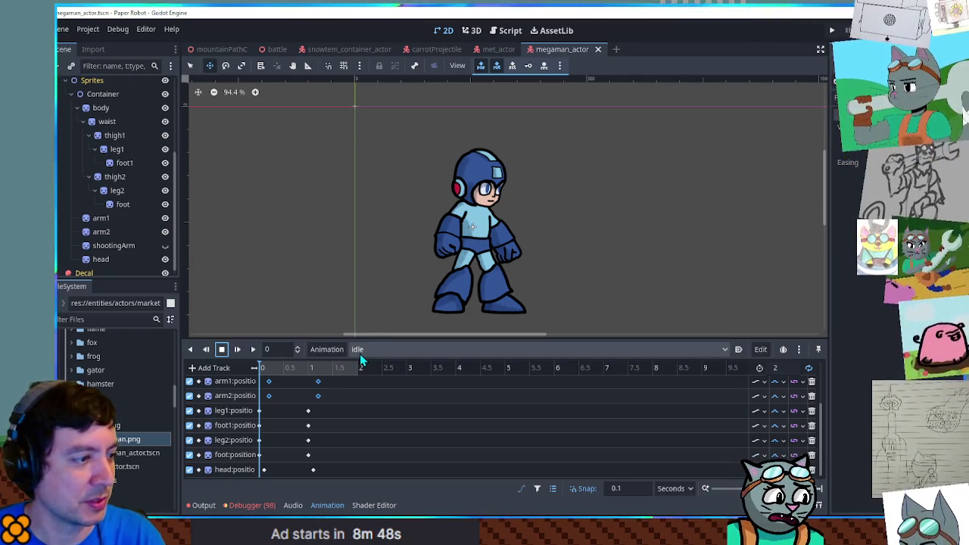
Create a new empty animation named 'aim' in Mega Man's animation player.
left_click(334, 353)
left_click(335, 361)
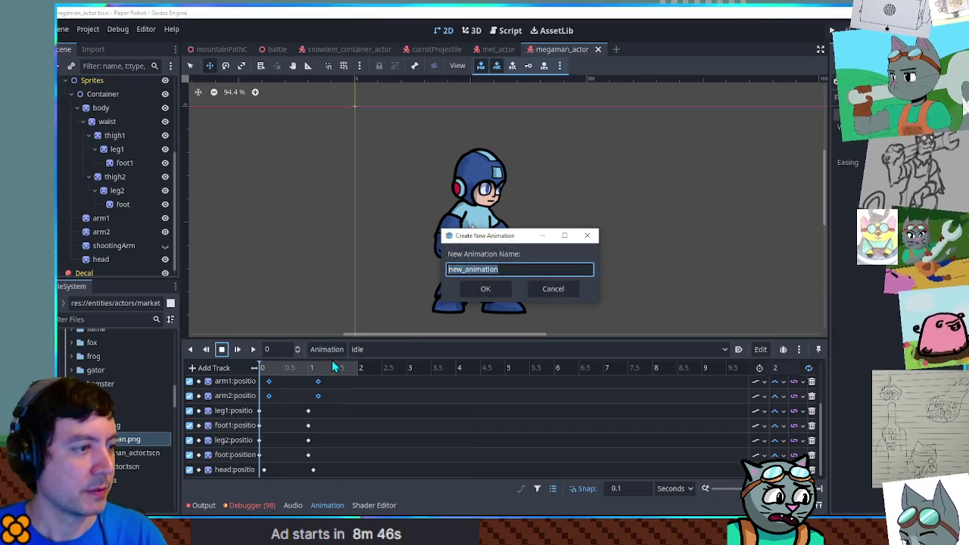
type("aim")
key("Return")
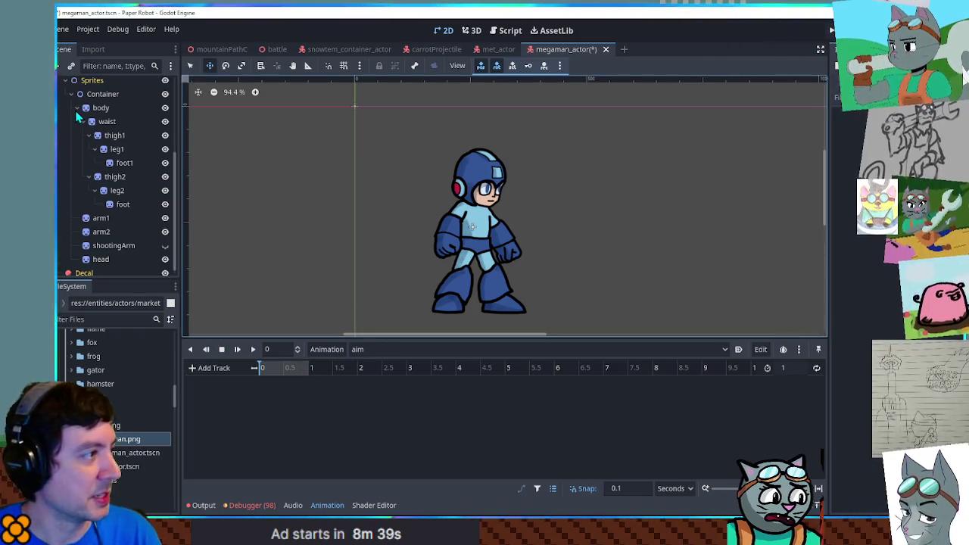
scroll(497, 235, "up", 2)
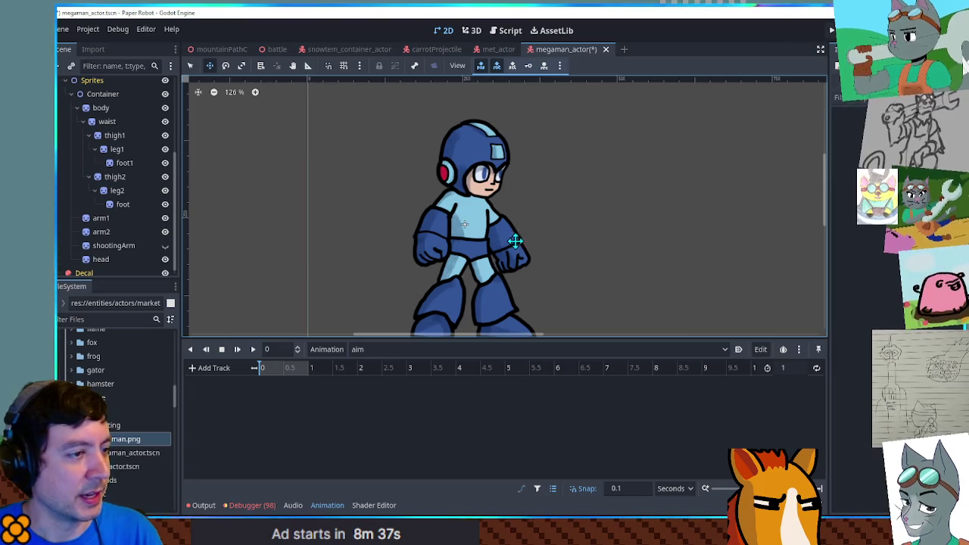
Discard a trial arm2 rotation and swing Mega Man's arm1 forward about 92 degrees.
left_click(526, 249)
key("r")
mouse_move(556, 247)
left_mouse_down()
mouse_move(580, 190)
mouse_move(580, 209)
mouse_move(596, 214)
mouse_move(578, 140)
left_mouse_up()
key("e")
right_click(579, 138)
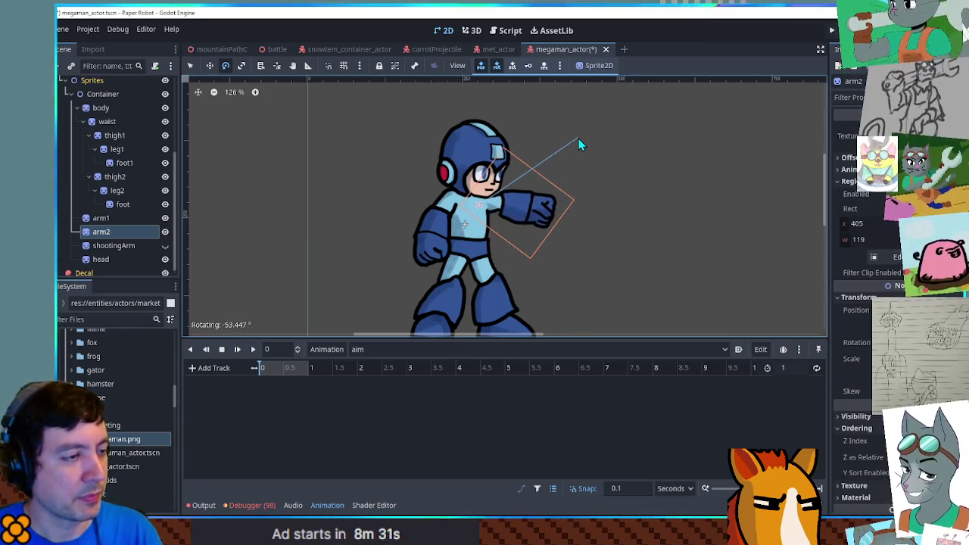
key("q")
left_click(443, 235)
mouse_move(585, 255)
left_mouse_down()
mouse_move(589, 91)
mouse_move(502, 65)
mouse_move(490, 72)
mouse_move(500, 91)
mouse_move(502, 80)
mouse_move(502, 106)
mouse_move(572, 216)
left_mouse_up()
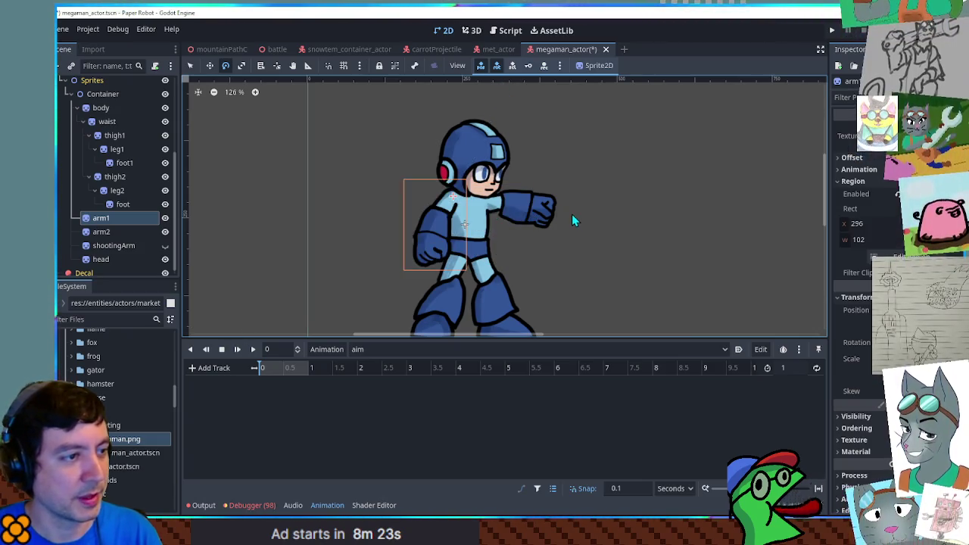
Nudge the shootingArm into place, hide it again, and key its visibility, adding a shootingArm track.
left_click(165, 245)
key("q")
mouse_move(537, 217)
left_mouse_down()
mouse_move(547, 201)
mouse_move(548, 231)
mouse_move(544, 216)
left_mouse_up()
left_click(856, 297)
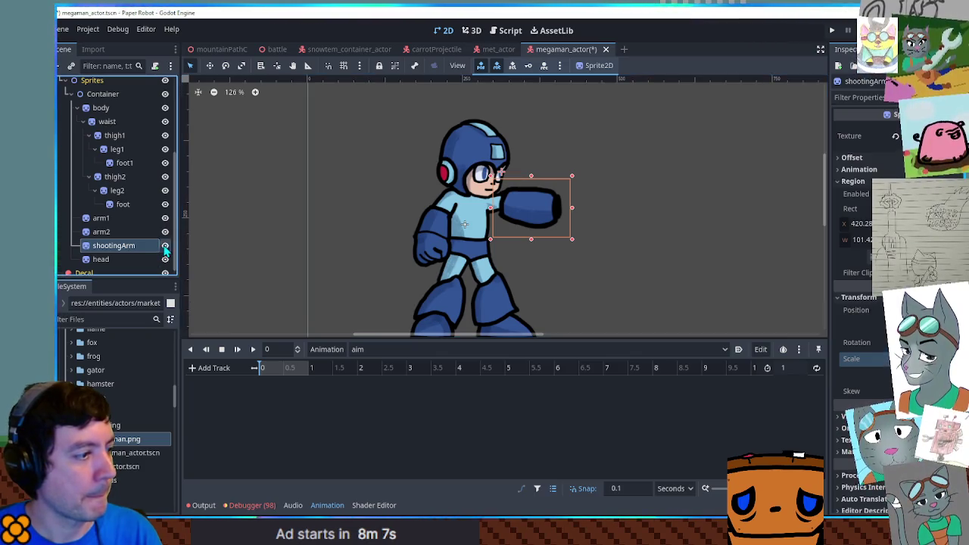
left_click(165, 246)
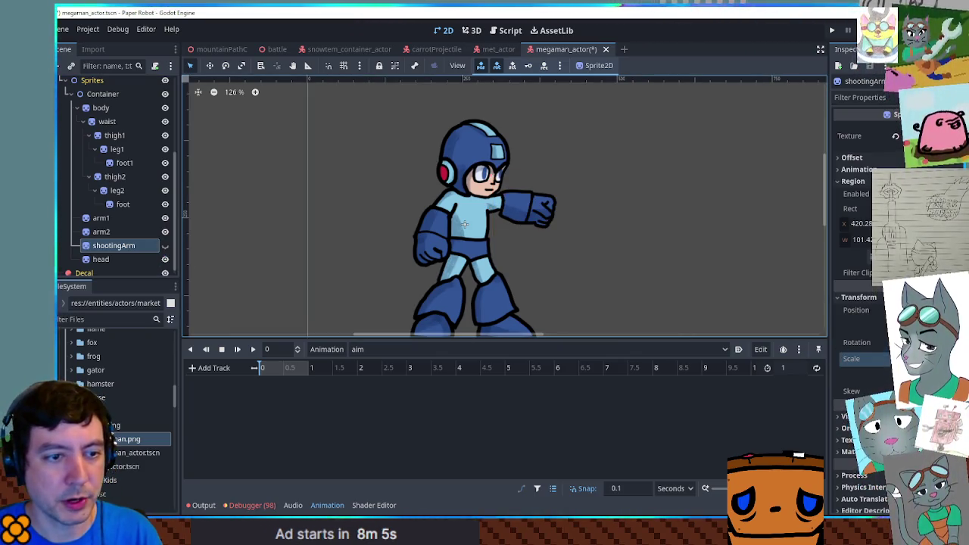
left_click(845, 416)
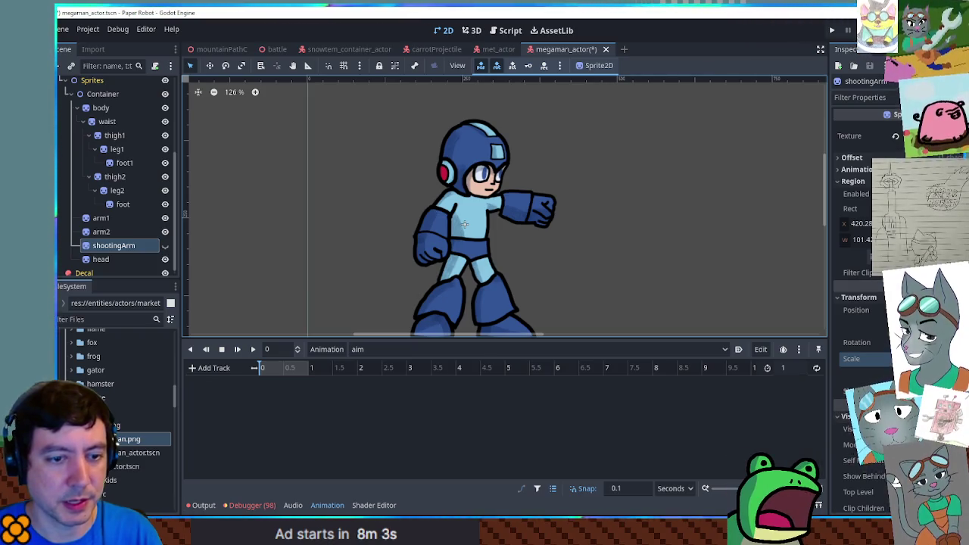
left_click(957, 429)
left_click(256, 385)
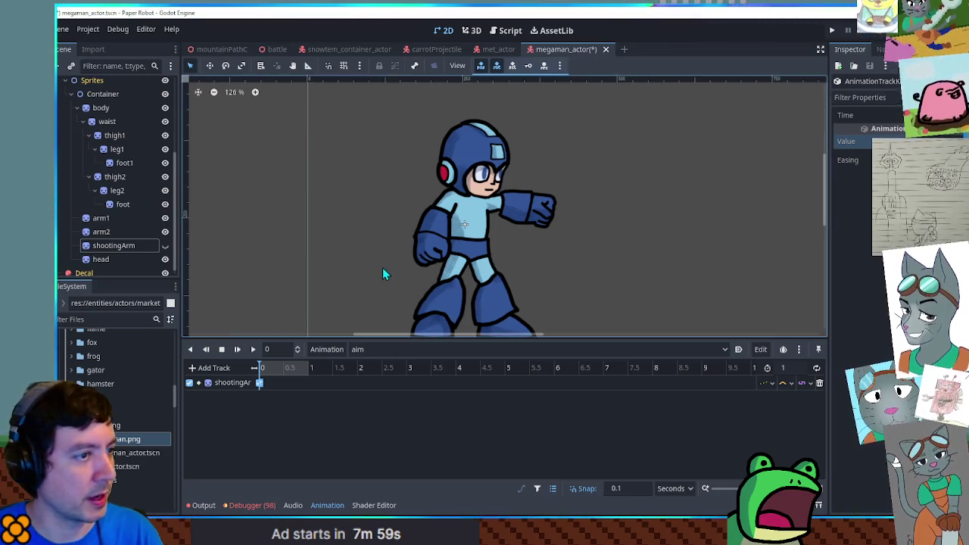
Reset and key arm2's rotation in aim, then move the playhead to 0.2 seconds.
left_click(270, 368)
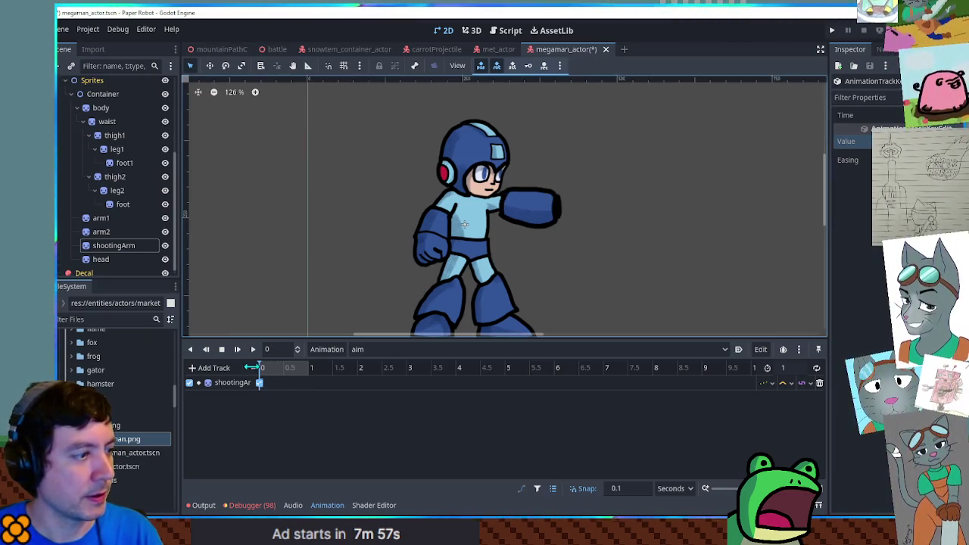
left_click(102, 231)
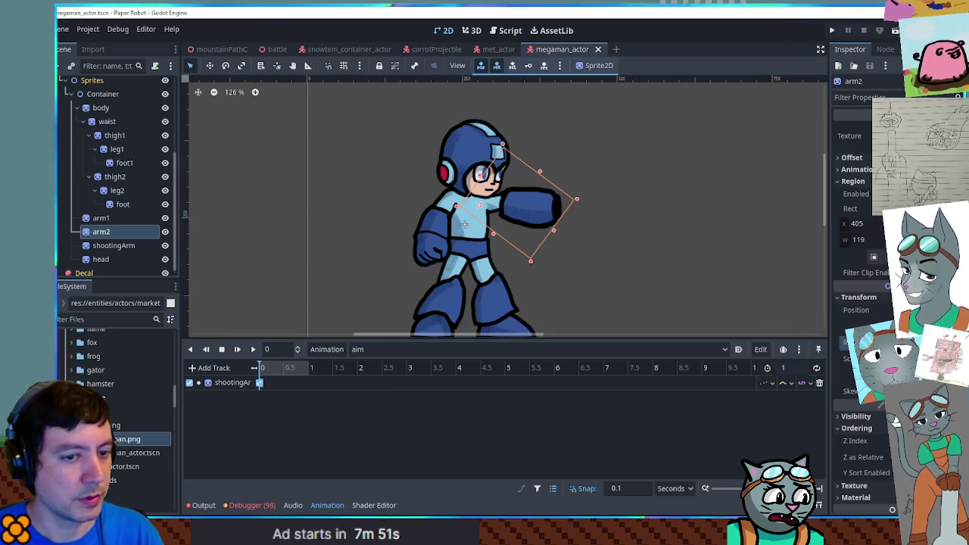
left_click(943, 342)
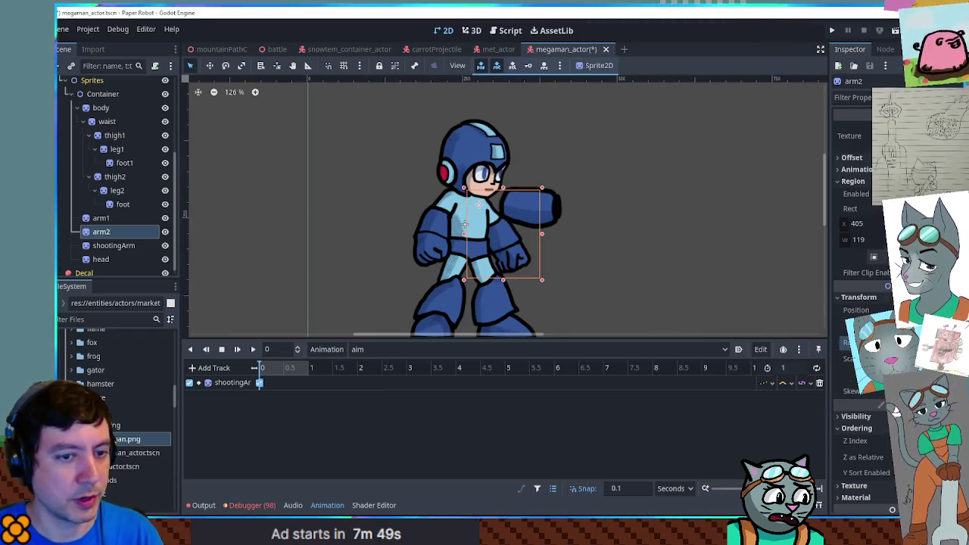
left_click(958, 343)
left_click(259, 396)
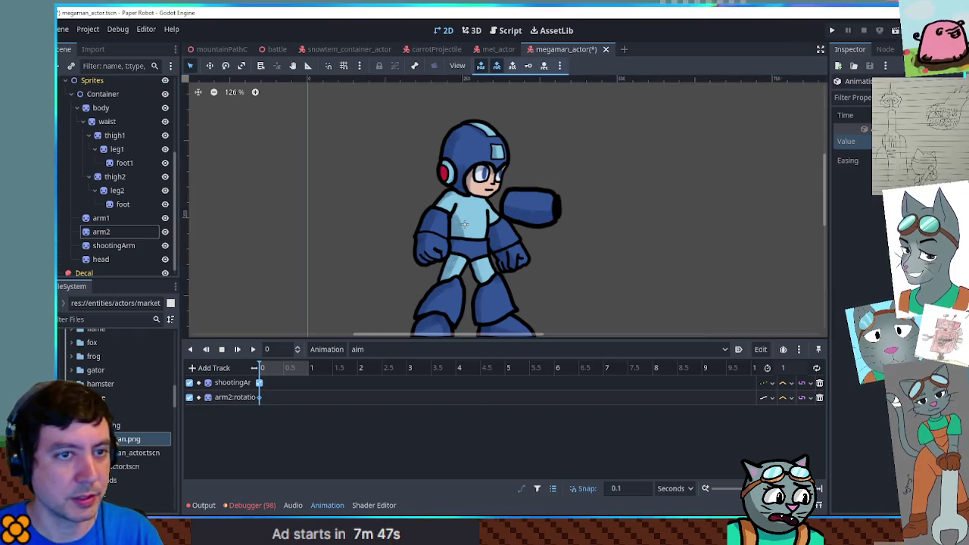
left_click(276, 369)
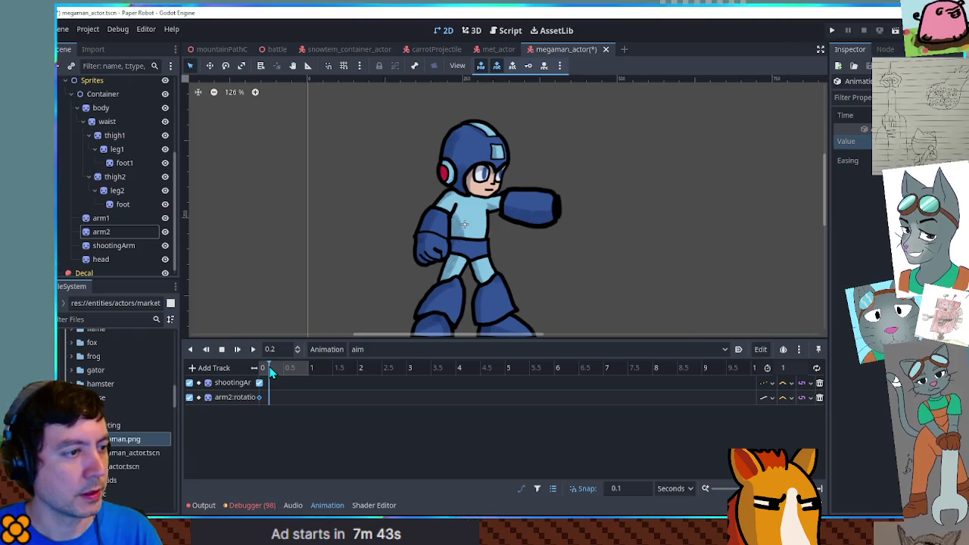
scroll(540, 265, "down", 1)
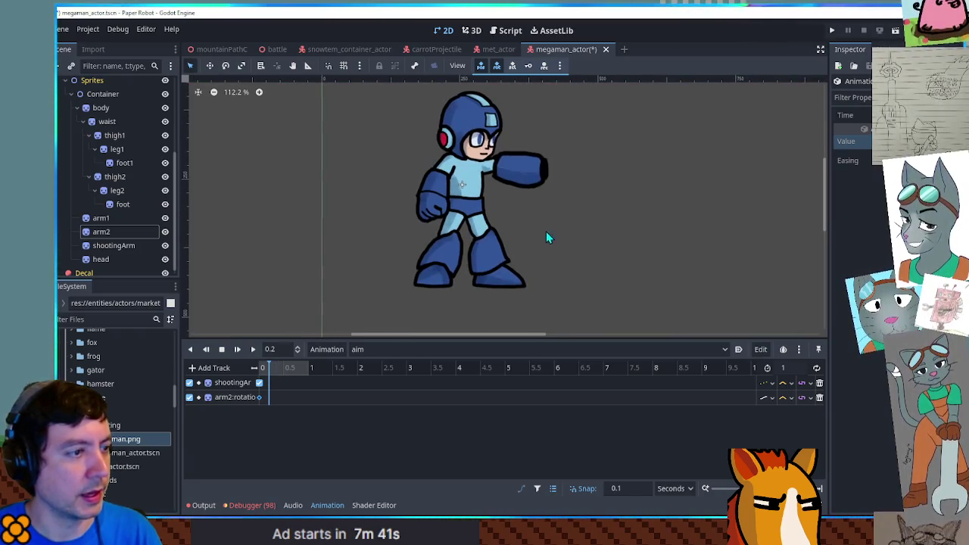
scroll(445, 240, "up", 2)
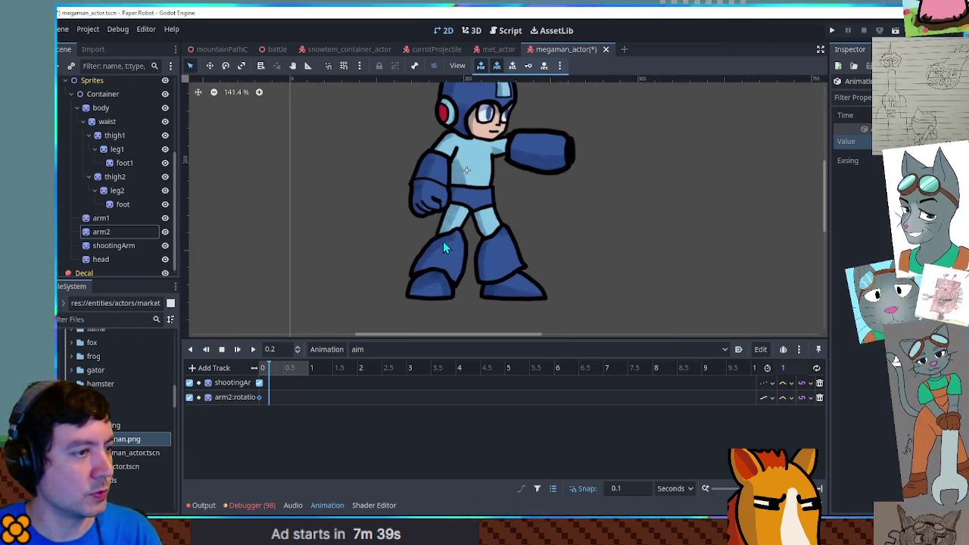
Key rotation at 0.2 s for head, foot, leg2 and thigh2, then select foot1, leg1 and thigh1.
left_click(106, 259)
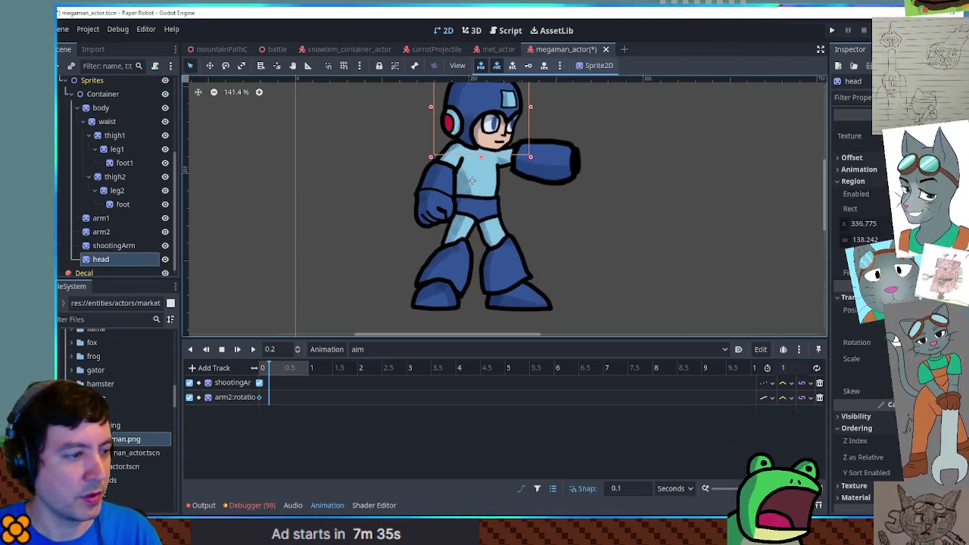
key("k")
left_click(111, 245)
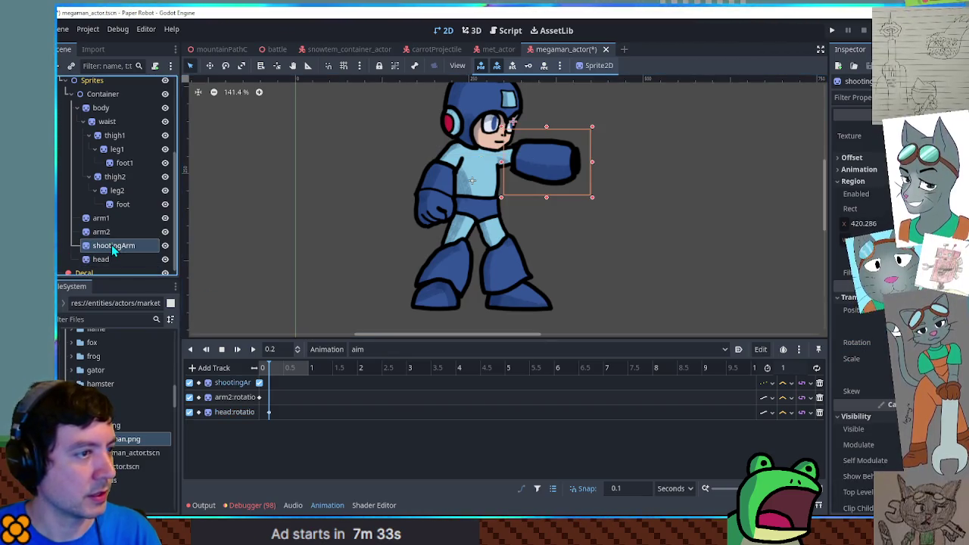
left_click(107, 235)
left_click(106, 220)
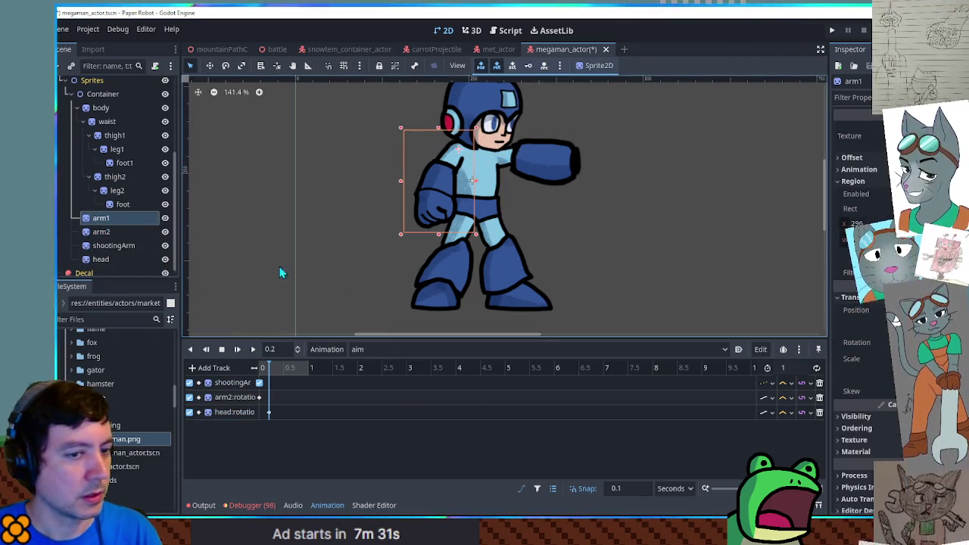
left_click(123, 204)
left_click(896, 342)
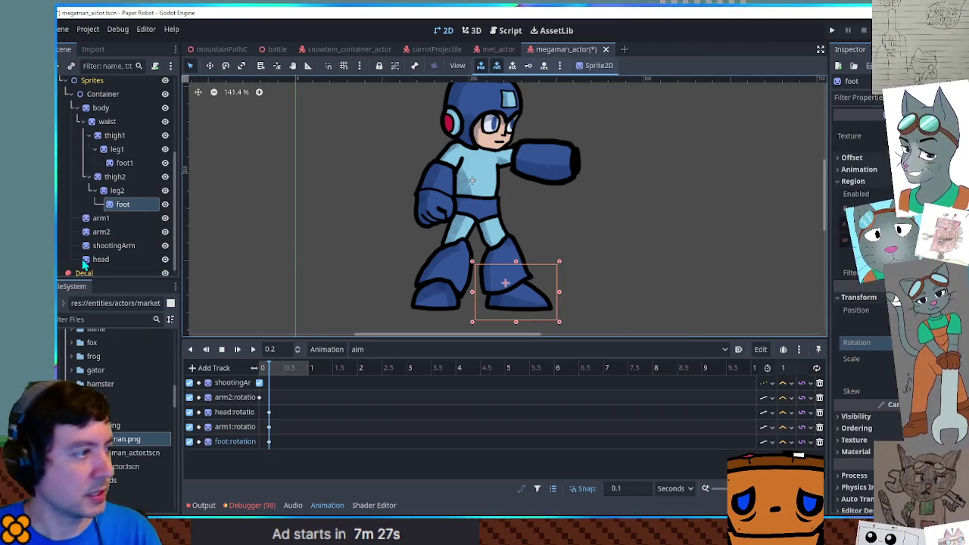
left_click(117, 190)
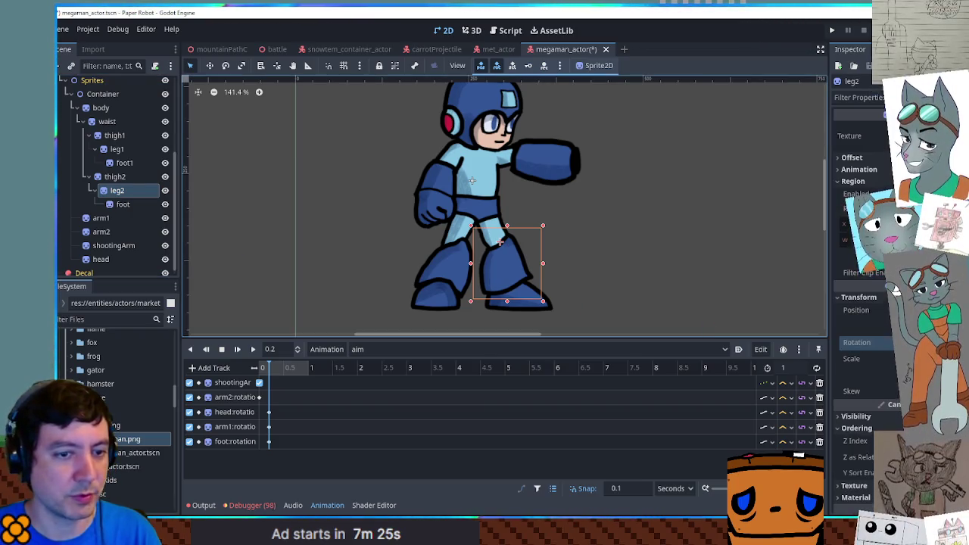
left_click(116, 176)
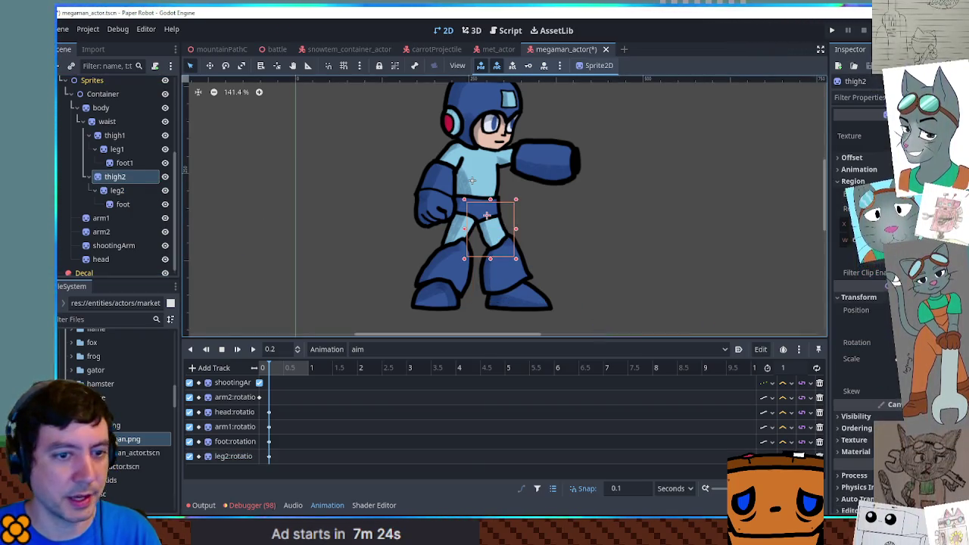
left_click(896, 342)
left_click(124, 163)
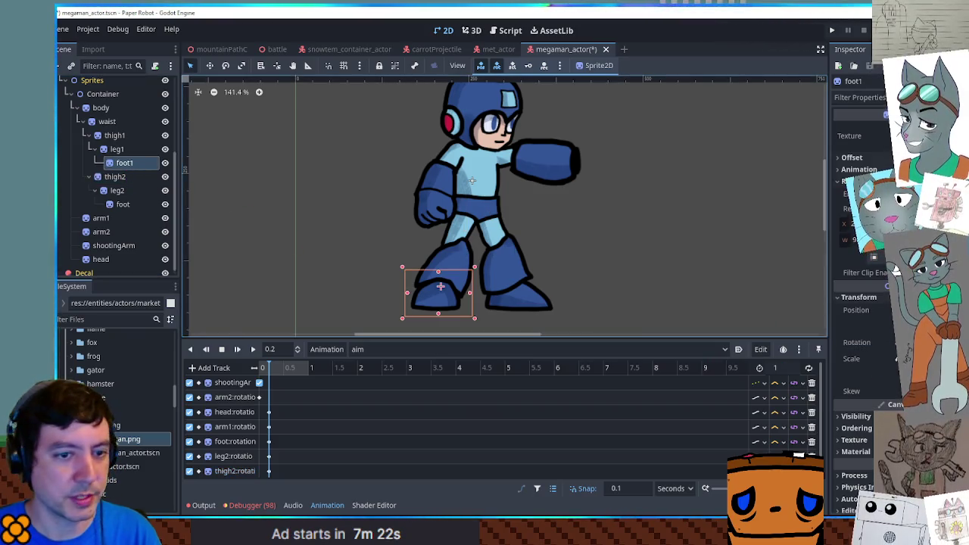
key("Up")
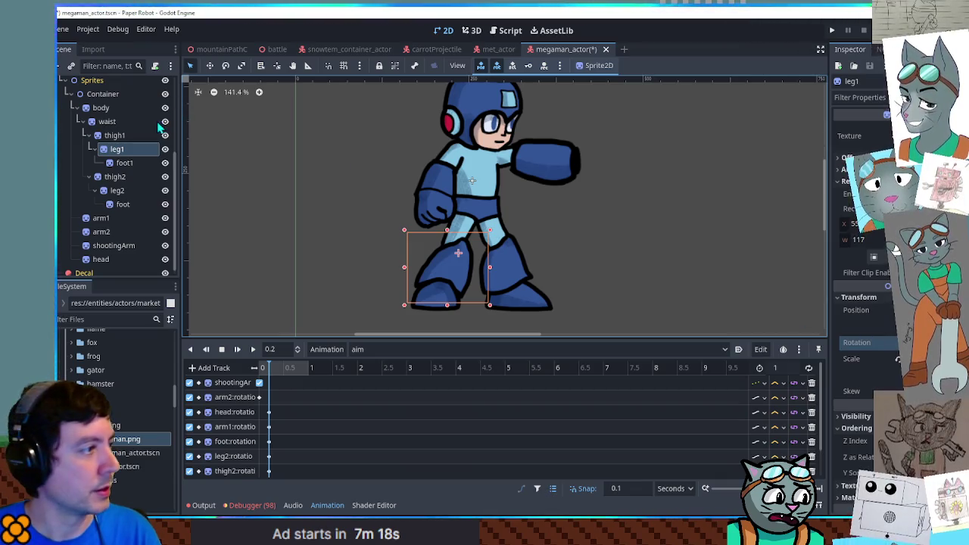
left_click(115, 135)
Move Mega Man's left foot slightly to the left.
scroll(637, 431, "down", 2)
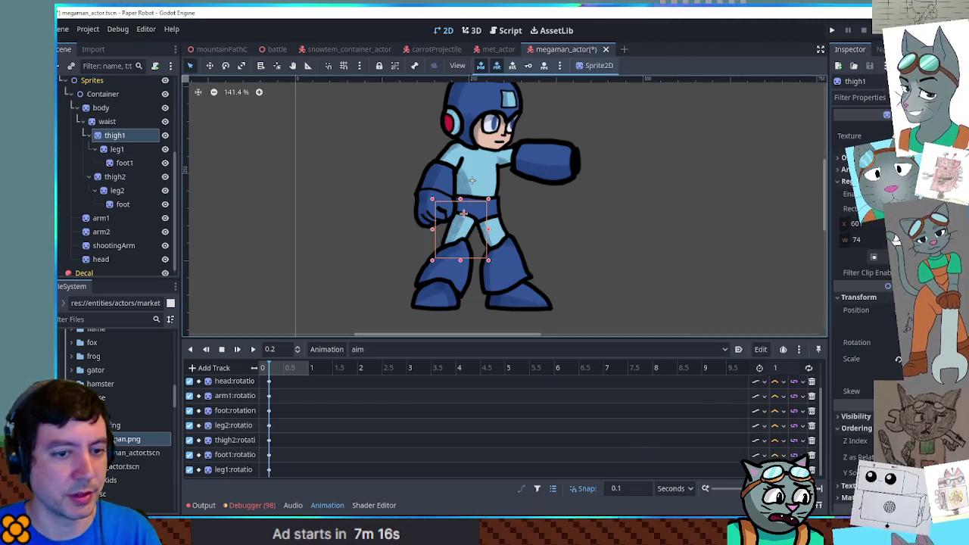
key("Up")
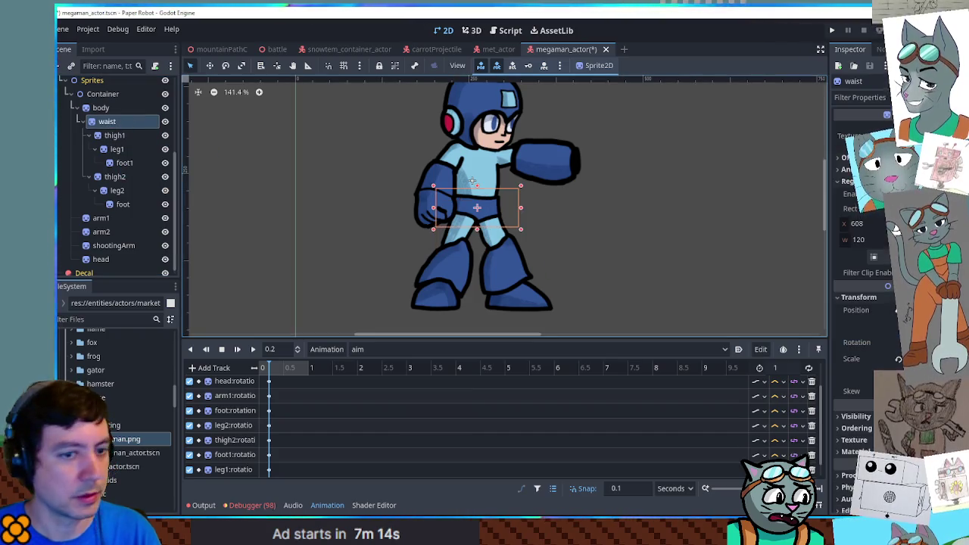
key("Up")
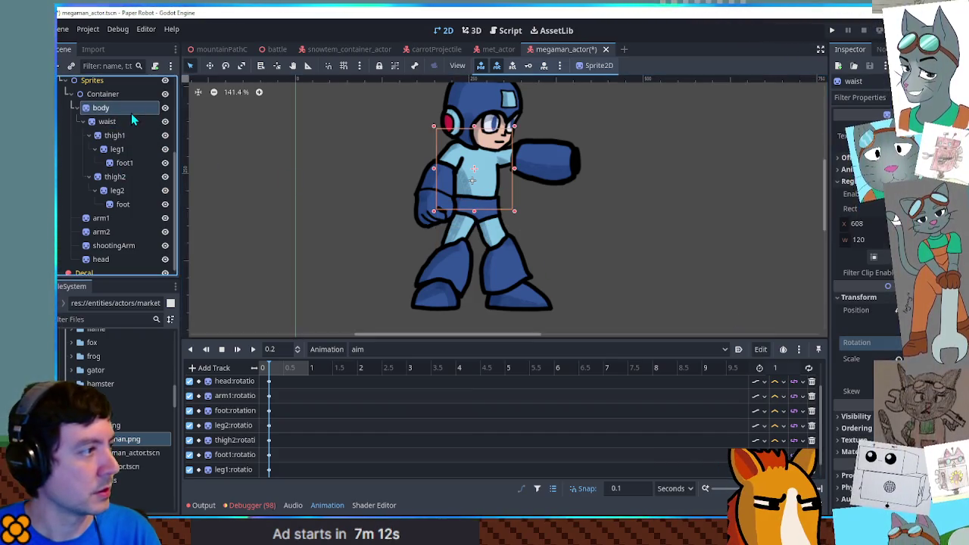
left_click(446, 309)
left_click_drag(440, 300, 432, 300)
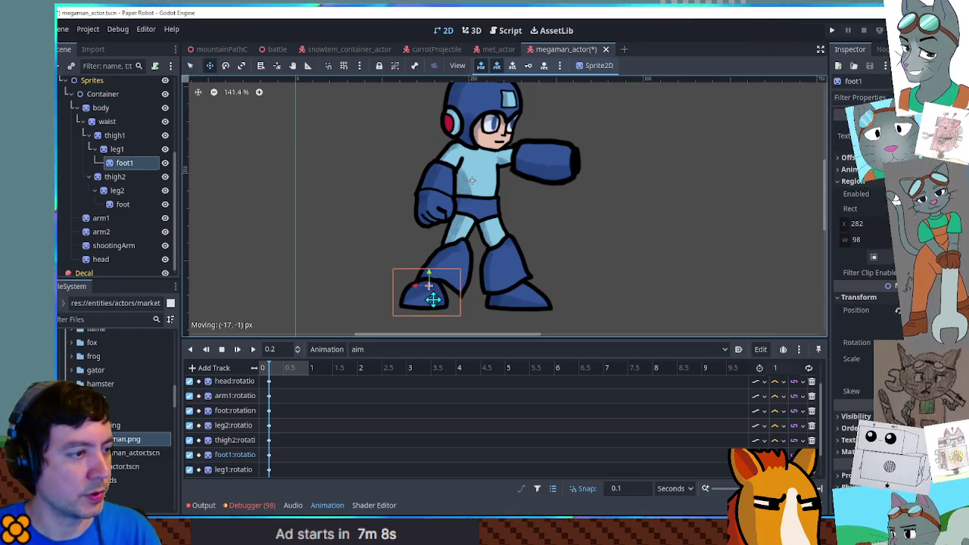
Nudge the waist and shift the torso with its attached limbs down and right.
left_click(458, 265)
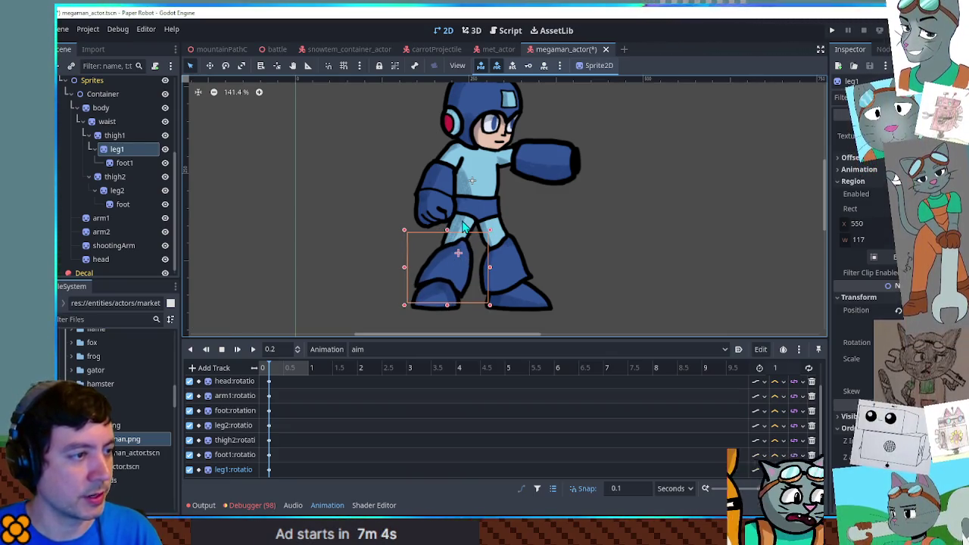
left_click(468, 233)
left_click(493, 208)
key("w")
mouse_move(491, 201)
left_mouse_down()
mouse_move(496, 208)
mouse_move(470, 177)
left_mouse_up()
key("q")
left_click(487, 179)
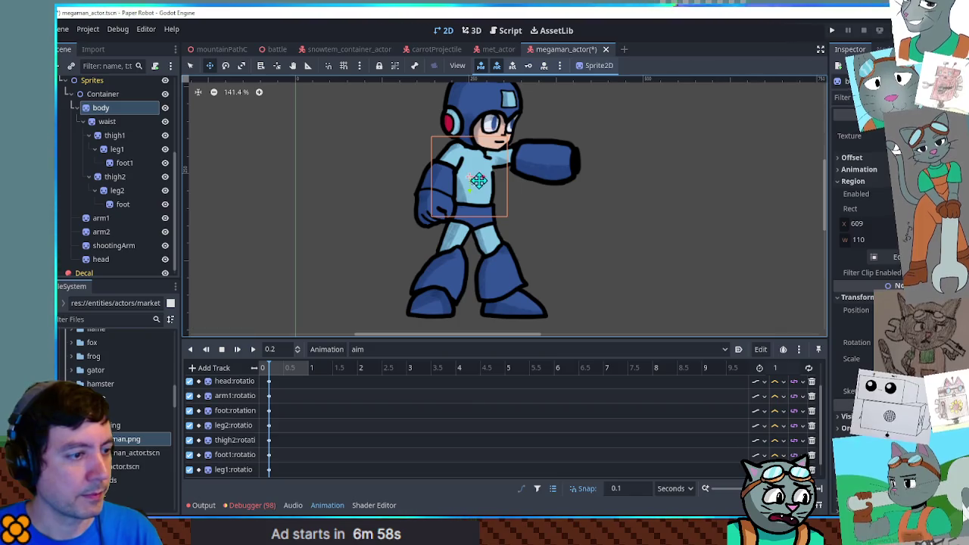
mouse_move(590, 223)
left_mouse_down()
mouse_move(597, 241)
mouse_move(820, 249)
mouse_move(205, 234)
mouse_move(216, 240)
left_mouse_up()
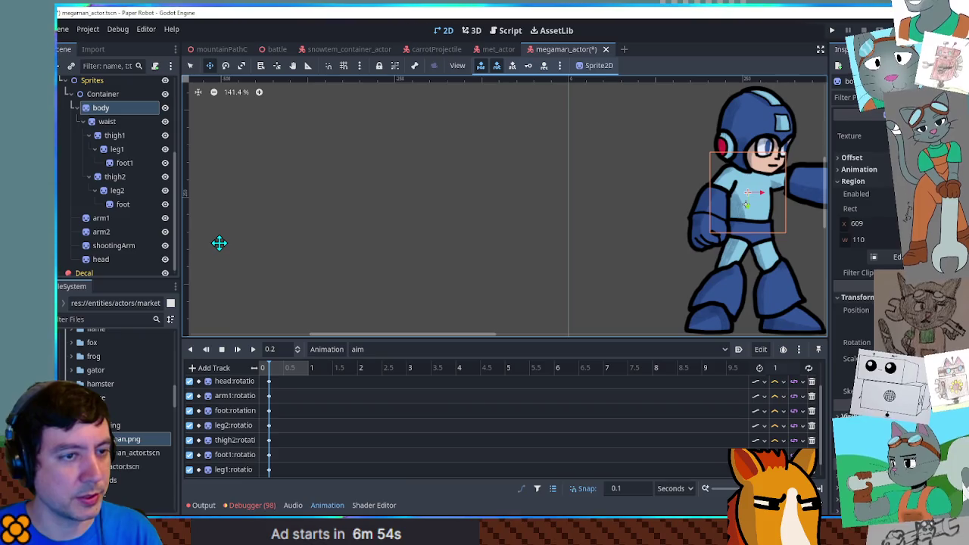
Nudge the torso slightly down-left and lower the head onto it.
left_click_drag(773, 217, 771, 231)
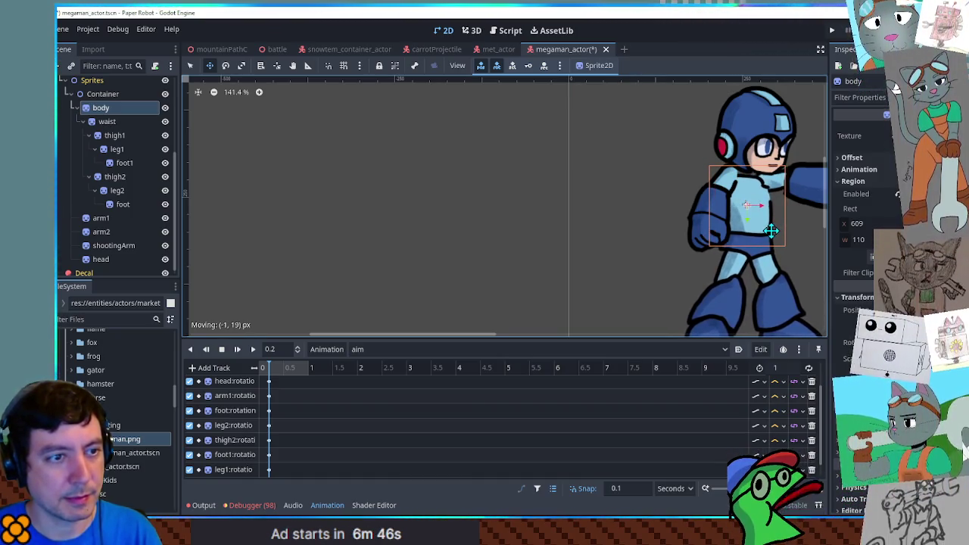
key("q")
left_click(765, 144)
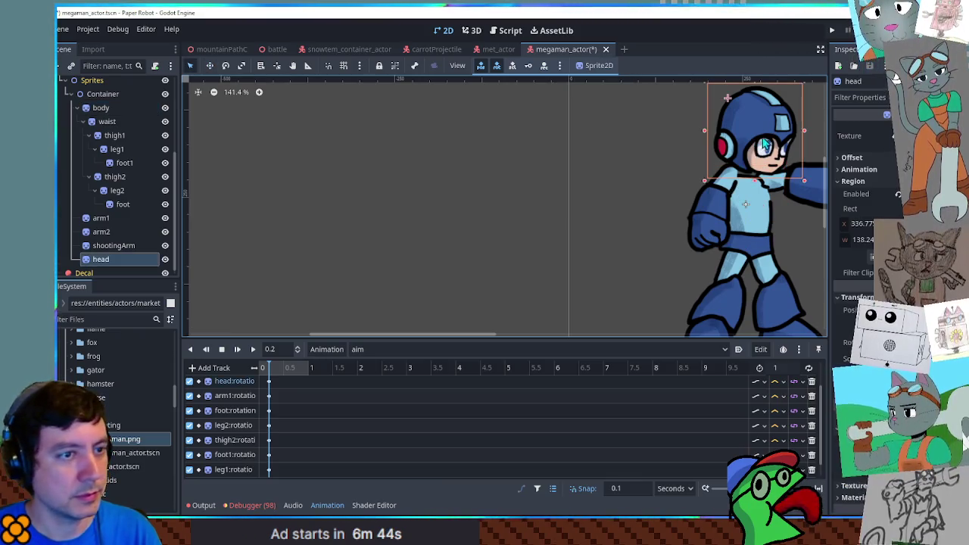
left_click_drag(768, 141, 767, 147)
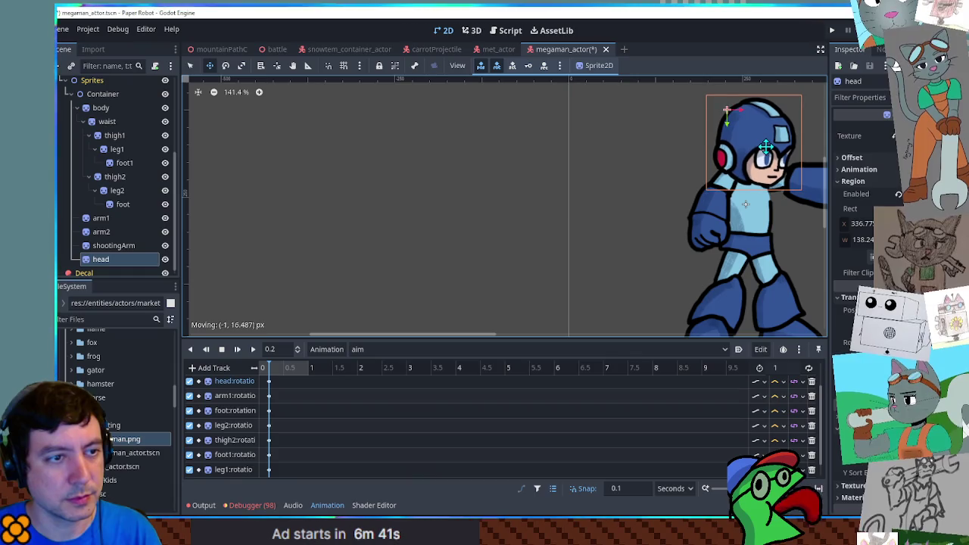
Nudge arm1 and rotate it about 15 degrees.
key("q")
left_click(709, 222)
key("w")
mouse_move(710, 222)
left_mouse_down()
mouse_move(710, 213)
mouse_move(765, 236)
mouse_move(759, 224)
mouse_move(809, 217)
mouse_move(760, 217)
left_mouse_up()
key("e")
Tilt the torso forward and rotate the waist slightly.
key("q")
left_click(763, 223)
key("w")
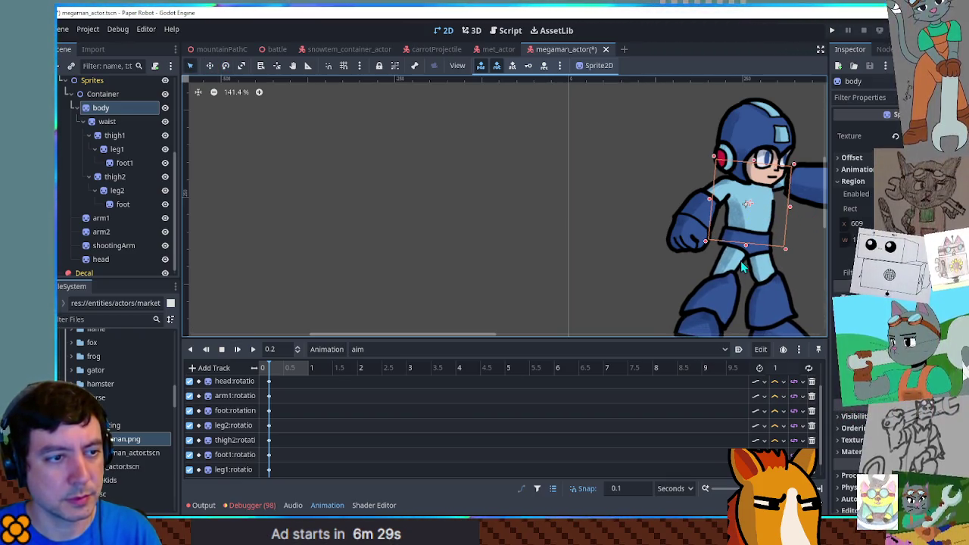
left_click(741, 264)
left_click(762, 223)
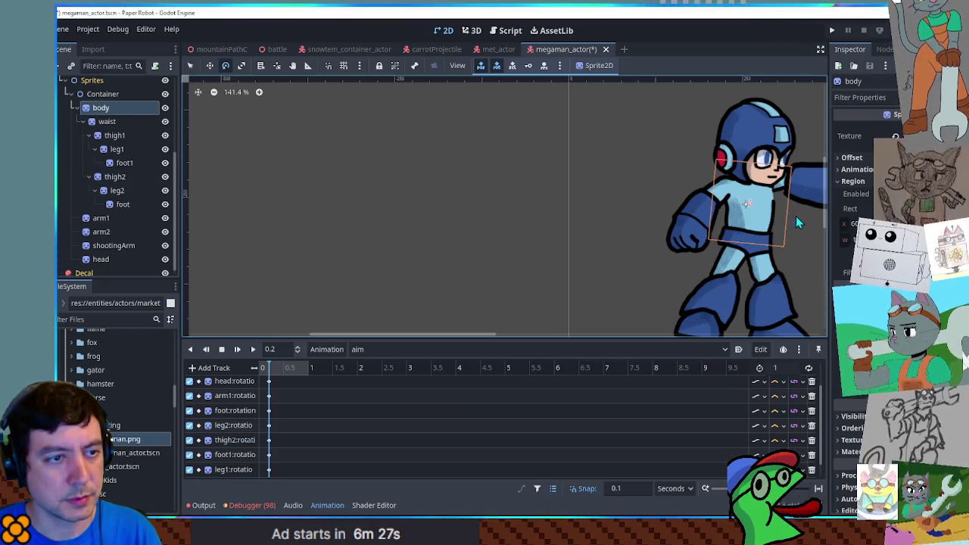
left_click_drag(795, 216, 805, 225)
left_click(747, 257)
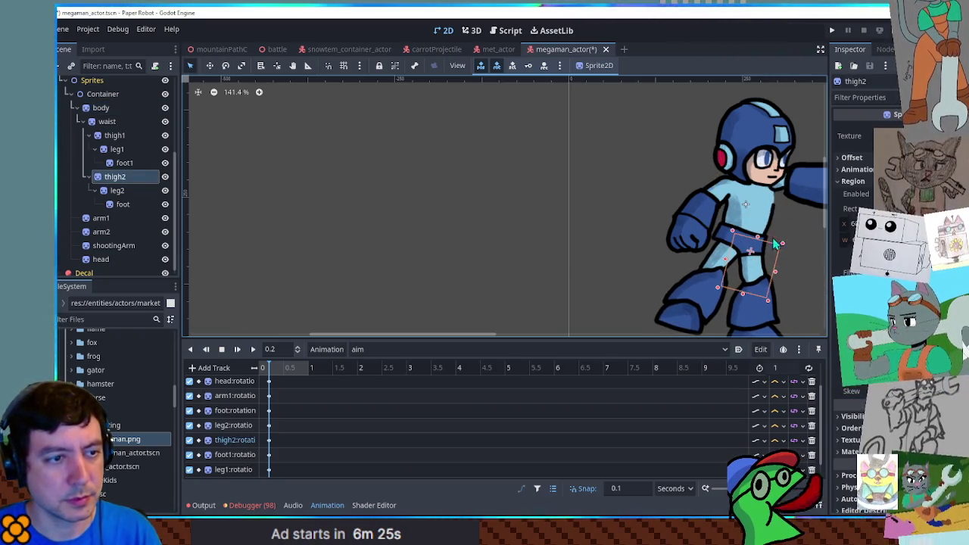
left_click(723, 237)
key("w")
key("ctrl+z")
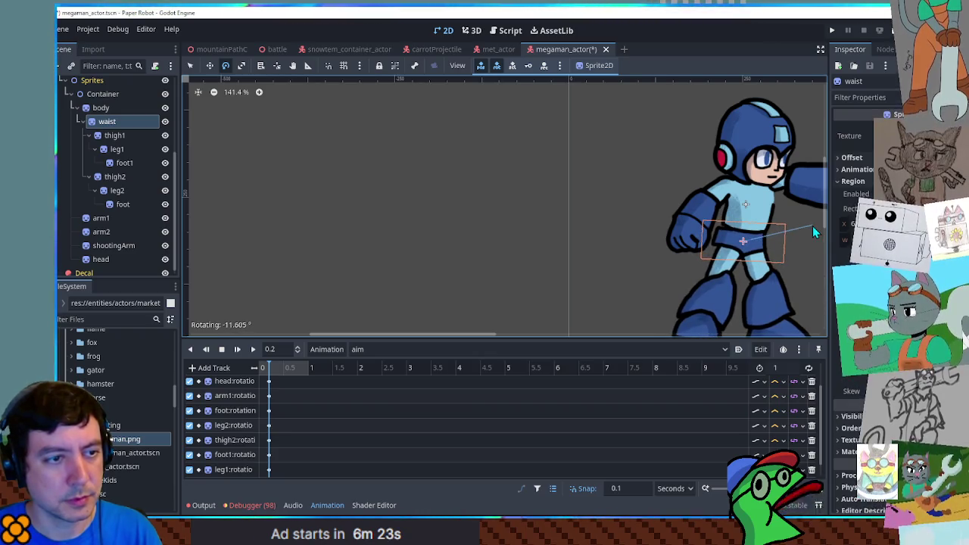
left_click_drag(752, 239, 818, 252)
Angle thigh2, straighten leg2 and tilt the foot a few degrees.
key("q")
left_click(765, 272)
key("e")
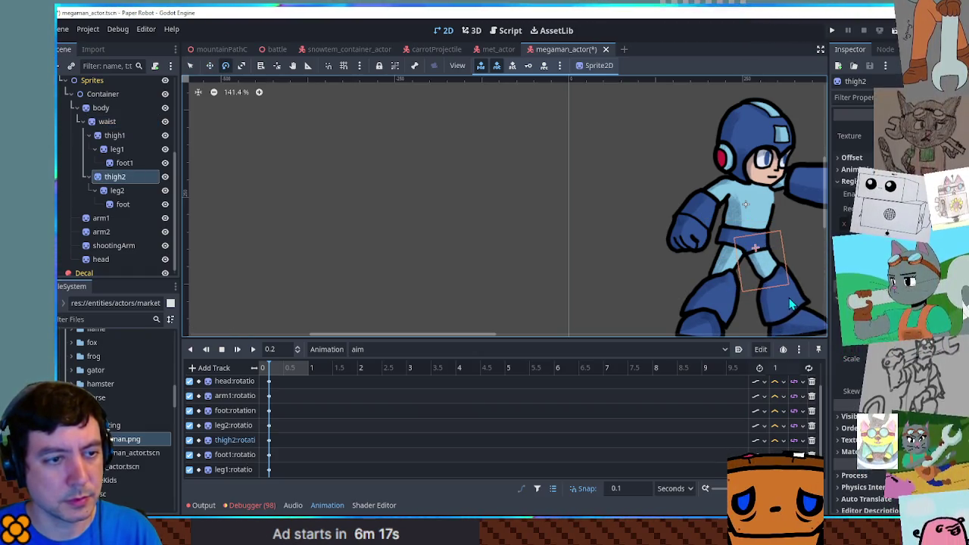
left_click(788, 297)
left_click_drag(808, 249, 810, 271)
key("q")
left_click(796, 333)
key("e")
key("q")
Rotate leg2 about 20 degrees and tilt the foot slightly more.
left_click(767, 286)
left_click(767, 271)
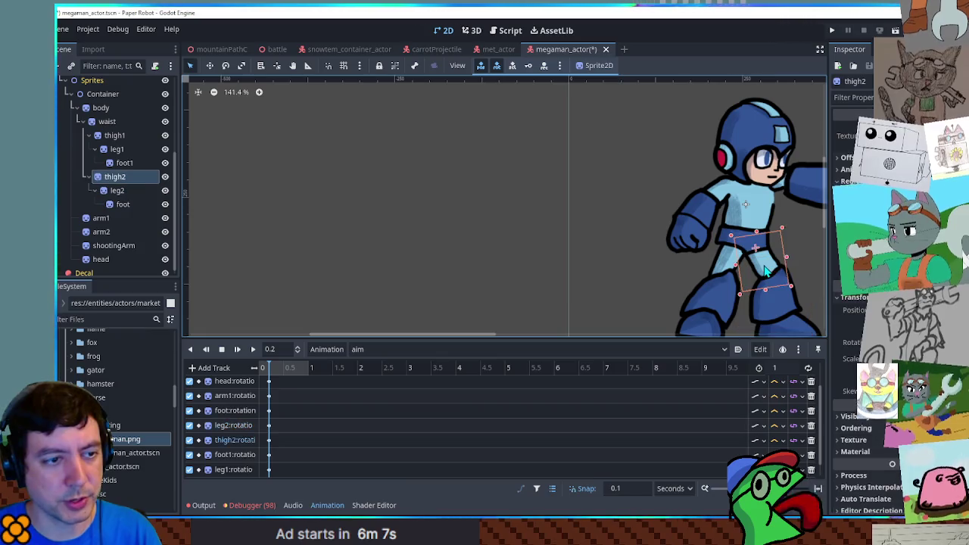
left_click(811, 242)
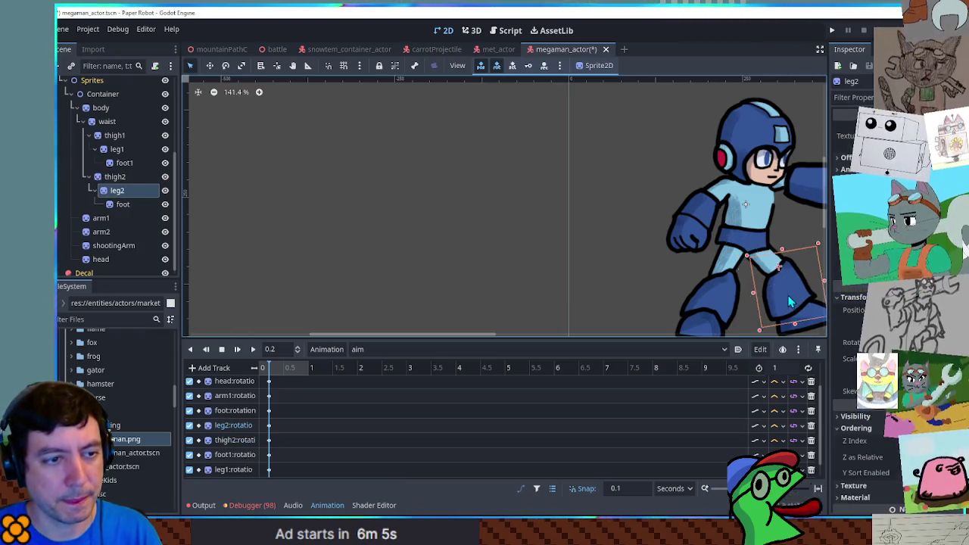
left_click_drag(811, 241, 810, 261)
left_click(811, 257)
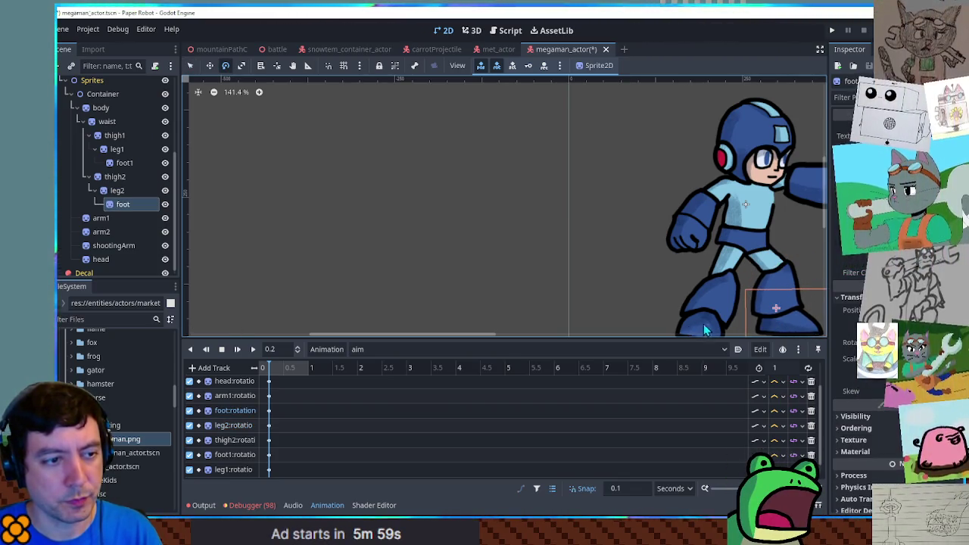
Bend thigh1, rotate leg1 to about -13.5 degrees, and prepare arm1 for rotation.
left_click(723, 261)
left_click_drag(723, 261, 770, 270)
left_click(721, 303)
left_click_drag(723, 301, 780, 261)
left_click(723, 253)
left_click_drag(723, 254, 762, 282)
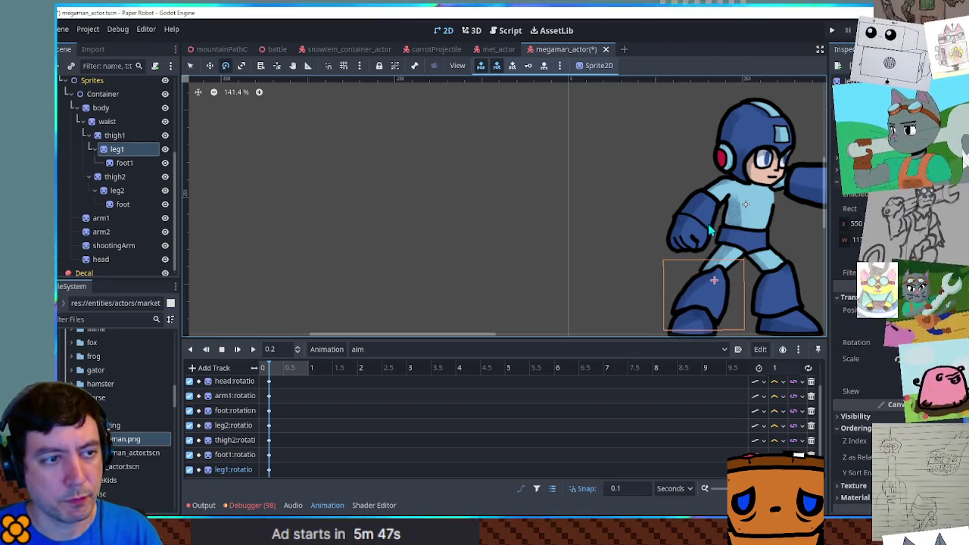
left_click(704, 226)
key("e")
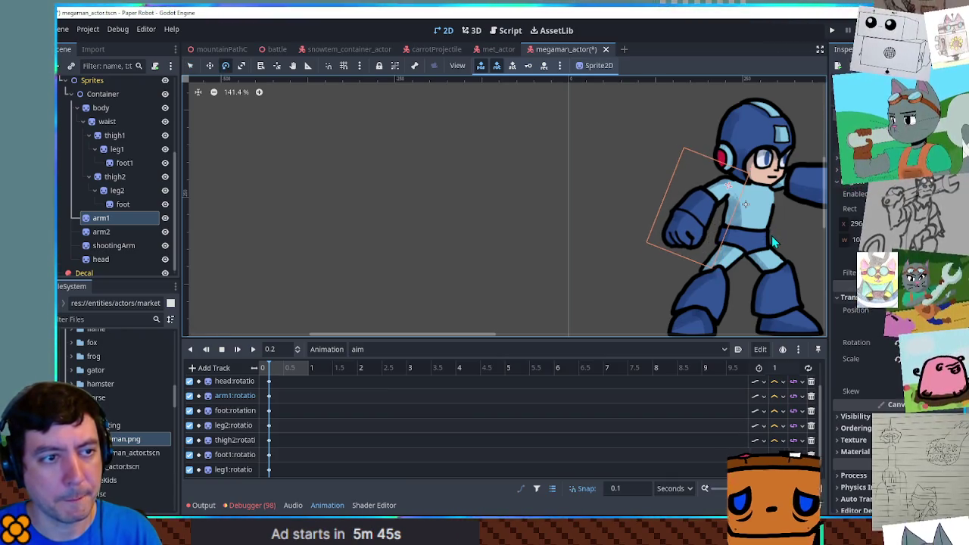
Insert an arm2 rotation key at time 0 in aim and preview the pose at 0.1 seconds.
scroll(289, 421, "down", 1)
mouse_move(284, 471)
left_mouse_down()
mouse_move(261, 330)
mouse_move(266, 346)
left_mouse_up()
scroll(299, 401, "up", 3)
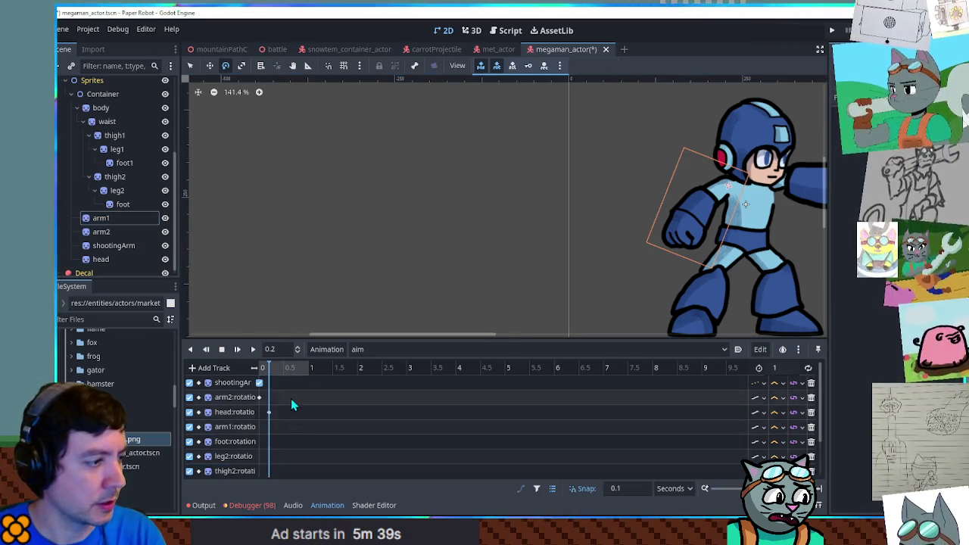
left_click(257, 401)
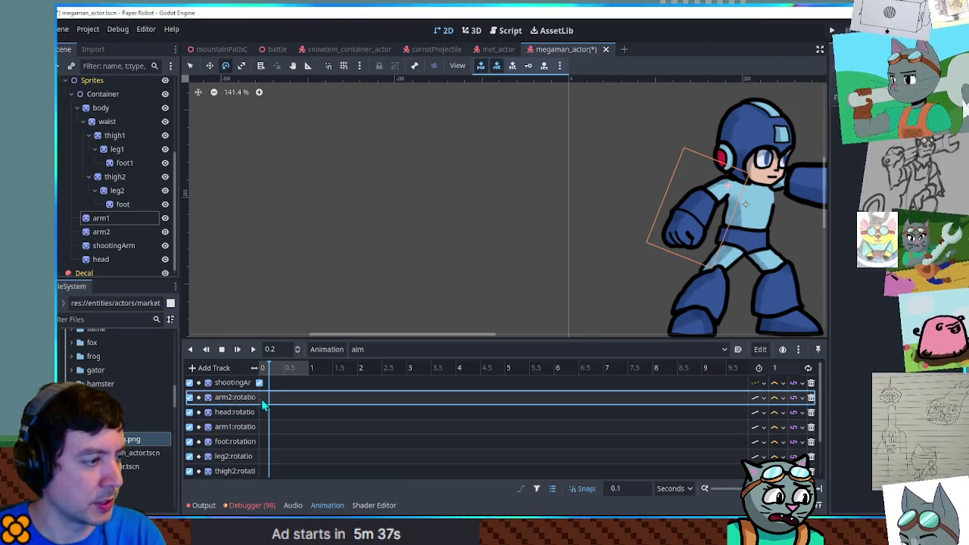
left_click(260, 383)
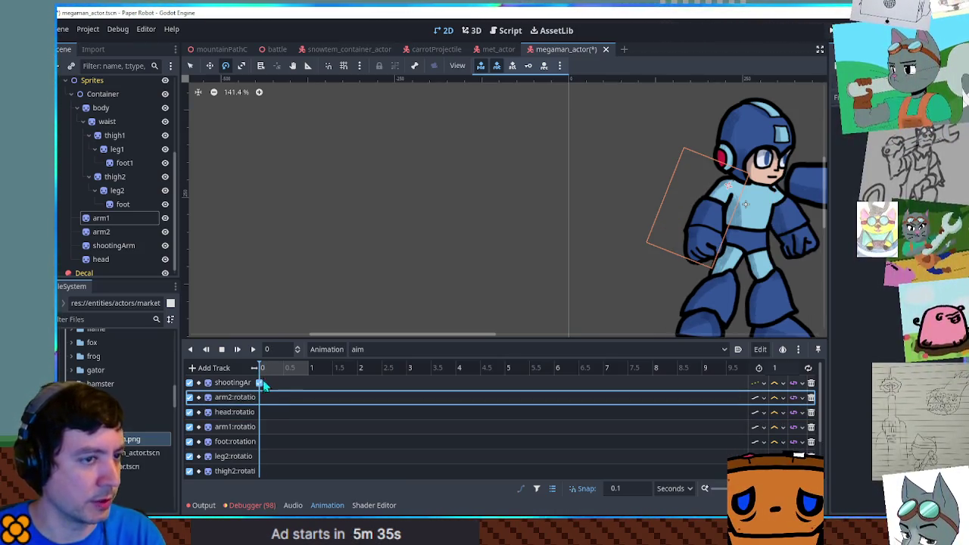
key("ctrl+shift+d")
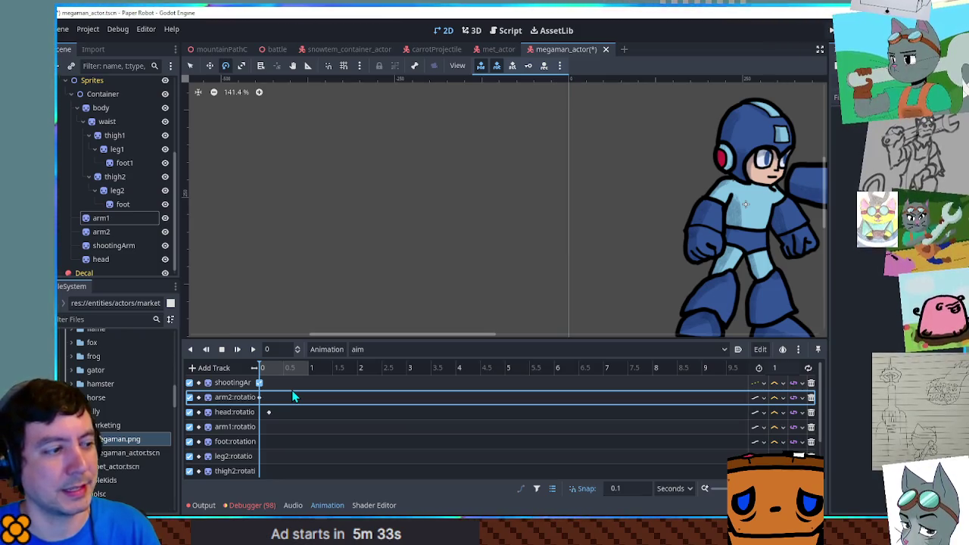
left_click(261, 381)
left_click(260, 383)
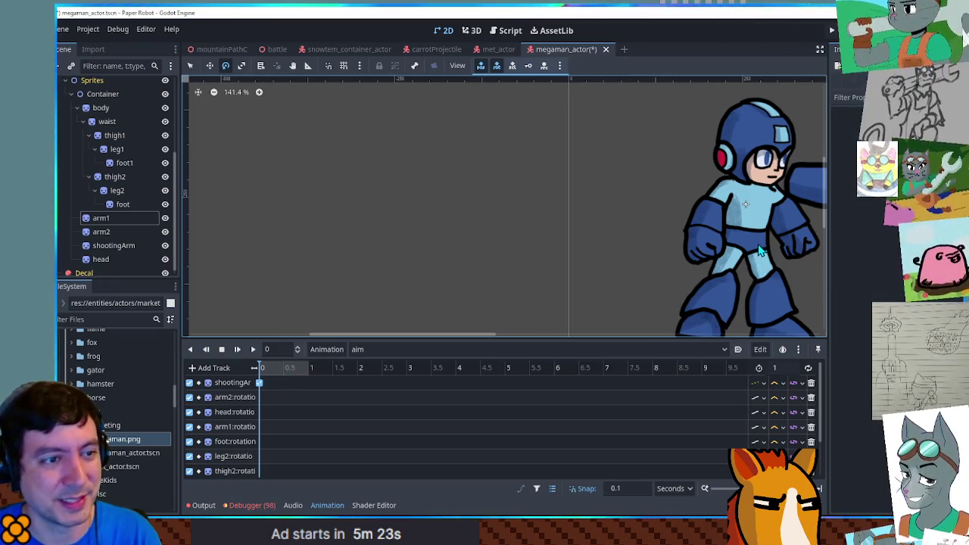
Switch the animation player to the RESET animation.
left_click(380, 361)
left_click(367, 369)
scroll(481, 196, "down", 2)
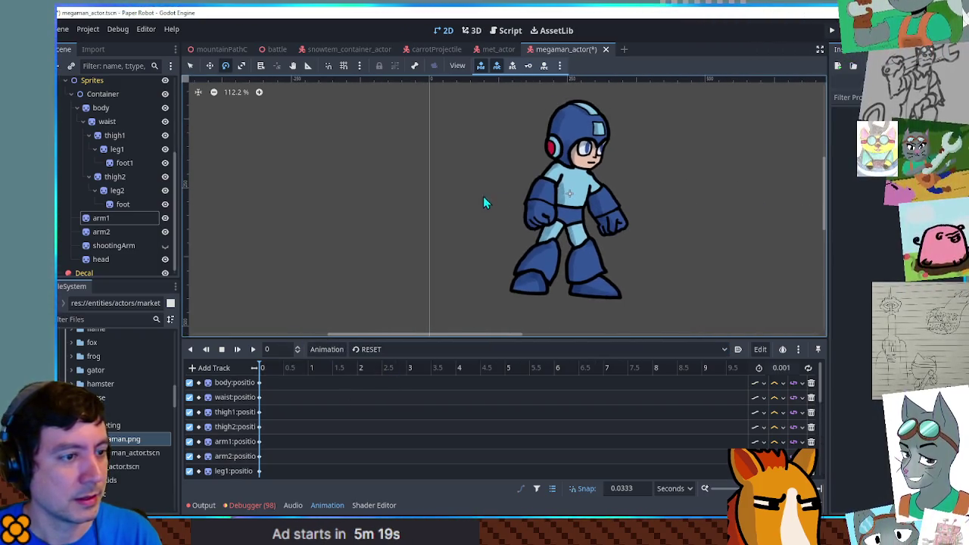
Inspect the body in the RESET pose and play the idle animation before returning to RESET.
left_click(101, 108)
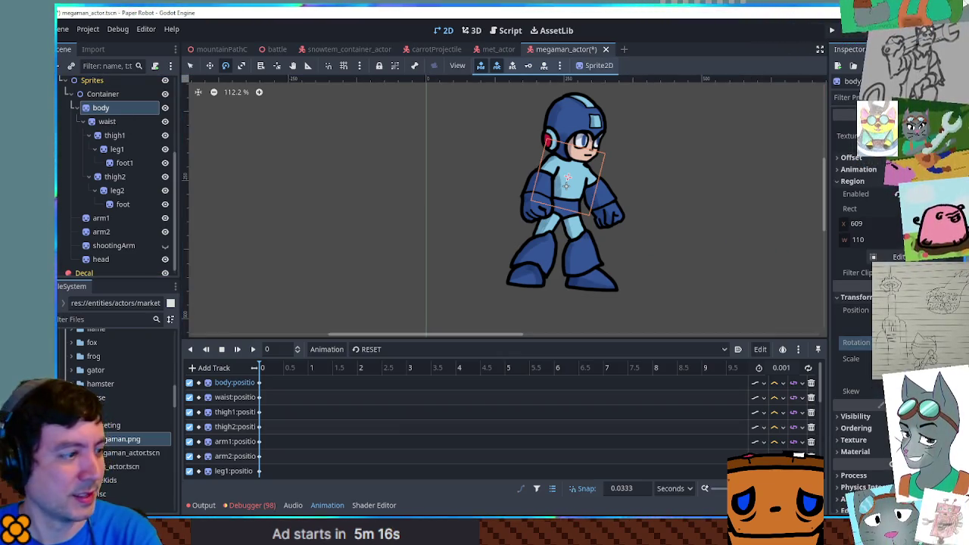
left_click(566, 365)
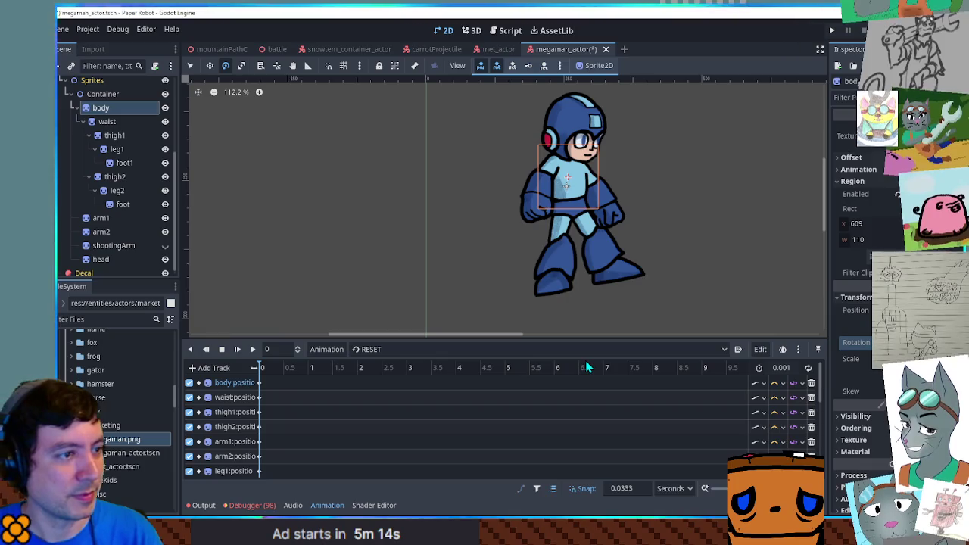
left_click(103, 93)
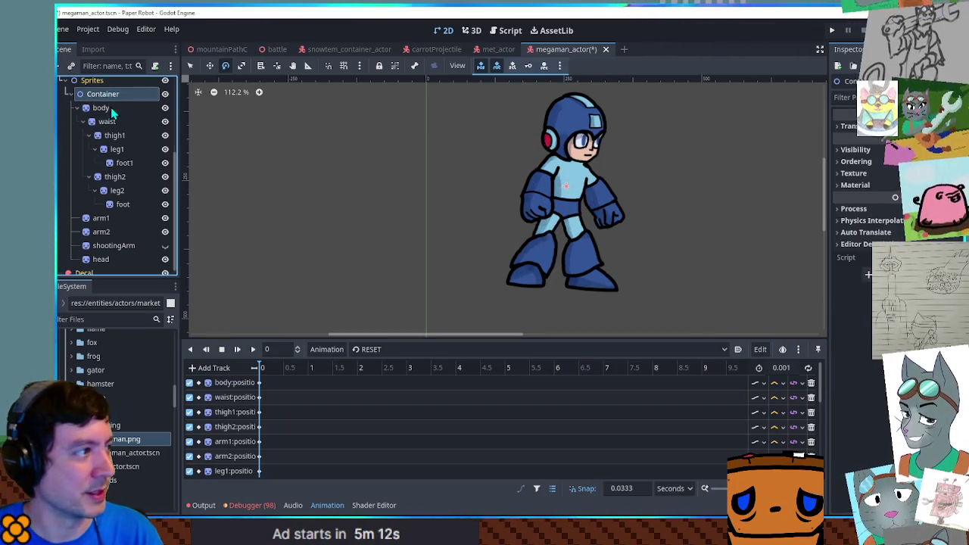
left_click(101, 108)
left_click(360, 349)
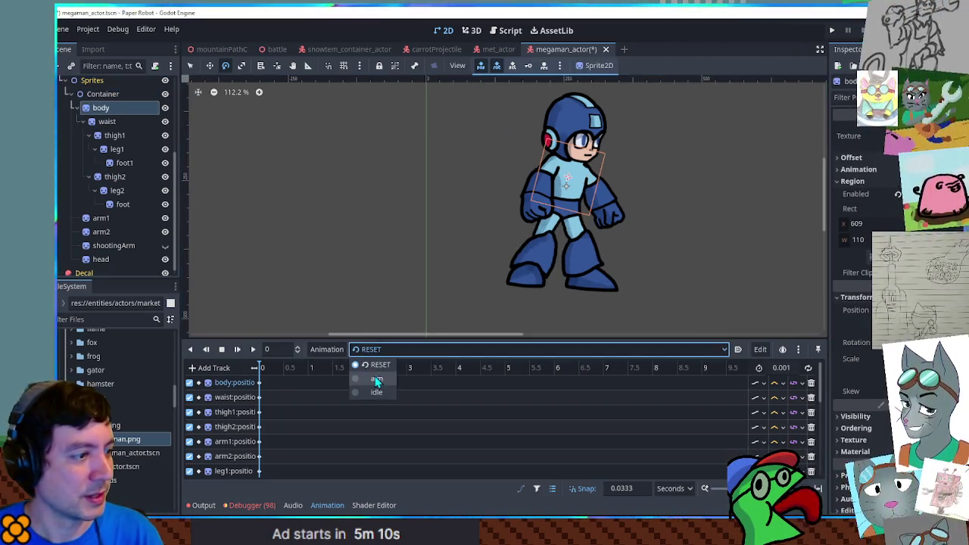
left_click(376, 391)
left_click(258, 348)
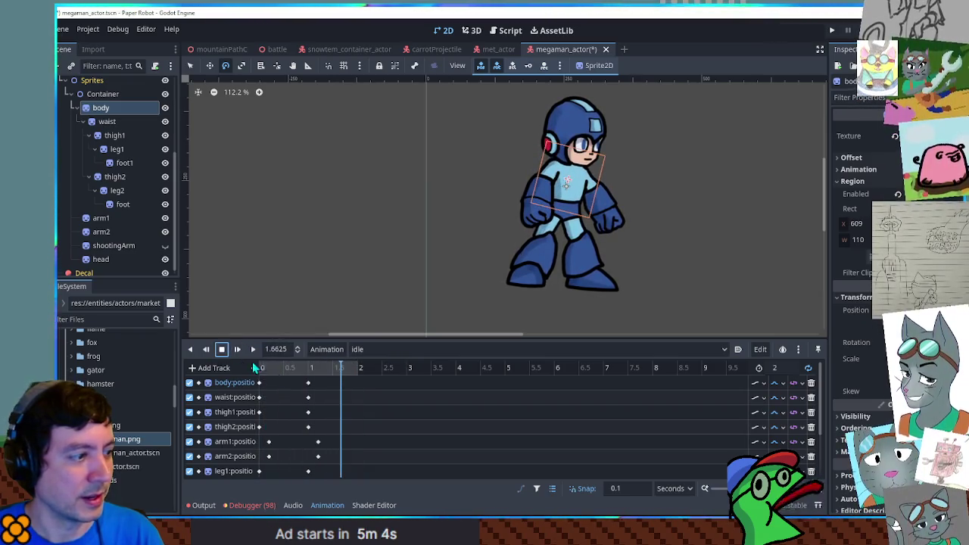
scroll(318, 393, "down", 3)
left_click(386, 350)
left_click(375, 368)
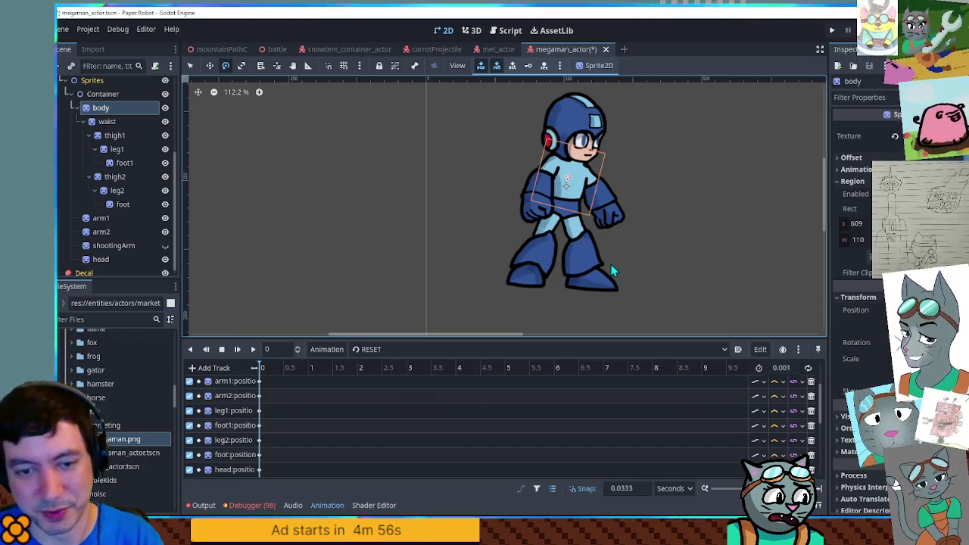
scroll(644, 232, "up", 7)
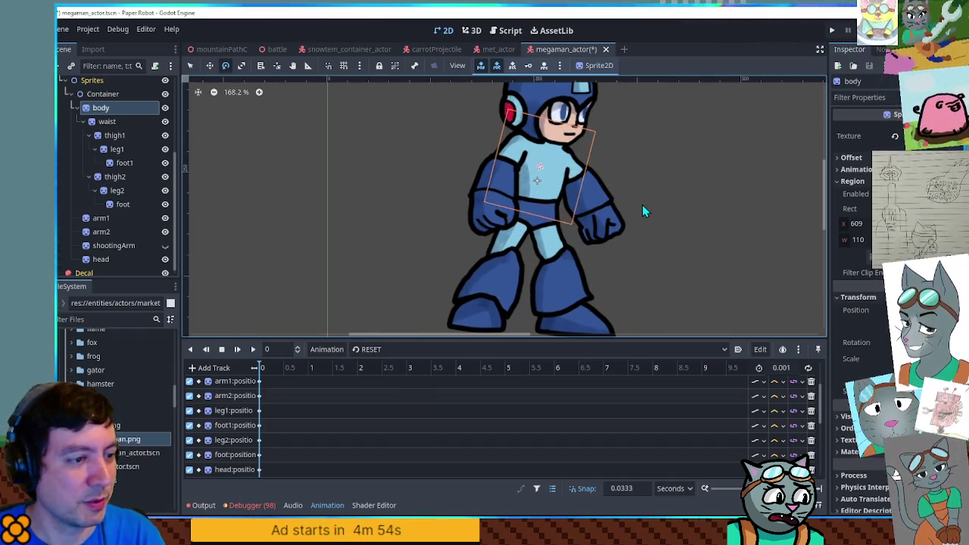
Reset the body's rotation to 0 and key the waist rotation in RESET as a new track.
left_click(105, 97)
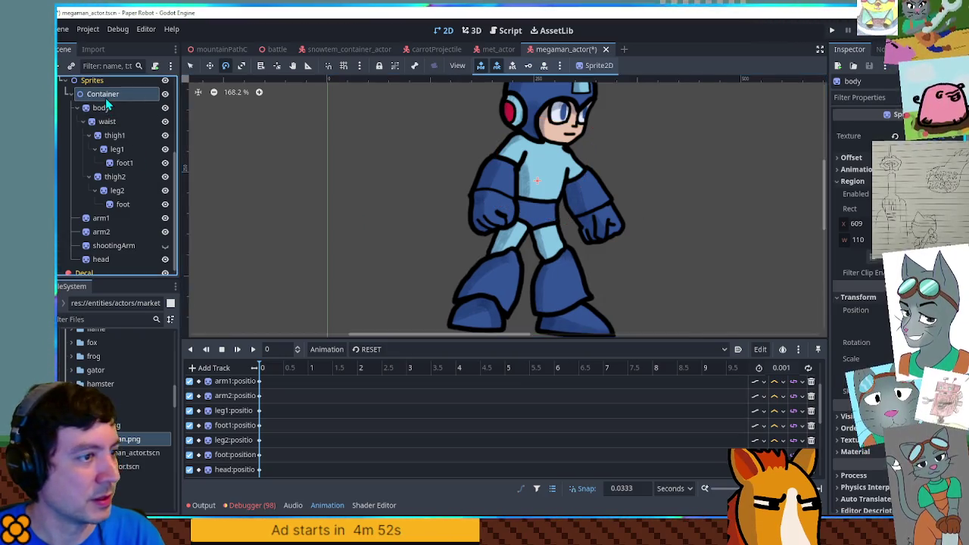
left_click(104, 107)
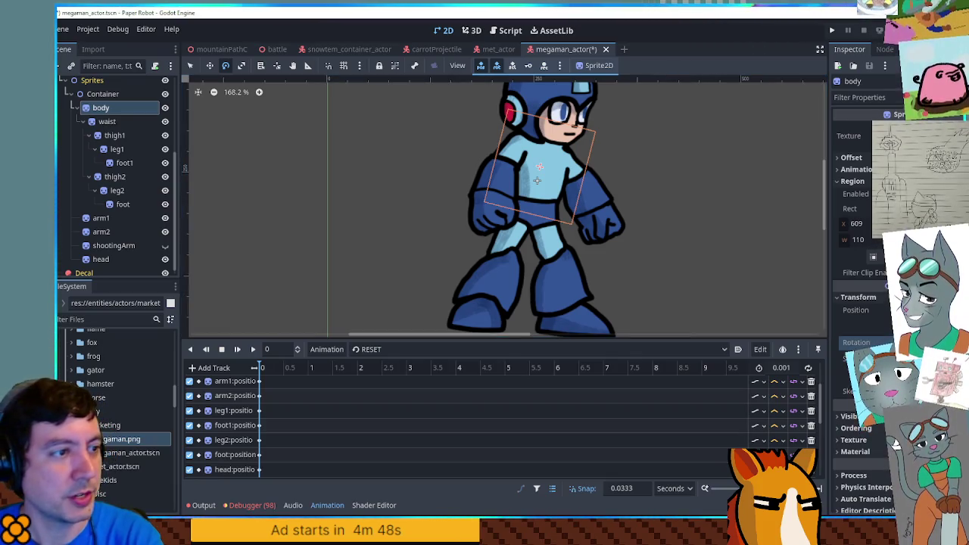
left_click(956, 350)
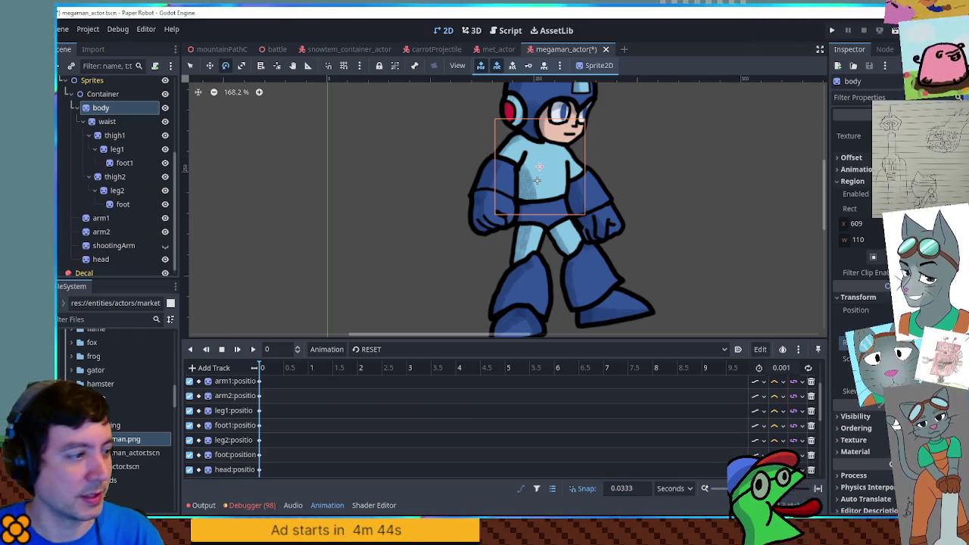
scroll(462, 430, "down", 5)
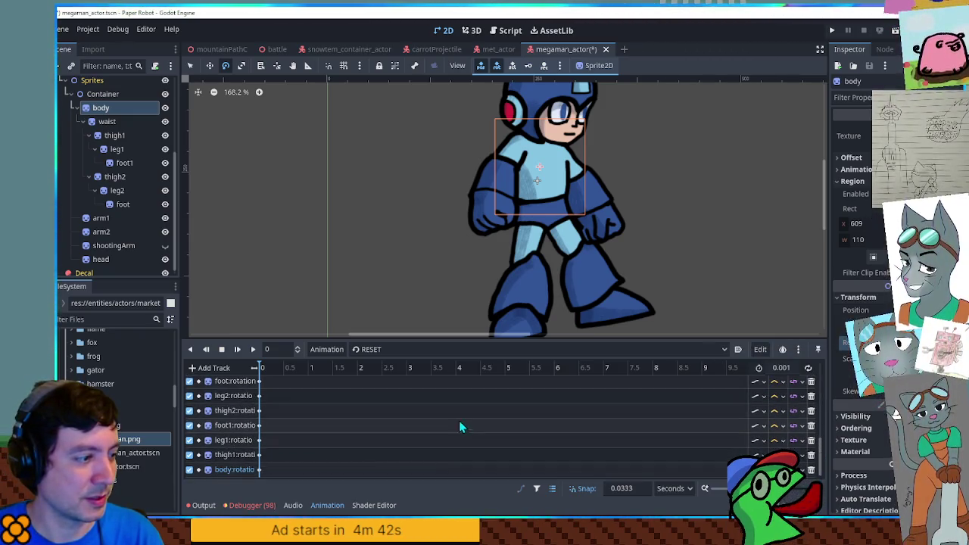
left_click(110, 125)
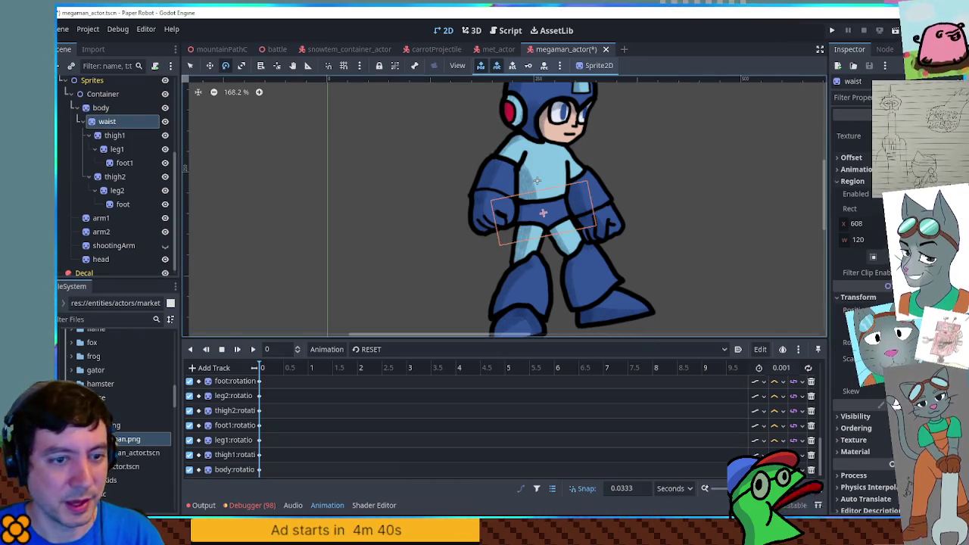
left_click(893, 343)
key("Return")
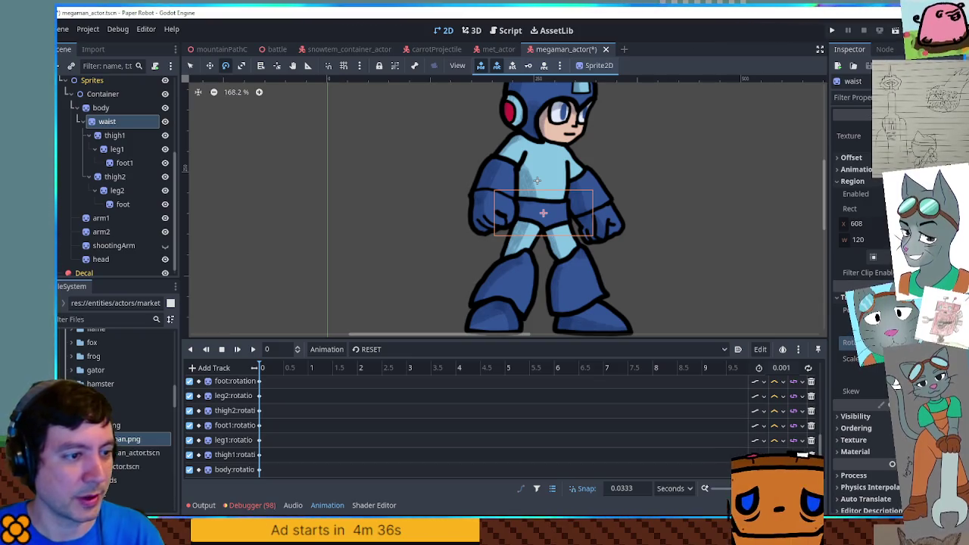
Switch to the aim animation, shift the canvas view, and reopen the animation list.
scroll(359, 409, "down", 1)
left_click(371, 349)
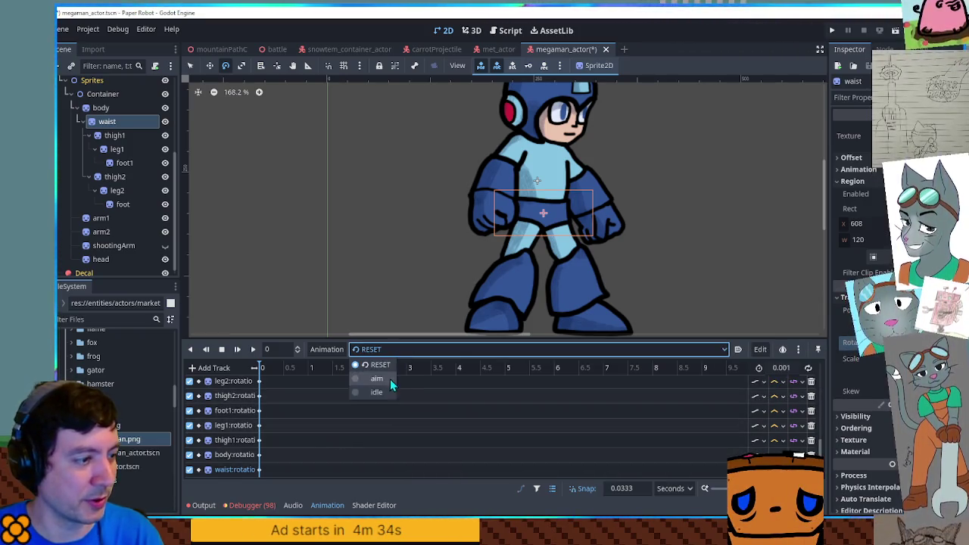
left_click(381, 380)
mouse_move(681, 211)
left_mouse_down()
mouse_move(701, 257)
mouse_move(733, 209)
mouse_move(197, 209)
mouse_move(646, 242)
mouse_move(621, 250)
left_mouse_up()
left_click(434, 351)
left_click(376, 393)
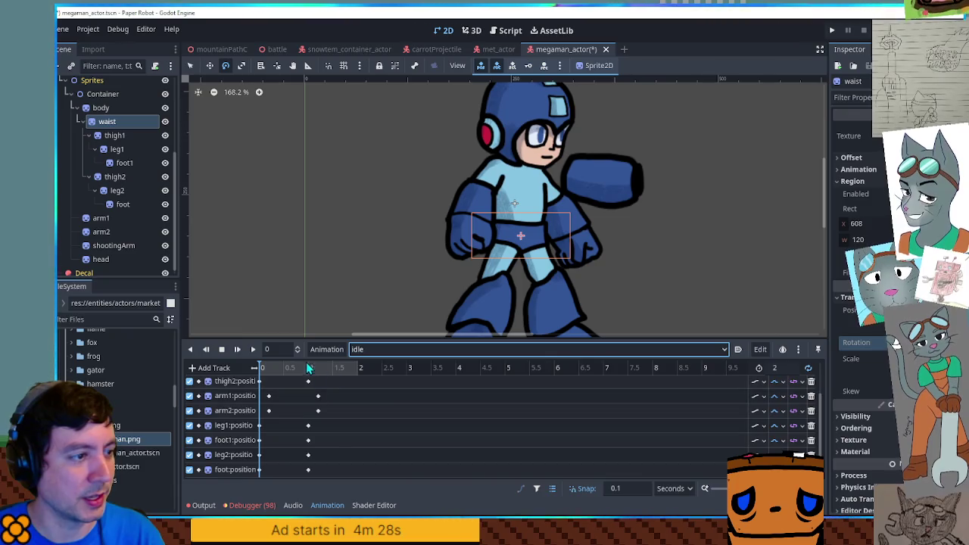
left_click(254, 350)
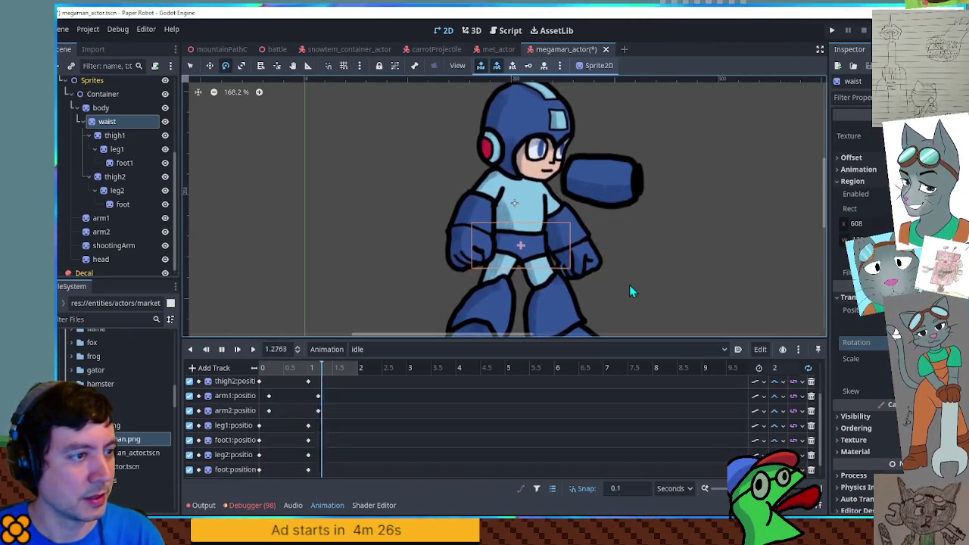
left_click(222, 349)
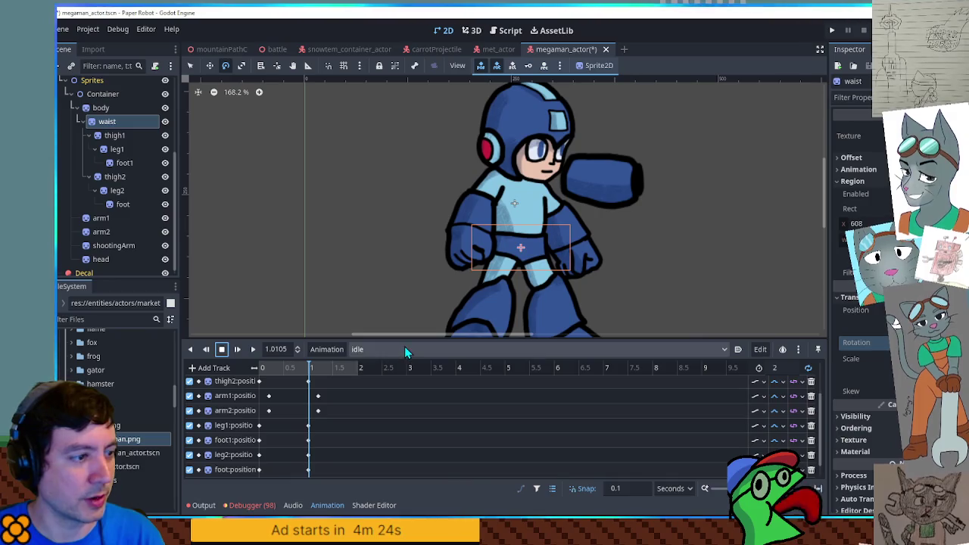
left_click(404, 349)
left_click(377, 377)
left_click(388, 351)
left_click(307, 385)
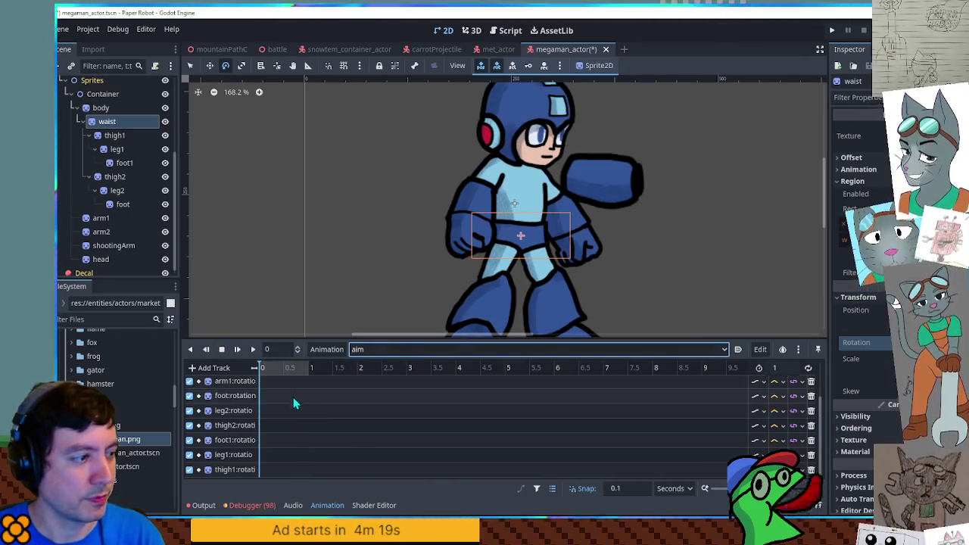
left_click_drag(584, 253, 801, 224)
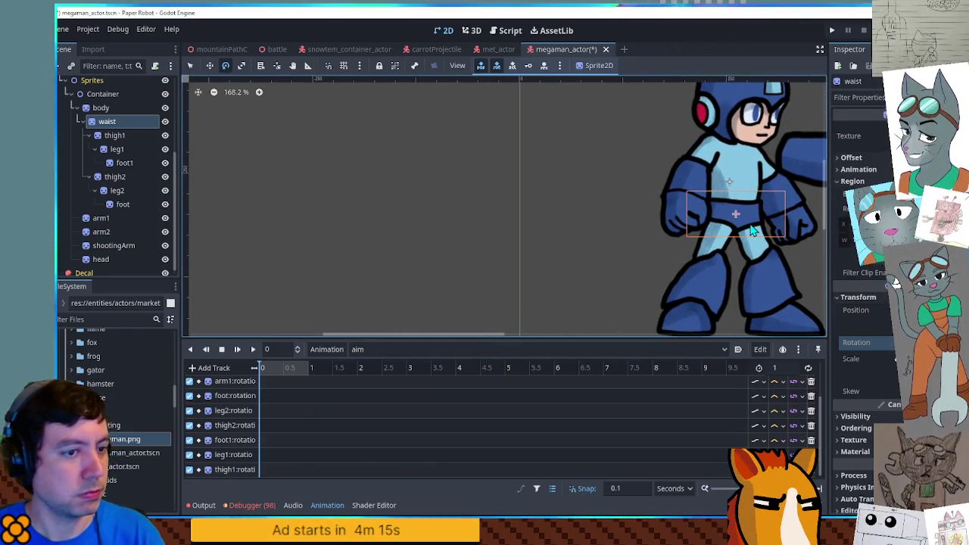
scroll(273, 433, "up", 3)
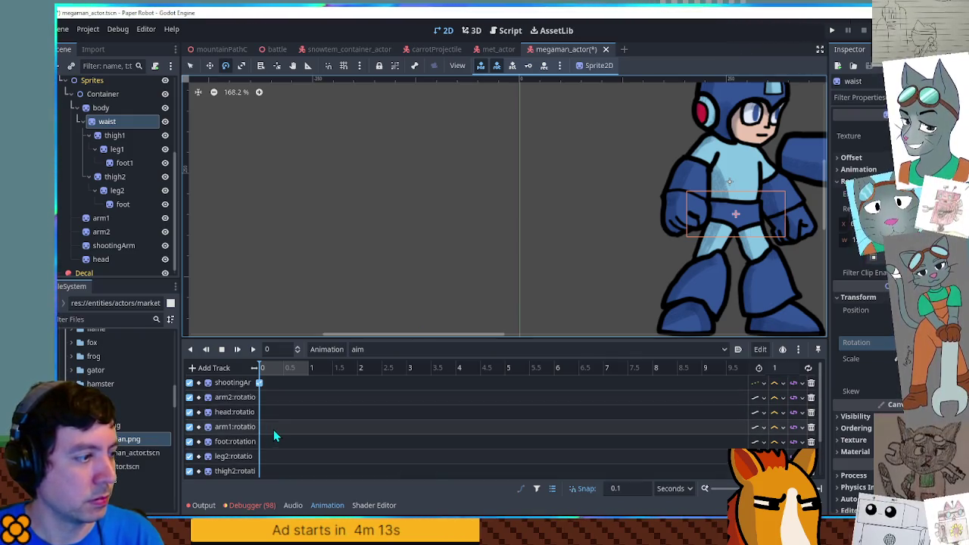
left_click(103, 108)
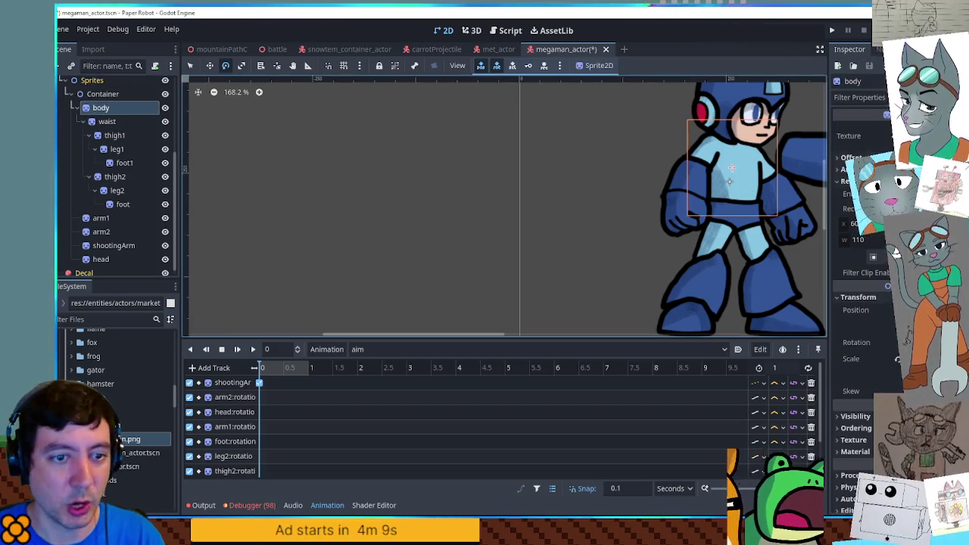
Key the body position at time 0, shift and tilt the torso clockwise, and key its rotation.
left_click(864, 310)
scroll(334, 423, "down", 4)
left_click(258, 468)
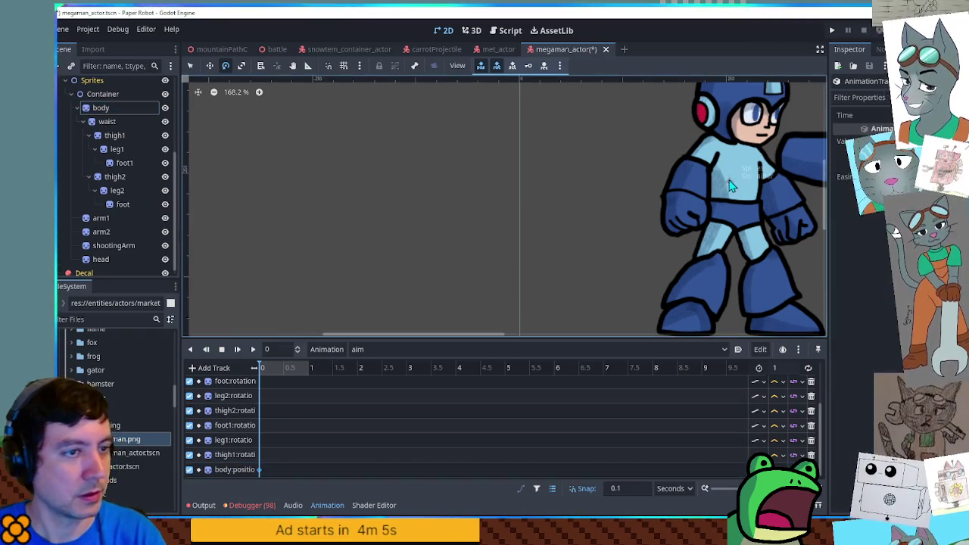
left_click_drag(737, 174, 718, 191)
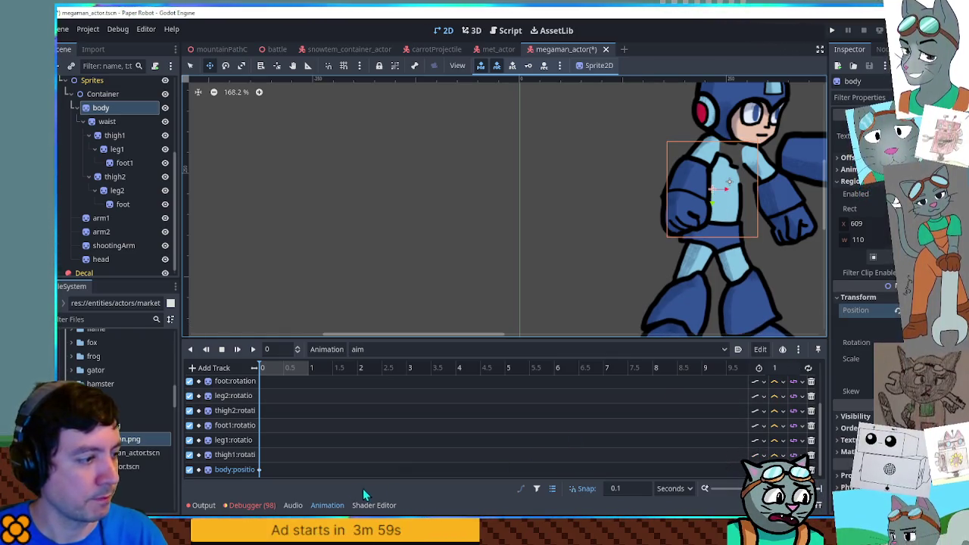
mouse_move(778, 191)
left_mouse_down()
mouse_move(781, 182)
mouse_move(778, 200)
left_mouse_up()
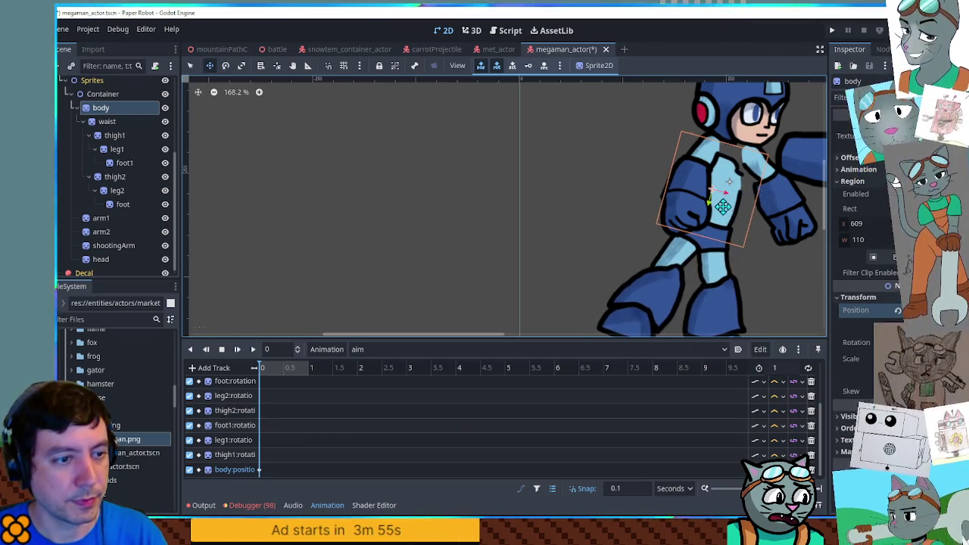
left_click_drag(721, 208, 726, 205)
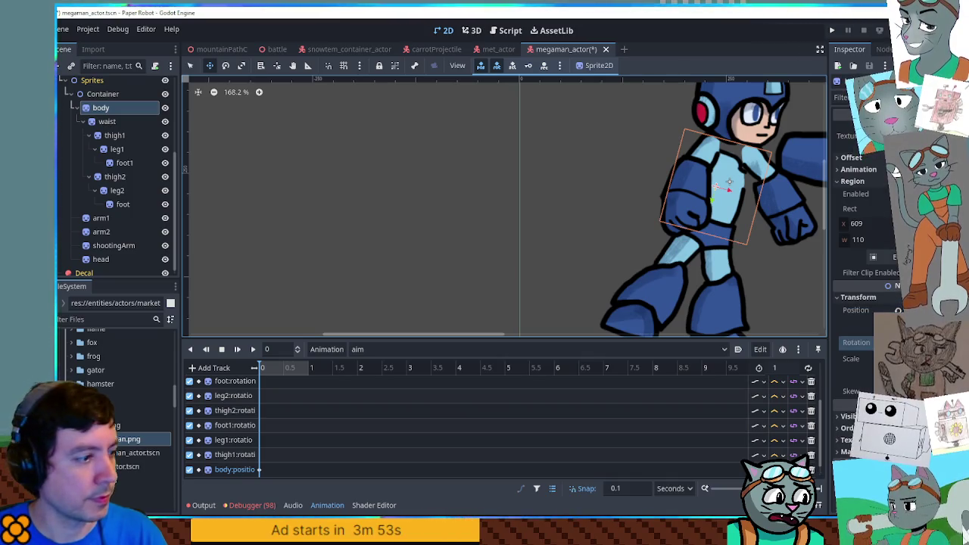
key("Insert")
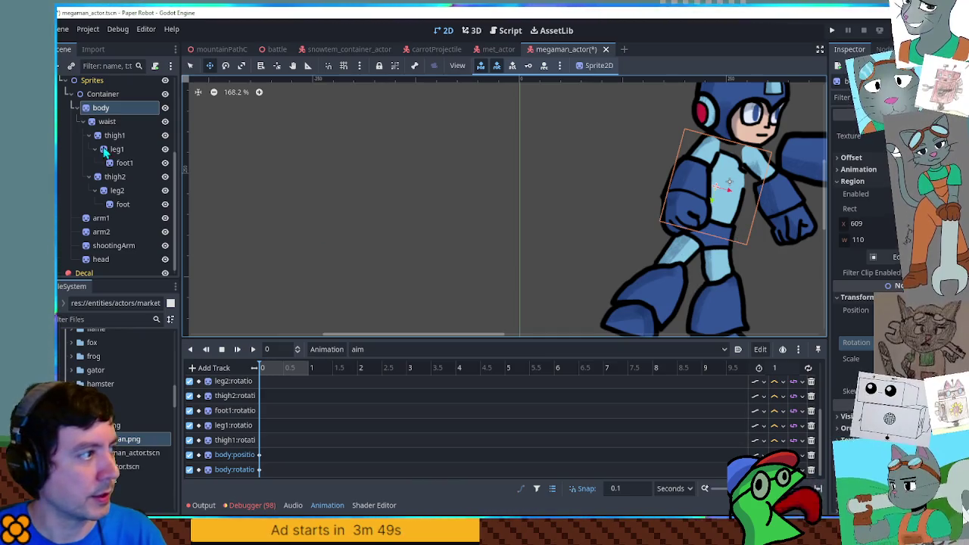
Rotate the waist about 9 degrees and swing the front thigh forward.
left_click(107, 121)
key("e")
left_click_drag(780, 241, 790, 229)
left_click(114, 135)
mouse_move(762, 280)
left_mouse_down()
mouse_move(736, 282)
mouse_move(764, 255)
mouse_move(761, 243)
mouse_move(759, 262)
mouse_move(760, 233)
mouse_move(793, 264)
mouse_move(788, 272)
left_mouse_up()
Rotate the front foot foot1 and bend the front lower leg leg1 slightly.
left_click(738, 277)
right_click(761, 233)
left_click(114, 135)
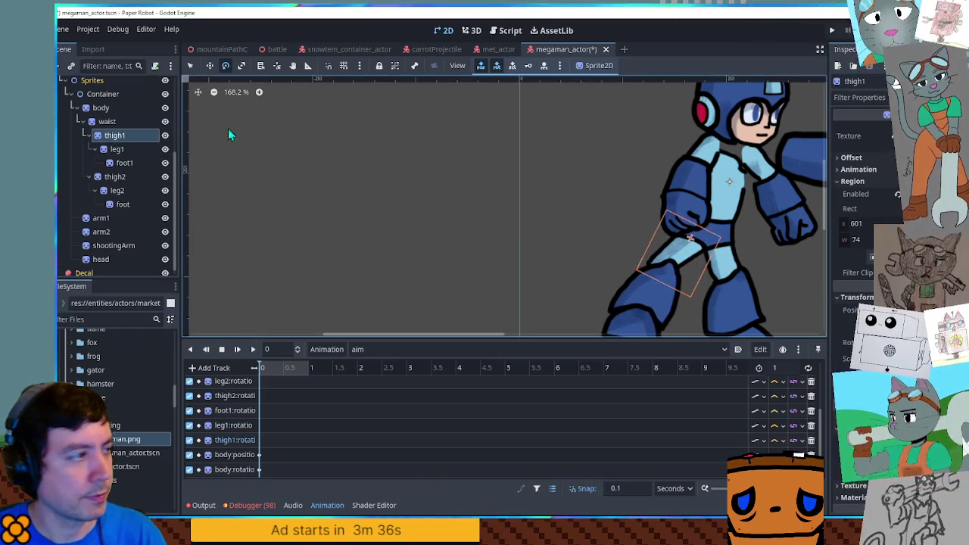
left_click(118, 149)
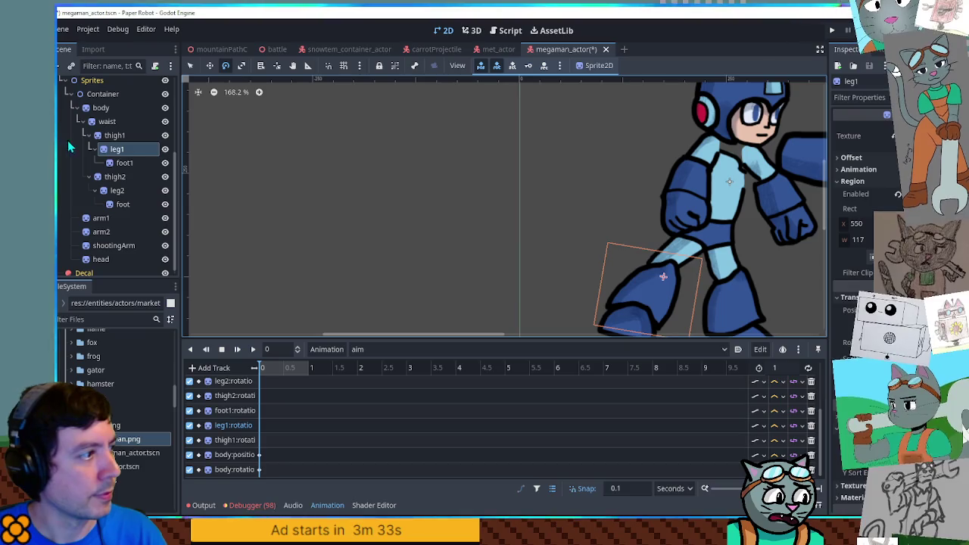
left_click(125, 163)
mouse_move(758, 256)
left_mouse_down()
mouse_move(766, 243)
mouse_move(767, 252)
left_mouse_up()
left_click(117, 149)
mouse_move(792, 293)
left_mouse_down()
mouse_move(816, 297)
mouse_move(811, 285)
left_mouse_up()
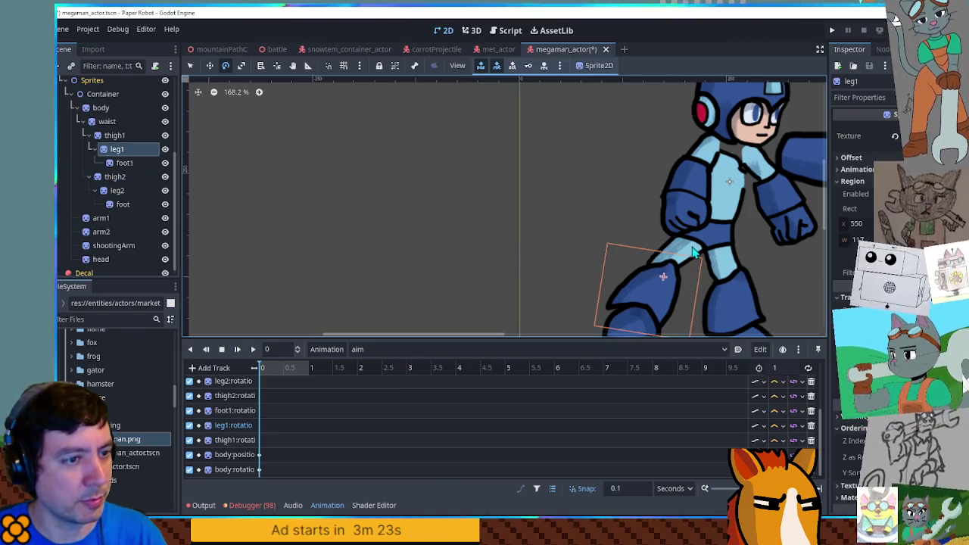
Rotate thigh2 about -21 degrees, bend leg2 at the knee, and rotate arm1 about 26 degrees.
left_click(115, 176)
mouse_move(835, 257)
left_mouse_down()
mouse_move(786, 250)
mouse_move(785, 227)
mouse_move(787, 239)
left_mouse_up()
left_click(117, 190)
left_click(137, 175)
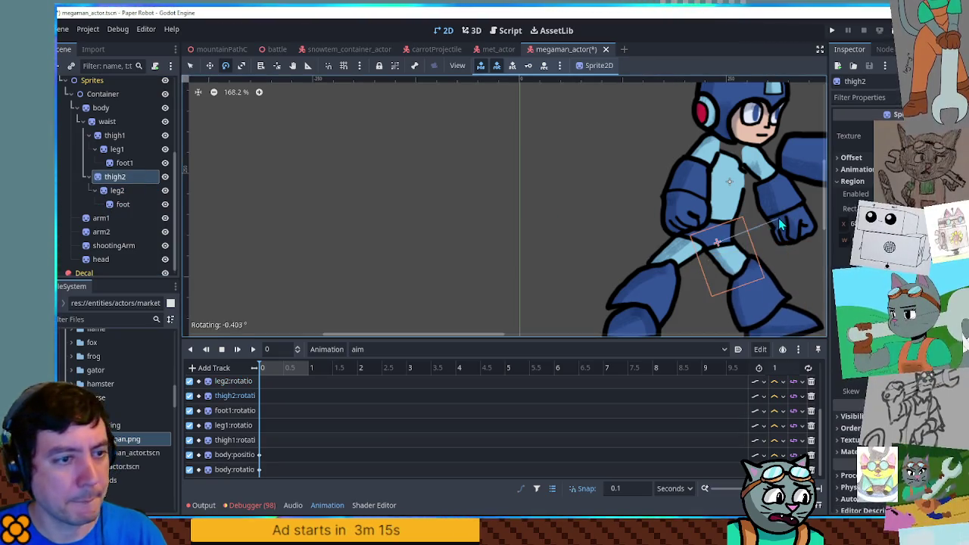
left_click(118, 190)
mouse_move(731, 225)
left_mouse_down()
mouse_move(751, 219)
mouse_move(748, 227)
left_mouse_up()
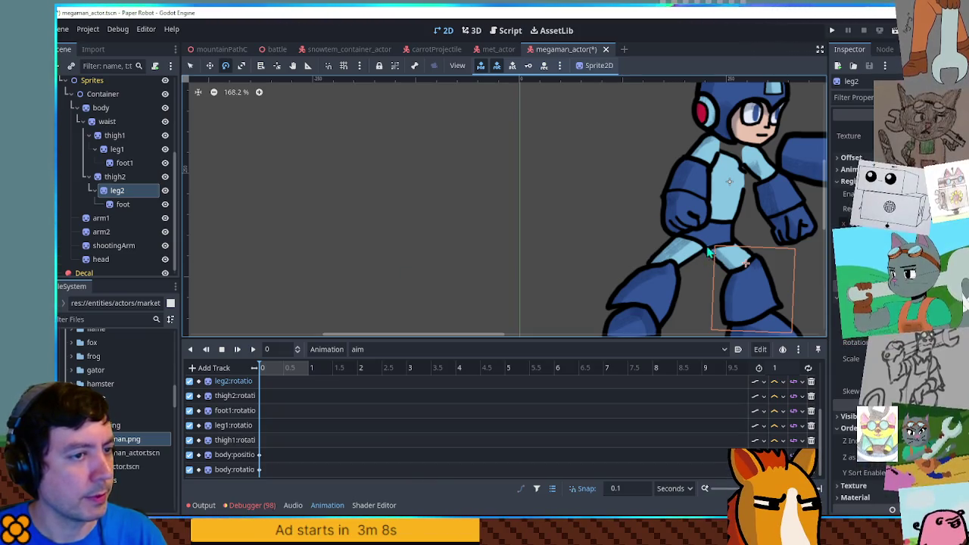
left_click(118, 218)
left_click_drag(780, 186, 749, 226)
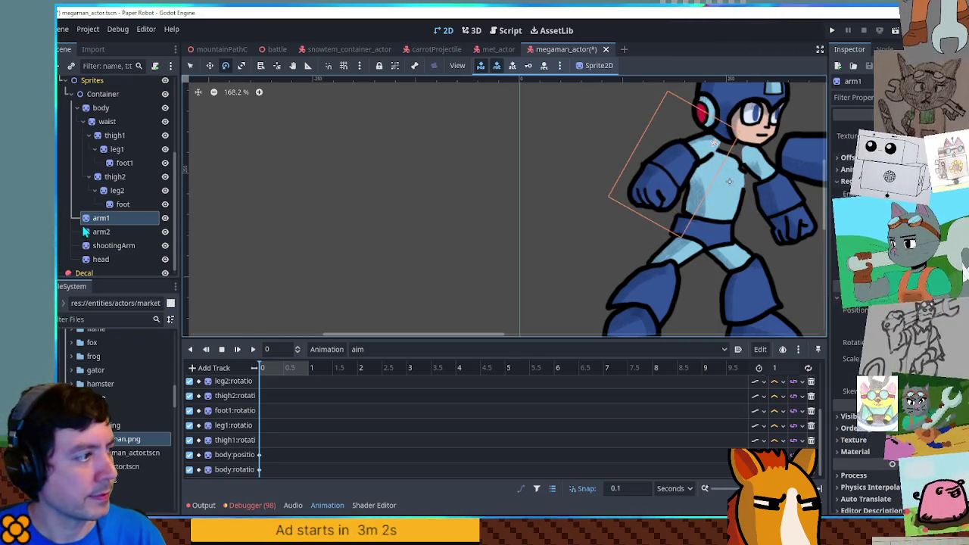
Insert keyframes at time 0 on the arm1 track and a neighbouring track.
right_click(261, 428)
right_click(260, 419)
right_click(264, 387)
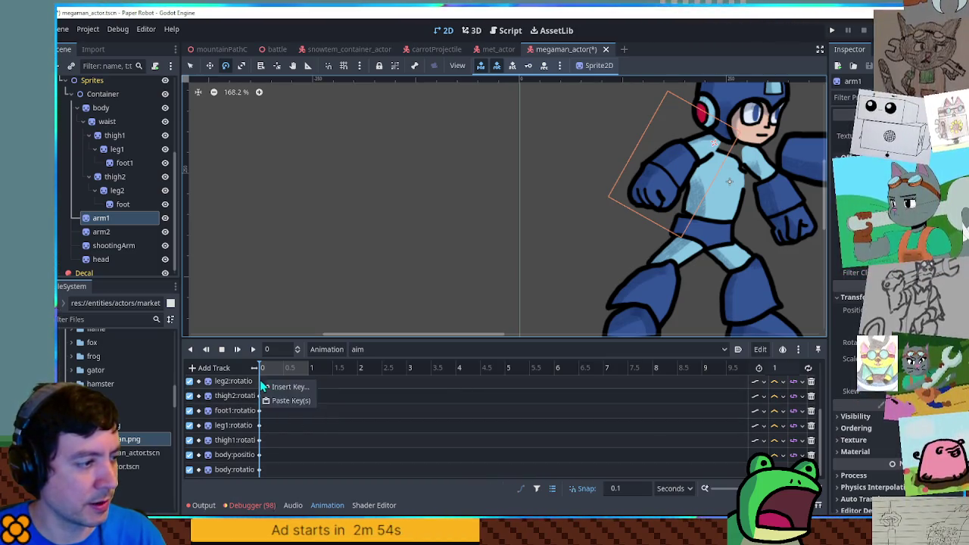
scroll(265, 424, "up", 2)
right_click(262, 429)
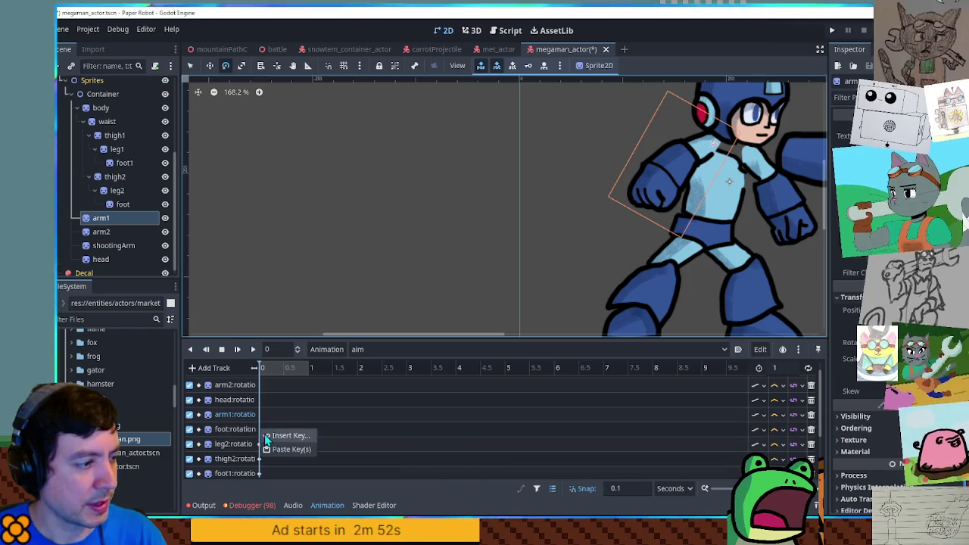
left_click(278, 434)
right_click(261, 407)
left_click(271, 405)
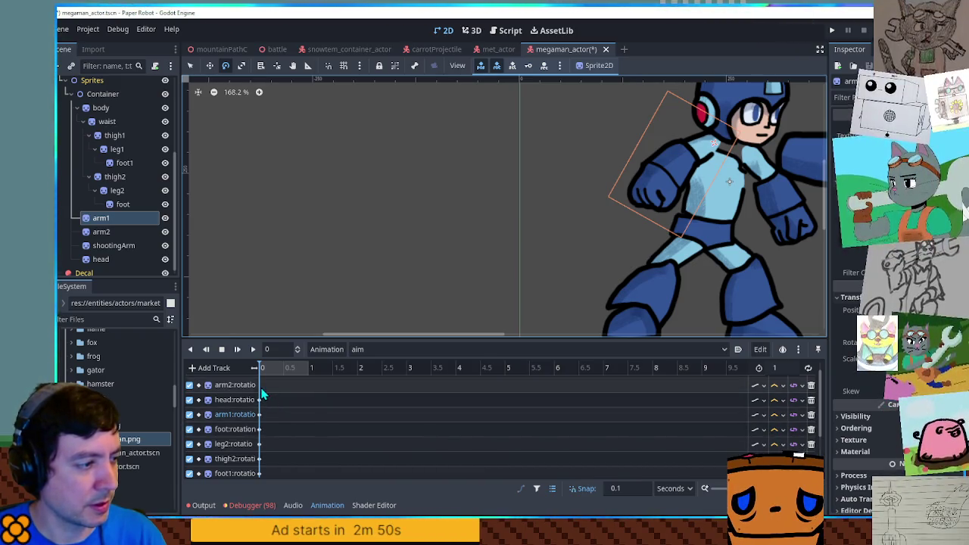
scroll(268, 413, "up", 1)
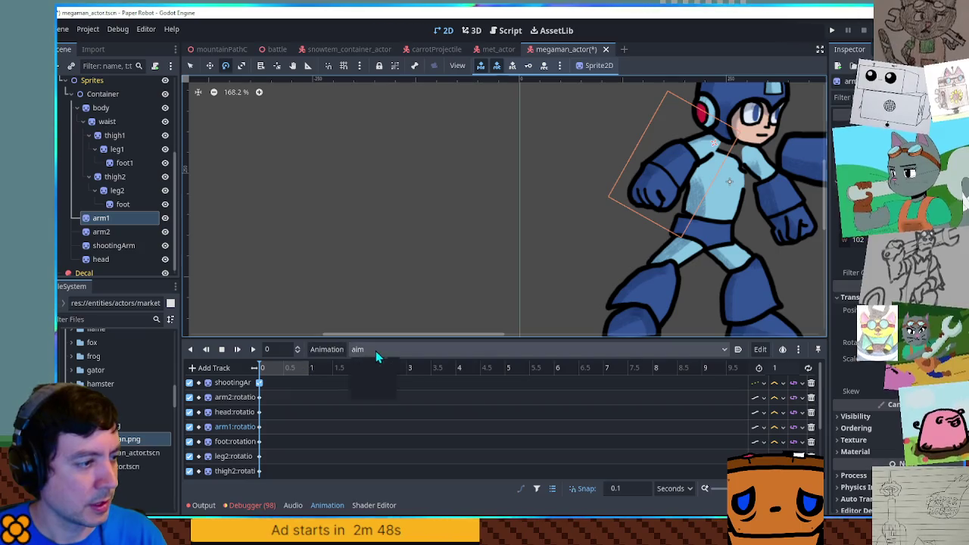
Preview the RESET and idle poses, then return to aim and rotate the waist about -11 degrees.
left_click(377, 351)
left_click(377, 367)
left_click(361, 352)
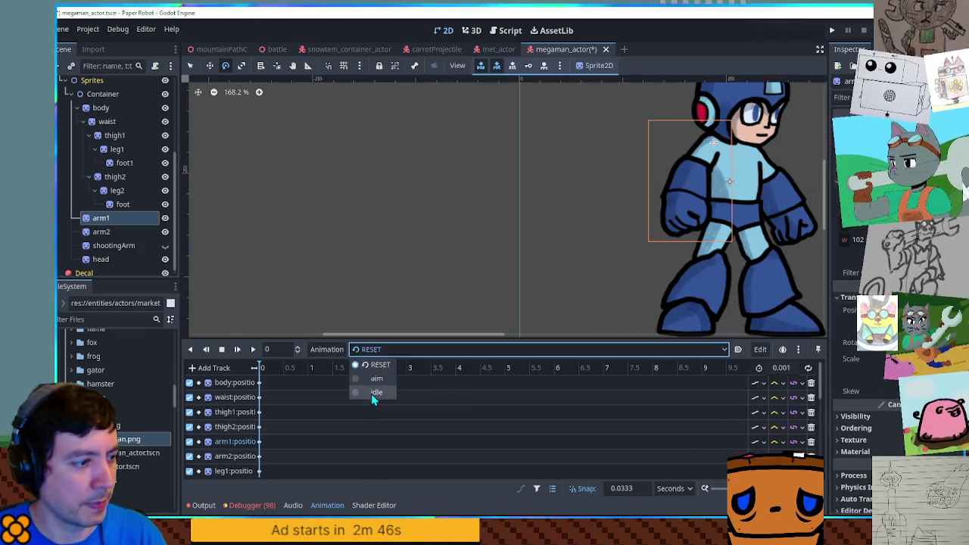
left_click(371, 394)
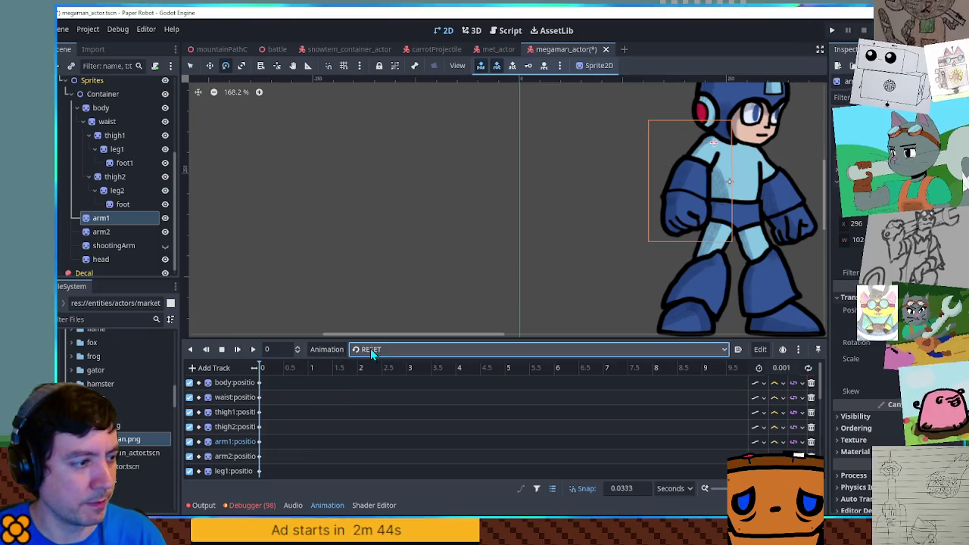
left_click(361, 349)
left_click(371, 382)
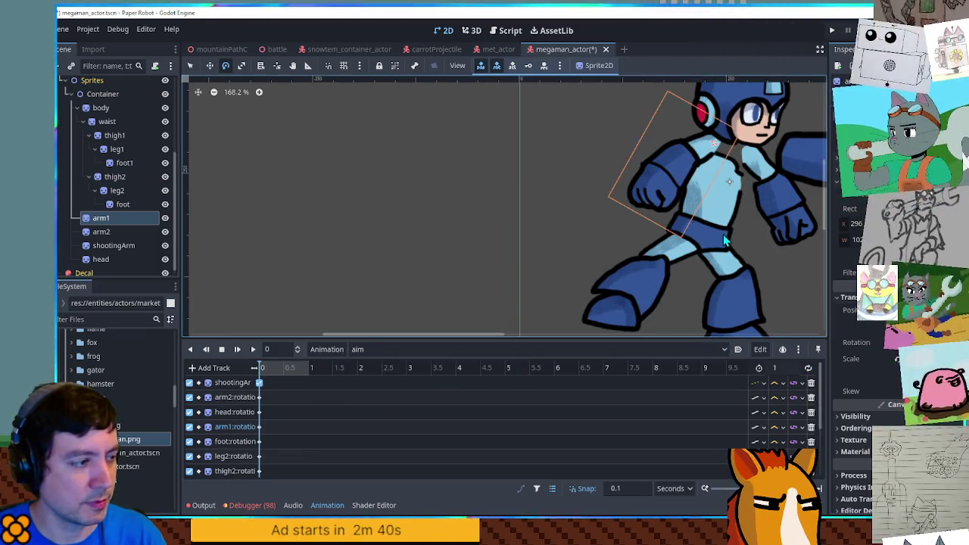
scroll(432, 425, "down", 2)
scroll(432, 425, "down", 3)
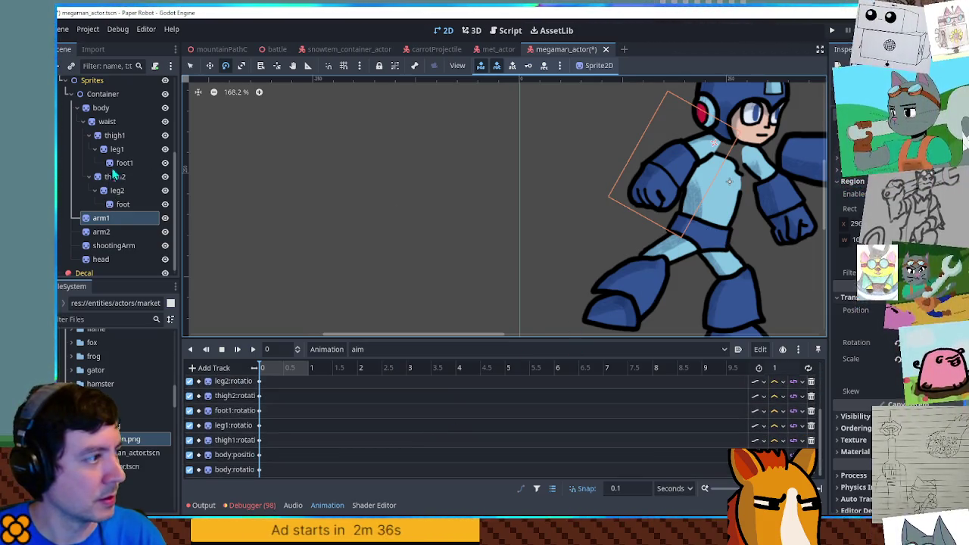
left_click(110, 123)
left_click_drag(766, 246, 767, 235)
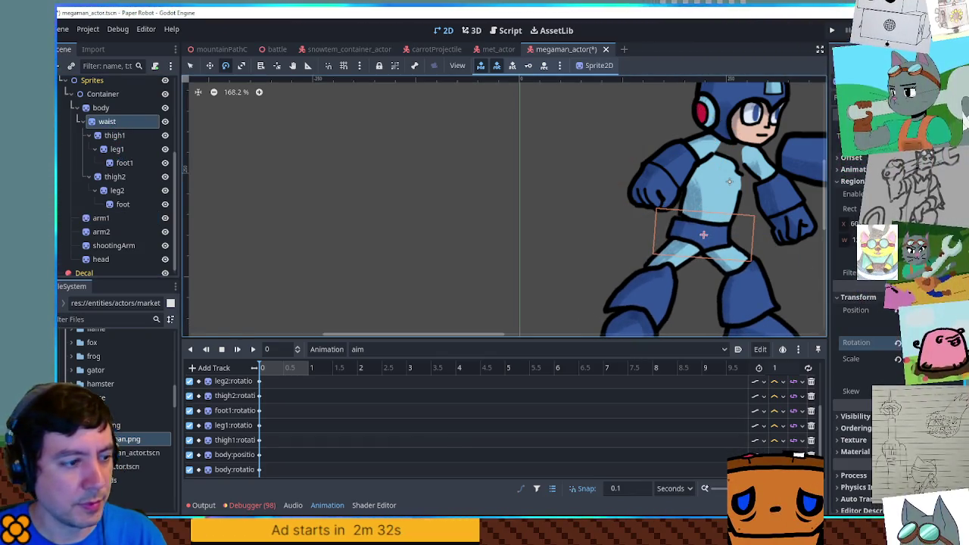
Switch between RESET and aim twice to compare the poses.
left_click(368, 349)
left_click(385, 366)
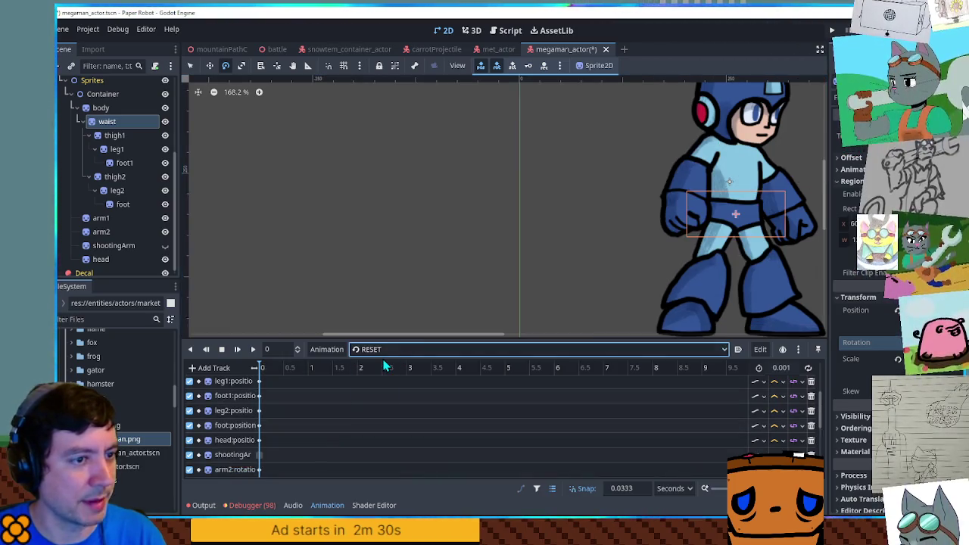
left_click(389, 346)
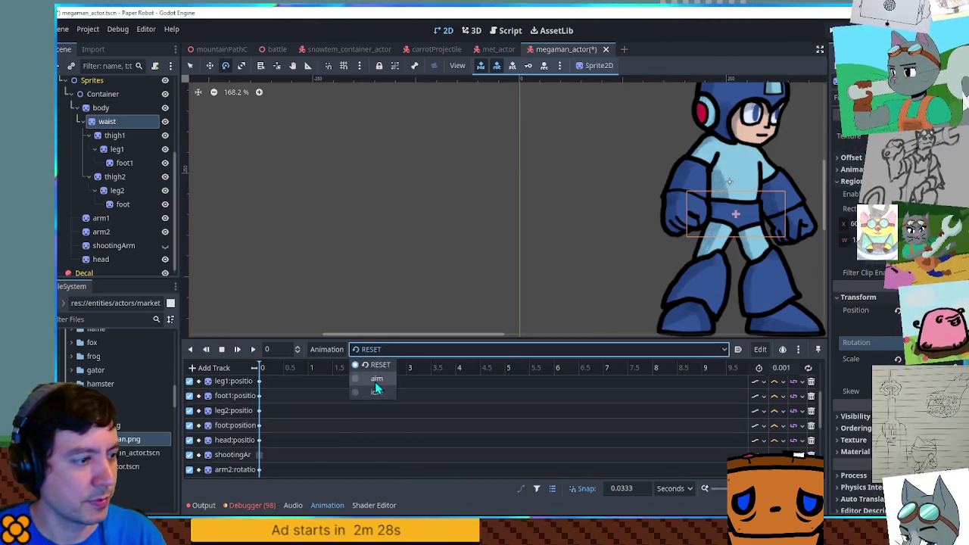
left_click(375, 384)
left_click(381, 350)
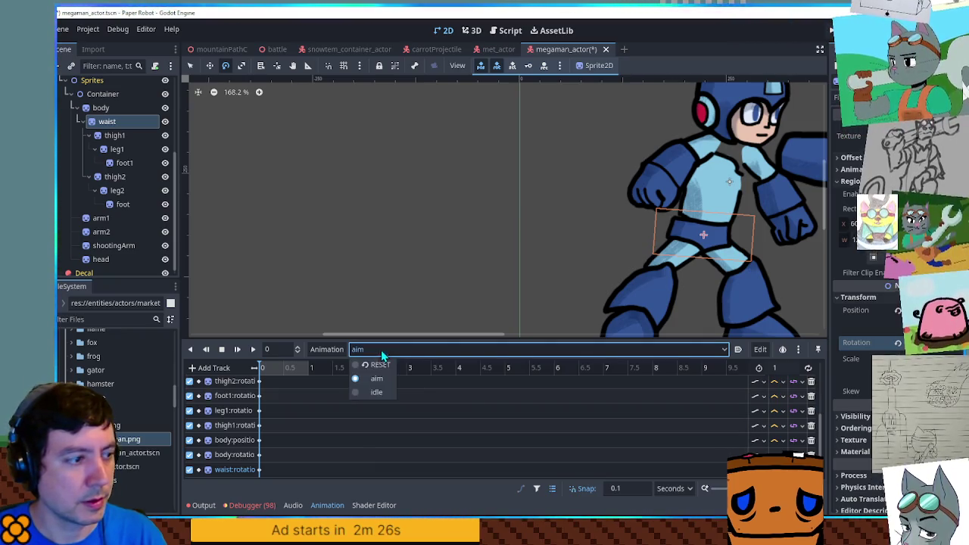
left_click(371, 365)
left_click(384, 352)
left_click(376, 384)
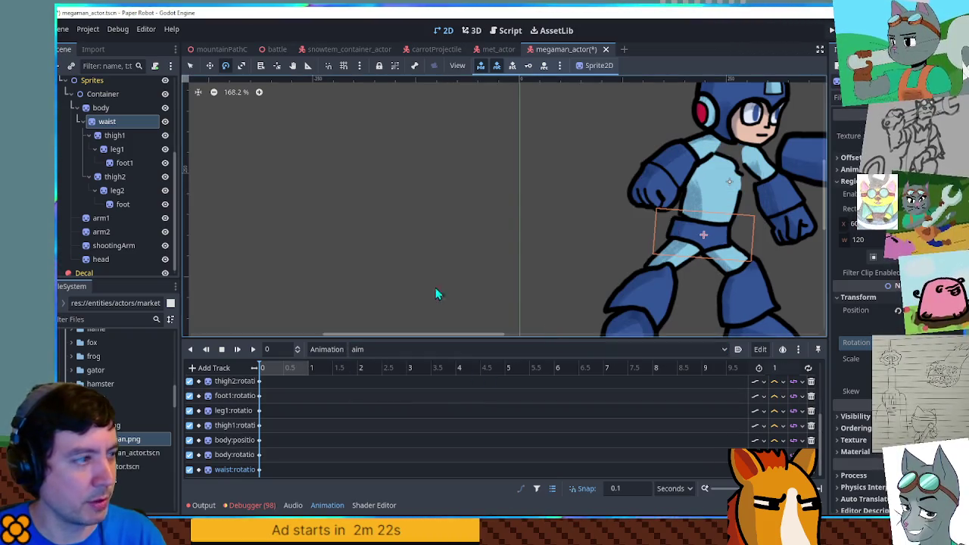
Shift thigh1 and thigh2 together slightly and raise the waist a little.
left_click(120, 179)
left_click(114, 135, "ctrl")
key("w")
left_click_drag(774, 258, 768, 250)
left_click(107, 121)
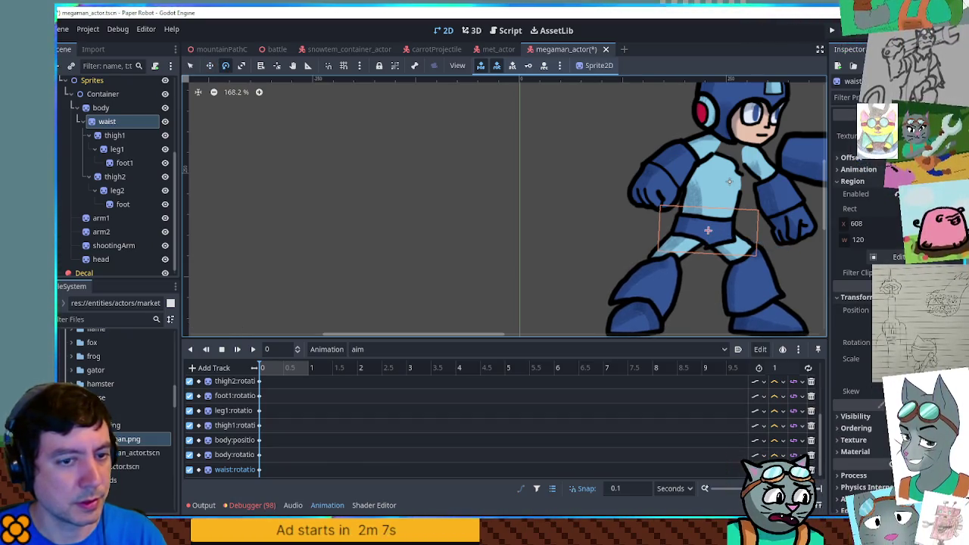
Compare with RESET, then nudge the front thigh thigh1 slightly right and down.
left_click(114, 135)
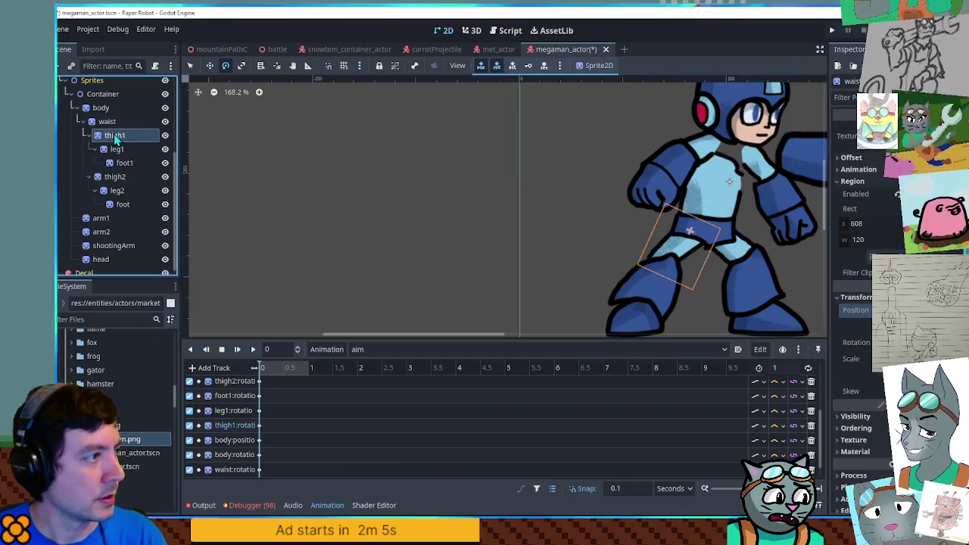
left_click(112, 177)
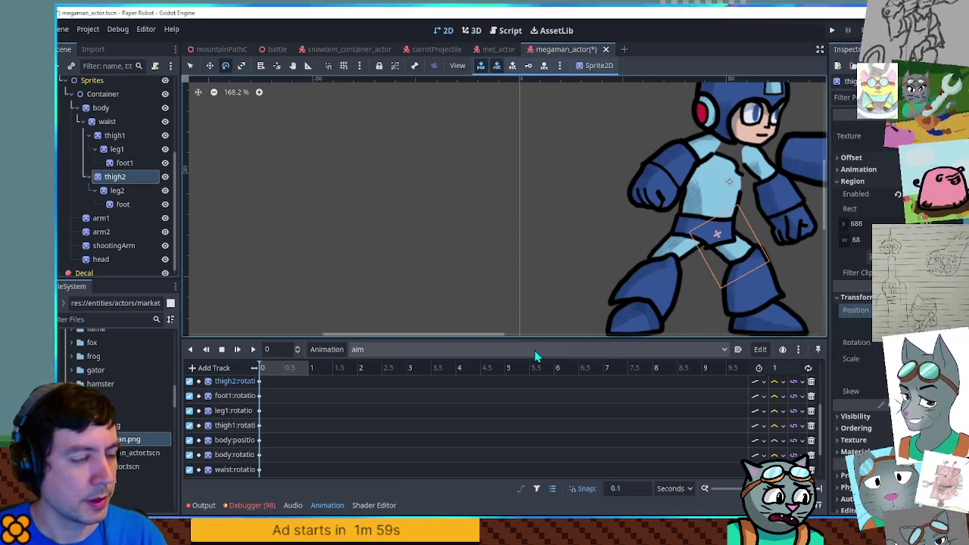
left_click(394, 350)
left_click(375, 365)
left_click(381, 352)
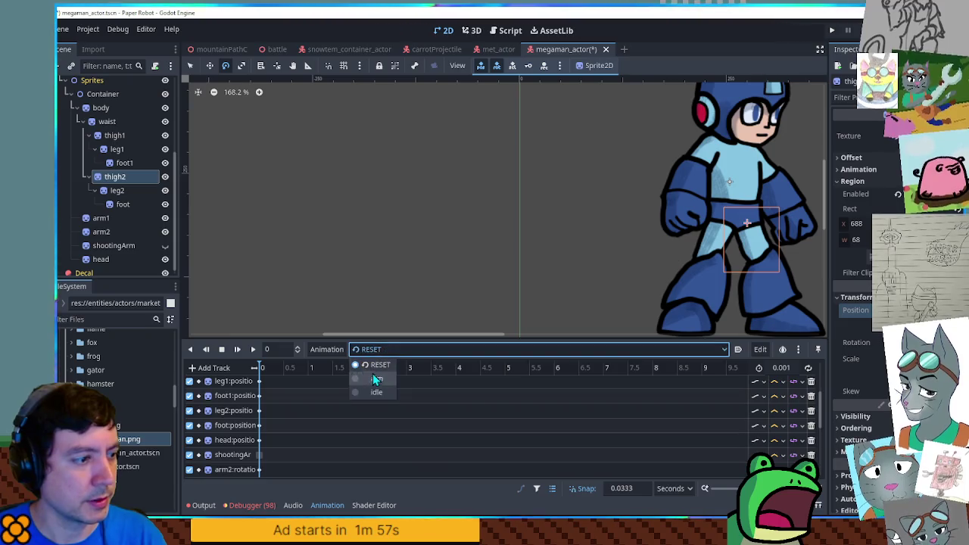
left_click(376, 378)
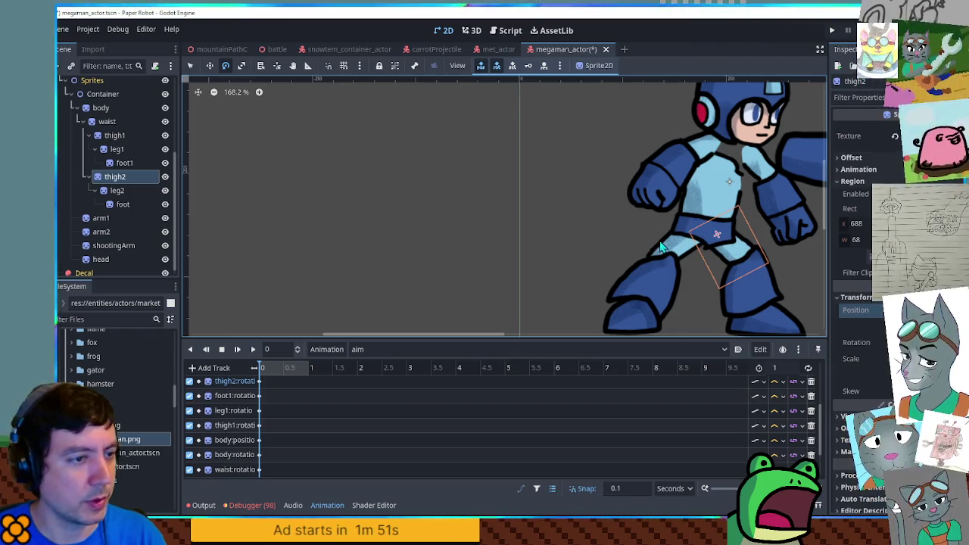
left_click(115, 135)
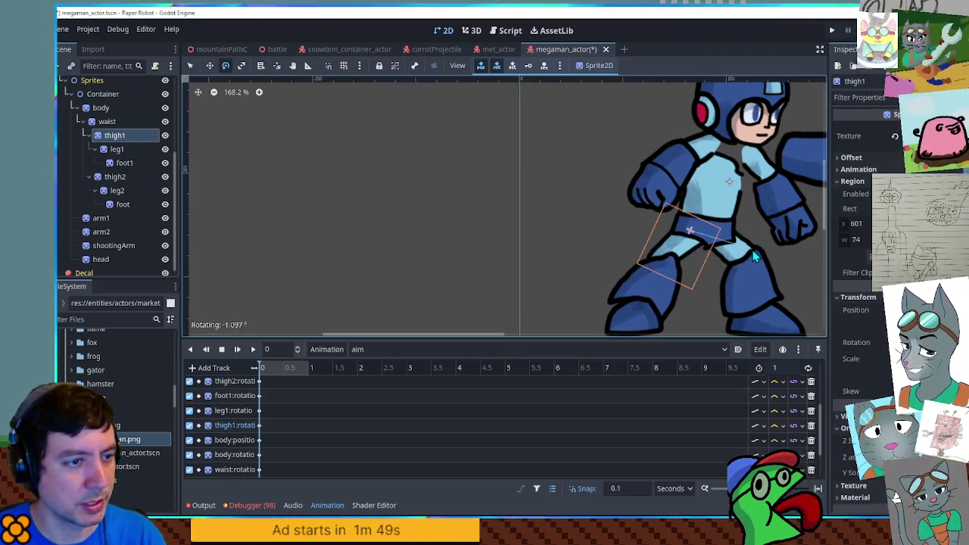
key("w")
left_click_drag(698, 246, 706, 248)
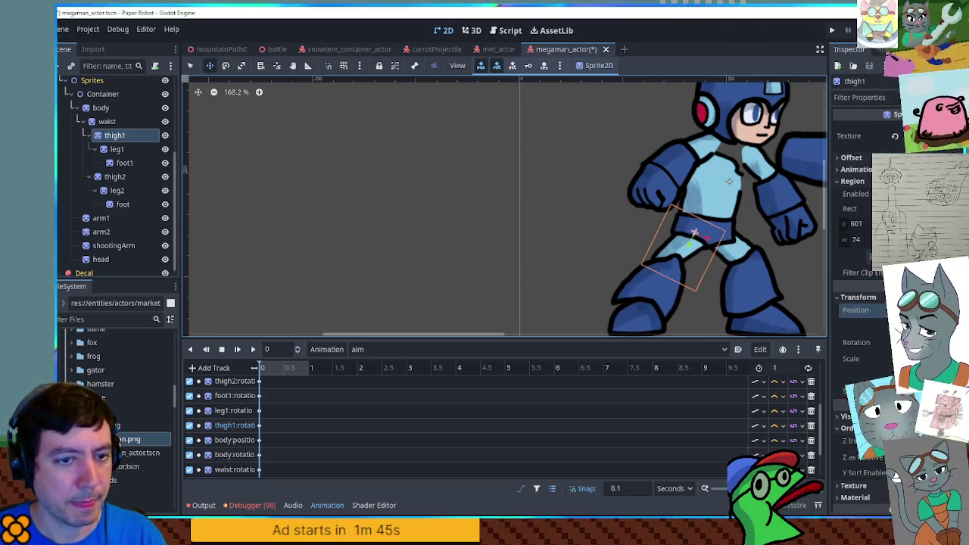
Check the RESET pose again, return to aim, and select the front arm arm1.
scroll(303, 424, "down", 3)
left_click(372, 353)
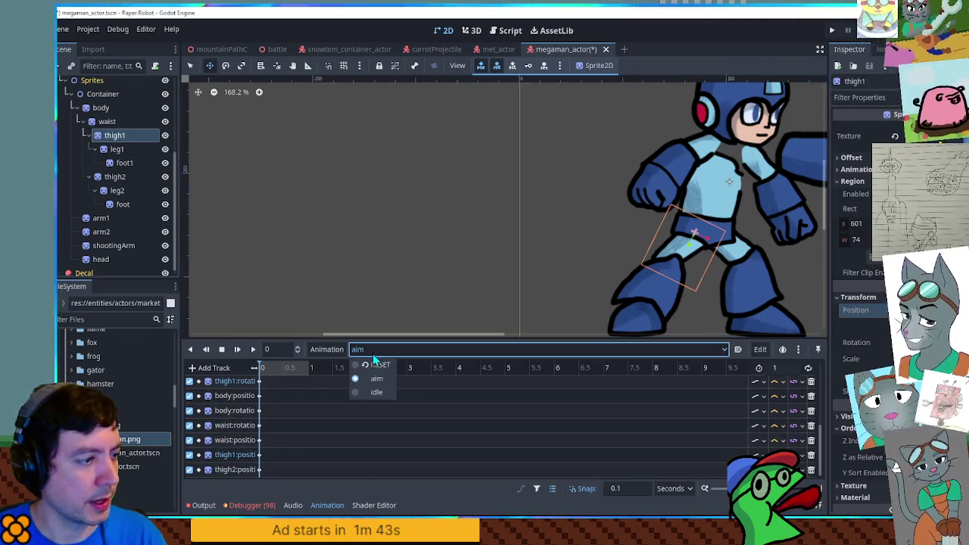
left_click(373, 366)
left_click(374, 351)
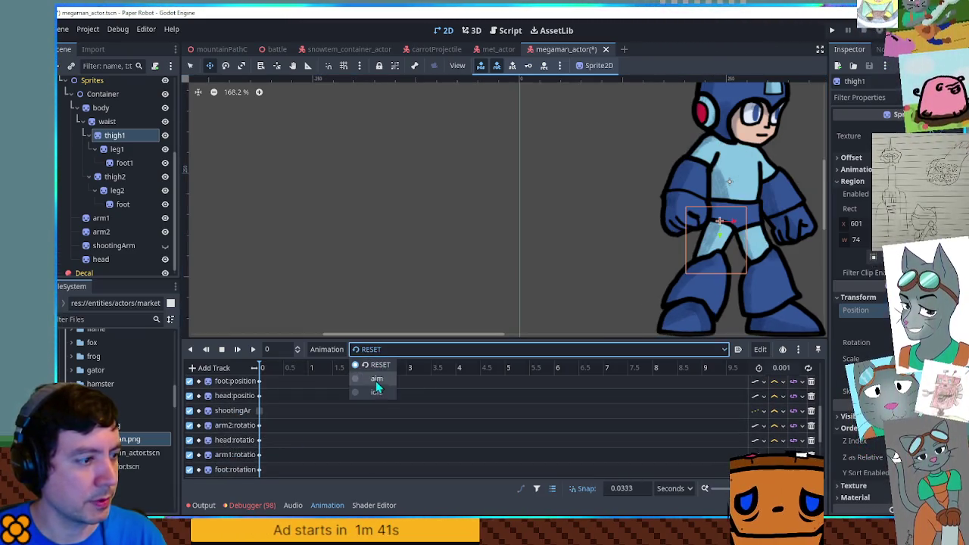
left_click(375, 380)
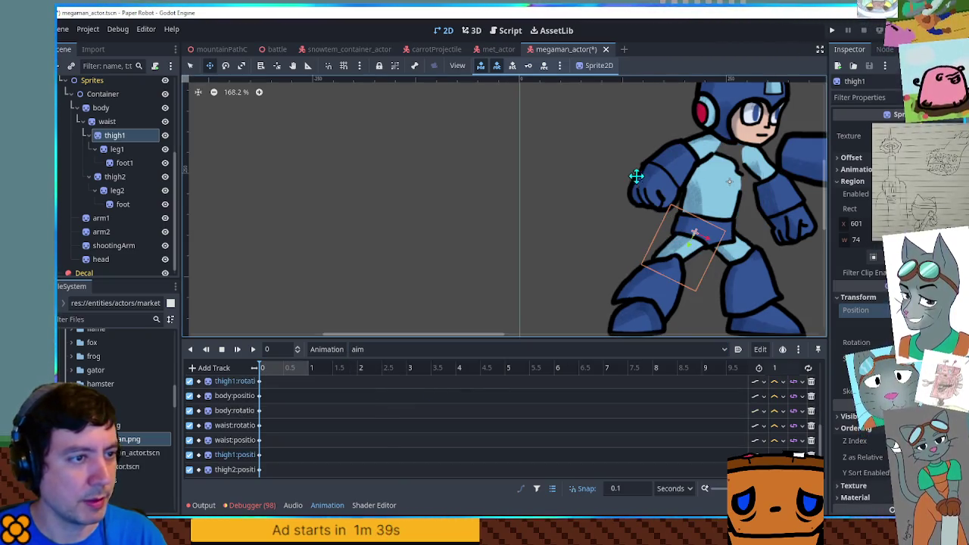
left_click(661, 178)
Move the front arm and head down-left, then compare against the RESET pose.
key("e")
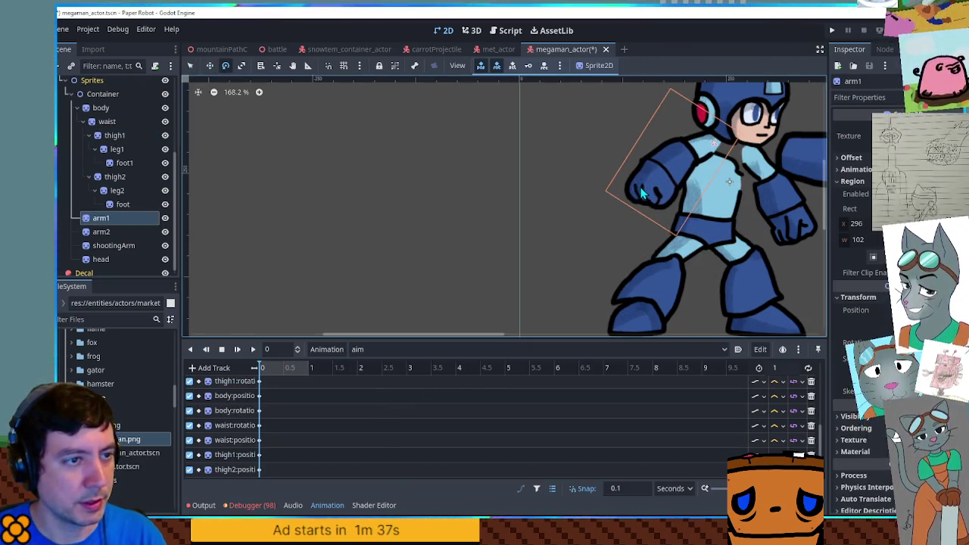
key("w")
mouse_move(650, 194)
left_mouse_down()
mouse_move(632, 190)
mouse_move(648, 188)
left_mouse_up()
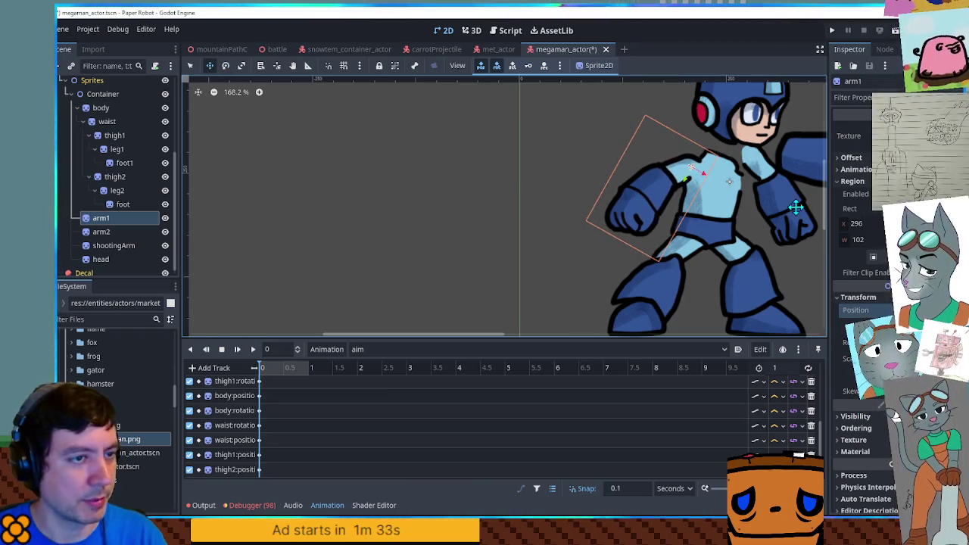
left_click_drag(762, 111, 743, 145)
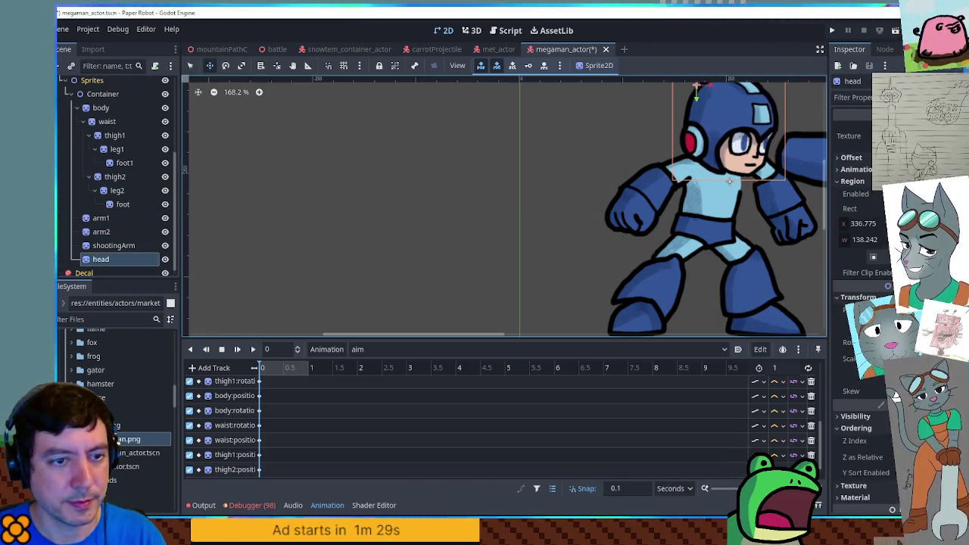
left_click(356, 349)
left_click(378, 361)
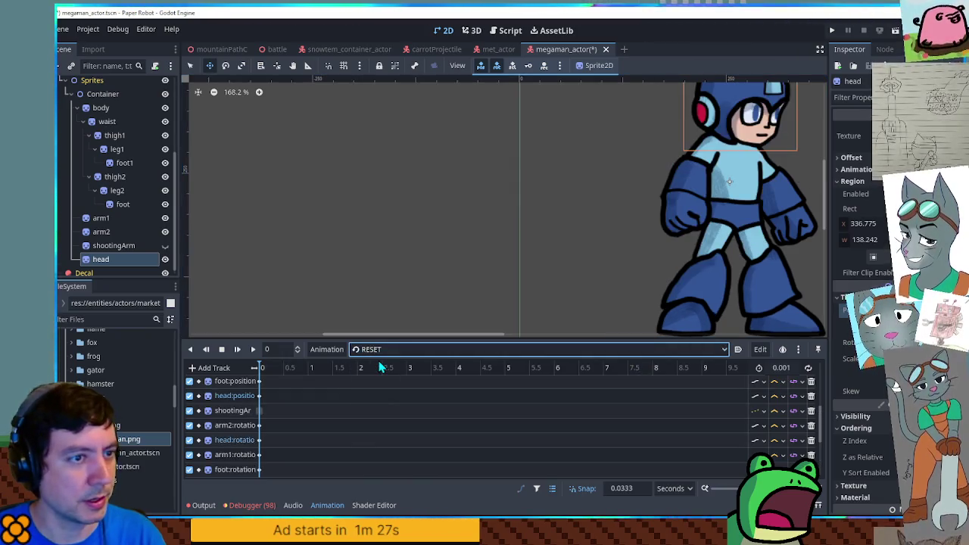
left_click(378, 352)
left_click(367, 376)
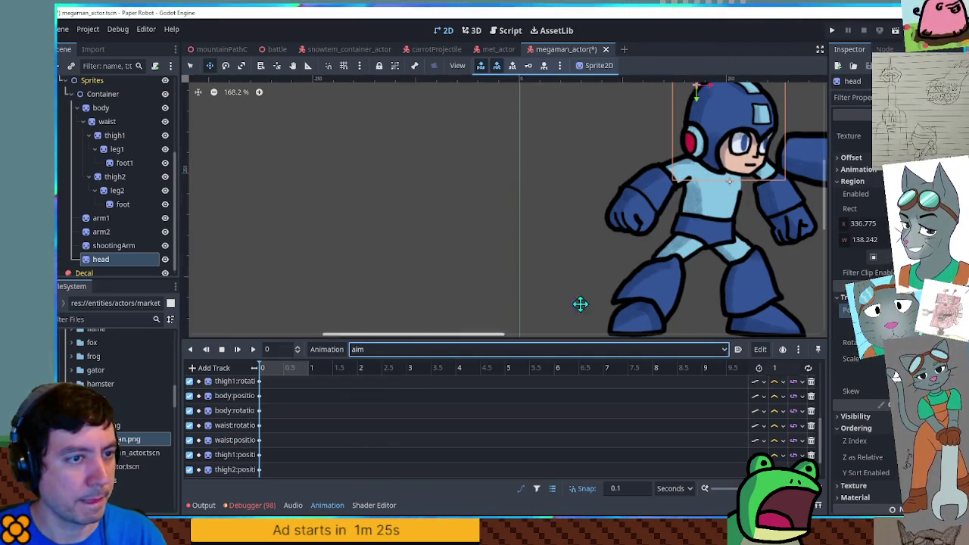
Select arm2 and its arm2:visible key at time 0 in the aim animation.
left_click(106, 233)
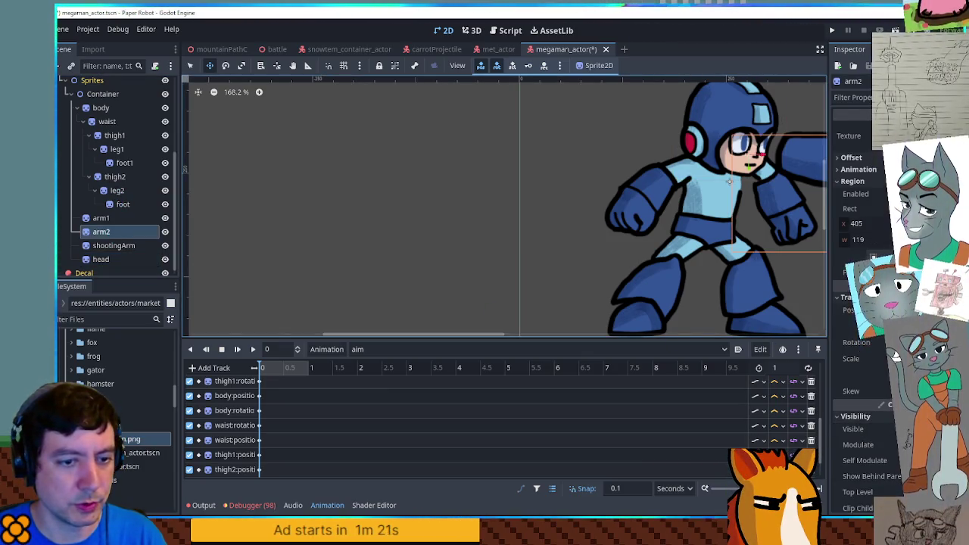
scroll(341, 426, "down", 3)
left_click(258, 470)
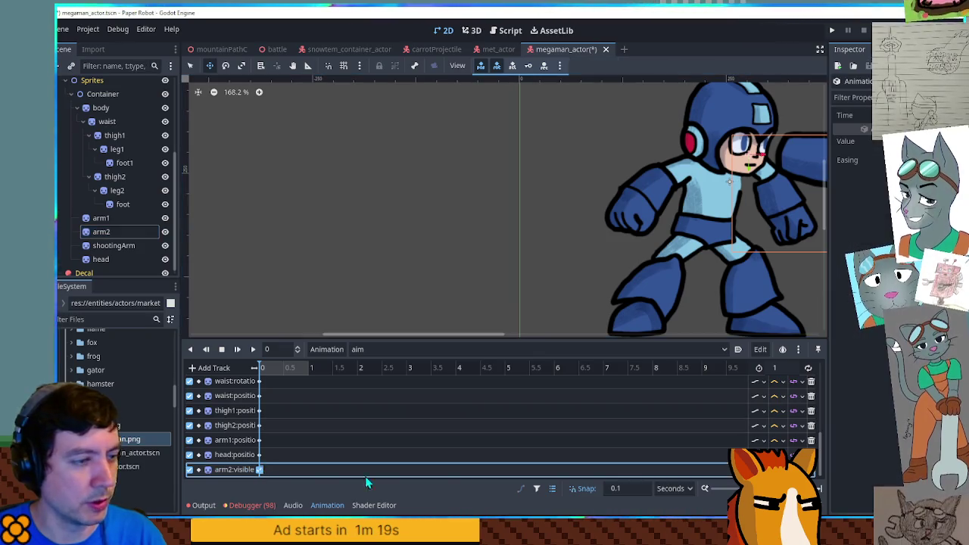
left_click(354, 350)
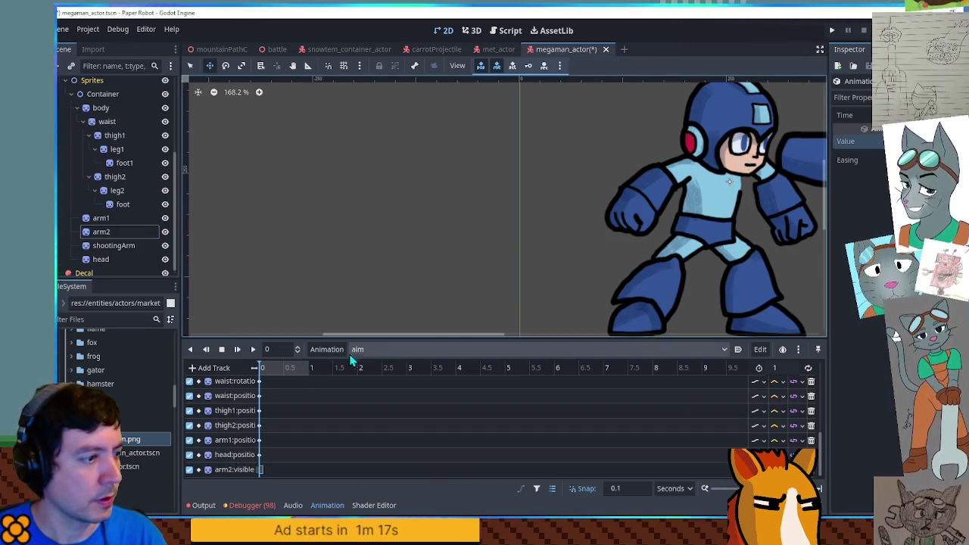
left_click(371, 379)
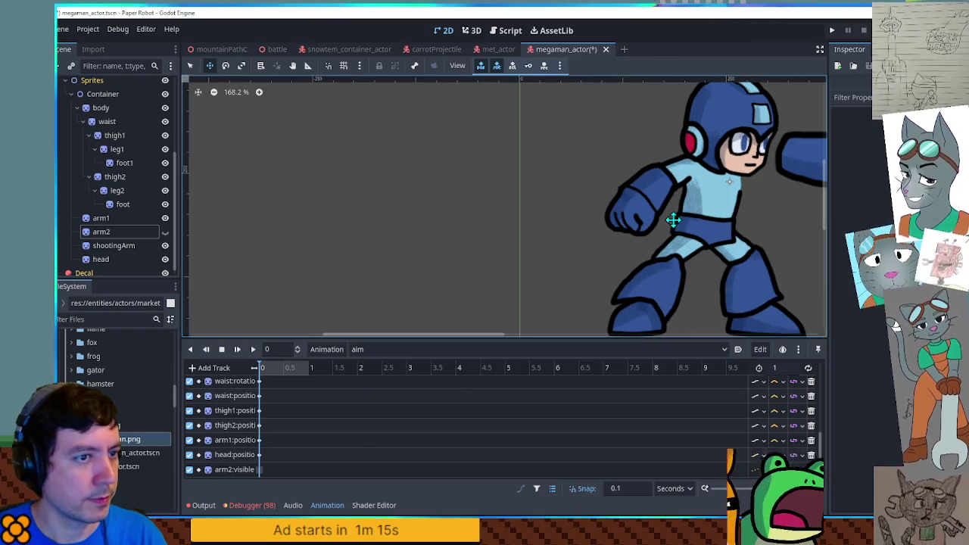
Try moving the shootingArm cannon toward the head, cancel it, and compare with RESET.
scroll(631, 225, "right", 3)
key("q")
left_click(663, 175)
mouse_move(662, 164)
left_mouse_down()
mouse_move(621, 193)
mouse_move(649, 188)
left_mouse_up()
key("Escape")
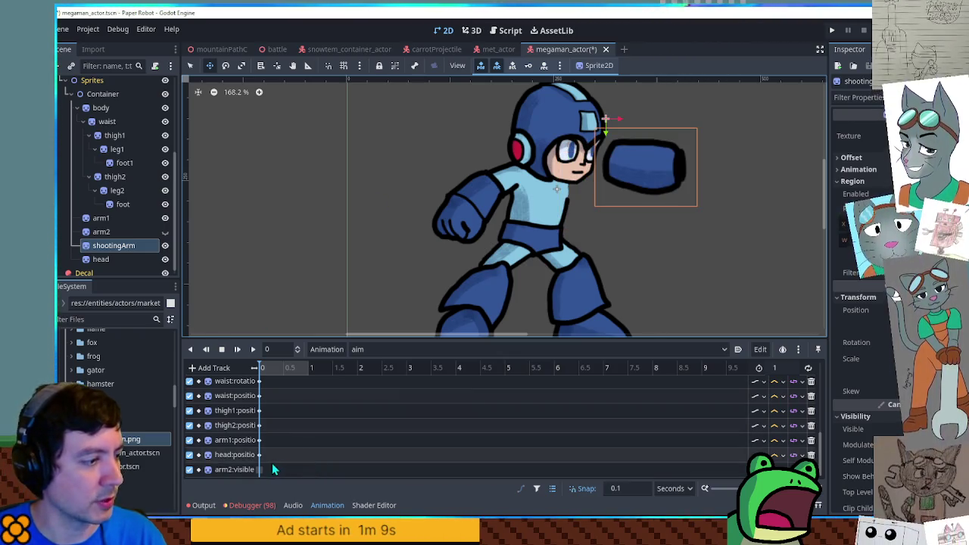
scroll(454, 466, "up", 1)
left_click(620, 471)
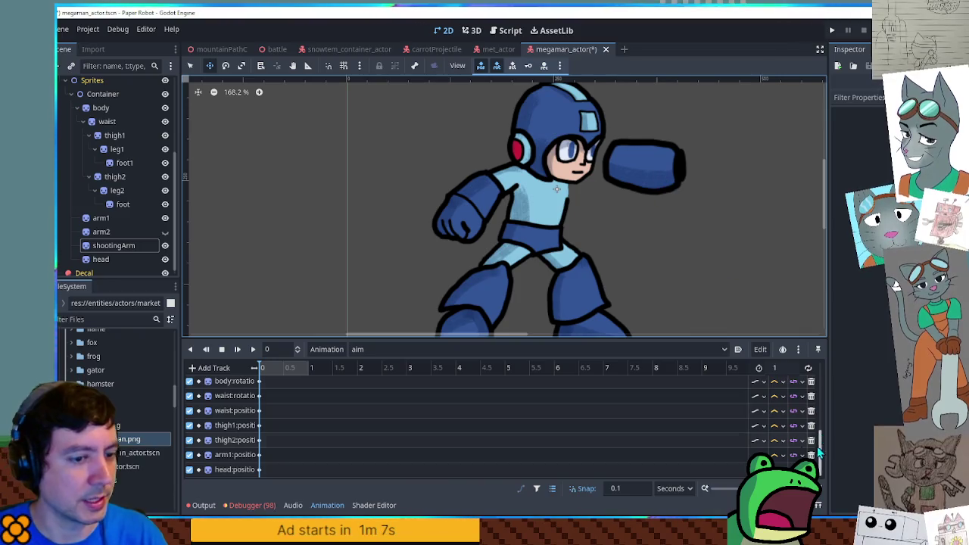
left_click(371, 349)
left_click(375, 365)
left_click(375, 349)
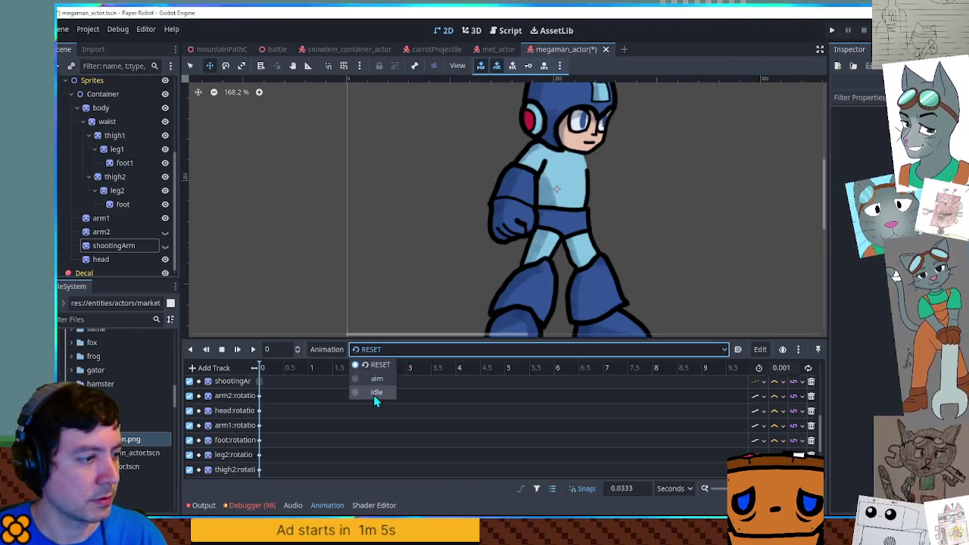
left_click(375, 379)
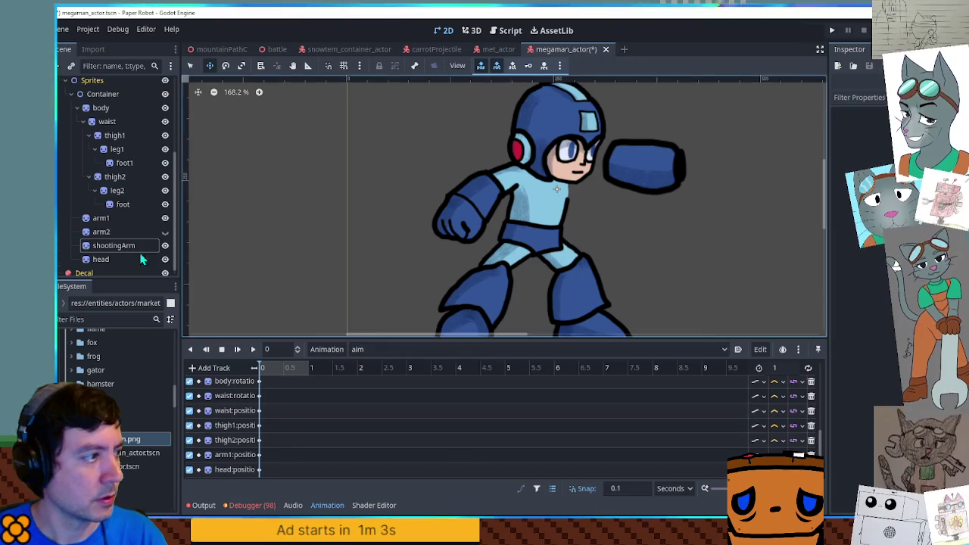
Make arm2 visible and rotate it up to support the arm cannon, comparing with RESET.
left_click(165, 231)
left_click(606, 211)
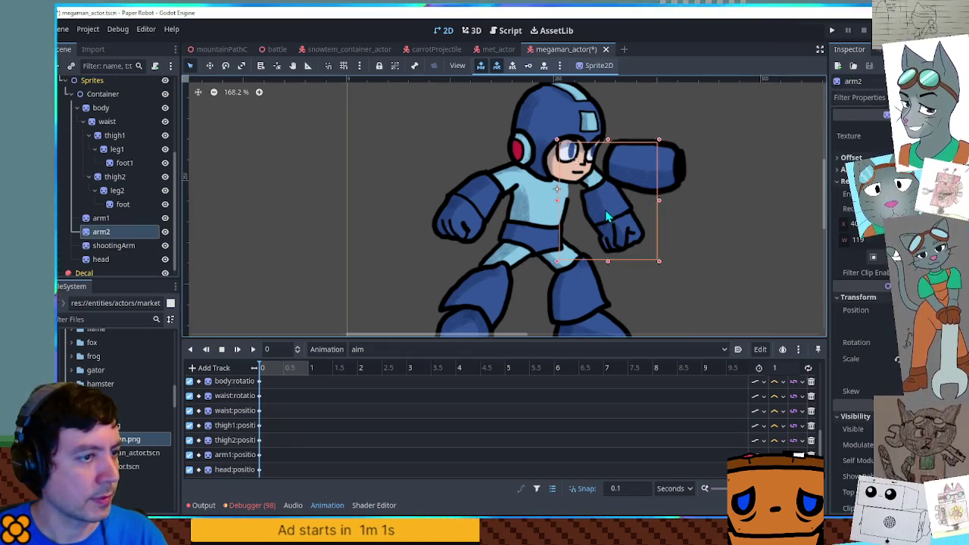
key("e")
mouse_move(685, 235)
left_mouse_down()
mouse_move(705, 188)
mouse_move(695, 127)
mouse_move(594, 174)
mouse_move(589, 188)
left_mouse_up()
key("w")
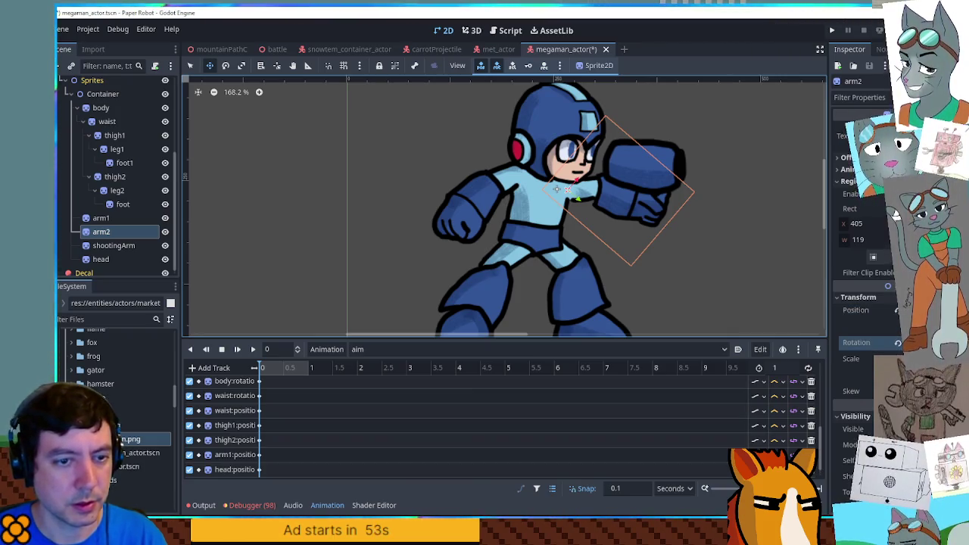
left_click(371, 349)
left_click(383, 365)
left_click(390, 350)
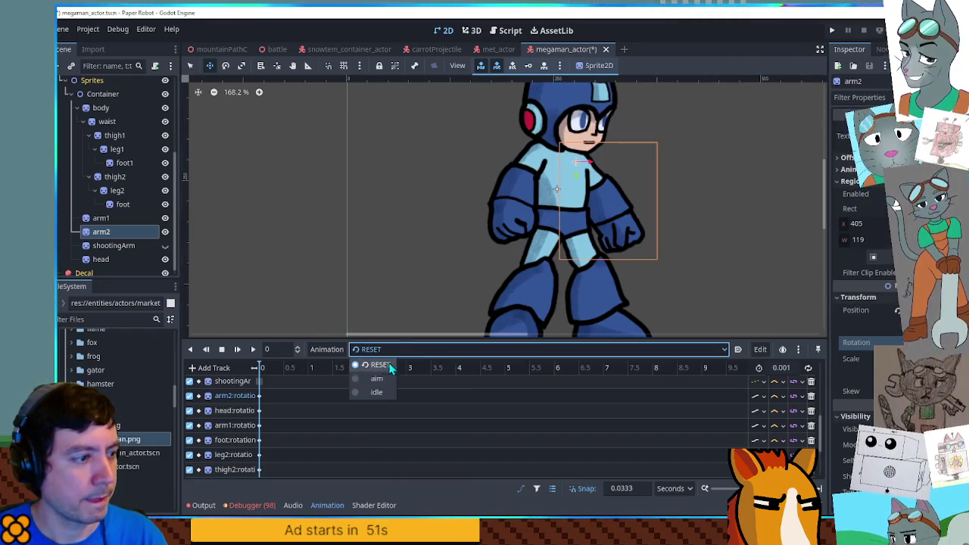
left_click(378, 378)
Move the arm cannon down-left and key the shootingArm position at the start.
left_click(676, 170)
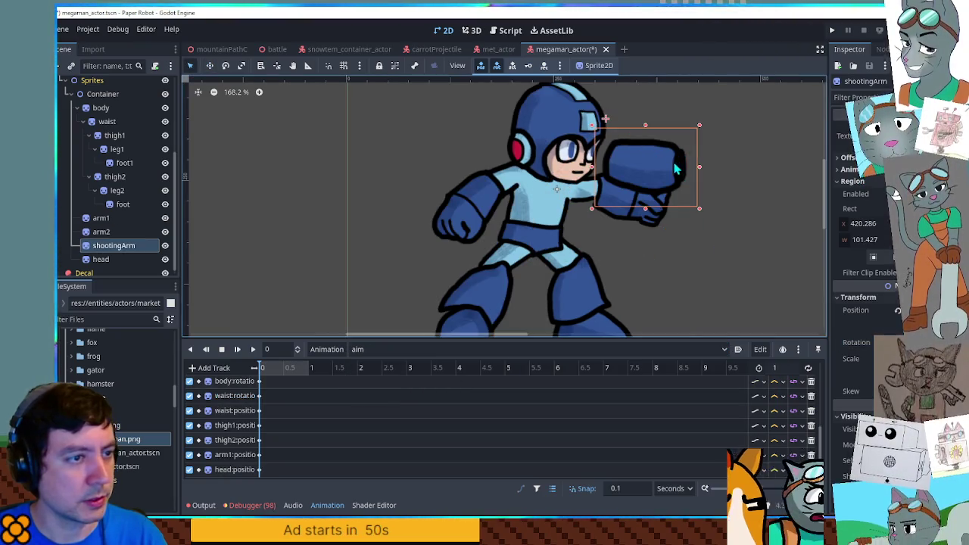
left_click_drag(668, 161, 654, 194)
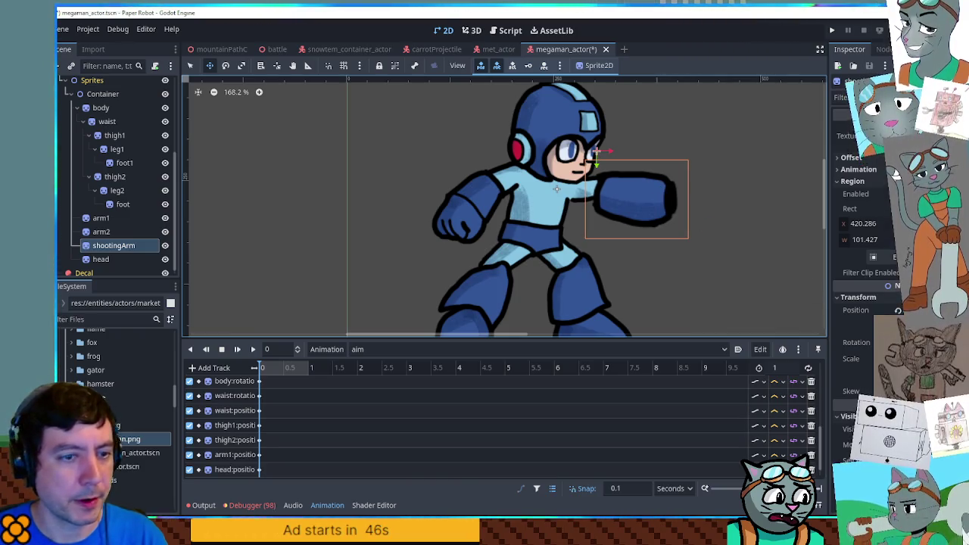
scroll(404, 421, "down", 2)
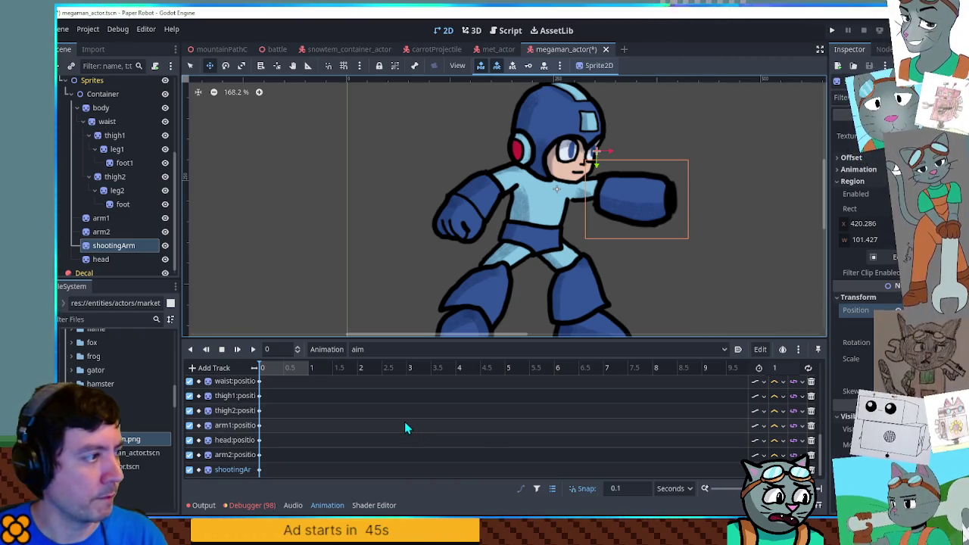
right_click(274, 469)
left_click(288, 476)
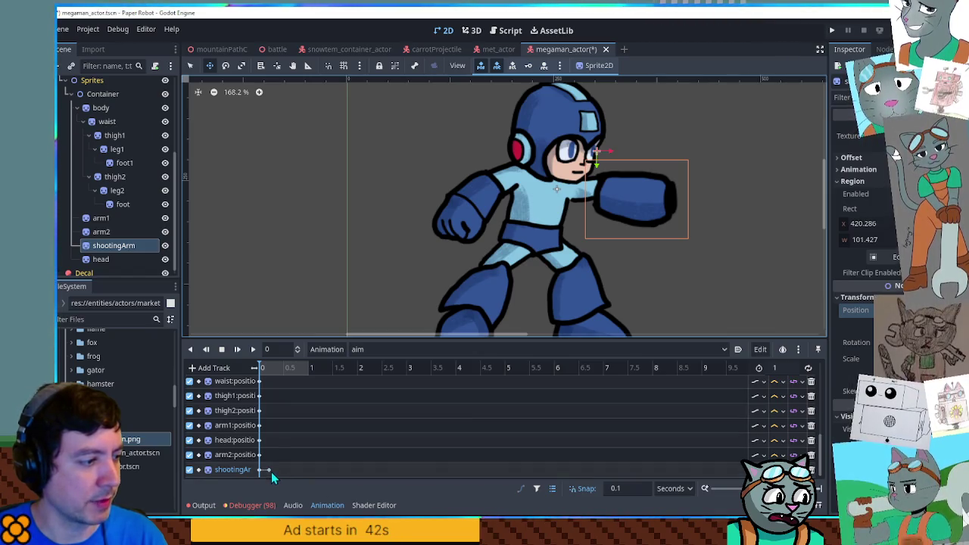
Nudge the arm cannon slightly and insert a second shootingArm position key.
left_click(648, 211)
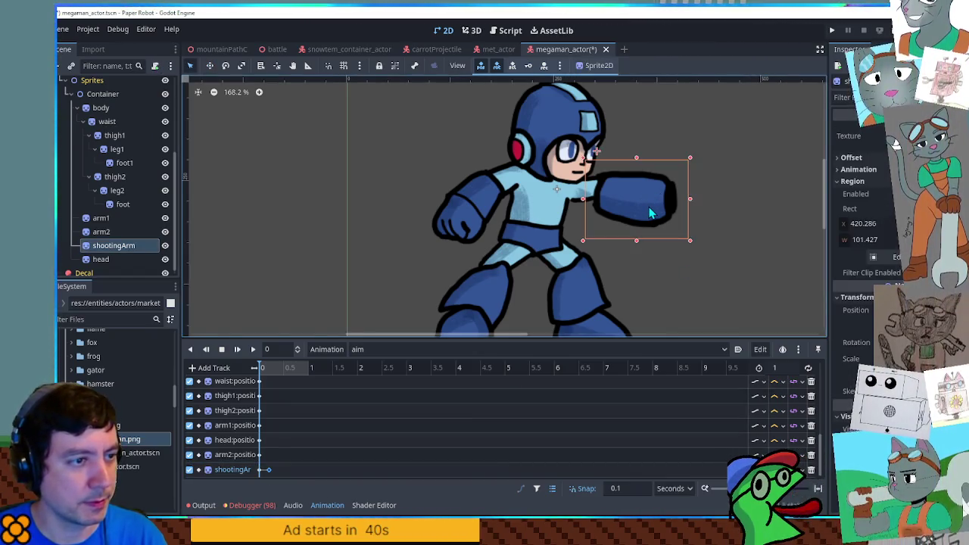
key("w")
left_click_drag(650, 204, 651, 205)
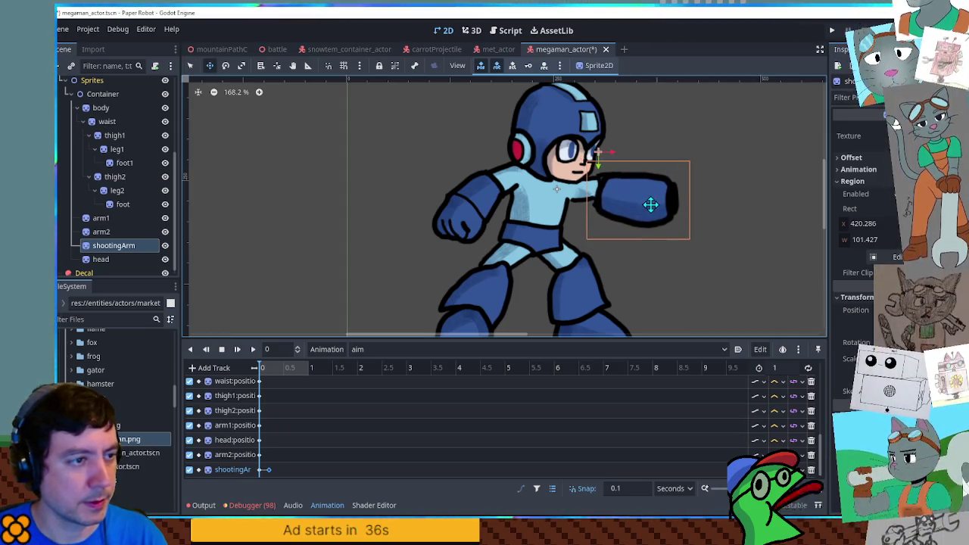
right_click(280, 473)
left_click(294, 428)
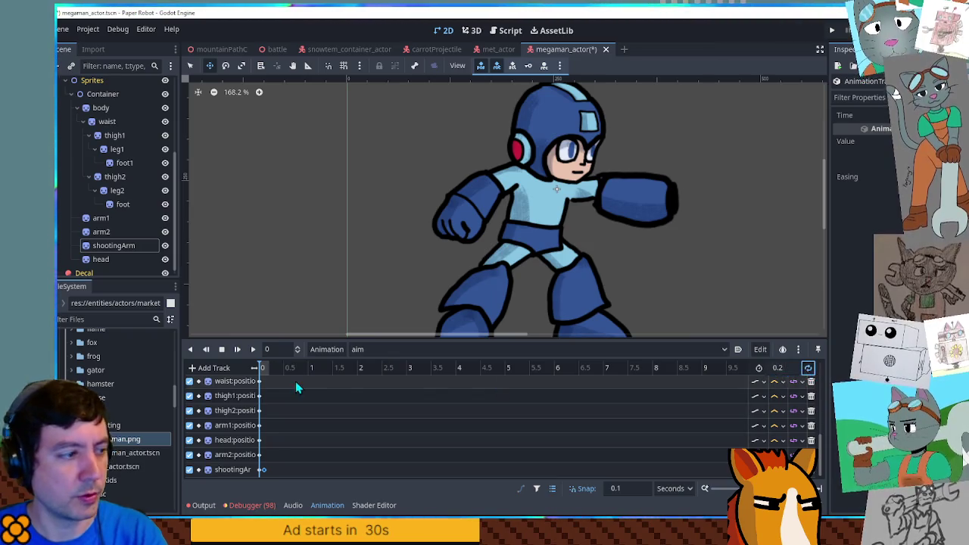
Play the aim animation and set its length to 0.4.
left_click(252, 349)
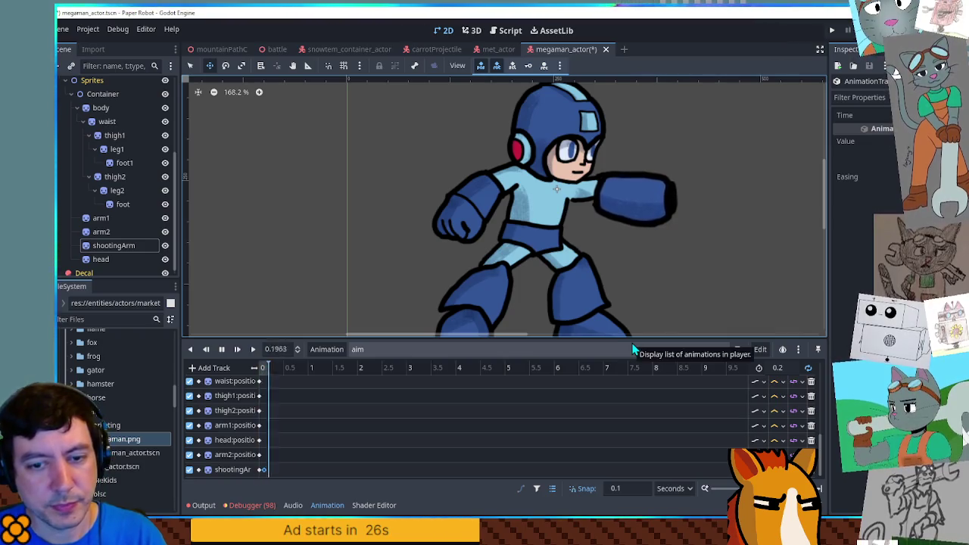
left_click(777, 367)
type("0.4")
key("Return")
Play the aim animation again, rewind it, and pause it part-way.
left_click(772, 469)
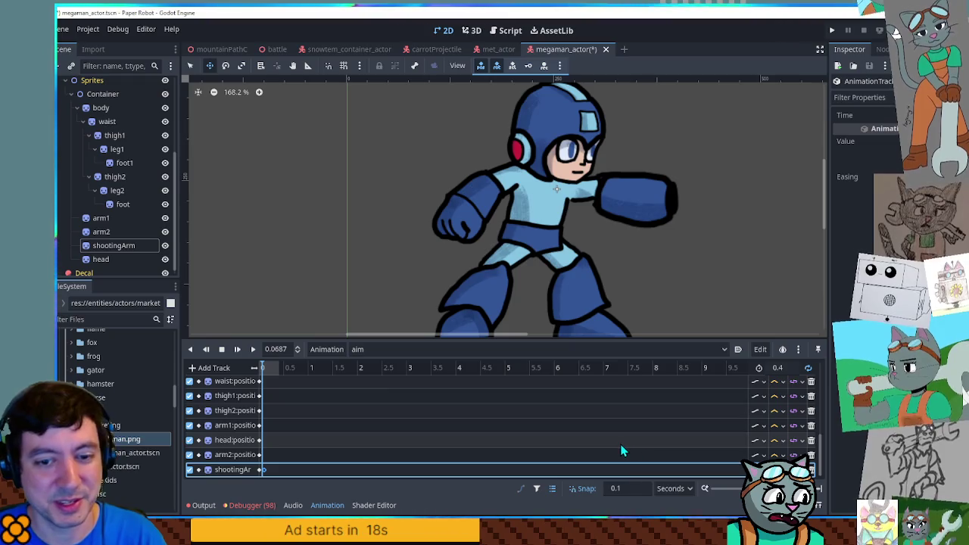
left_click(254, 351)
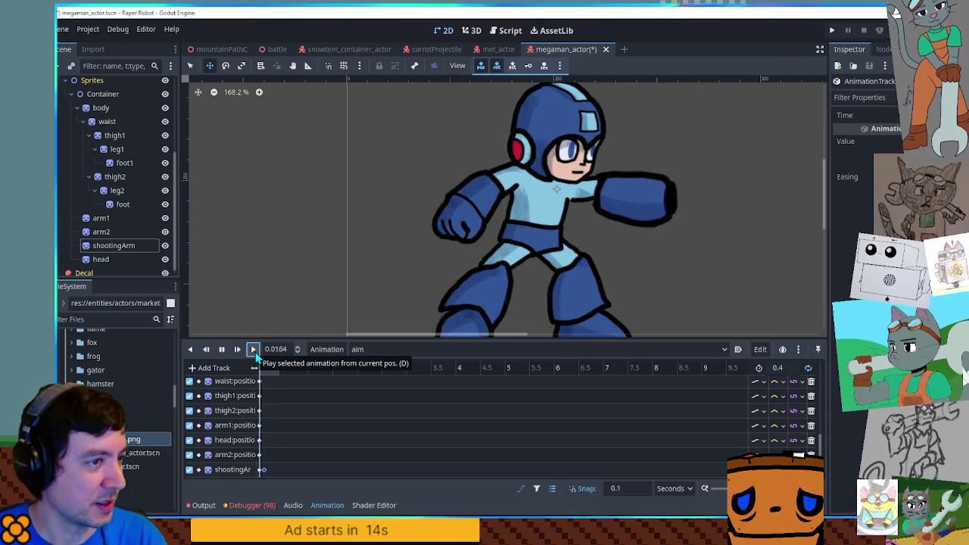
left_click(223, 356)
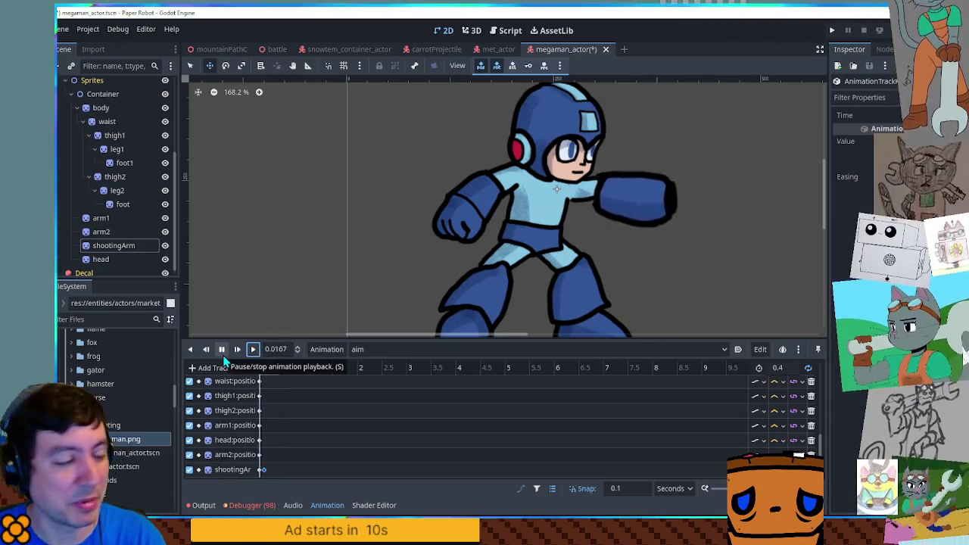
left_click(221, 353)
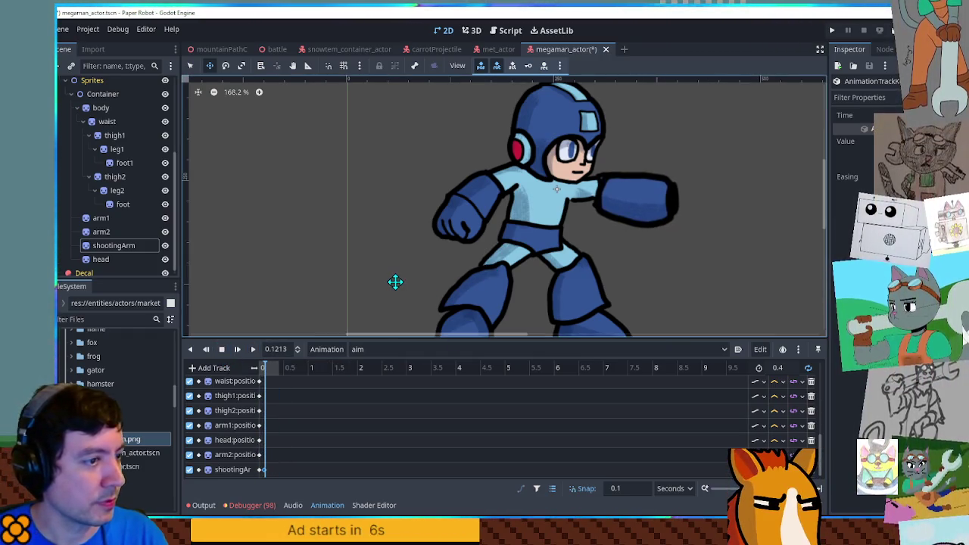
Rotate thigh1 to bend Mega Man's front leg and key it at 0.2 in the aim animation.
key("q")
left_click(514, 259)
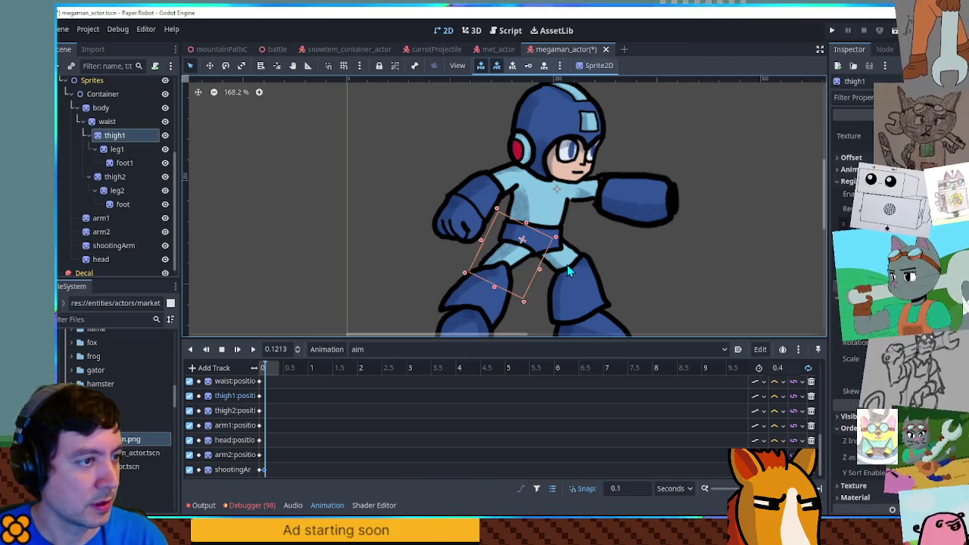
scroll(557, 256, "down", 4)
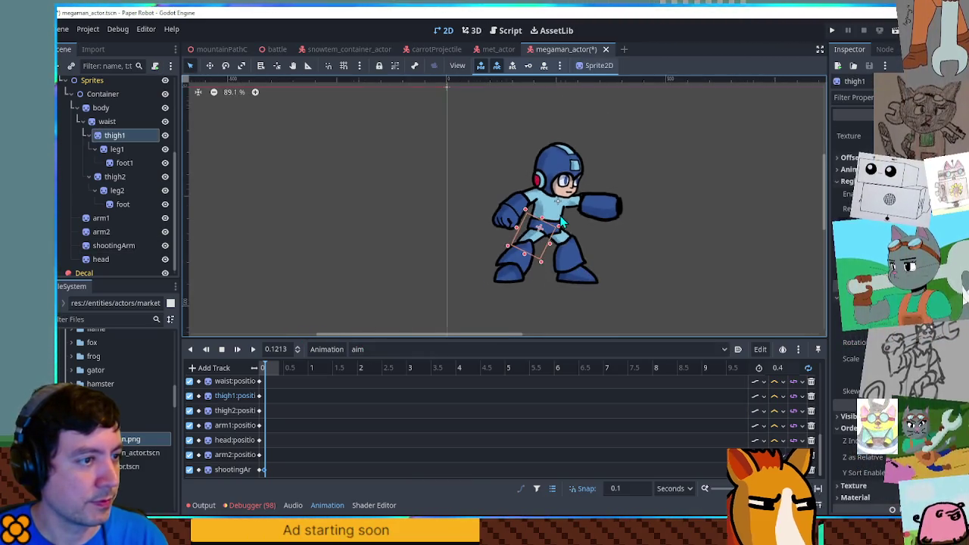
scroll(556, 256, "up", 2)
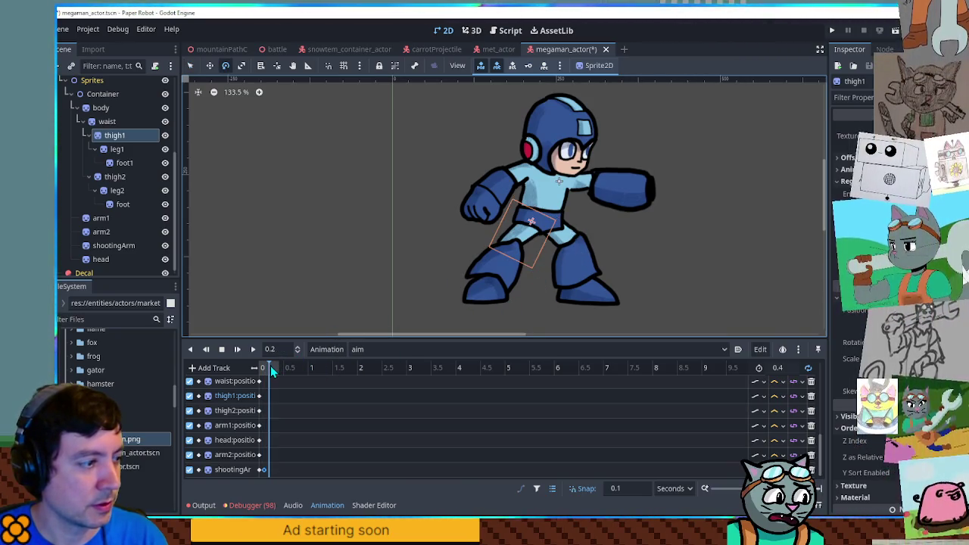
left_click_drag(573, 249, 591, 258)
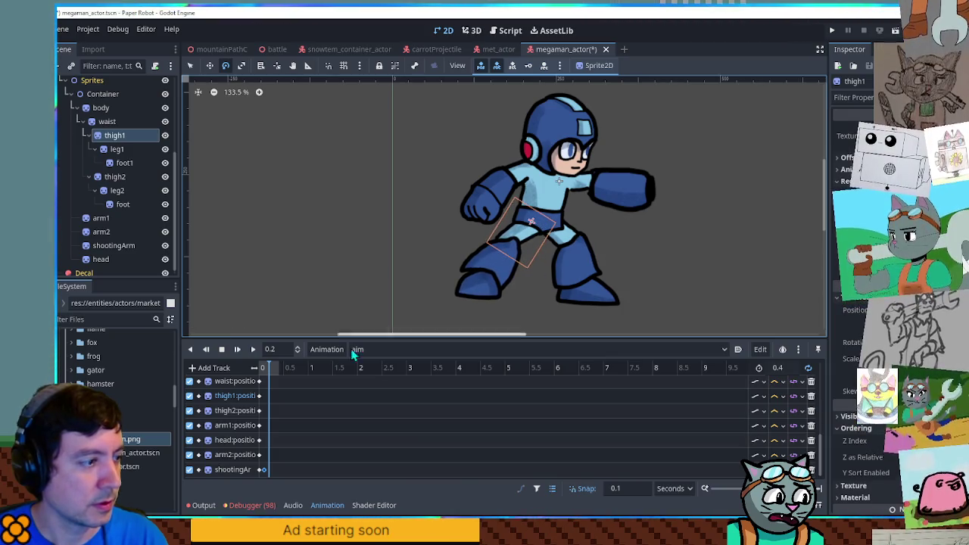
right_click(271, 395)
left_click(272, 398)
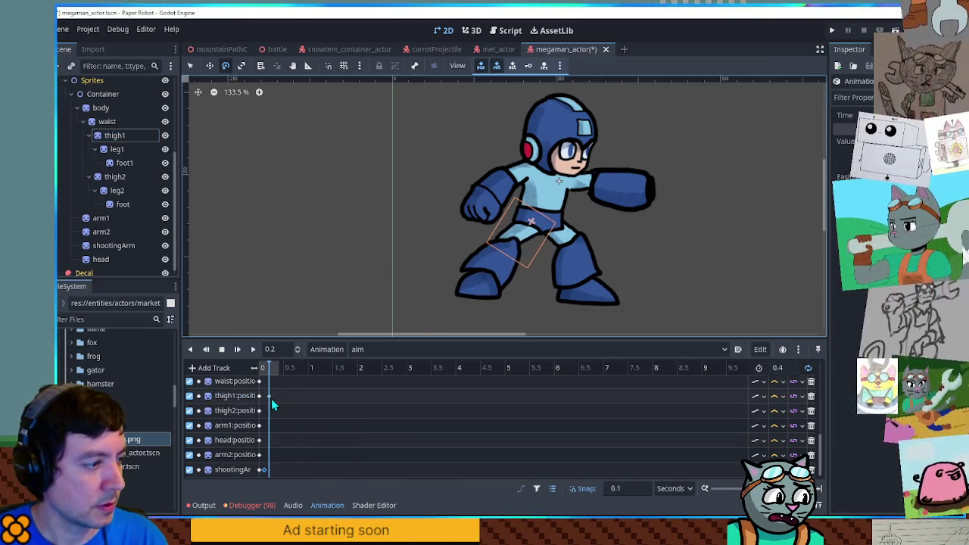
Rotate leg1 to bend the lower leg, key its rotation, and preview the pose.
left_click(486, 269)
scroll(349, 425, "up", 5)
key("e")
left_click_drag(591, 279, 591, 269)
right_click(278, 409)
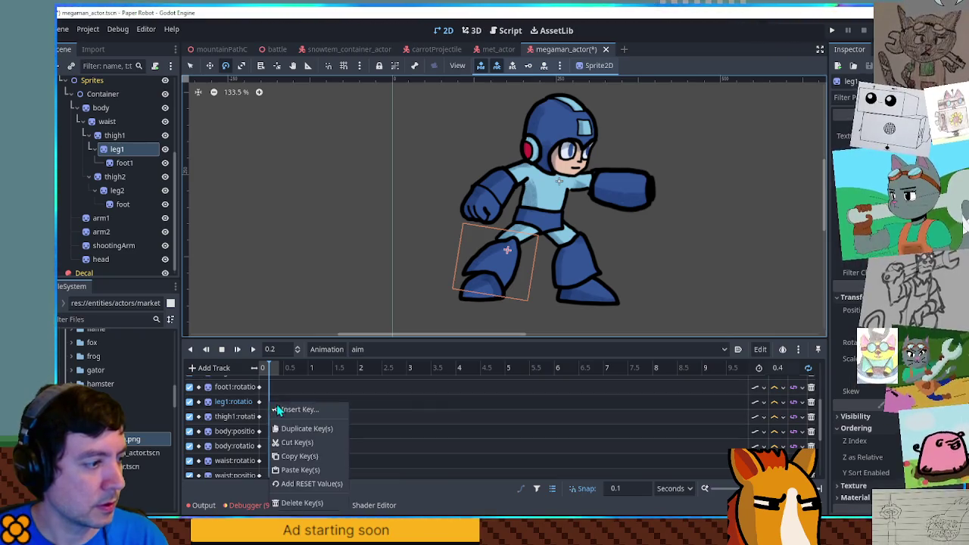
left_click(278, 410)
left_click(253, 349)
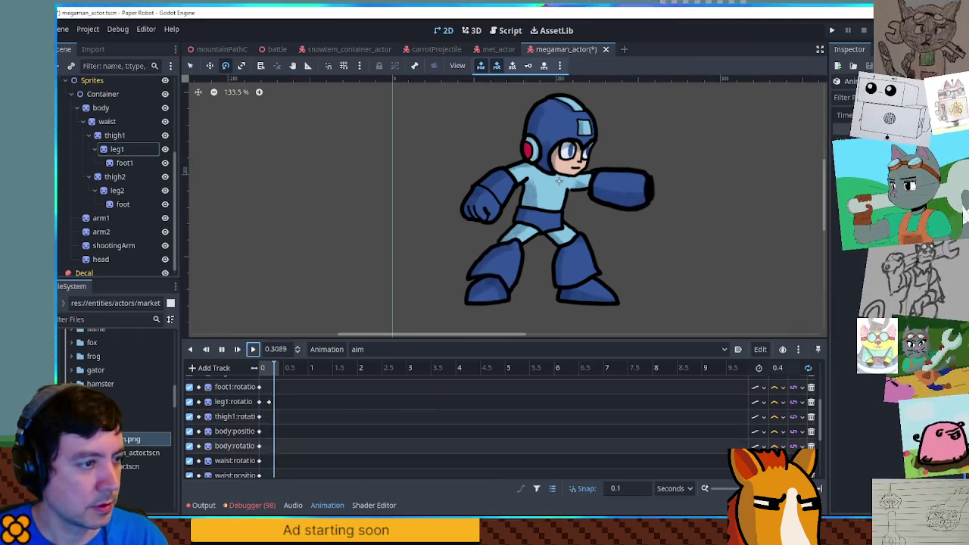
Change leg1's interpolation mode and set thigh1's position track to Linear interpolation.
left_click(780, 402)
left_click(796, 443)
scroll(666, 427, "down", 2)
scroll(666, 427, "down", 1)
left_click(397, 412)
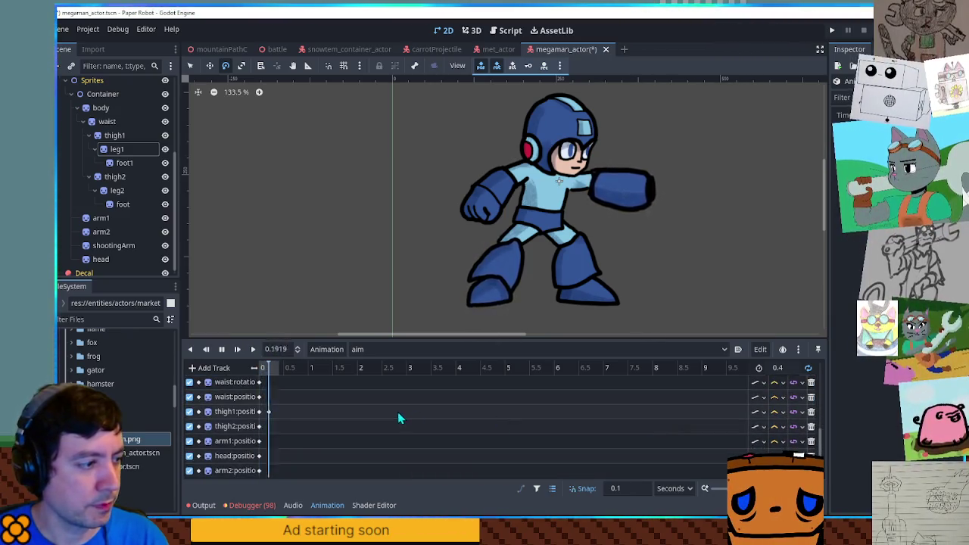
left_click(779, 409)
left_click(787, 445)
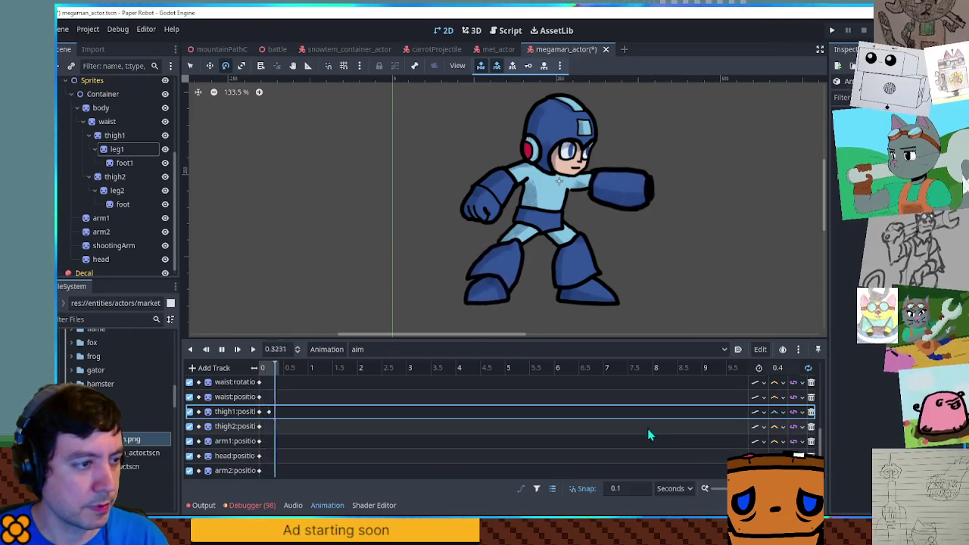
Set the aim animation's length to 0.8 seconds.
left_click(778, 367)
type("0.8")
key("Return")
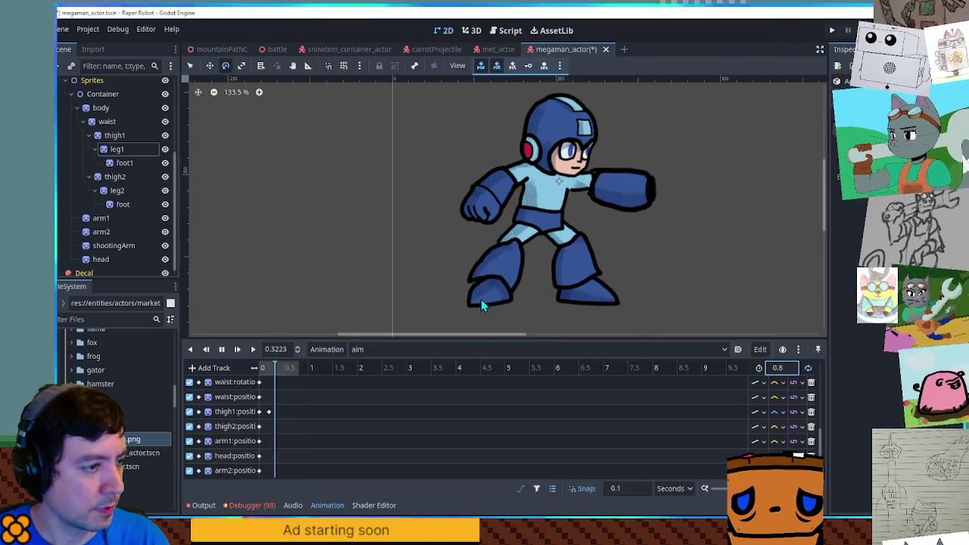
Rotate foot1 to tilt the front foot and key its rotation at 0.265.
left_click(482, 300)
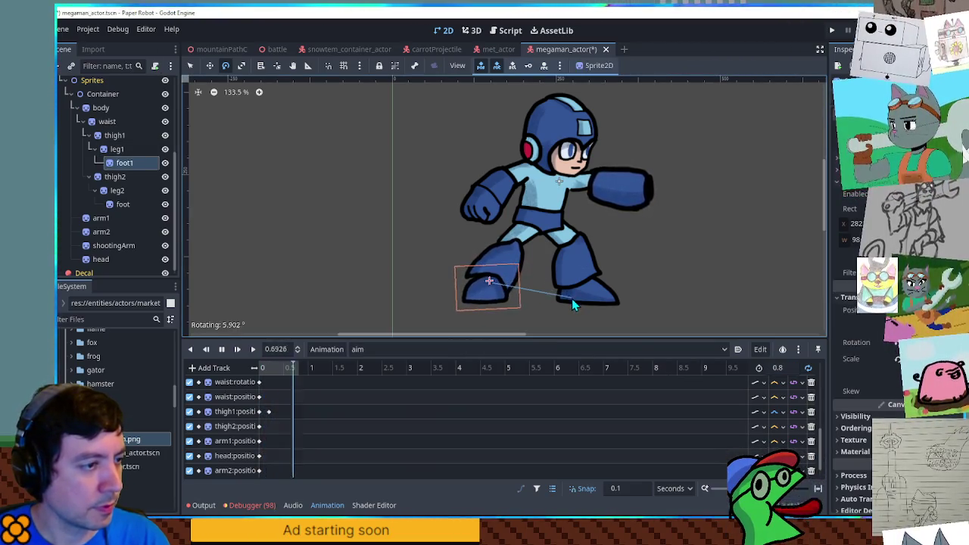
scroll(363, 326, "right", 5)
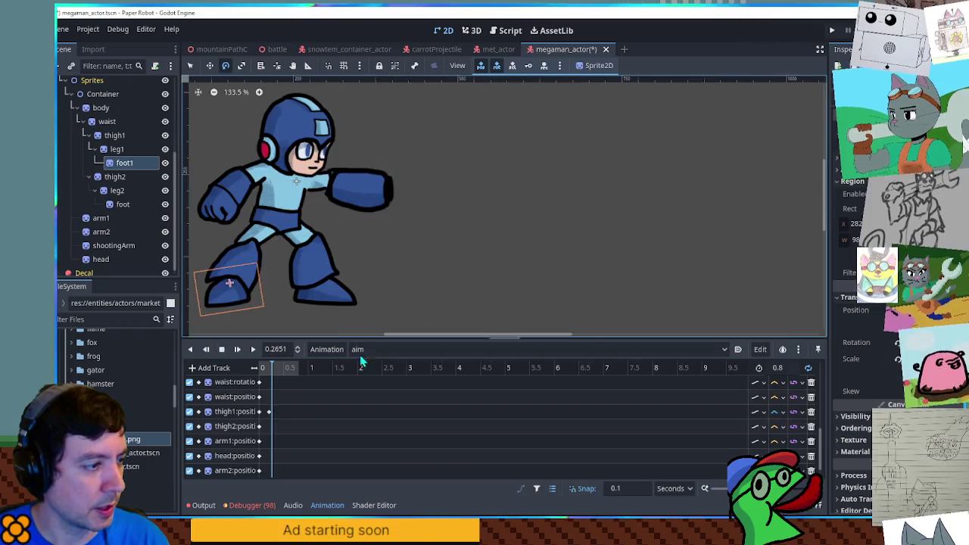
scroll(306, 455, "down", 1)
left_click_drag(373, 285, 641, 252)
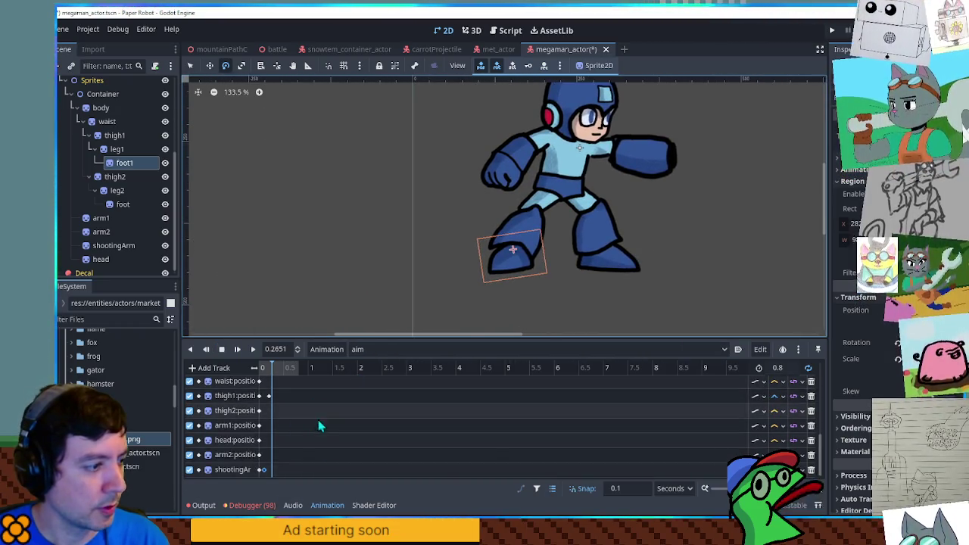
scroll(318, 419, "up", 3)
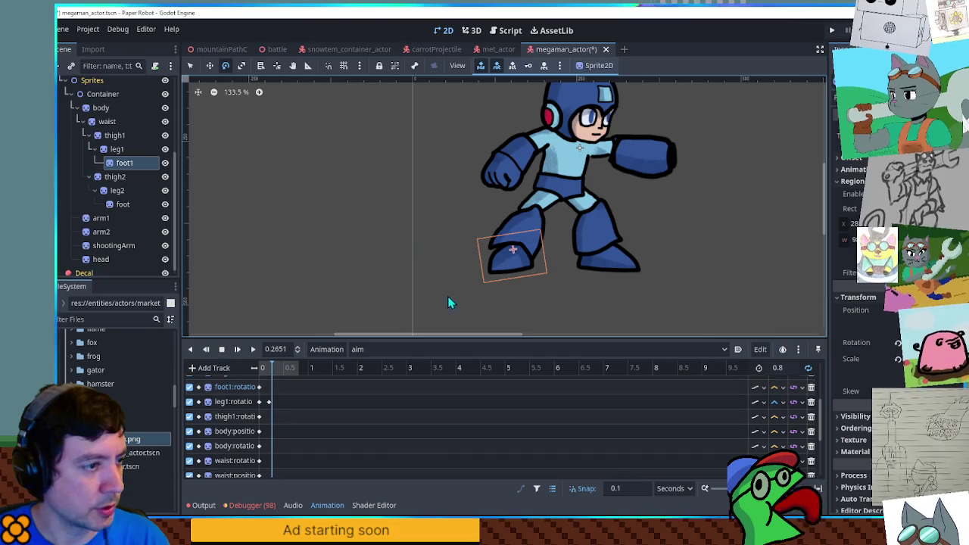
left_click_drag(590, 317, 581, 323)
right_click(582, 323)
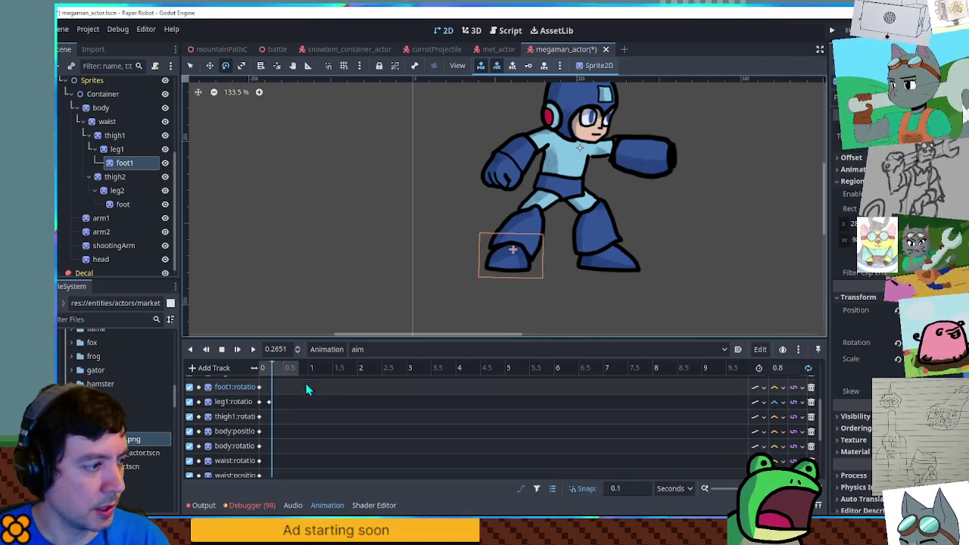
right_click(273, 389)
left_click(291, 393)
Preview the aim animation and select the foot1, leg1 and thigh1 keyframes.
left_click(778, 387)
left_click(252, 350)
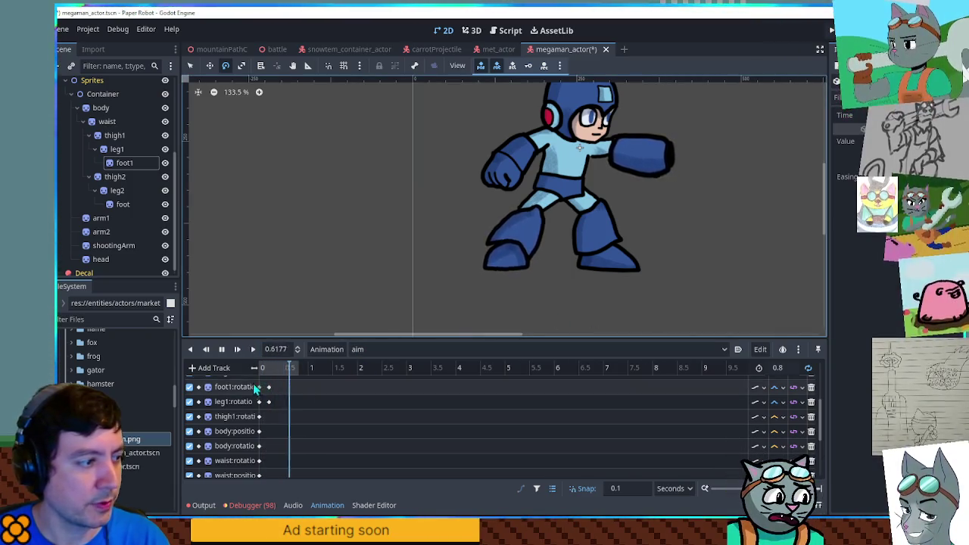
left_click_drag(295, 382, 270, 424)
scroll(276, 413, "down", 5)
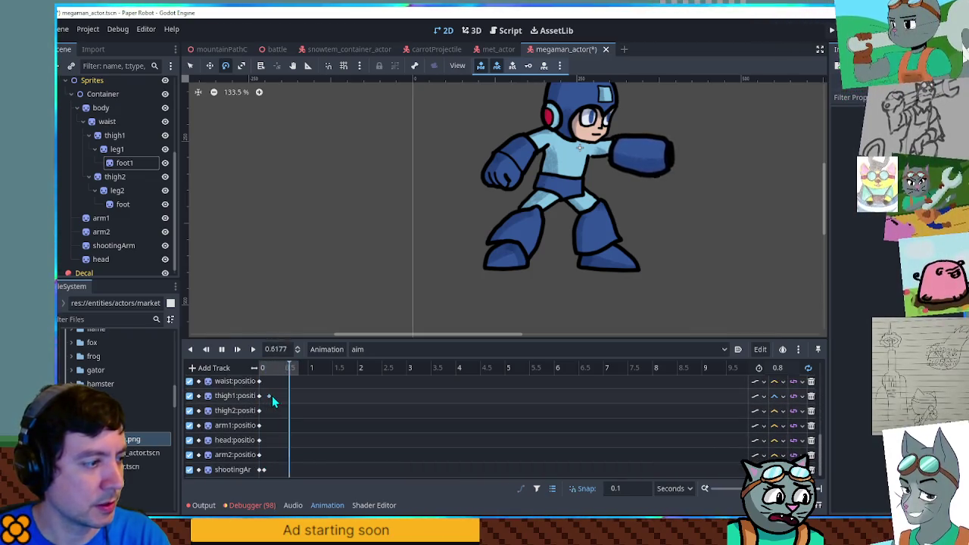
left_click(269, 396)
scroll(328, 415, "up", 3)
scroll(327, 415, "down", 5)
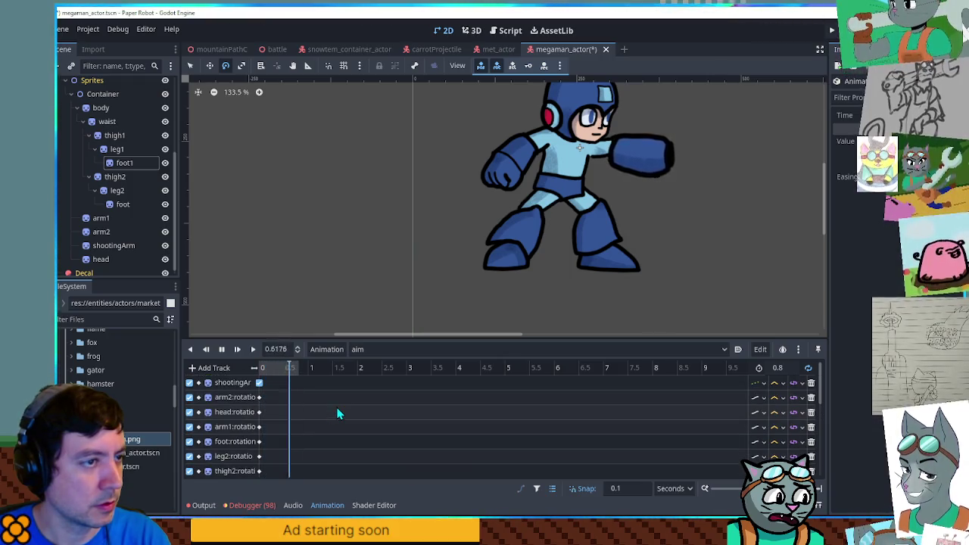
Select the shootingArm sprite and its track, then save the megaman_actor scene.
left_click(653, 185)
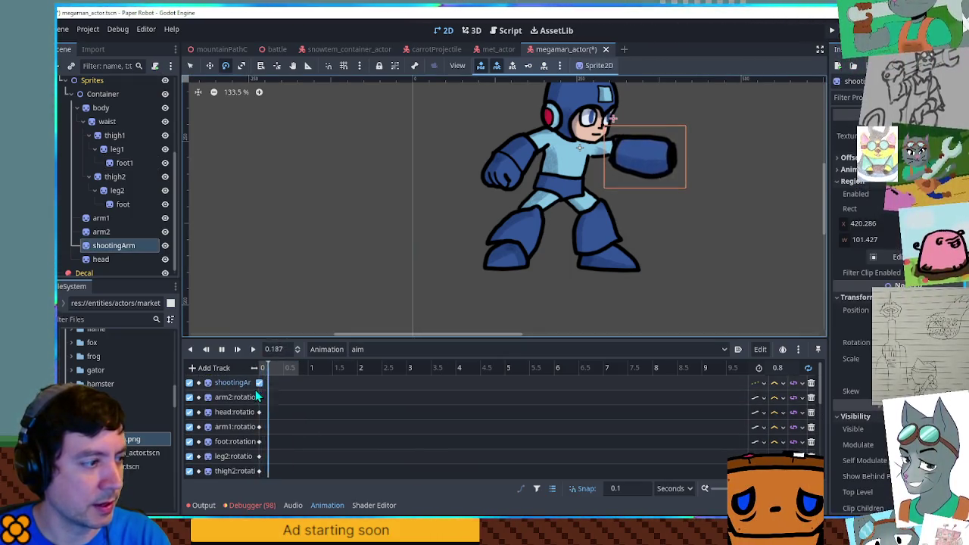
scroll(258, 396, "down", 5)
left_click(268, 398)
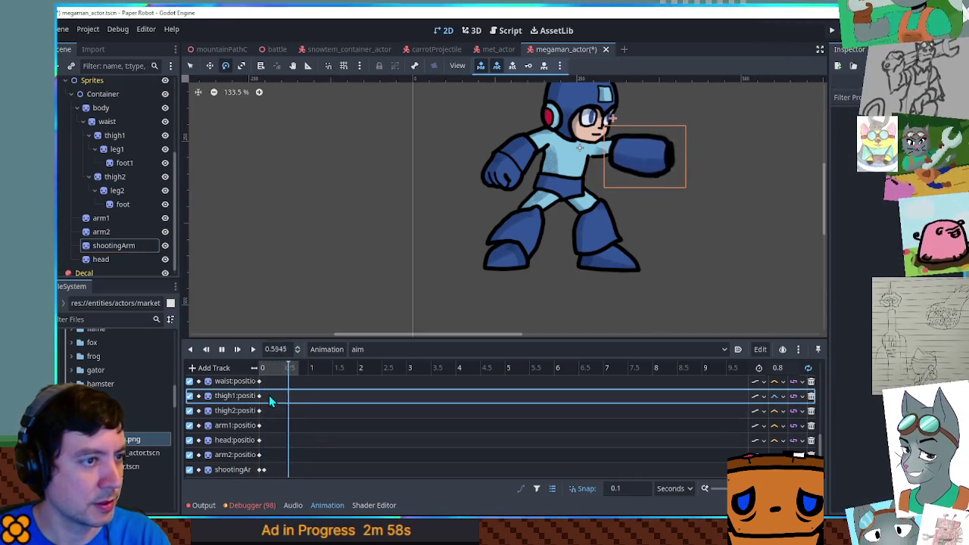
left_click(271, 471)
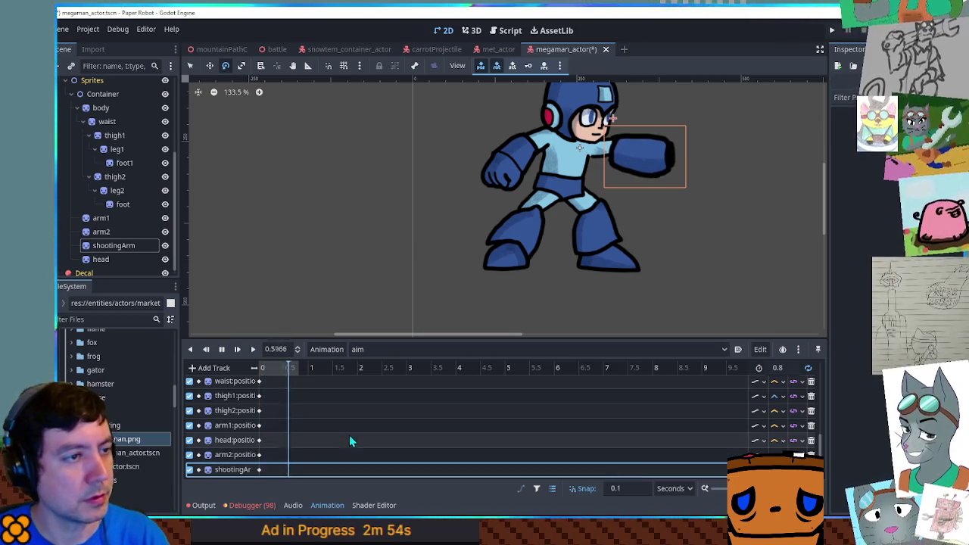
left_click(597, 303)
key("ctrl+s")
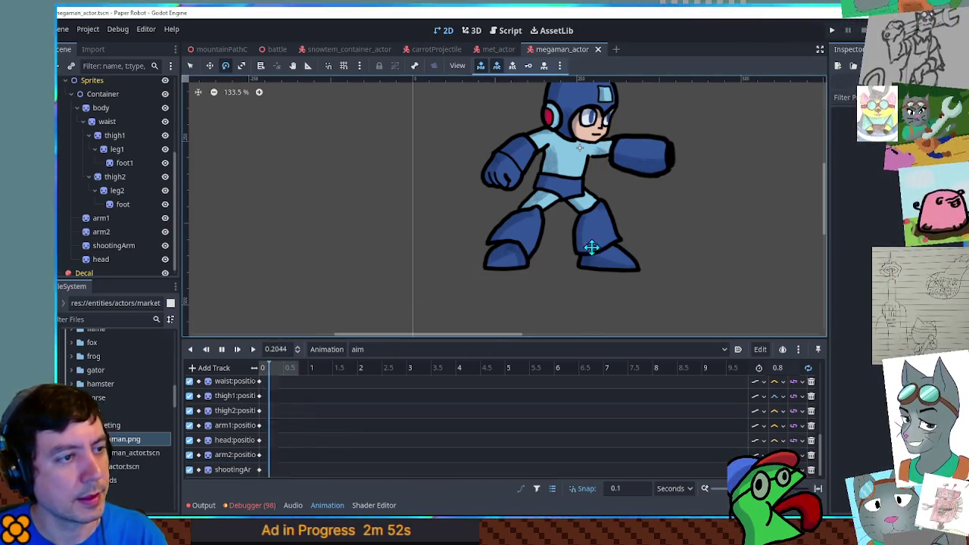
Switch the animation player back to the RESET animation.
scroll(598, 204, "down", 1)
scroll(598, 204, "down", 1)
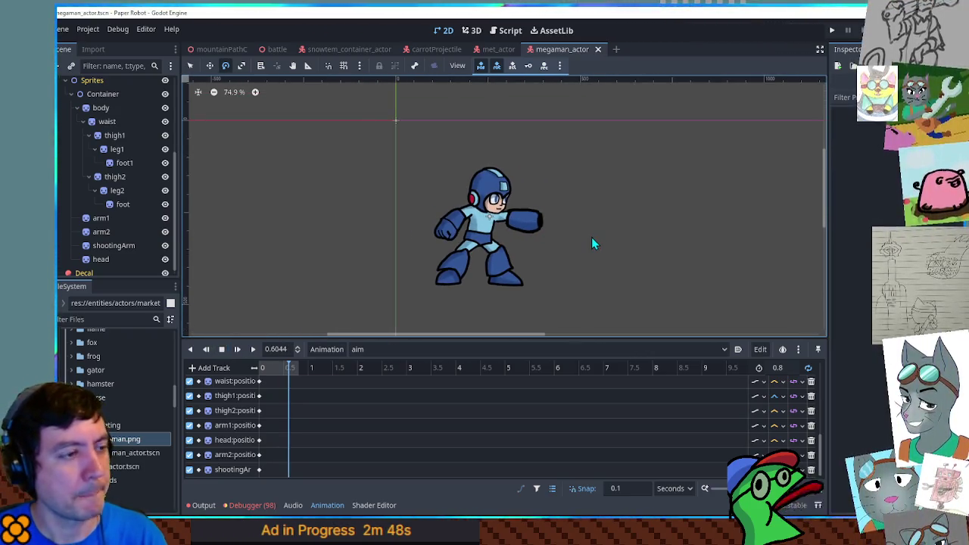
left_click(411, 349)
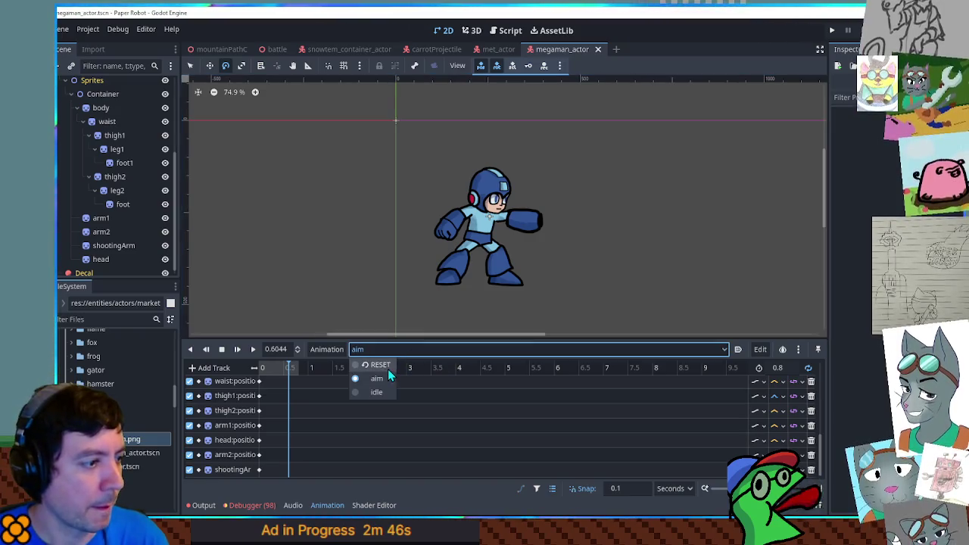
left_click(387, 367)
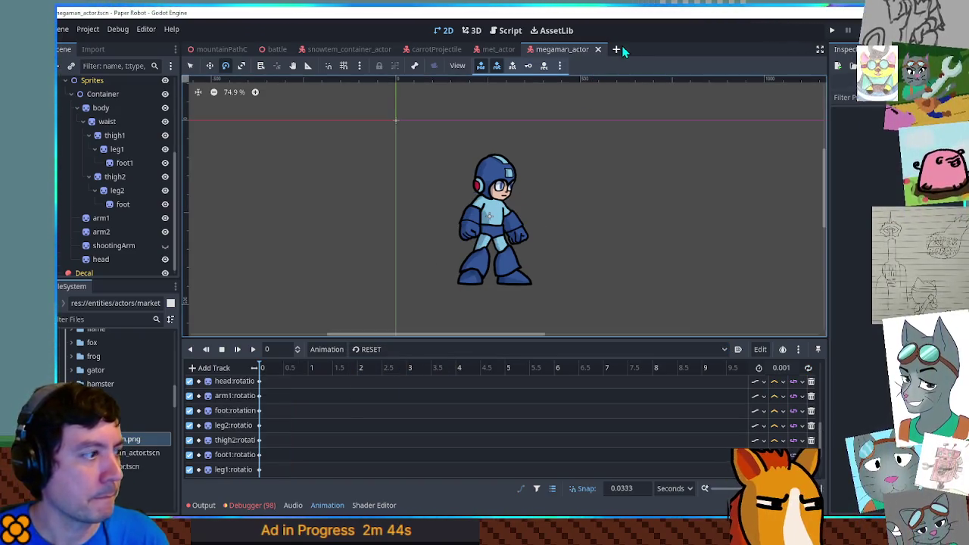
Duplicate the mite_rock scene file under the name 'boulder'.
left_click(105, 319)
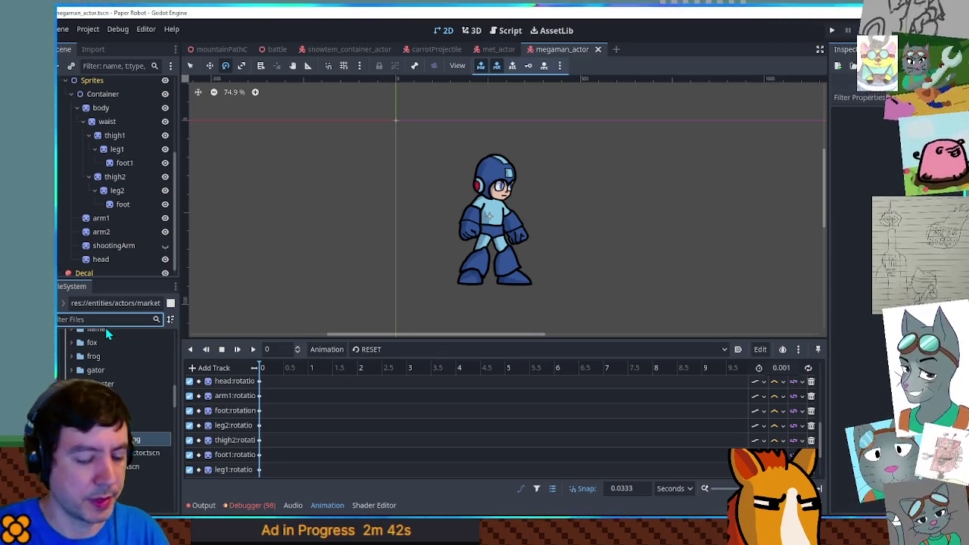
type("it")
left_click(129, 461)
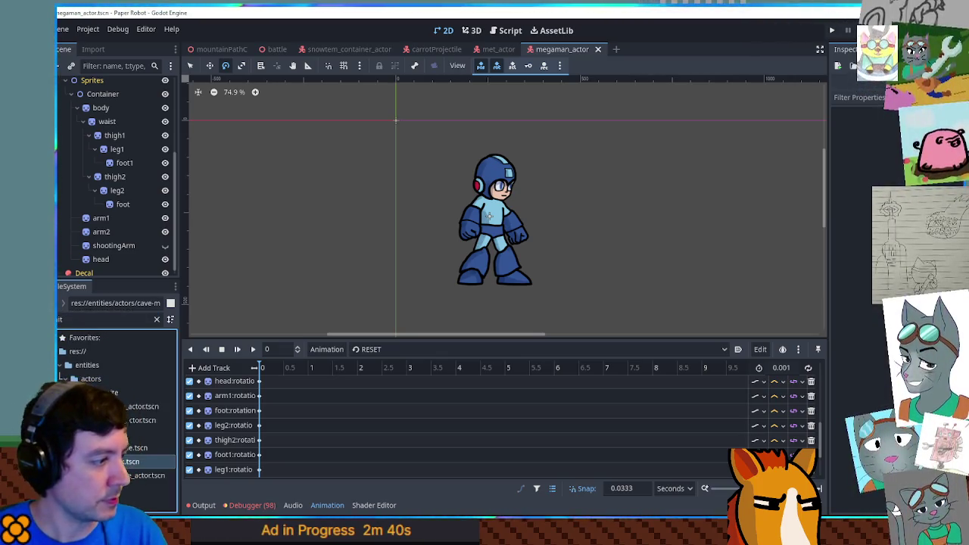
key("ctrl+d")
type("boulder")
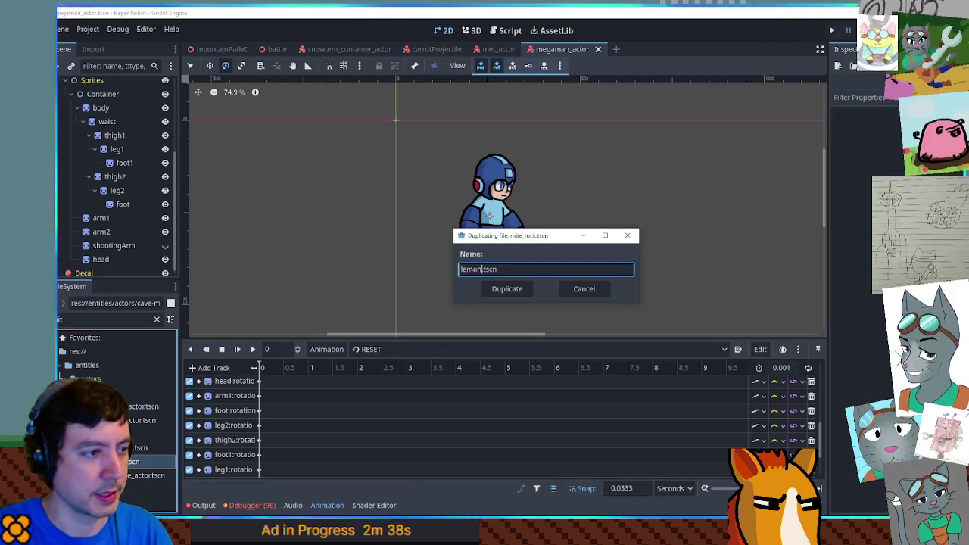
key("Return")
Clear the file filter, go down into the marketing folder, and open the lemon scene.
key("ctrl+f")
type("mo")
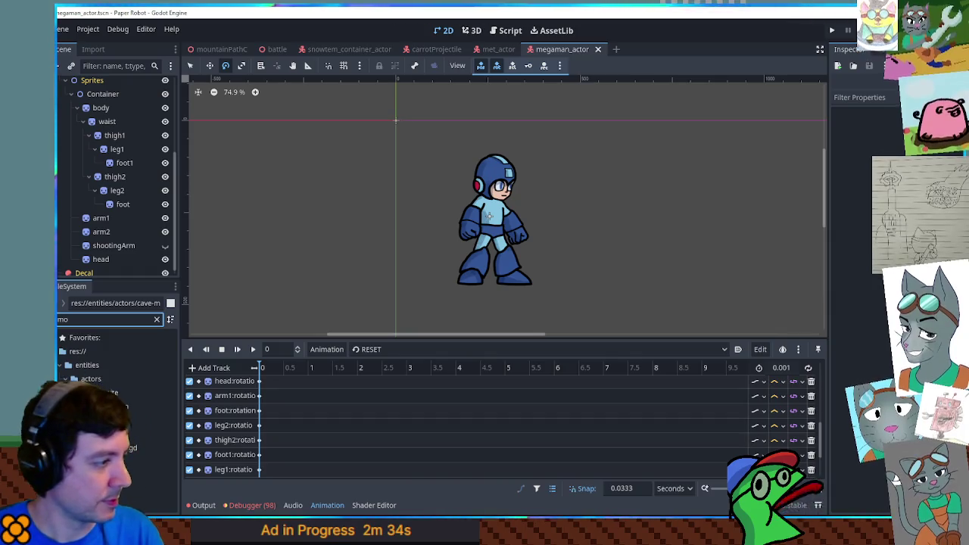
left_click(156, 321)
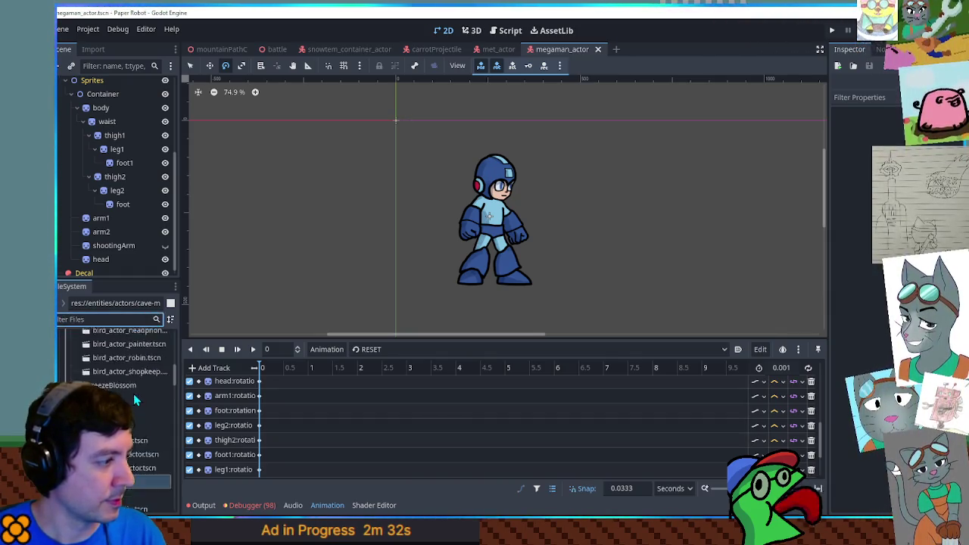
key("Down")
key("Down")
key("Down")
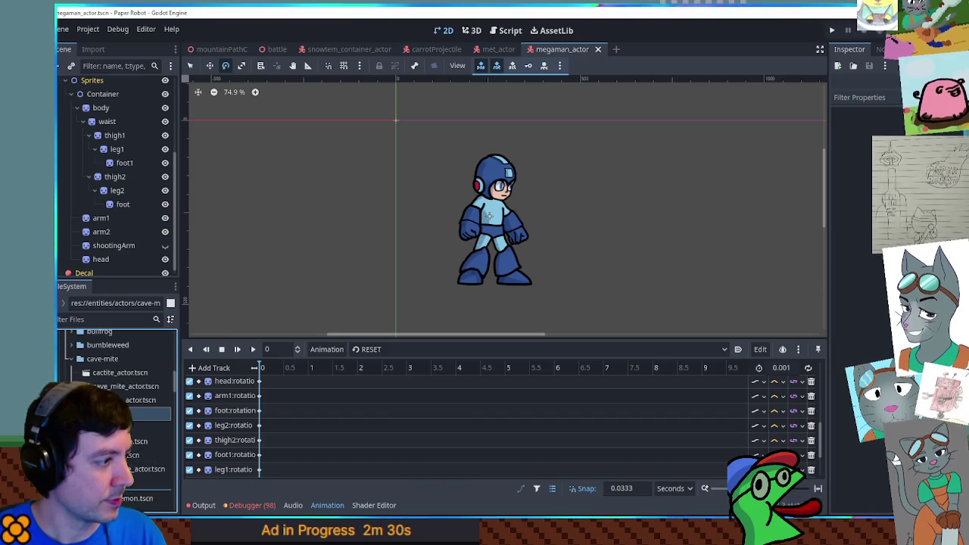
key("Down")
key("Down")
key("Down")
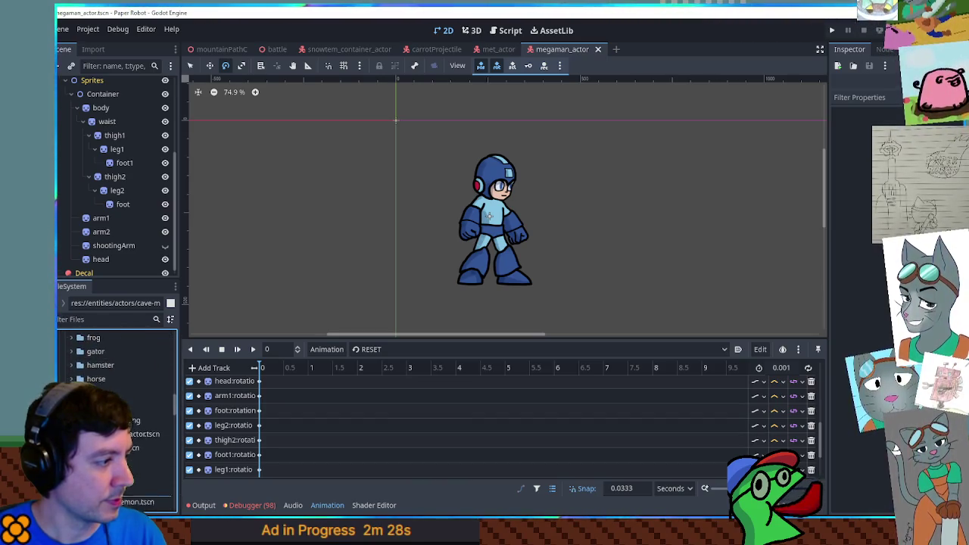
key("Down")
key("Down")
key("Down")
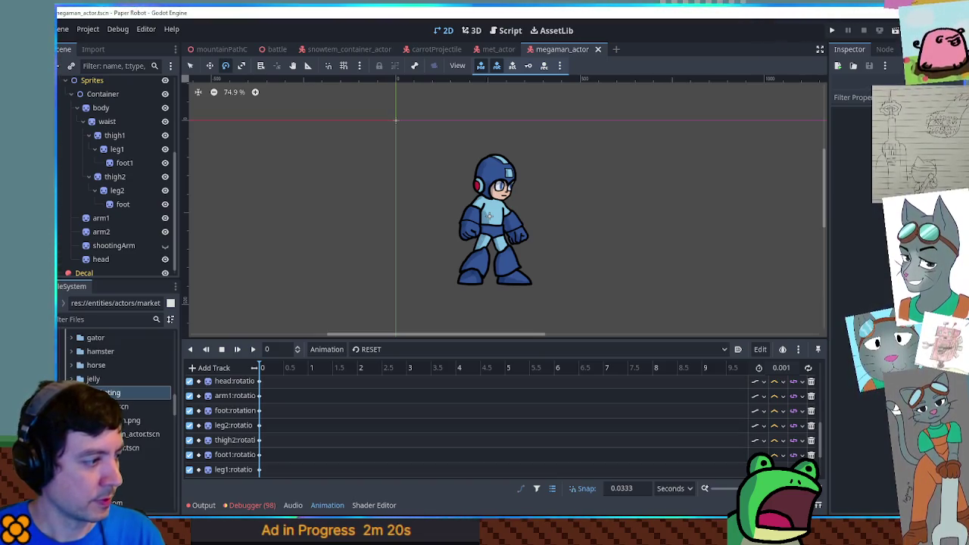
key("Down")
key("Return")
Rename the scene's root node to Lemon and delete its AnimationPlayer.
scroll(472, 209, "up", 5)
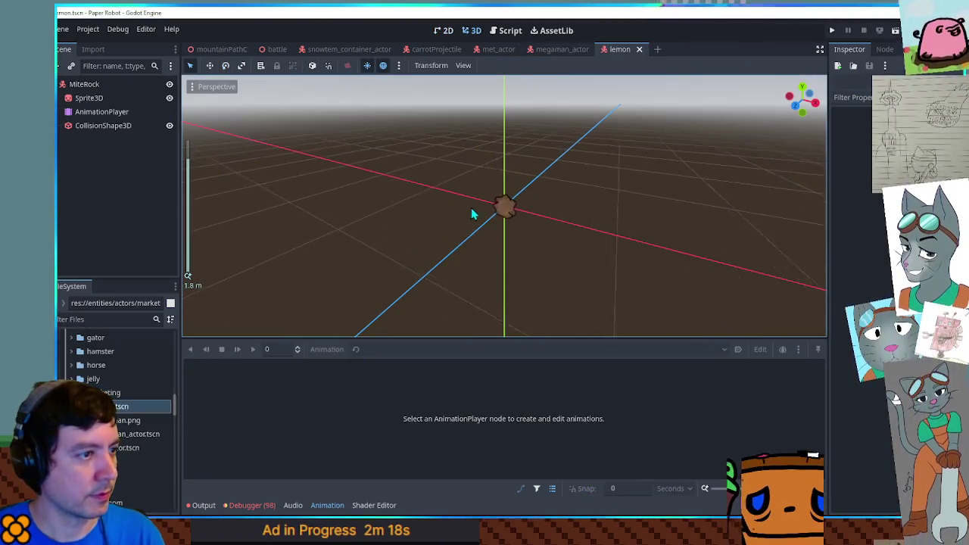
left_click(106, 125)
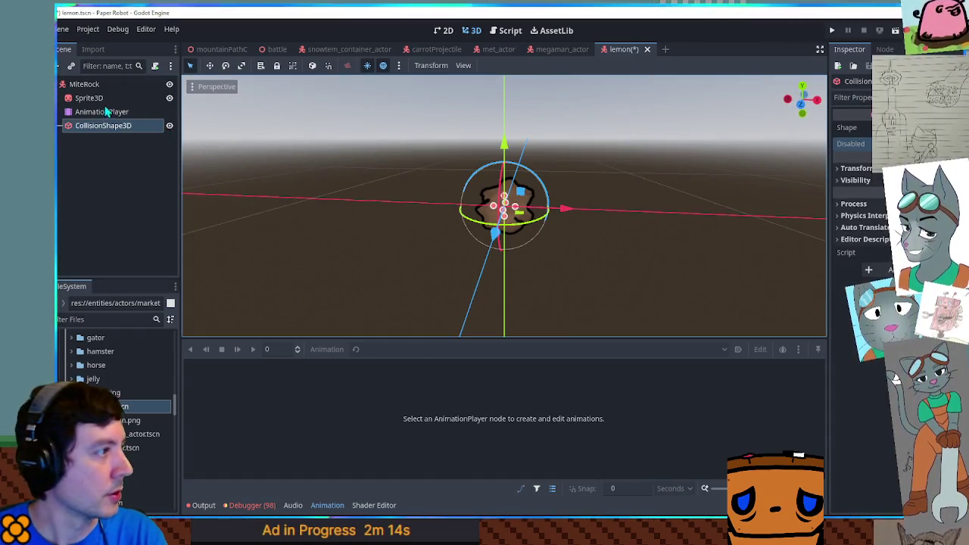
left_click(82, 84)
double_click(82, 84)
type("Lemon")
key("Return")
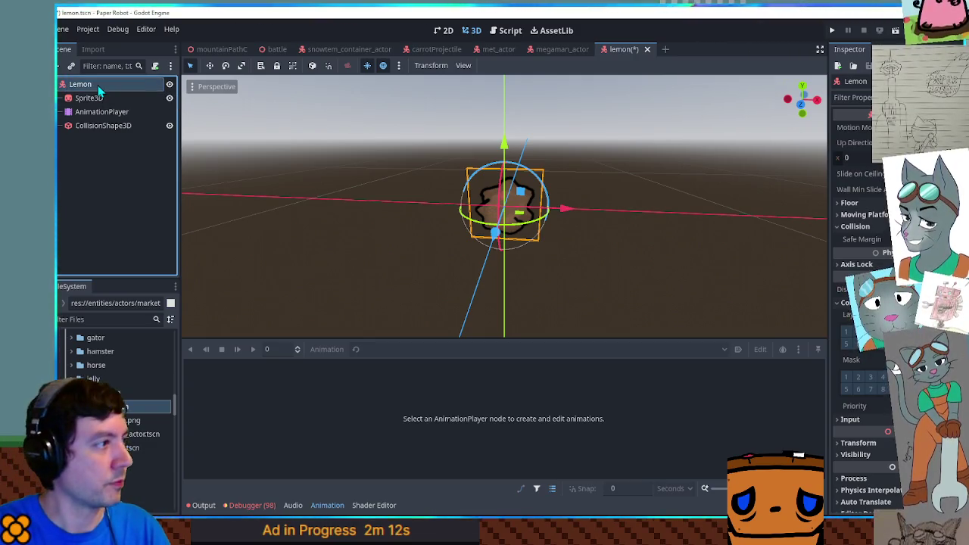
left_click(102, 114)
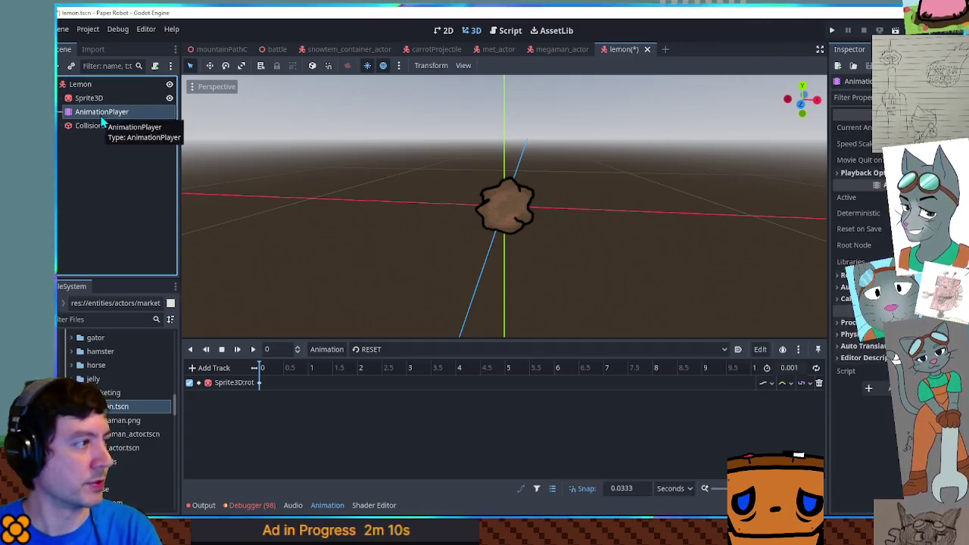
key("Delete")
Give Sprite3D the megaman.png texture showing the yellow lemon region, then save.
left_click(125, 420)
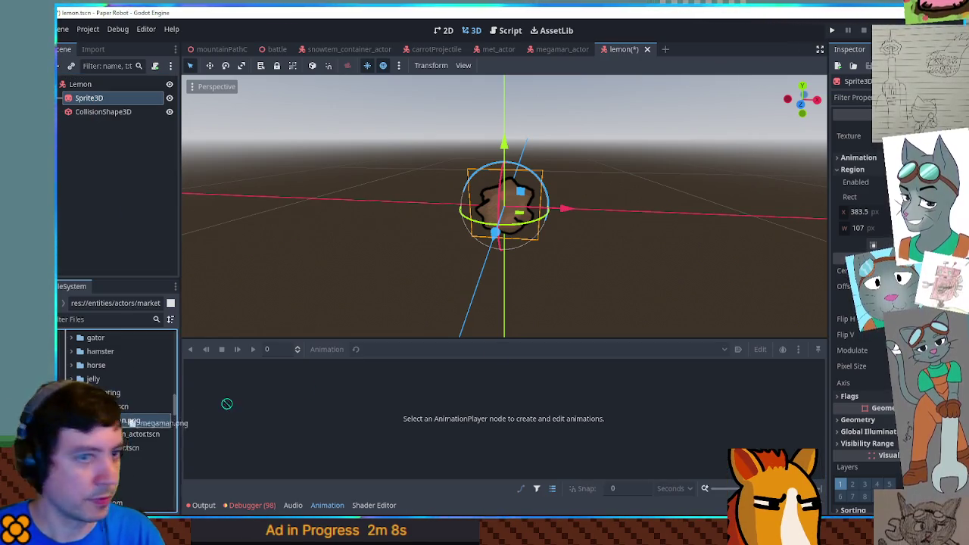
left_click_drag(125, 421, 859, 136)
left_click(878, 242)
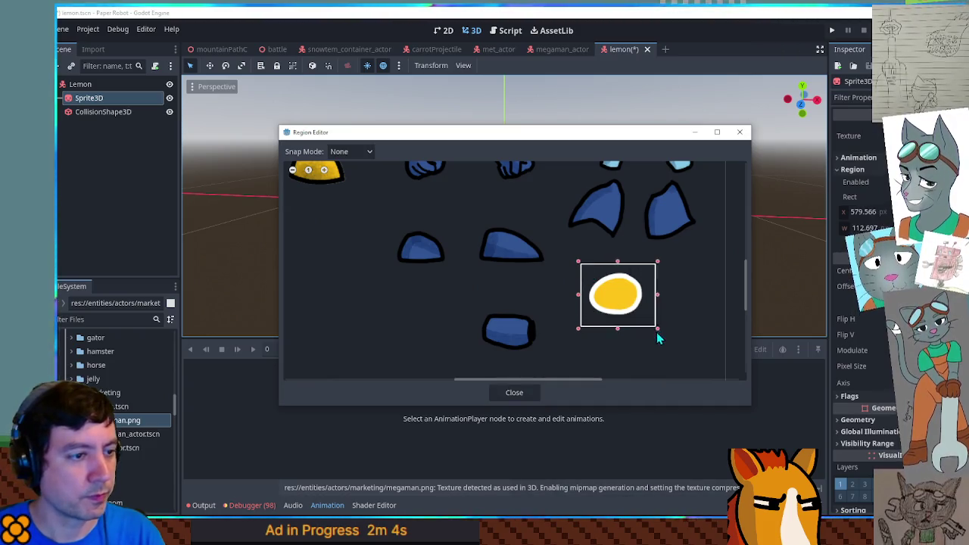
left_click(514, 396)
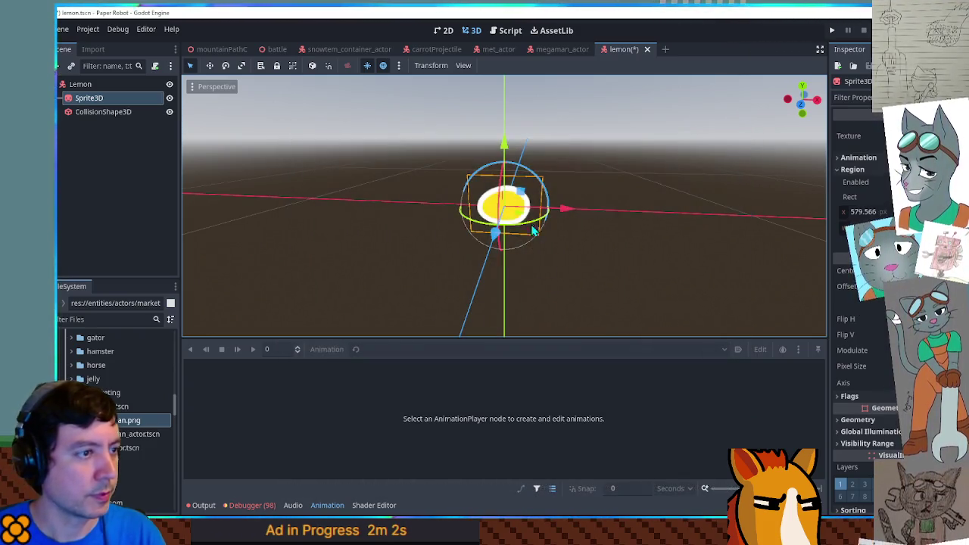
key("ctrl+s")
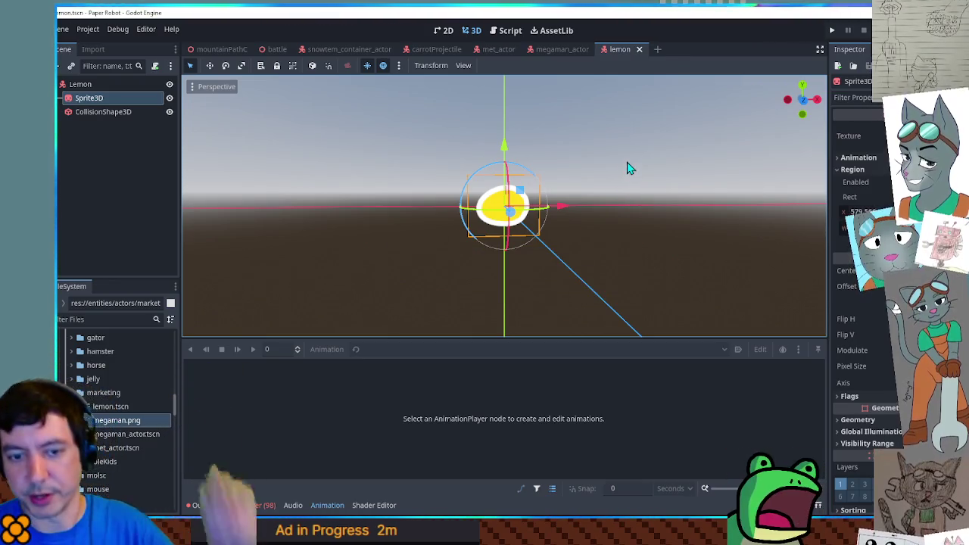
In megaman_actor, move the Container node under the SubViewport's Sprites node.
left_click(564, 50)
scroll(87, 125, "up", 3)
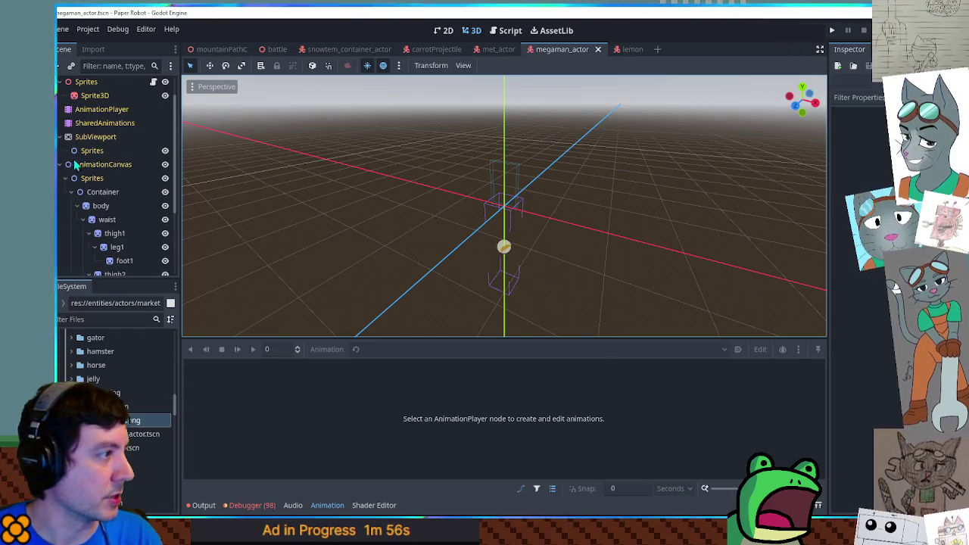
left_click(65, 178)
left_click(87, 182)
left_click(66, 210)
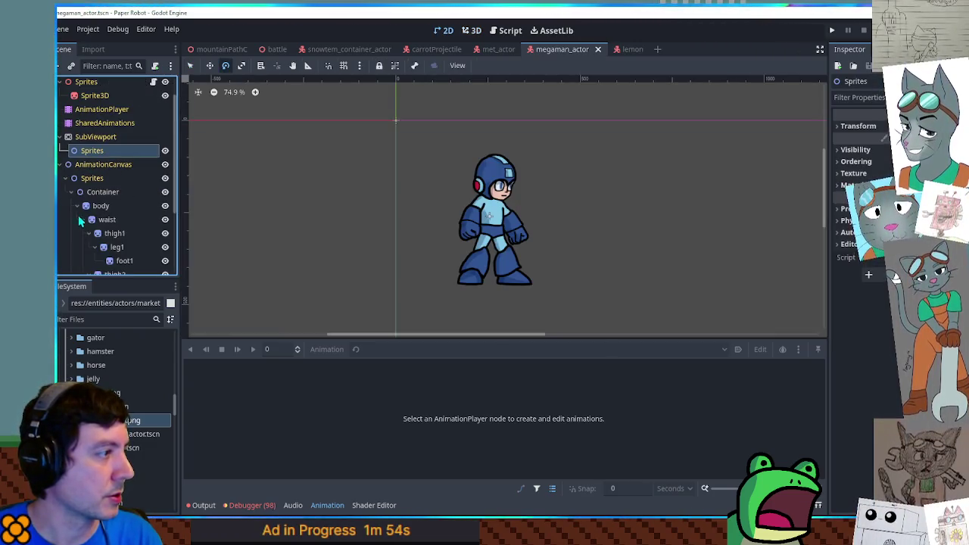
left_click(71, 192)
left_click_drag(98, 225, 91, 190)
Play Mega Man's idle animation in the 3D view and save the scene.
left_click(89, 110)
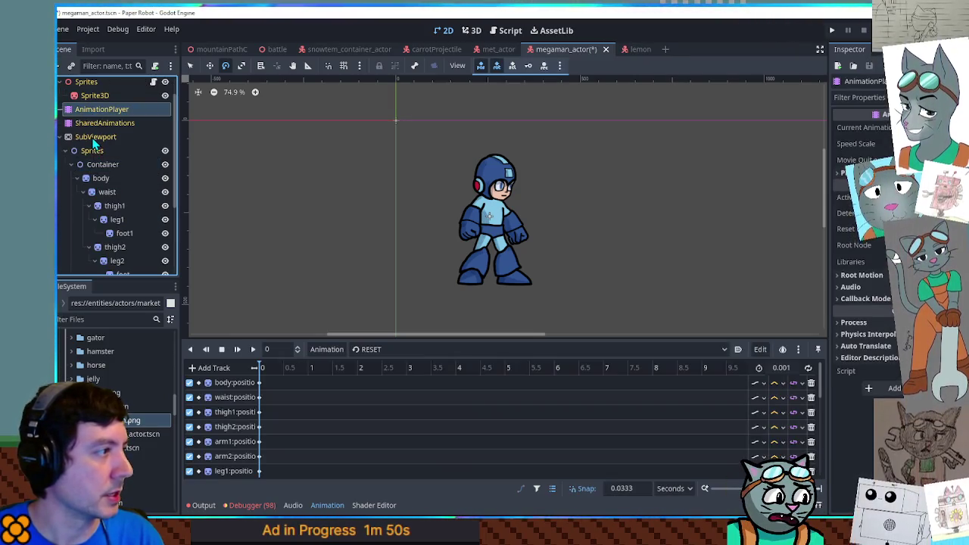
left_click(95, 138)
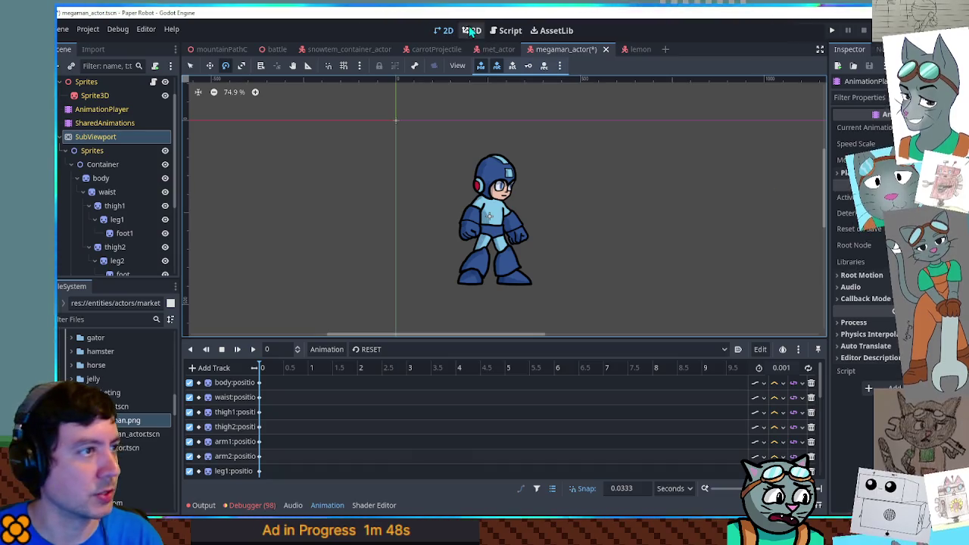
left_click(469, 31)
left_click(408, 350)
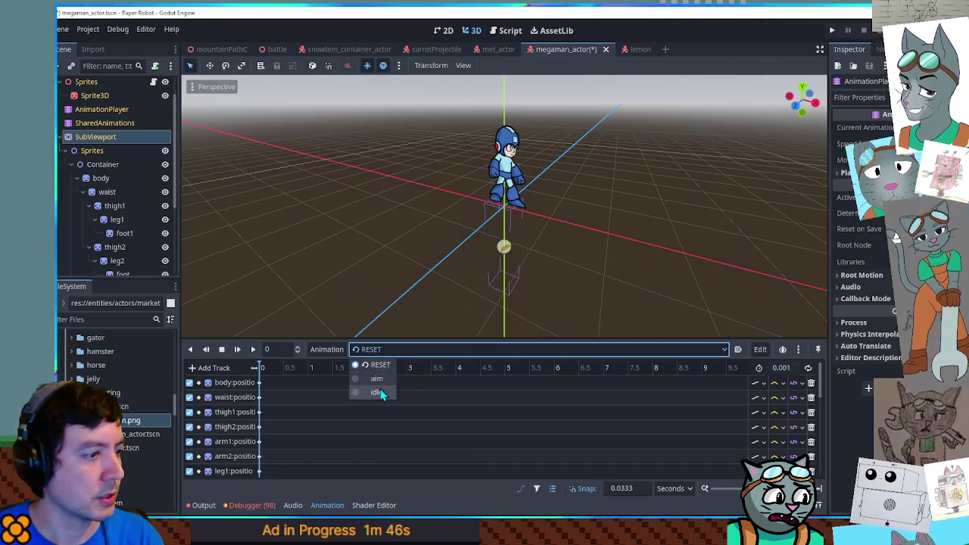
left_click(377, 392)
left_click(253, 349)
scroll(467, 204, "up", 5)
left_click_drag(515, 178, 537, 260)
scroll(545, 228, "down", 4)
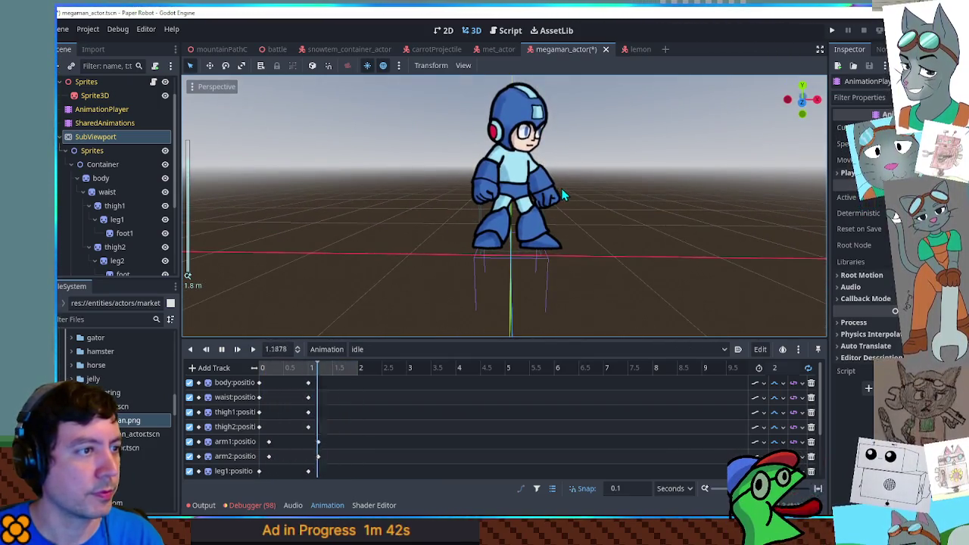
key("ctrl+s")
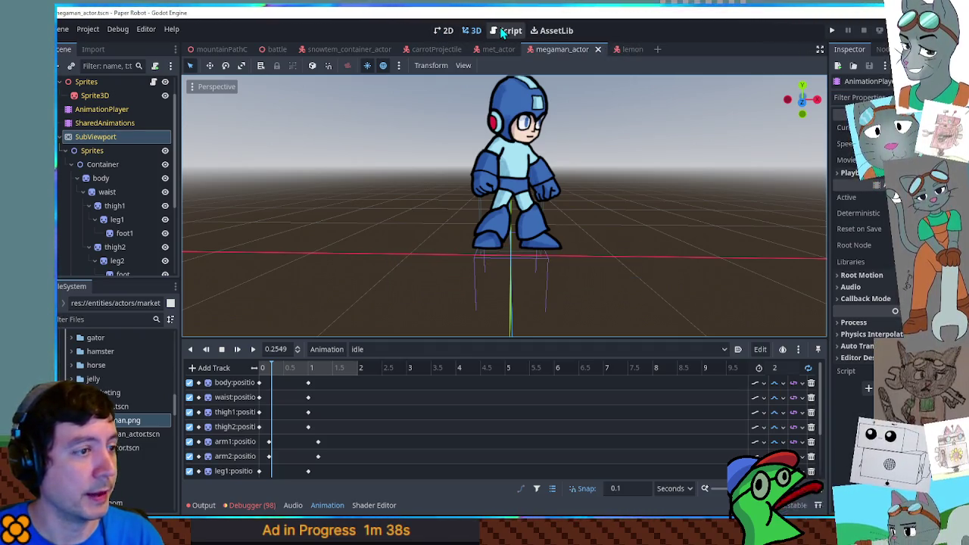
left_click(104, 319)
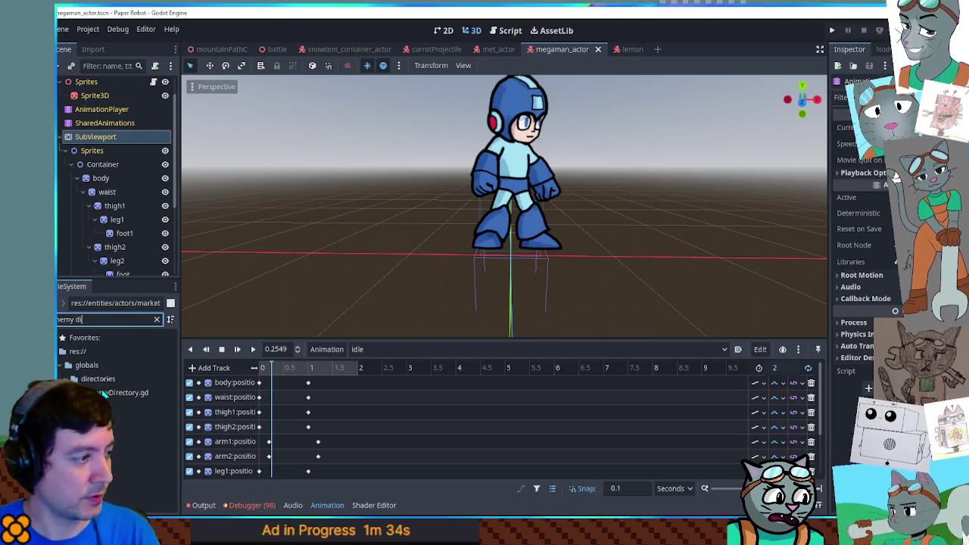
In EnemyDirectory.gd, replace Dabble's player.tscn actor path with megaman_actor.tscn and save.
double_click(106, 392)
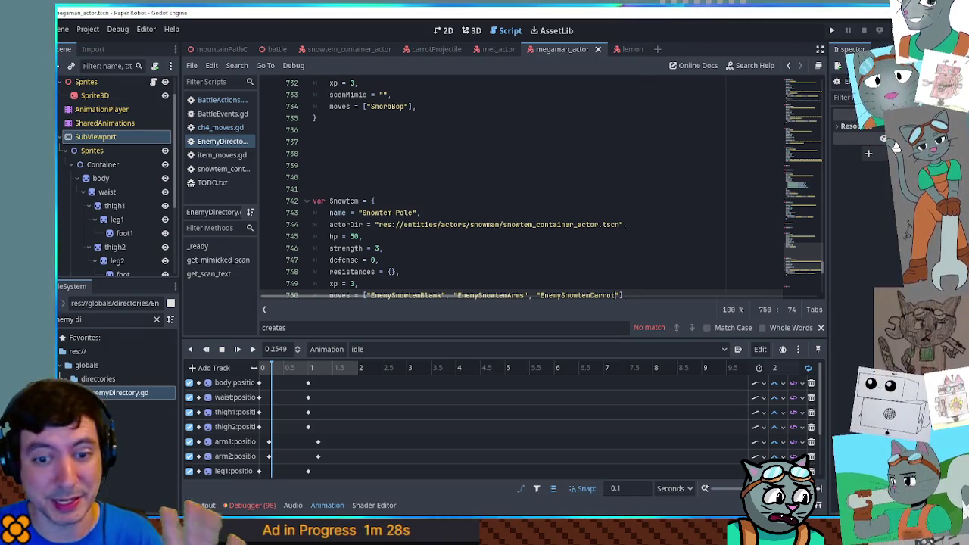
left_click_drag(792, 285, 794, 70)
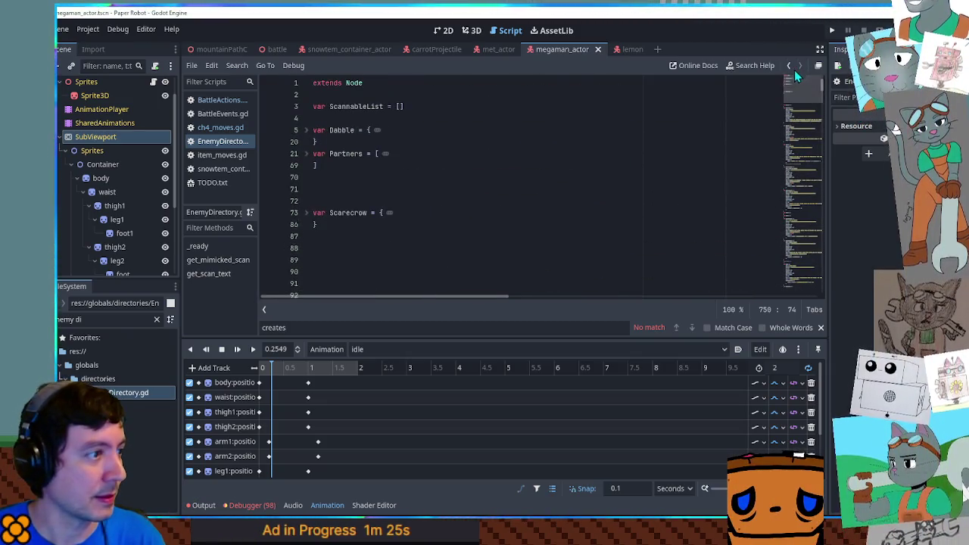
left_click(306, 130)
triple_click(130, 319)
type("megam")
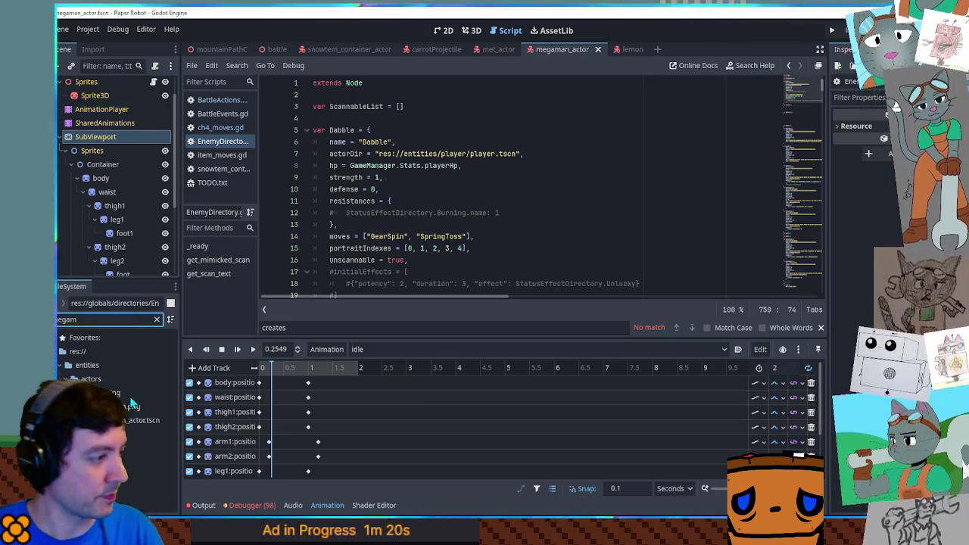
left_click(129, 421)
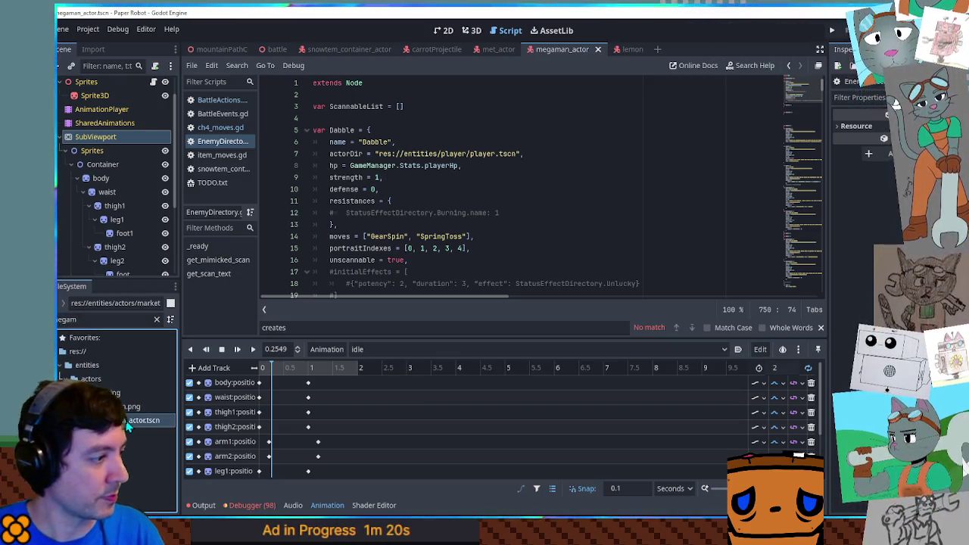
left_click(378, 154)
left_click_drag(378, 154, 517, 154)
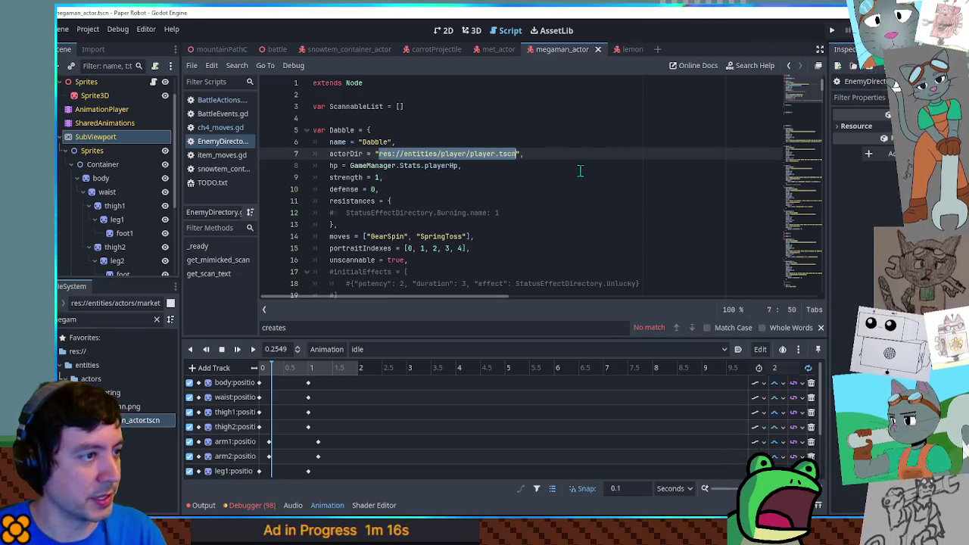
type("res://entities/actors/marketing/megaman_actor.tscn")
key("ctrl+s")
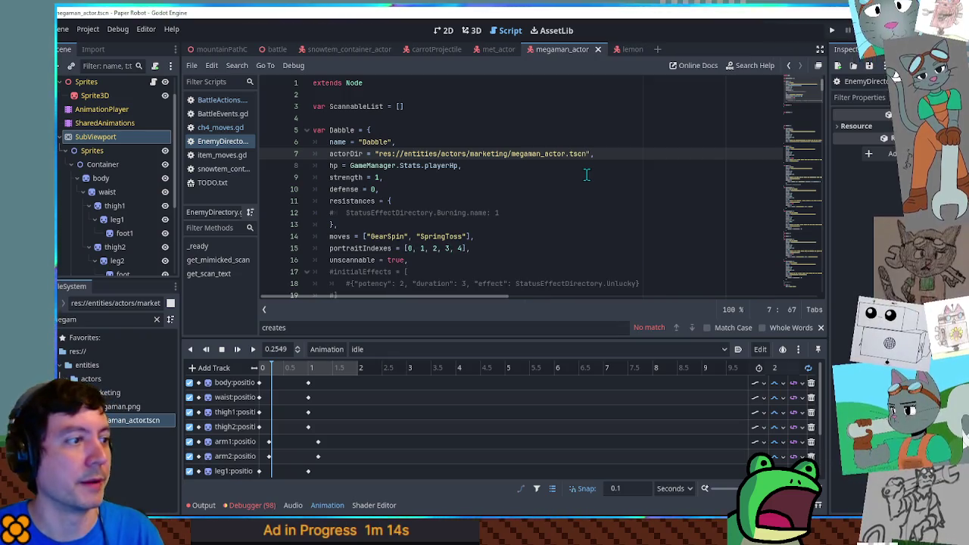
Point Piggle's actorDir at res://entities/actors/marketing/met_actor.tscn.
scroll(331, 130, "down", 1)
left_click(306, 95)
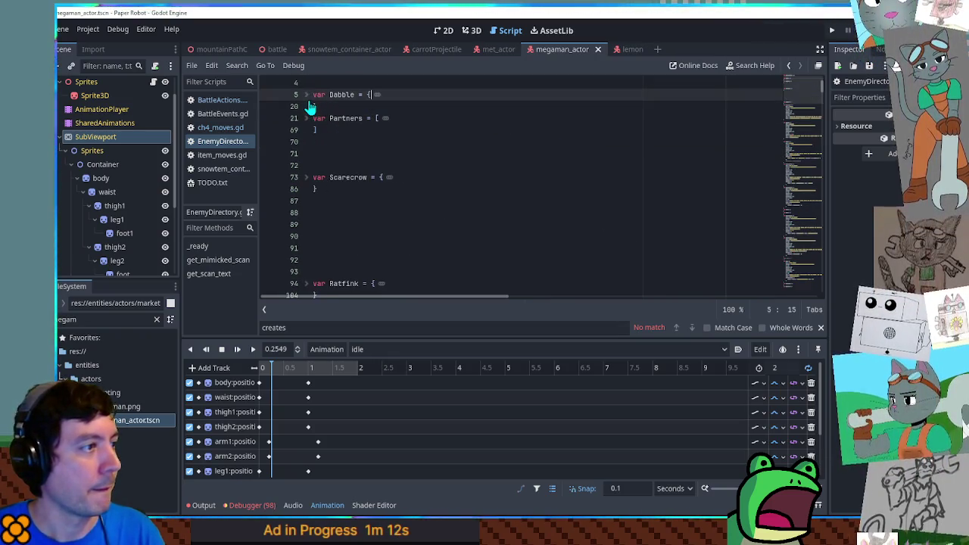
left_click(526, 179)
key("ctrl+f")
type("piggle")
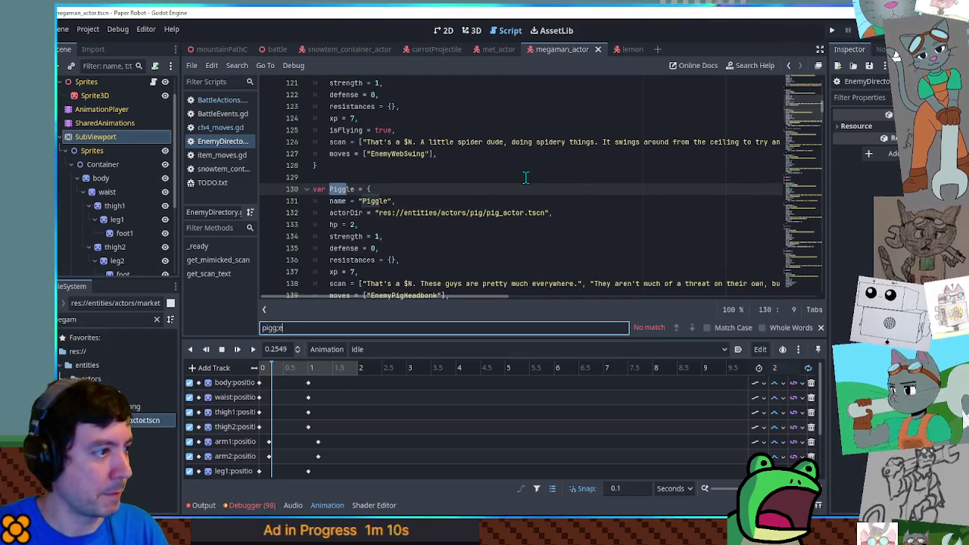
type(":e")
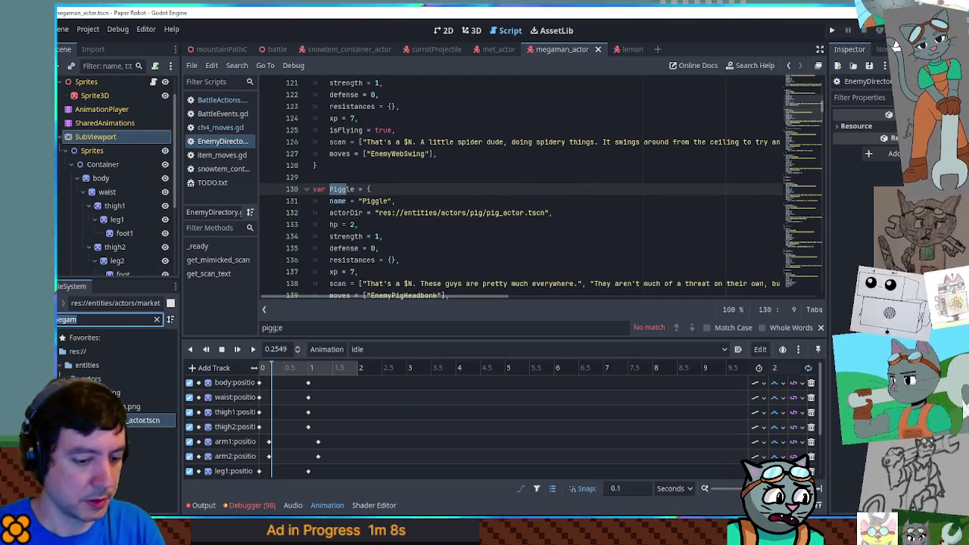
type("met")
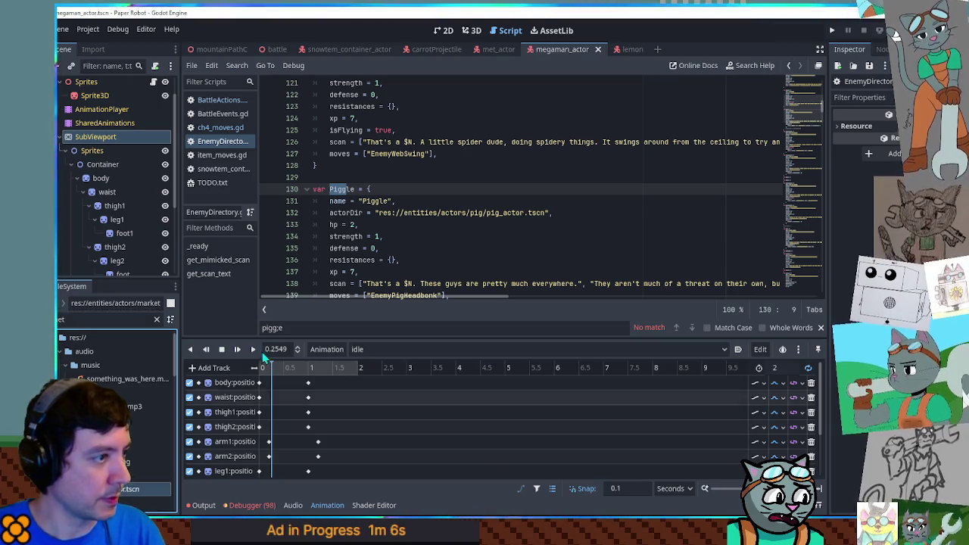
left_click_drag(379, 213, 542, 213)
type("res://entities/actors/marketing/met_actor.tscn")
left_click(551, 167)
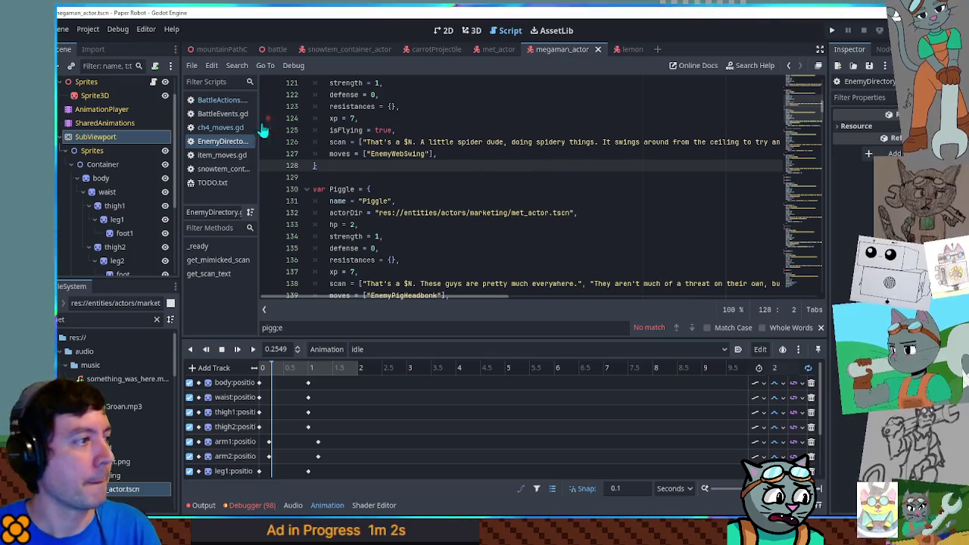
Filter the project files for 'battle mana' and select BattleManager.gd.
left_click(106, 318)
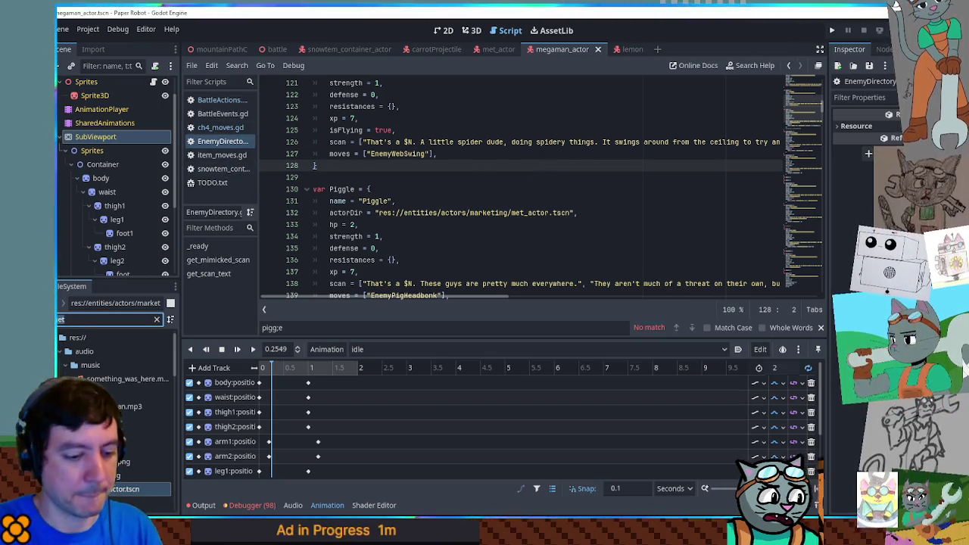
type("battle mana")
left_click(119, 393)
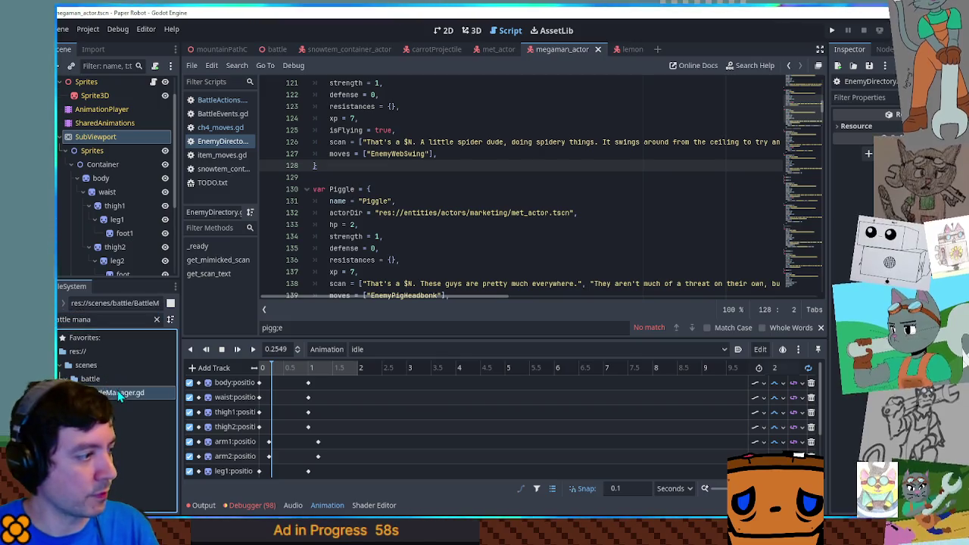
In BattleManager.gd, keep a commented copy of the Snowtem encounter and change Snowtem to Piggle.
key("Return")
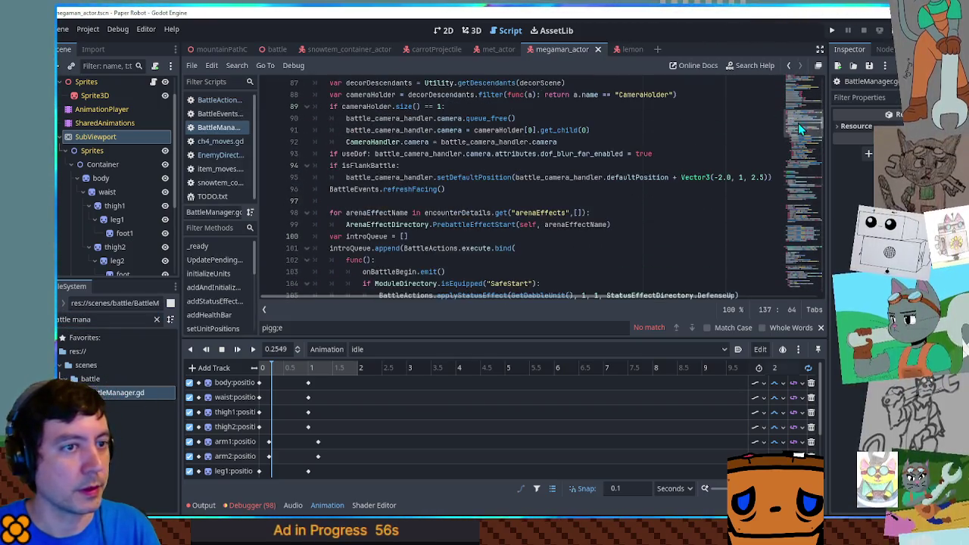
scroll(802, 76, "up", 9)
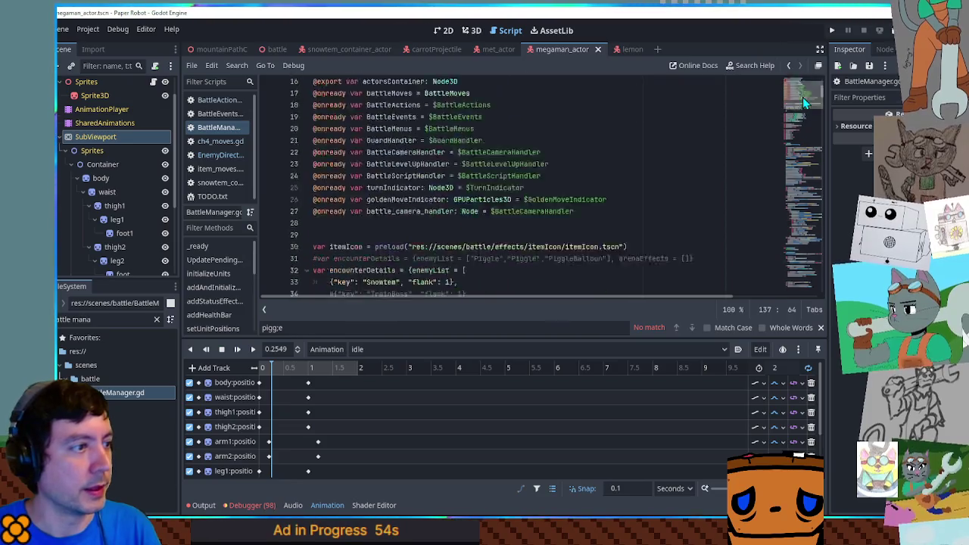
scroll(804, 103, "up", 2)
left_click(464, 165)
key("ctrl+shift+d")
key("ctrl+k")
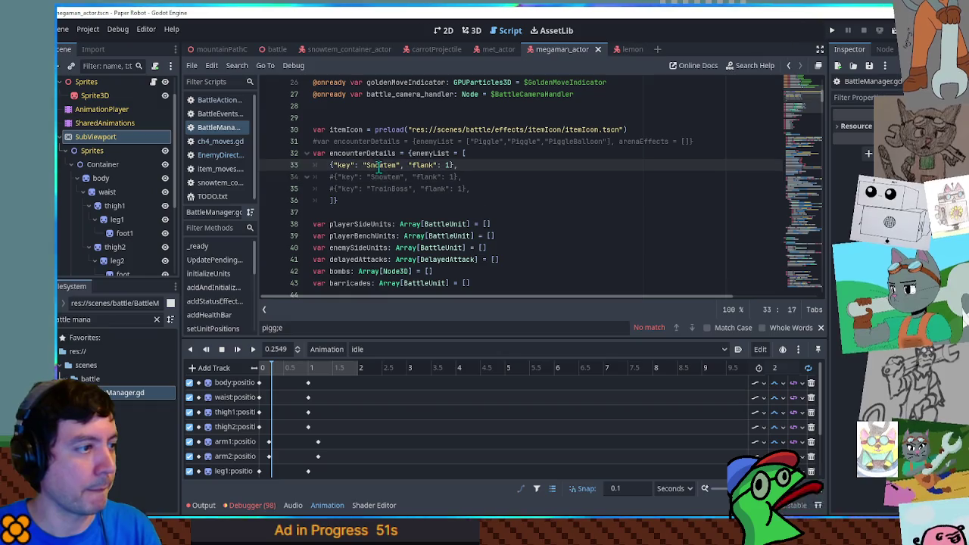
double_click(381, 165)
type("Piggle")
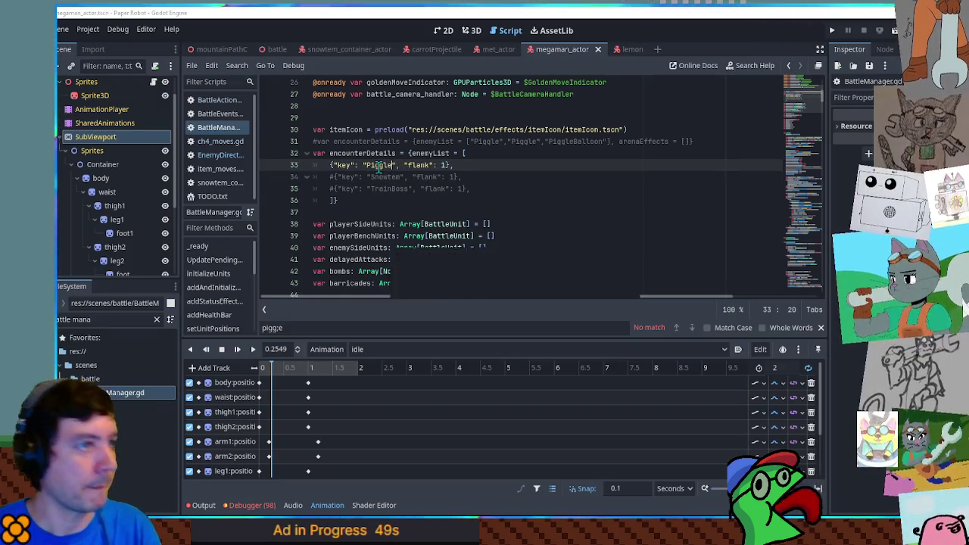
Run the battle scene to see Mega Man facing the Met, then stop it.
left_click(274, 49)
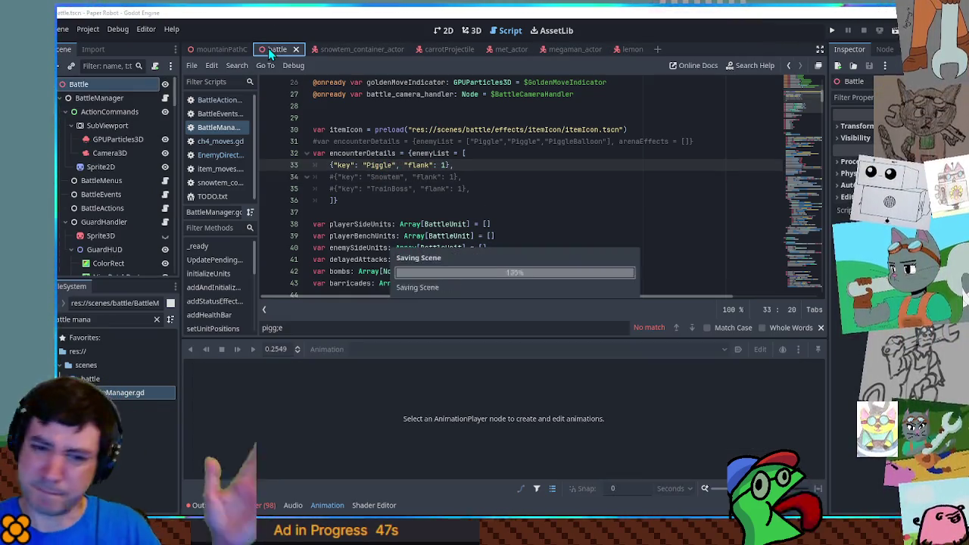
key("F6")
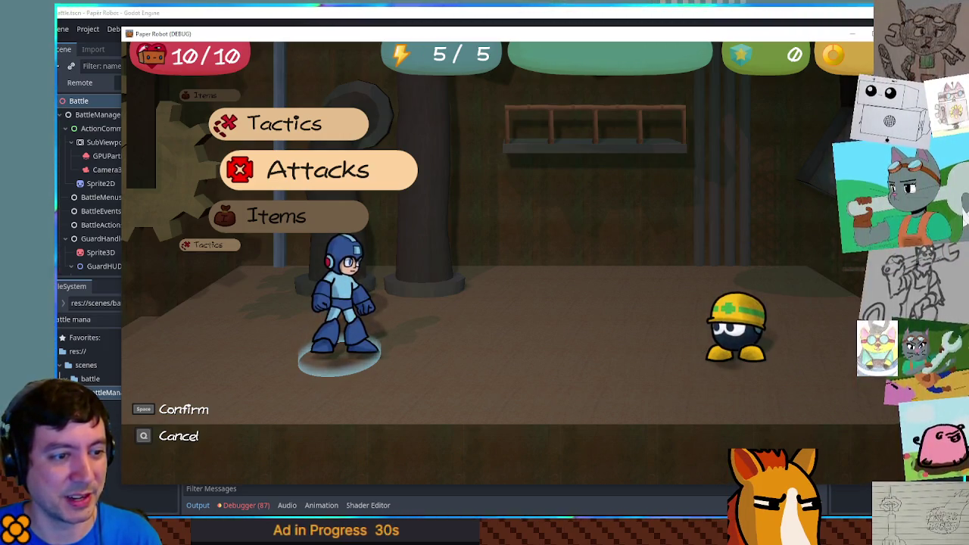
key("F8")
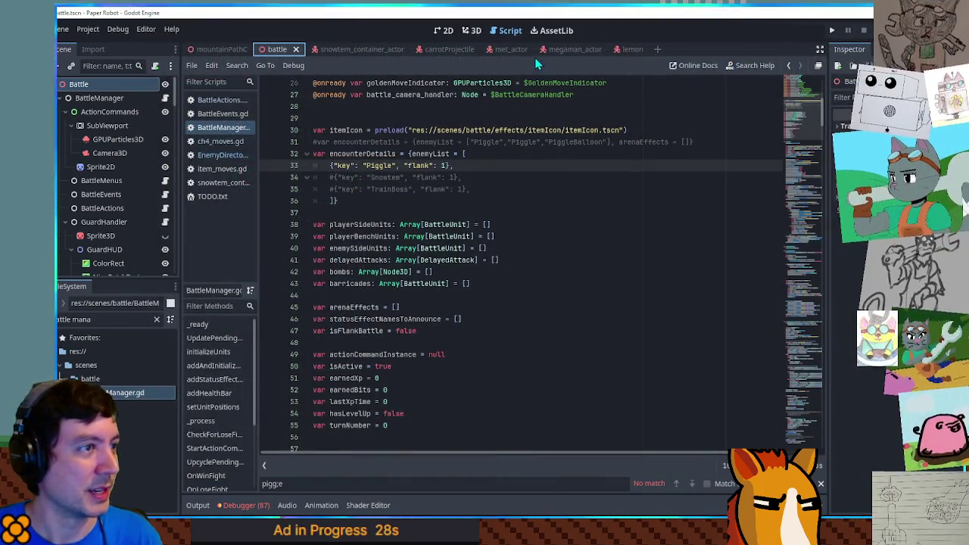
Shift the Met's idle body and hat keys earlier, preview, save met_actor, and rerun the battle.
left_click(508, 49)
mouse_move(346, 381)
left_mouse_down()
mouse_move(303, 411)
mouse_move(295, 390)
mouse_move(283, 390)
left_mouse_up()
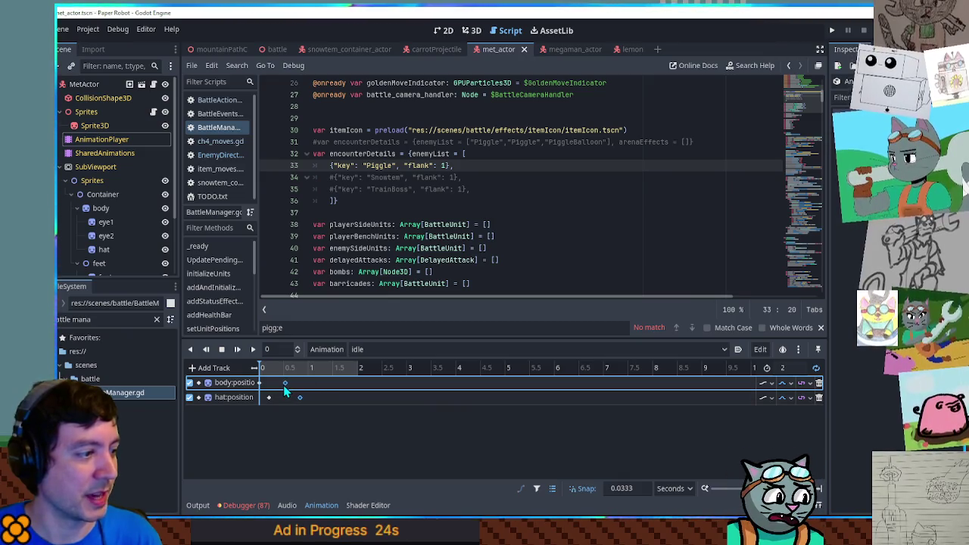
left_click(788, 368)
type("1")
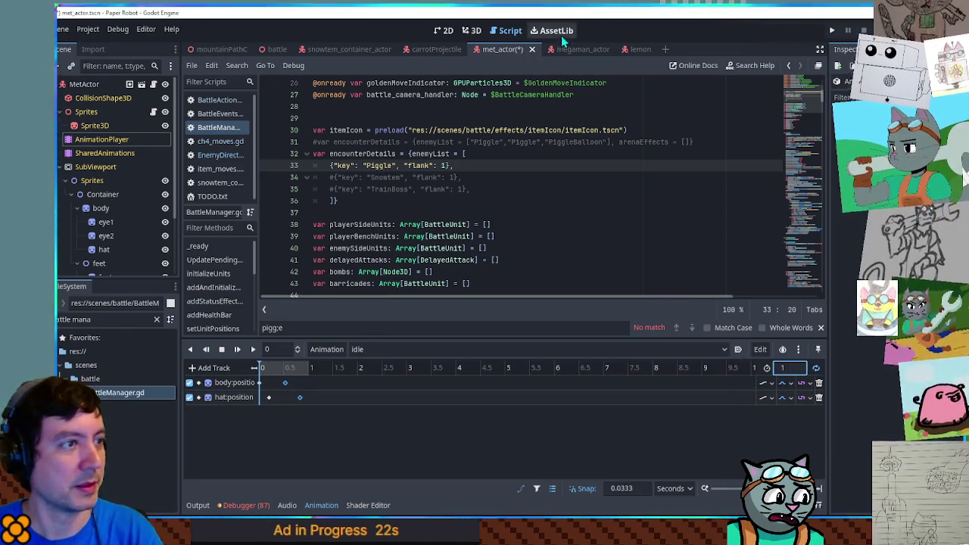
left_click(471, 31)
left_click(252, 350)
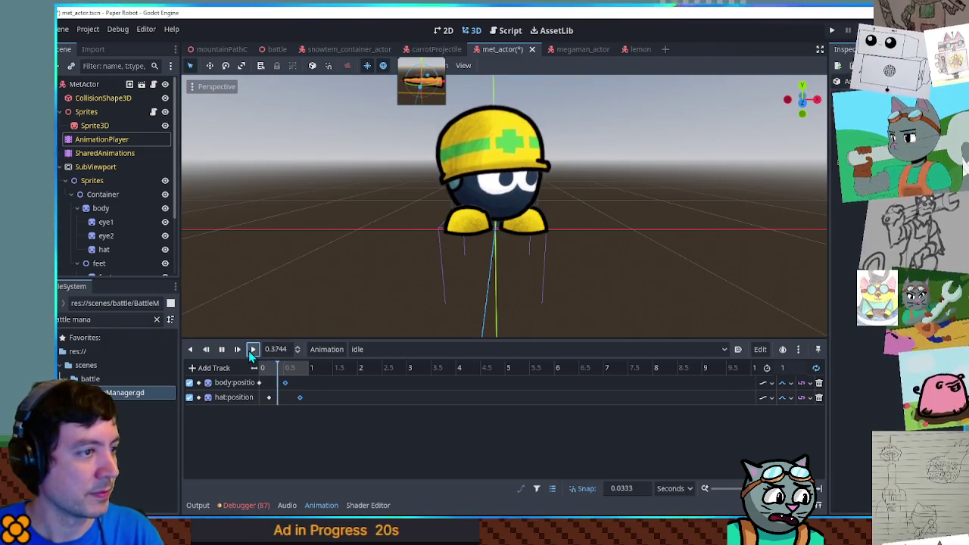
key("ctrl+s")
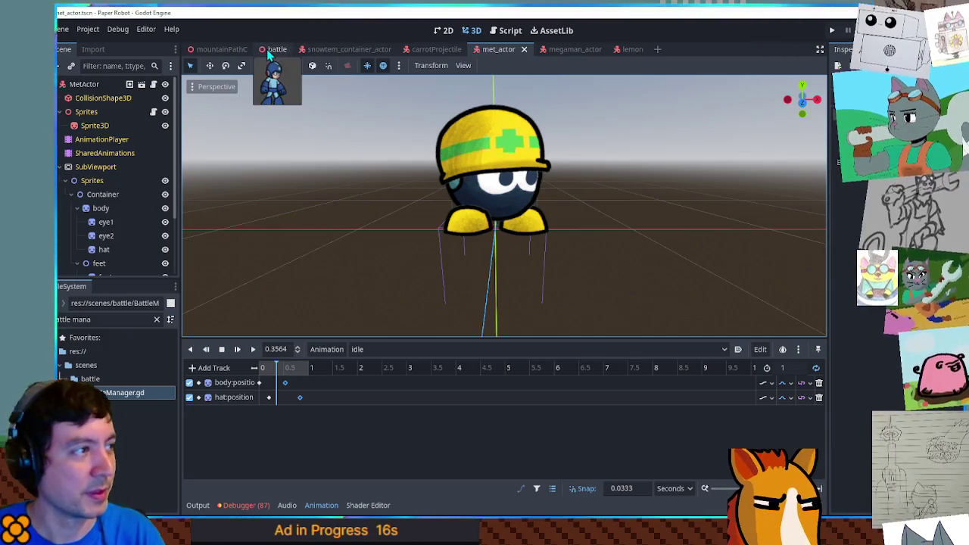
left_click(276, 50)
key("F6")
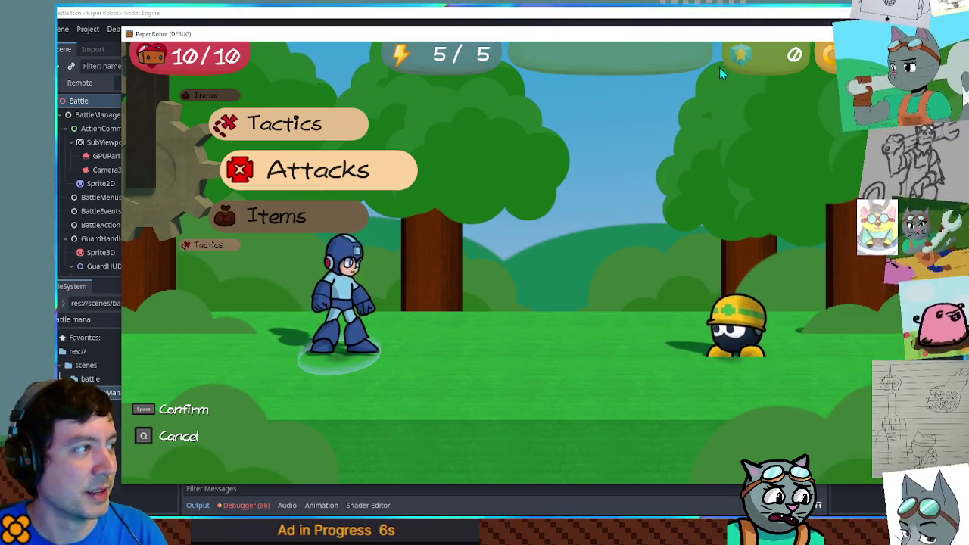
Close the running battle test and clear the FileSystem filter to show all folders.
key("F8")
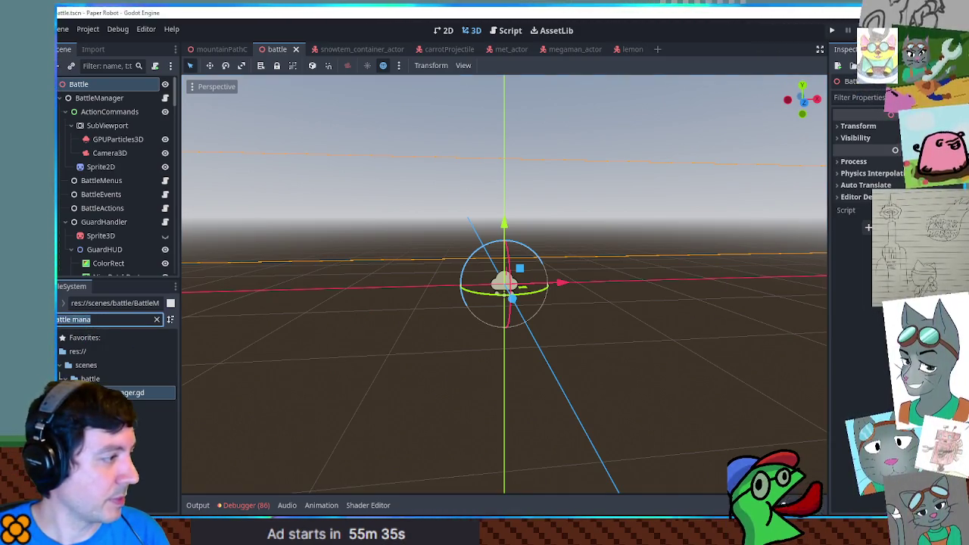
left_click(114, 337)
left_click(157, 320)
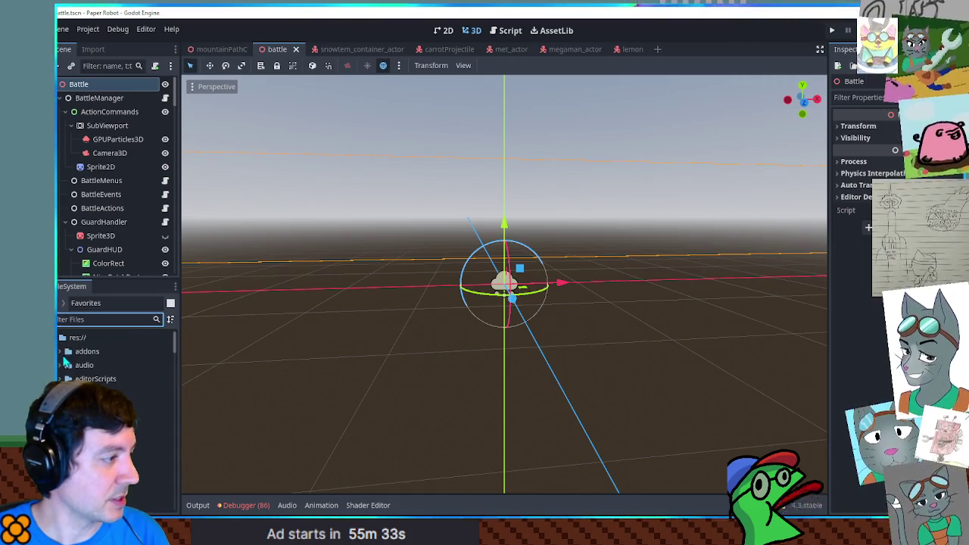
Filter the FileSystem dock by 'icons'.
left_click(87, 341)
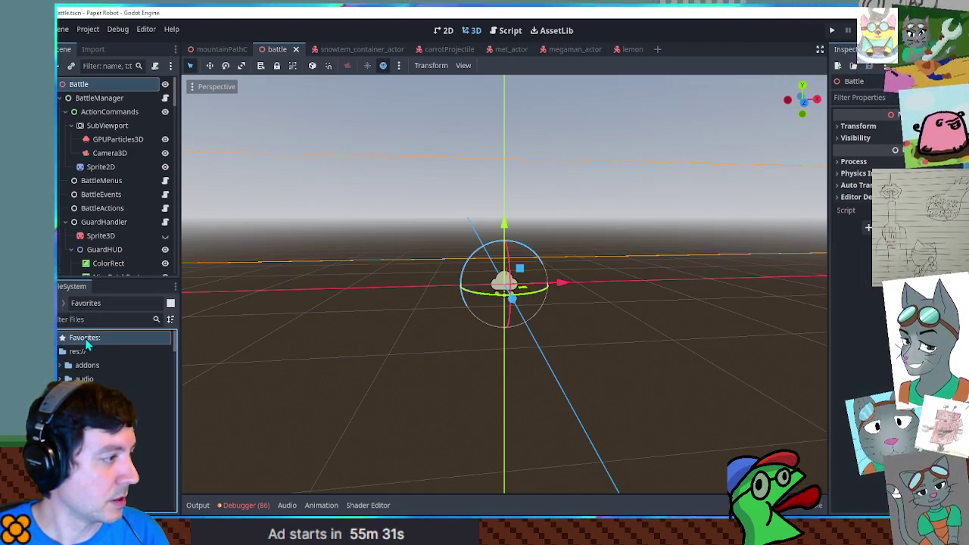
left_click(101, 318)
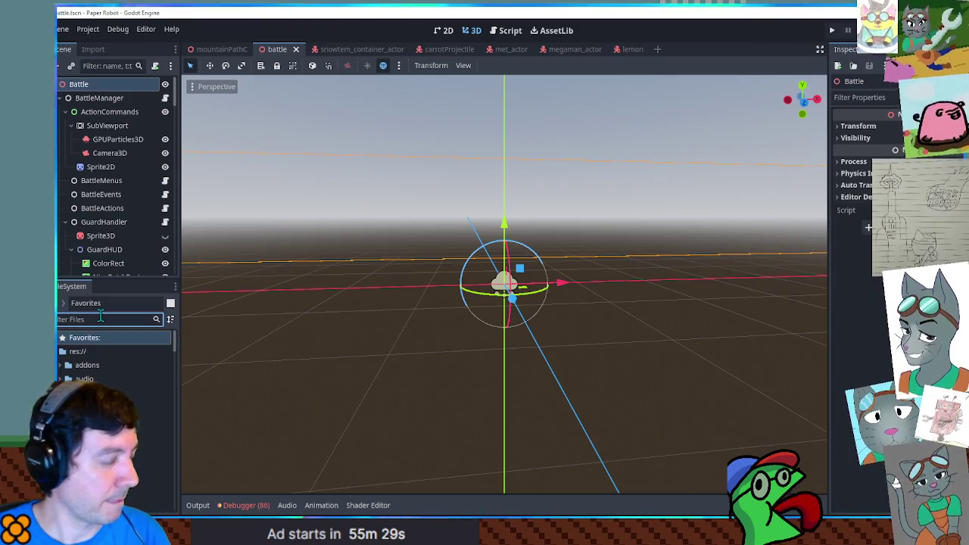
type("icon")
type("s")
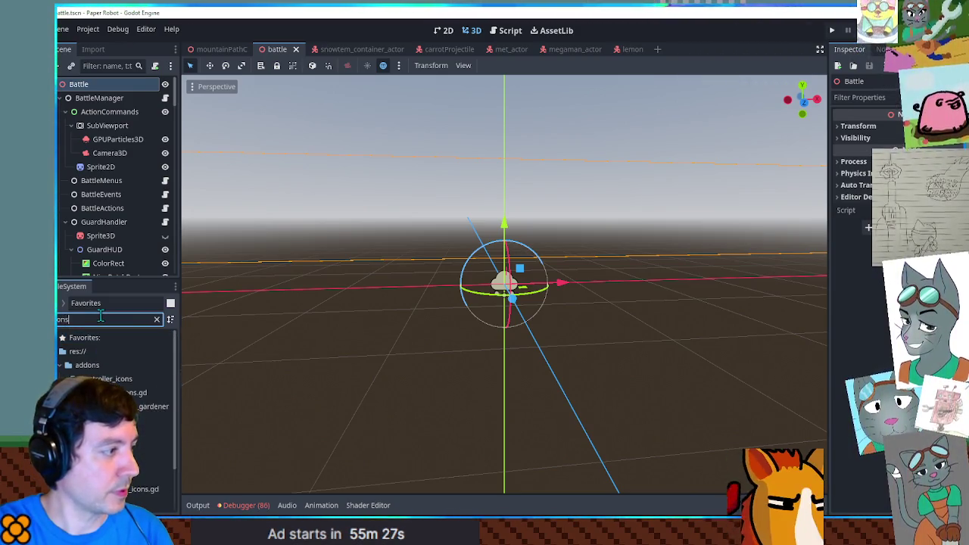
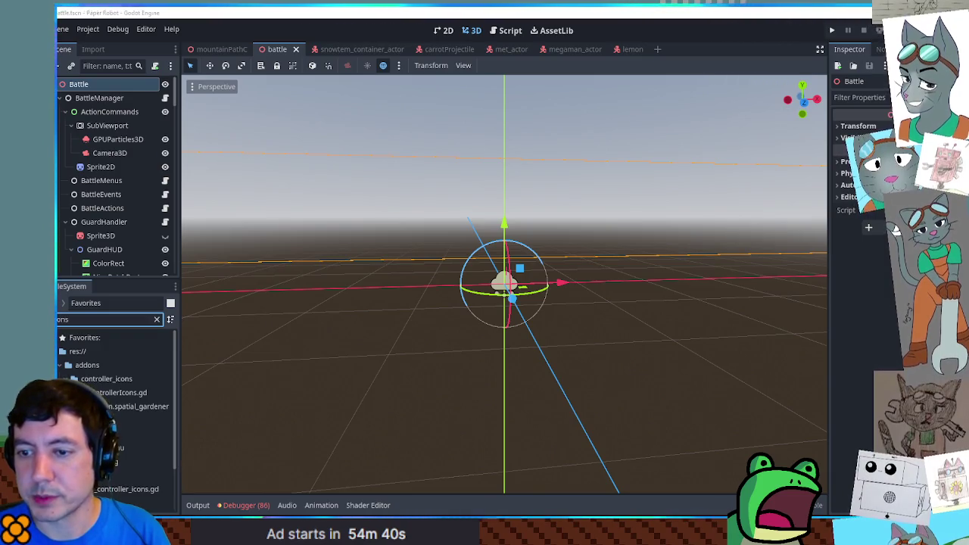
Test-run the battle with F5, then filter the FileSystem for 'gamemana' and open GameManager.gd.
key("F5")
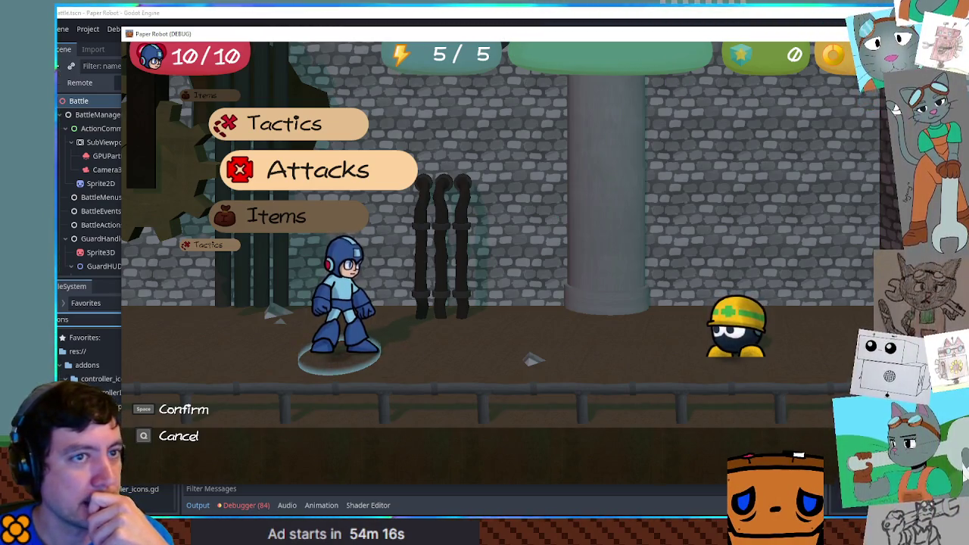
left_click(121, 318)
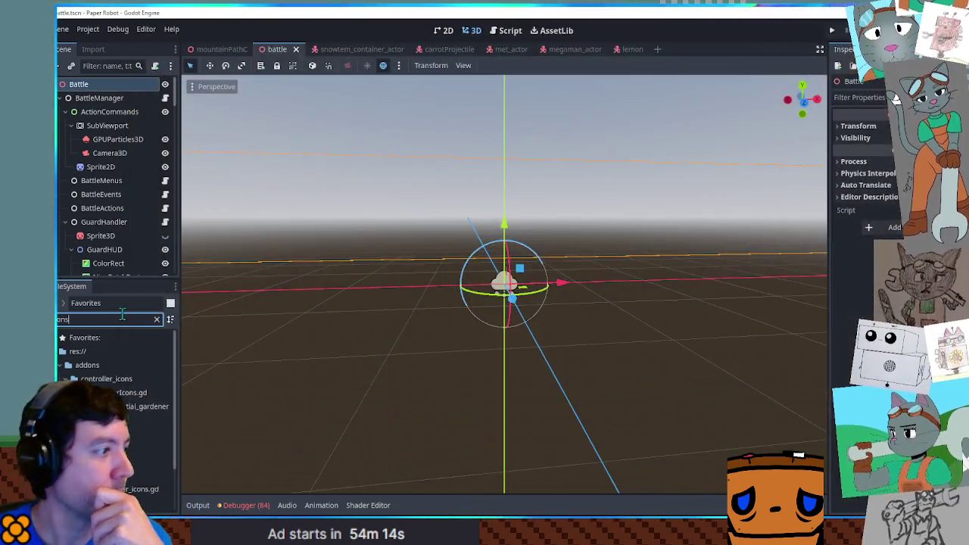
key("ctrl+a")
type("llama")
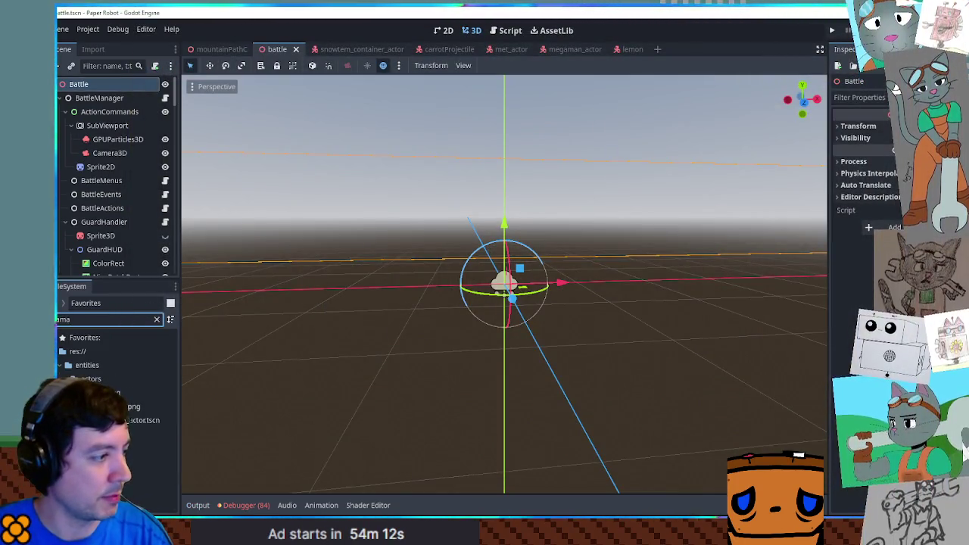
key("BackSpace")
type("emana")
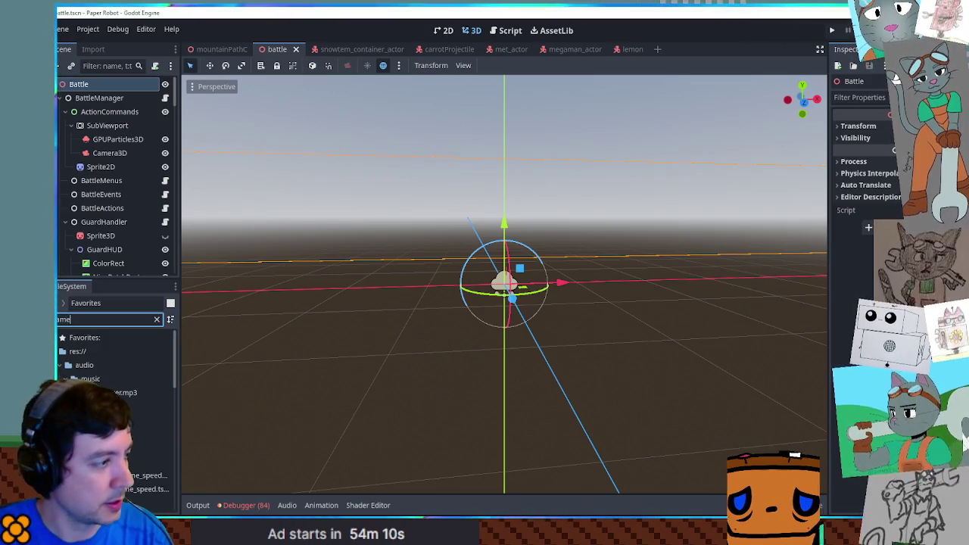
double_click(129, 385)
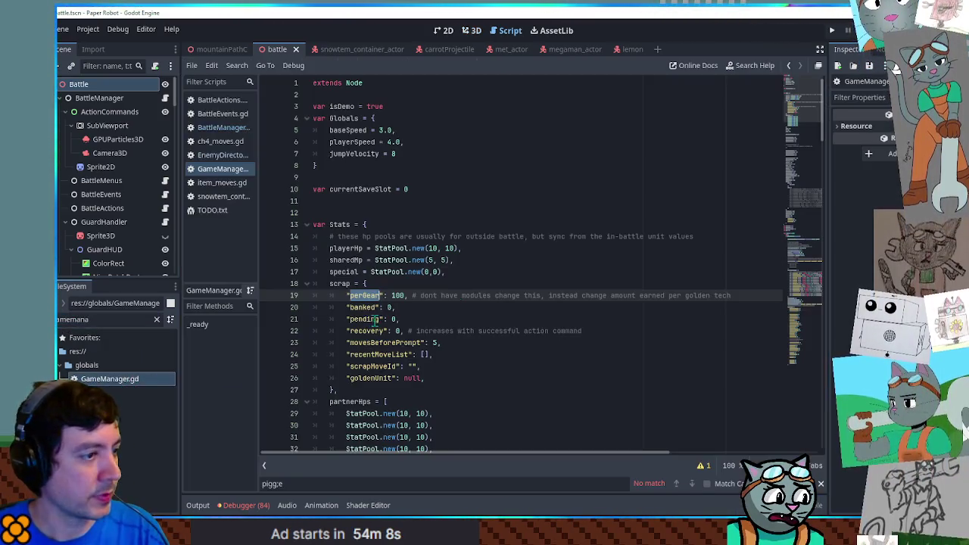
Delete the early return in _ready and comment out the currentPartnerIndex and unlockedPartners overrides.
mouse_move(801, 167)
left_mouse_down()
mouse_move(808, 269)
mouse_move(809, 259)
left_mouse_up()
left_click(373, 170)
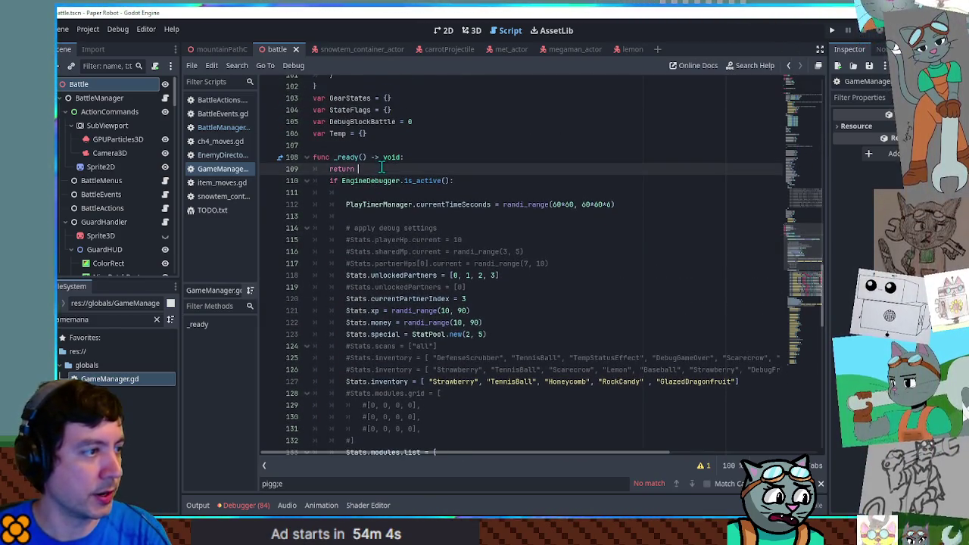
key("ctrl+shift+k")
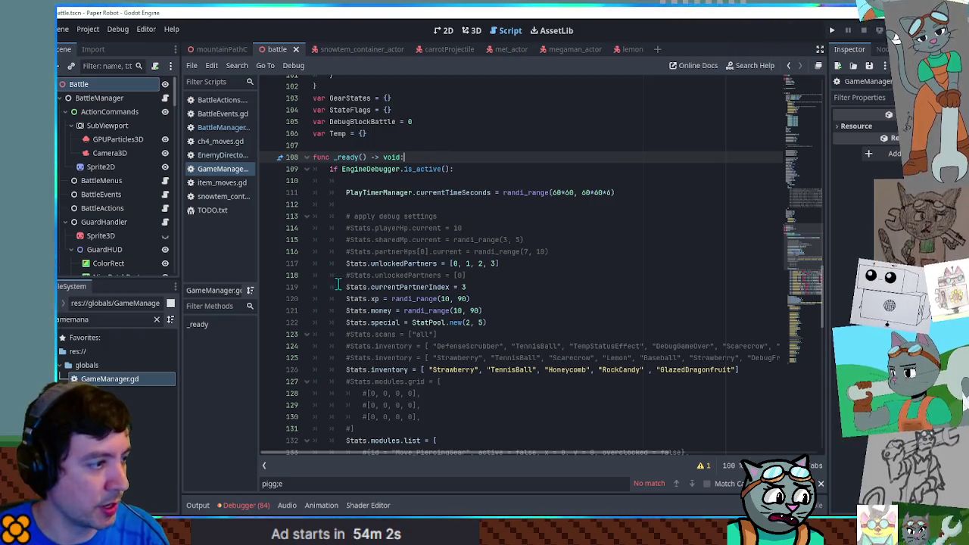
left_click(338, 287)
key("ctrl+k")
left_click(348, 263)
key("ctrl+k")
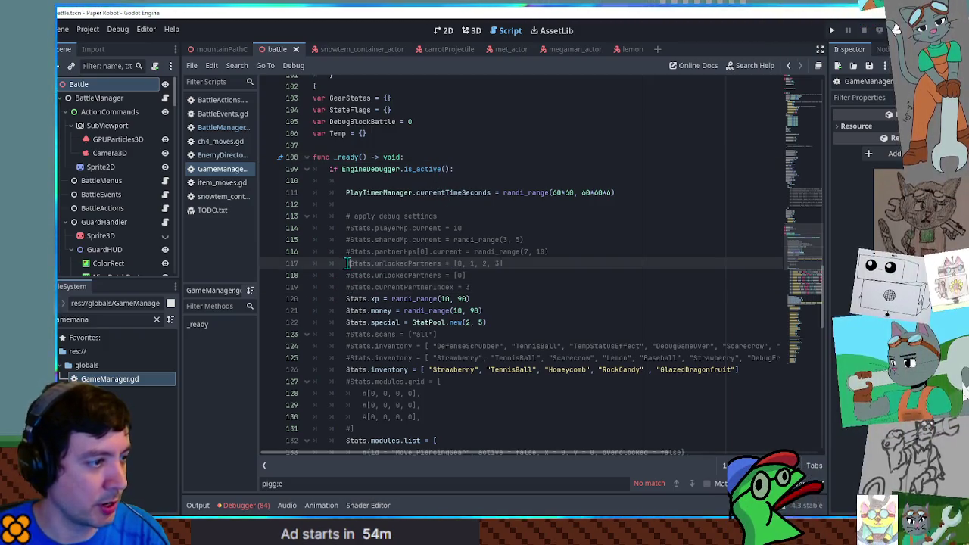
Fold and comment out the whole Stats.modules.list block, then run the game again.
scroll(486, 264, "down", 3)
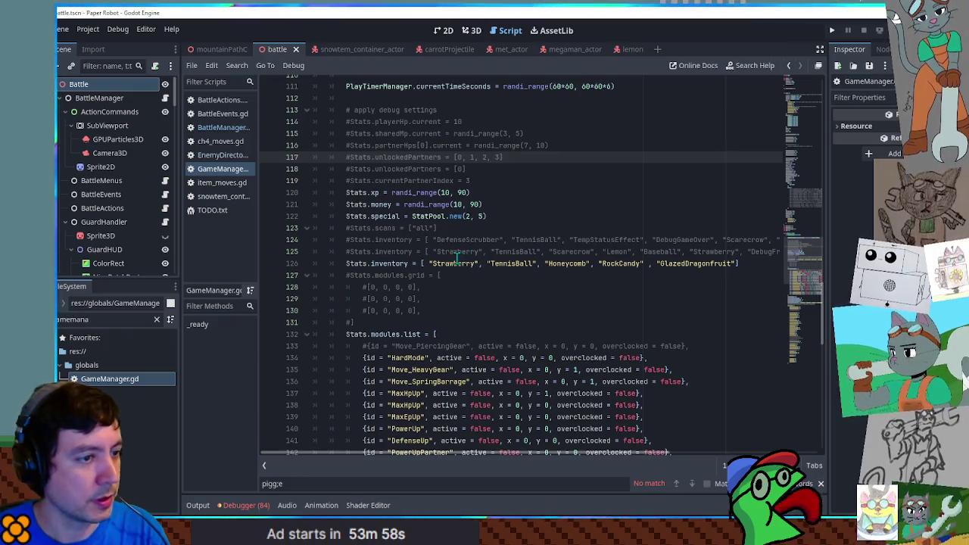
scroll(448, 255, "down", 3)
left_click(425, 251)
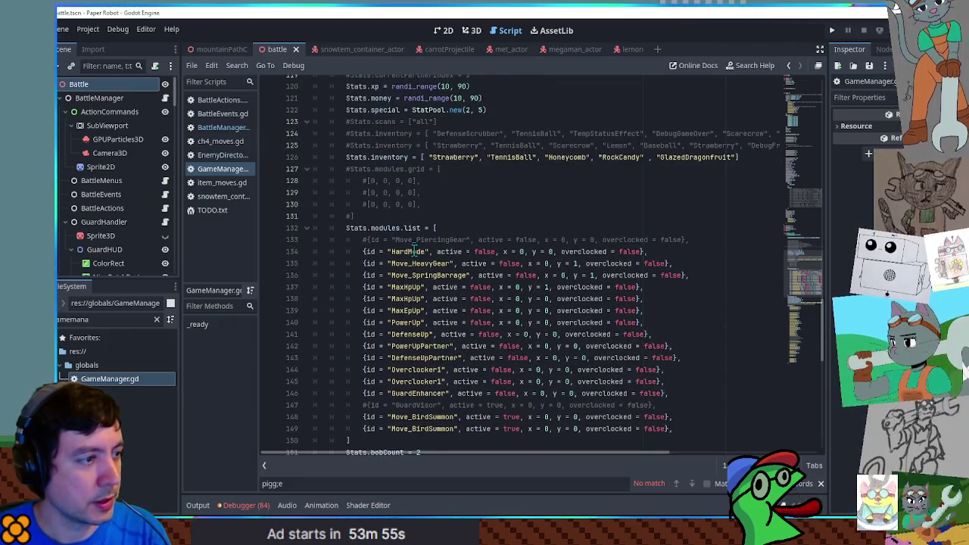
left_click(307, 228)
triple_click(341, 232)
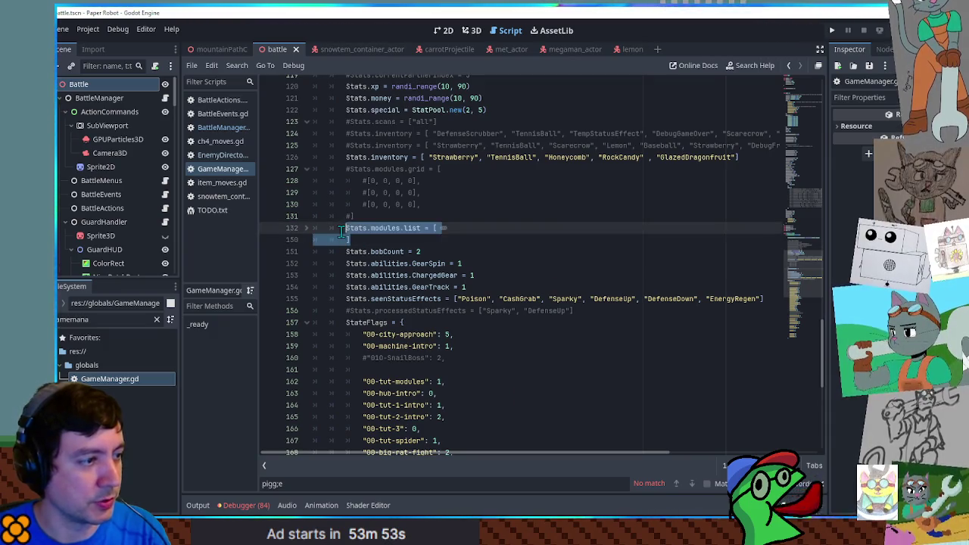
key("ctrl+k")
left_click(512, 217)
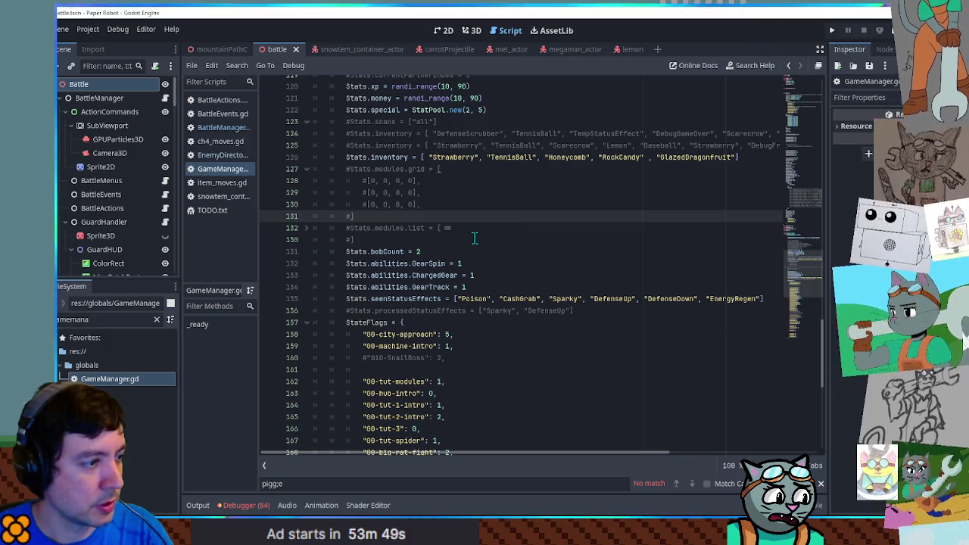
scroll(542, 231, "up", 4)
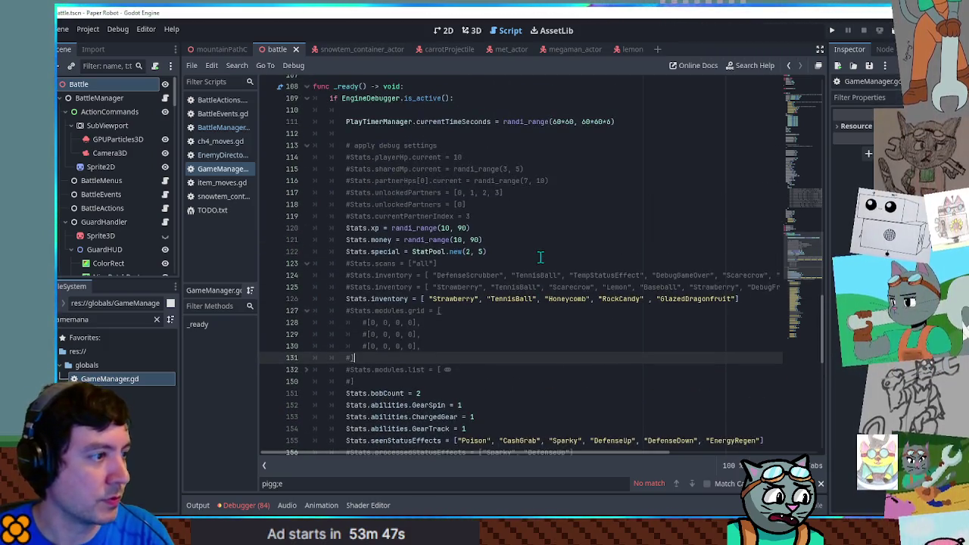
key("F6")
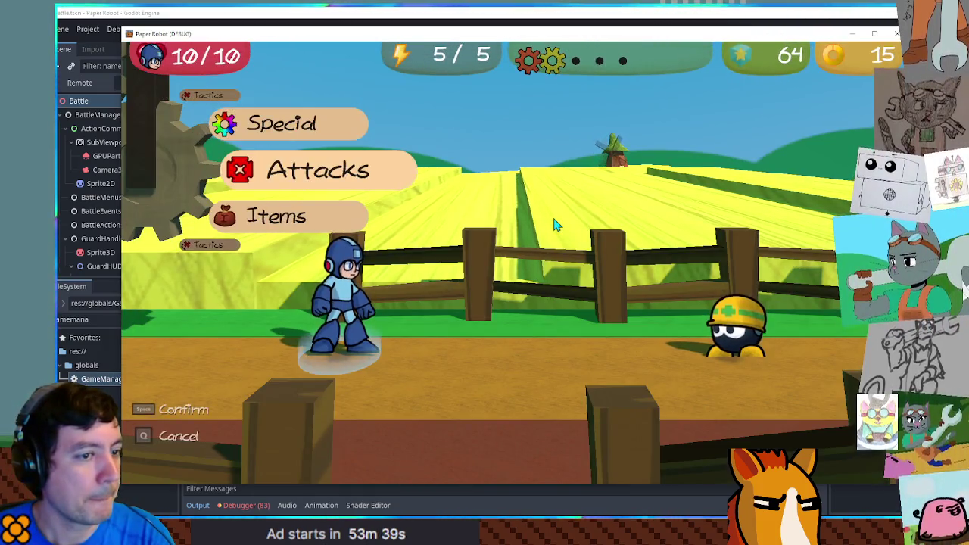
Open the Attacks list to see Gear Spin and Spring Fling, then stop the game with F8.
key("space")
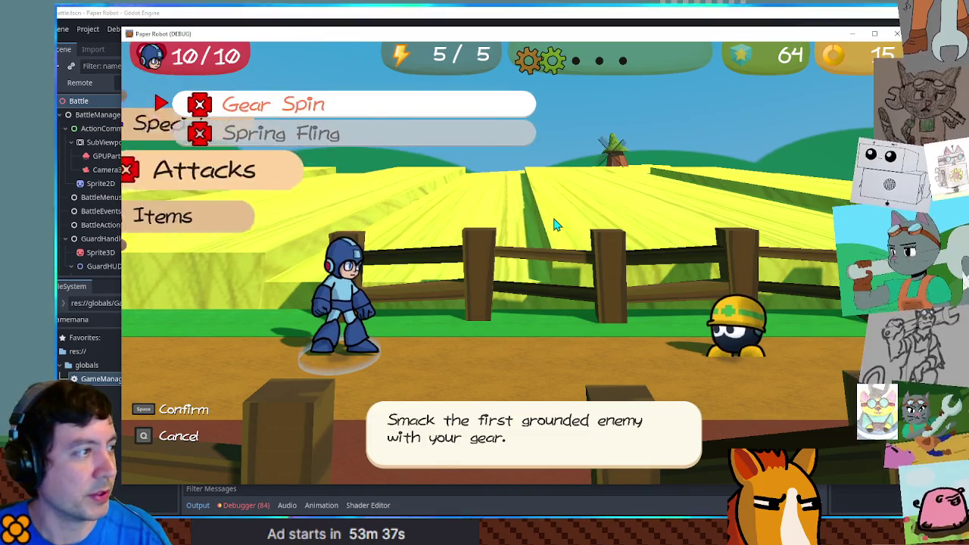
key("q")
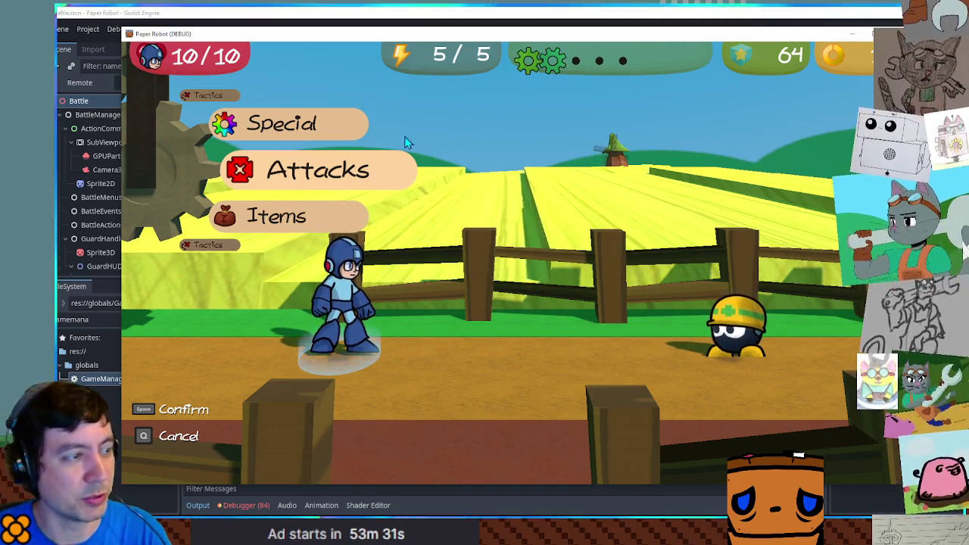
key("F8")
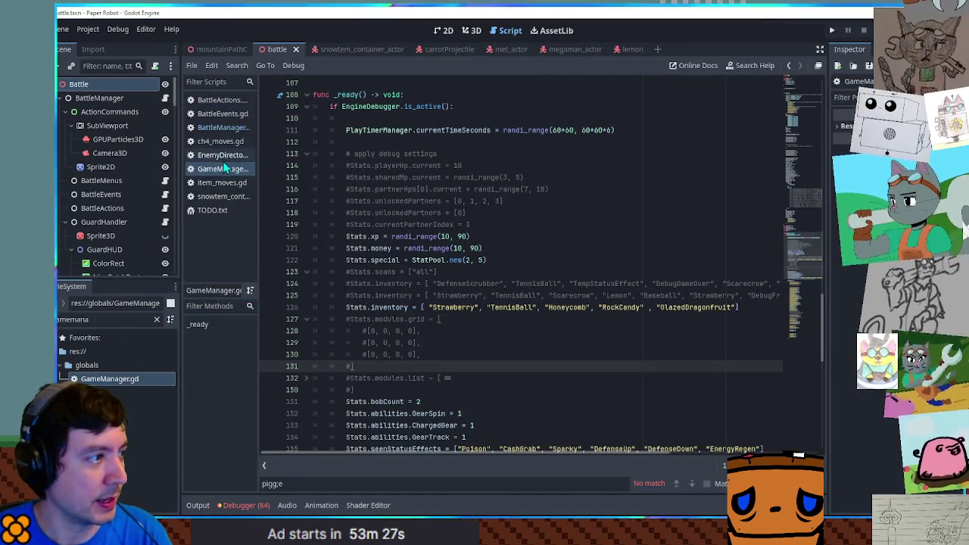
Filter the FileSystem for 'moves' and open player_moves.gd.
left_click(156, 319)
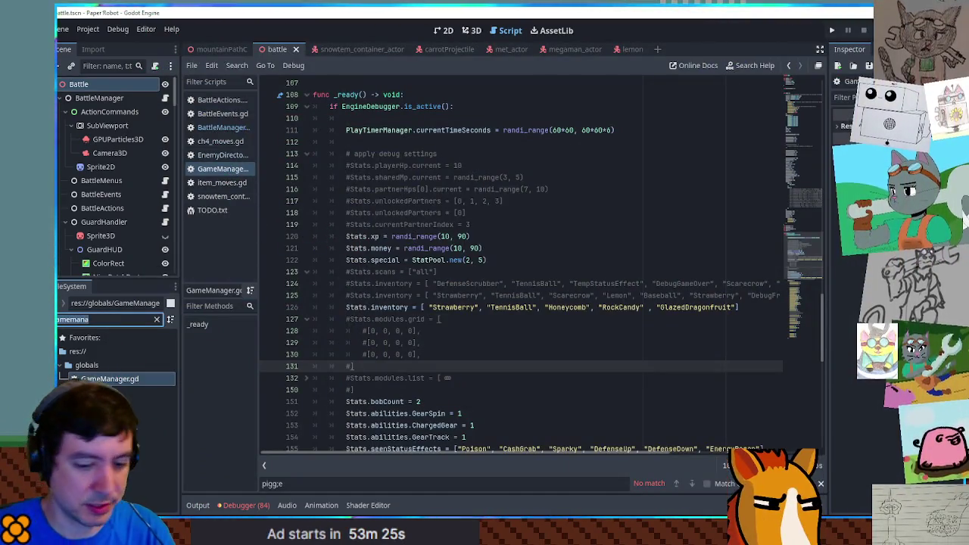
type("yer moves")
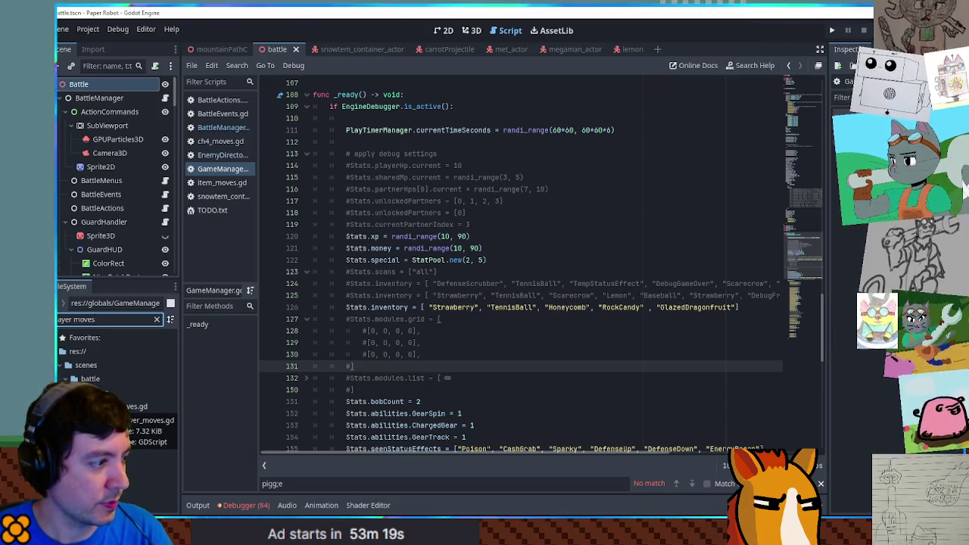
double_click(125, 406)
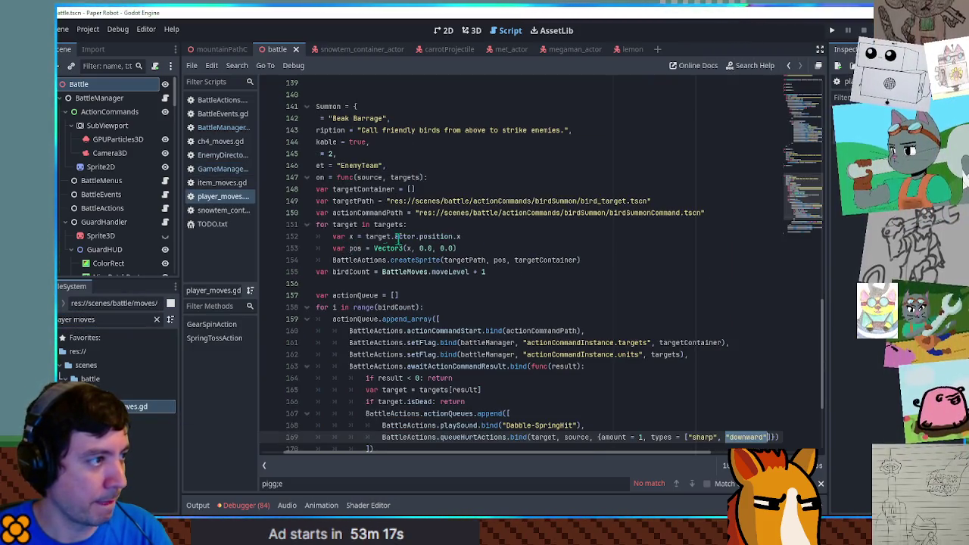
Fold the BirdSummon block and search 'spring' to reach the SpringTossAction targets line.
left_click_drag(386, 236, 217, 222)
key("alt+f")
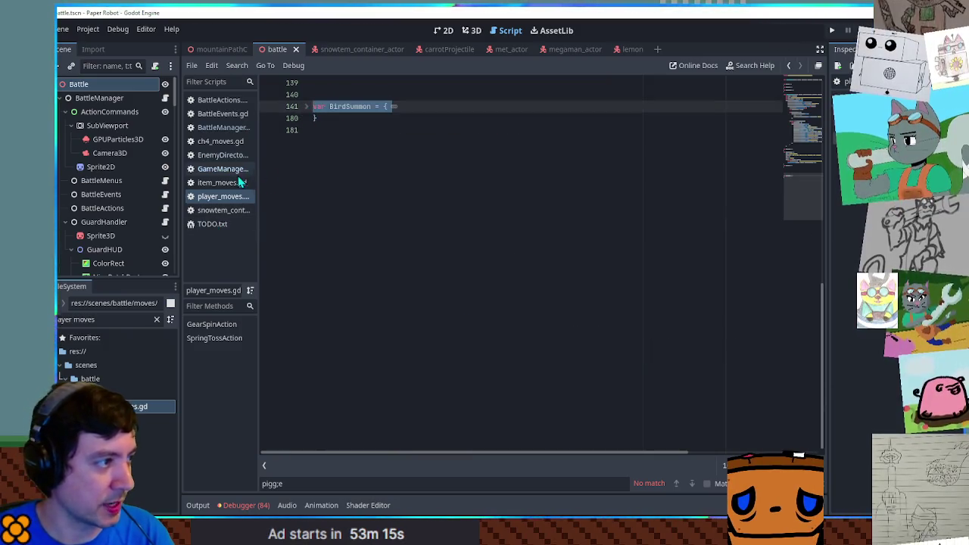
left_click(548, 170)
key("ctrl+f")
type("spring")
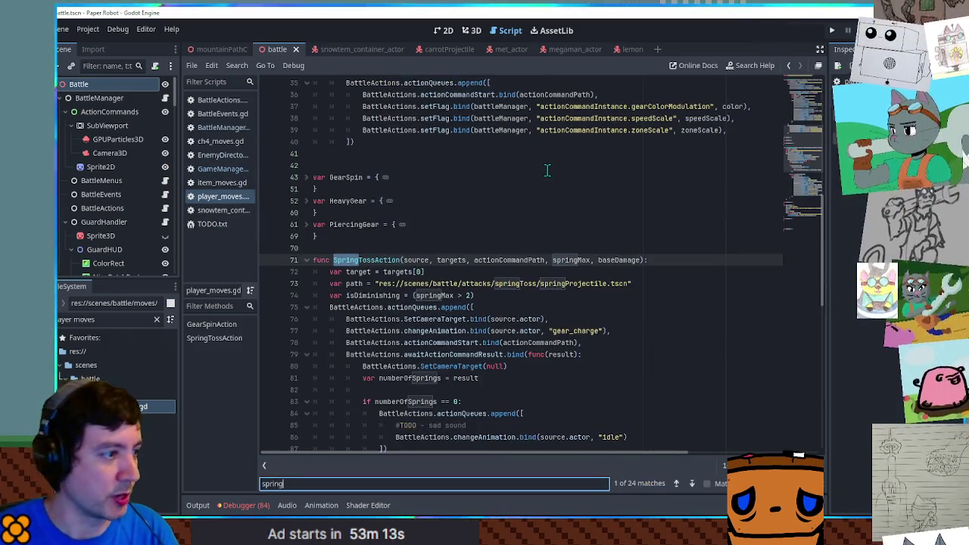
scroll(542, 173, "down", 3)
type("mon")
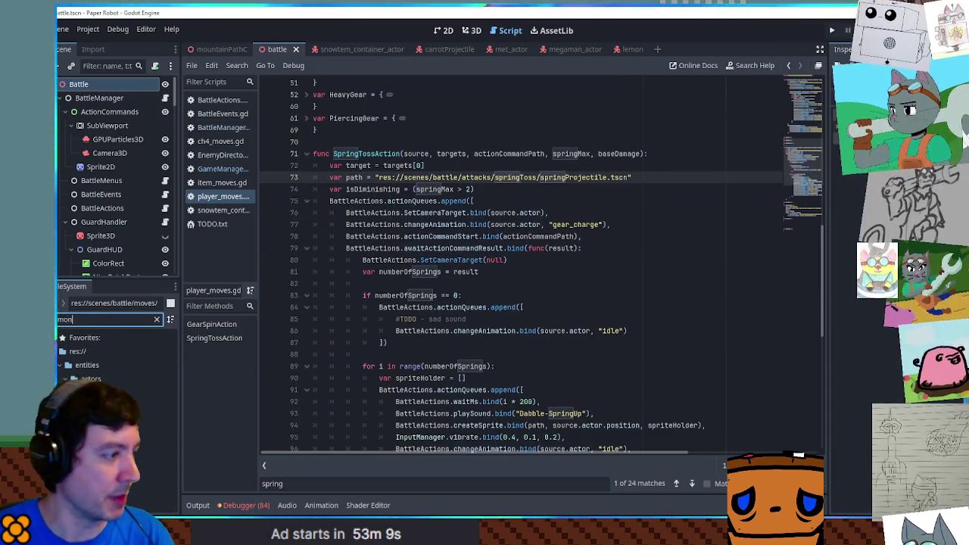
left_click(438, 165)
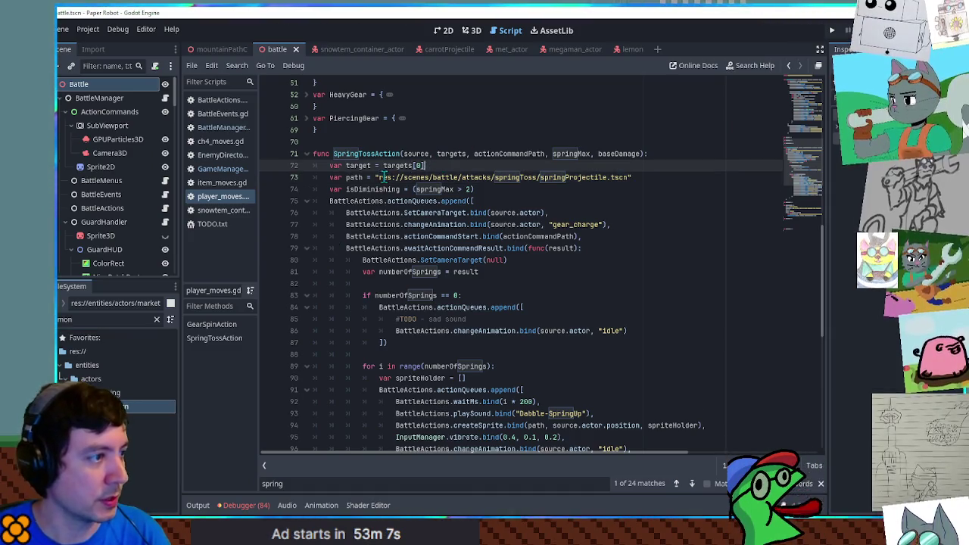
Point the springProjectile path to lemon.tscn and review the createSprite call with spriteHolder.
left_click(376, 177)
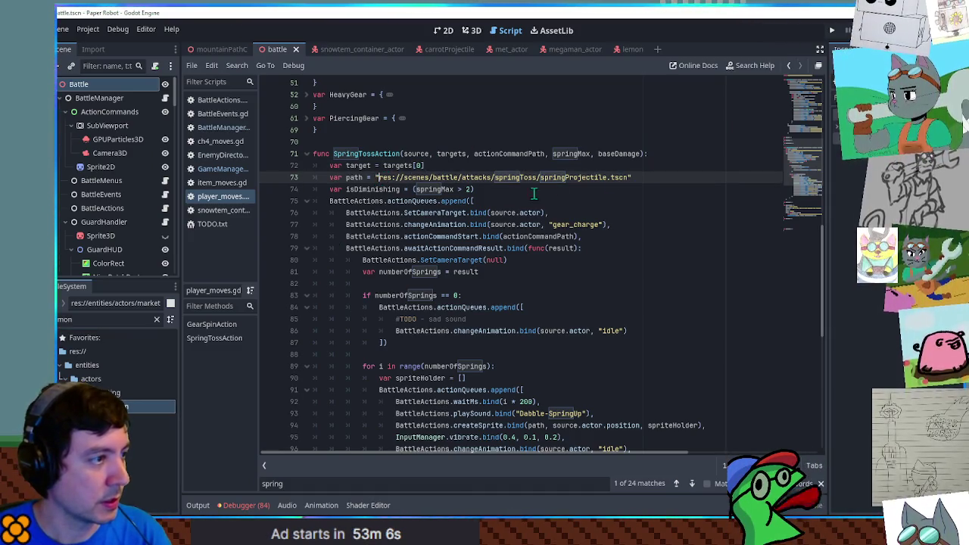
left_click(626, 180, "ctrl")
left_click_drag(378, 178, 629, 177)
type("res://entities/actors/marketing/lemon.tscn")
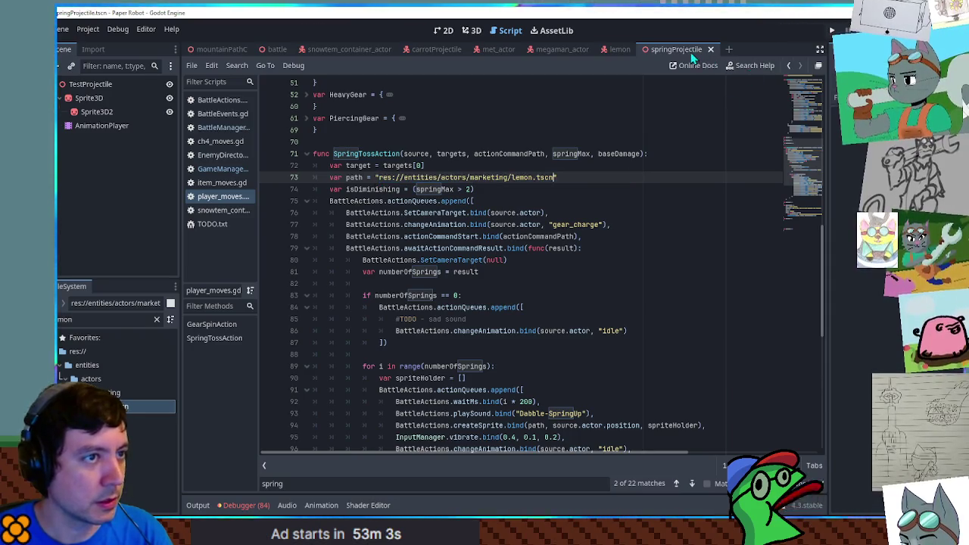
left_click(530, 177, "ctrl")
scroll(586, 184, "down", 1)
scroll(590, 184, "up", 3)
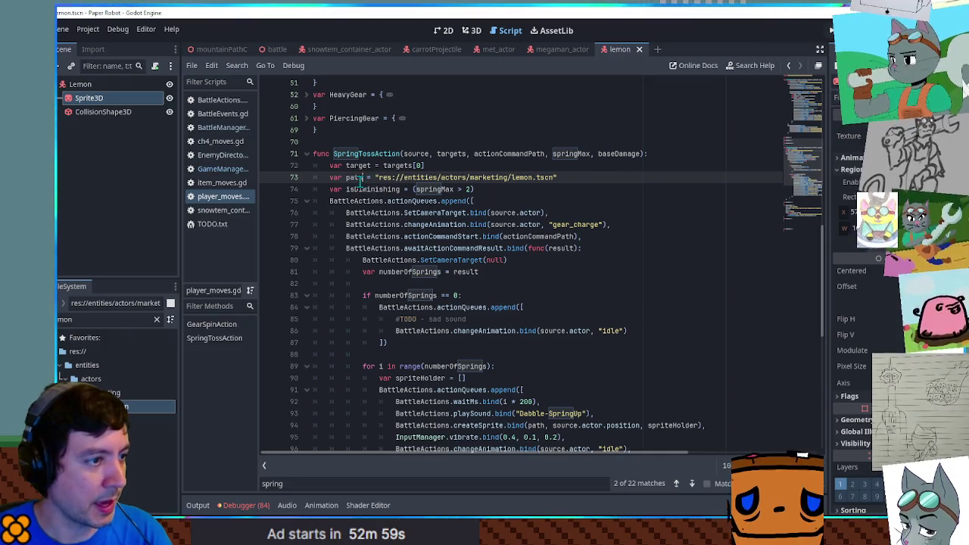
scroll(399, 189, "down", 3)
scroll(399, 189, "down", 4)
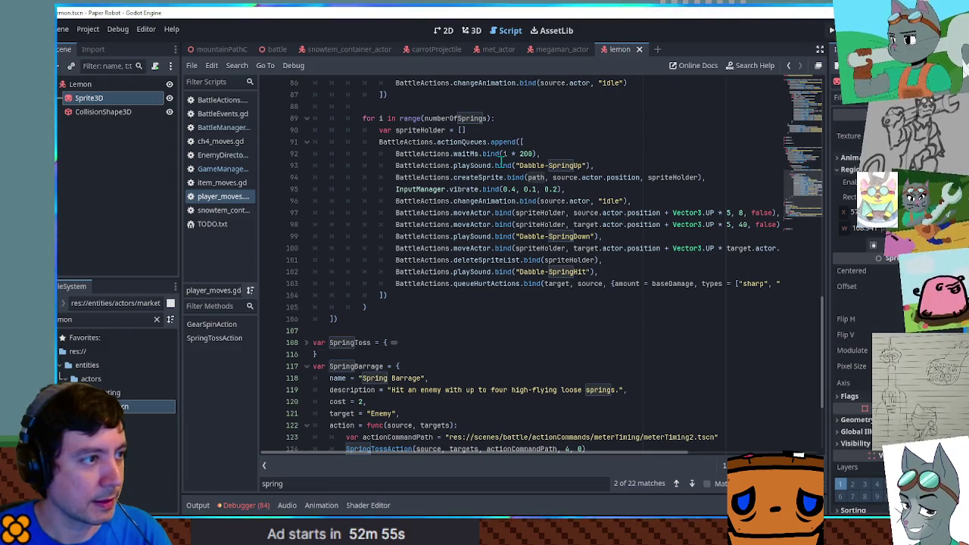
left_click(553, 180)
double_click(462, 177)
double_click(667, 177)
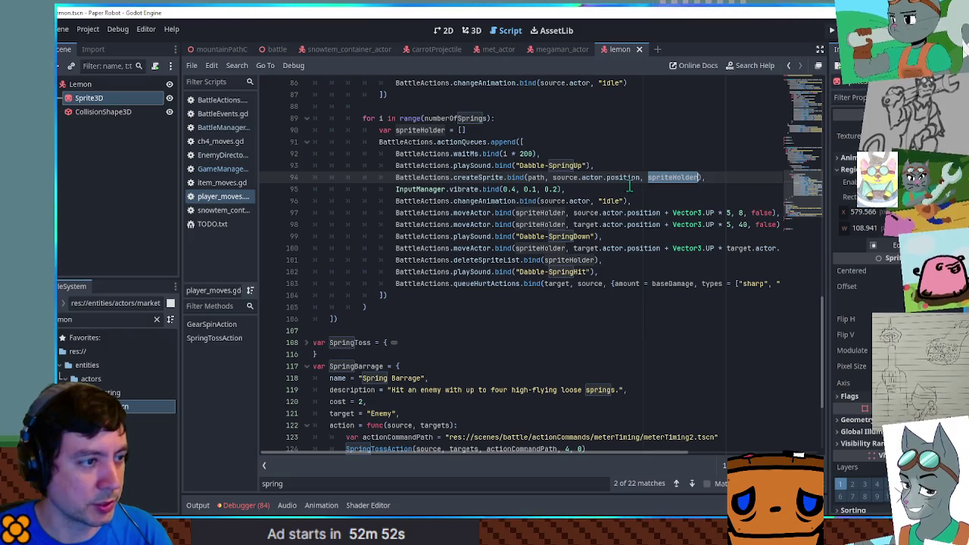
left_click_drag(640, 454, 723, 456)
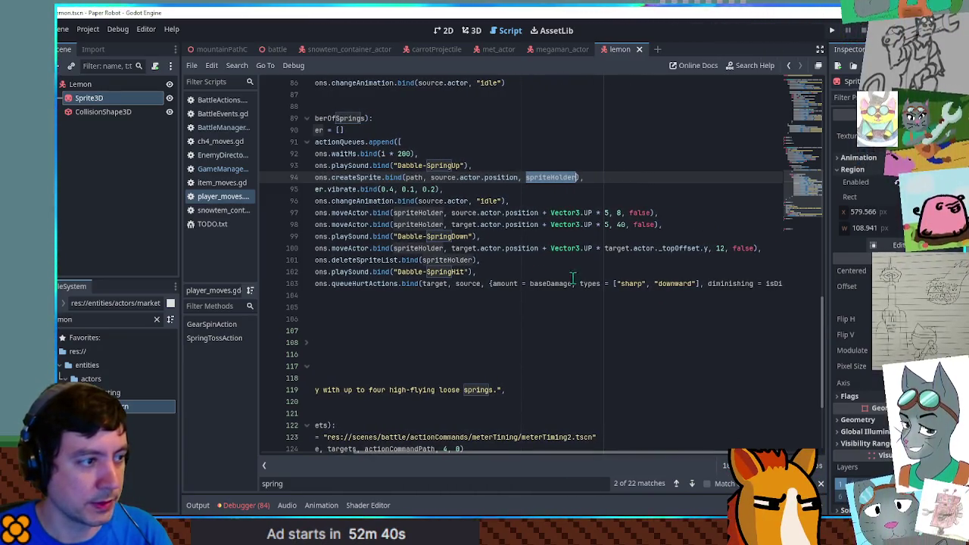
Delete the Dabble-SpringDown sound line and the extra move-to-target line.
left_click(450, 236)
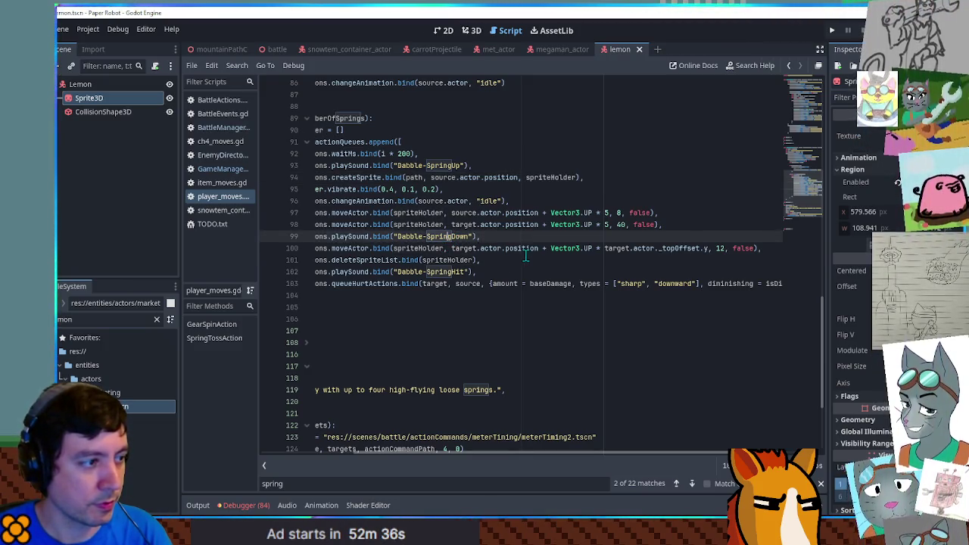
key("ctrl+shift+k")
key("ctrl+shift+k")
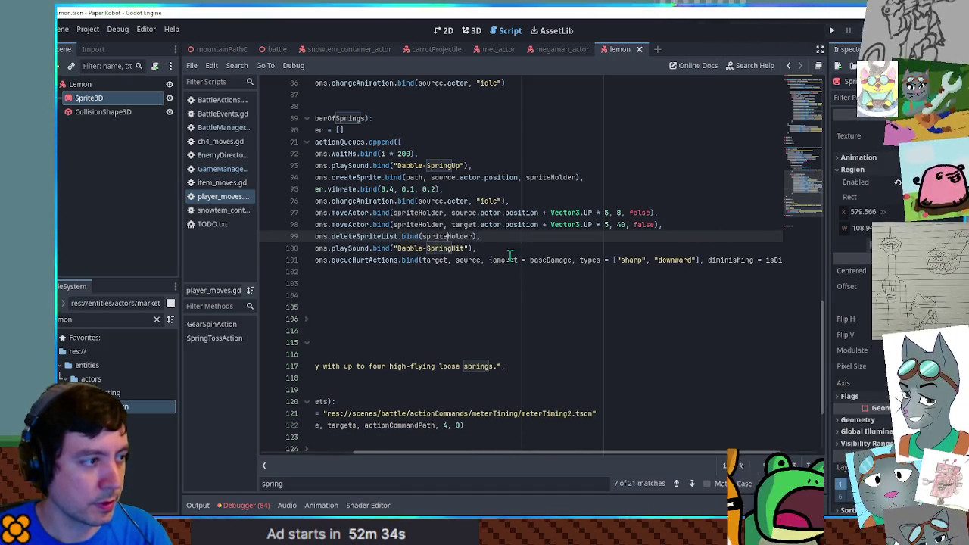
left_click(621, 226)
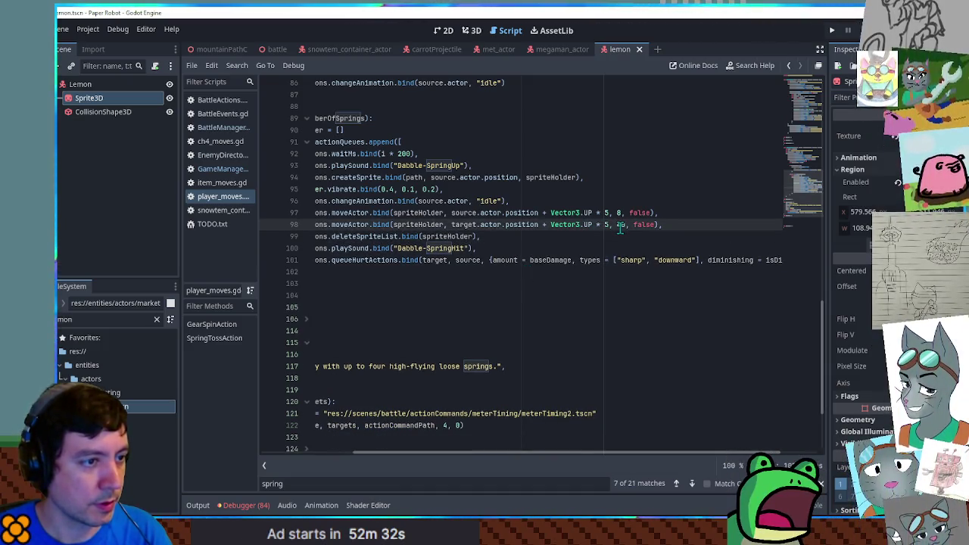
key("ctrl+shift+k")
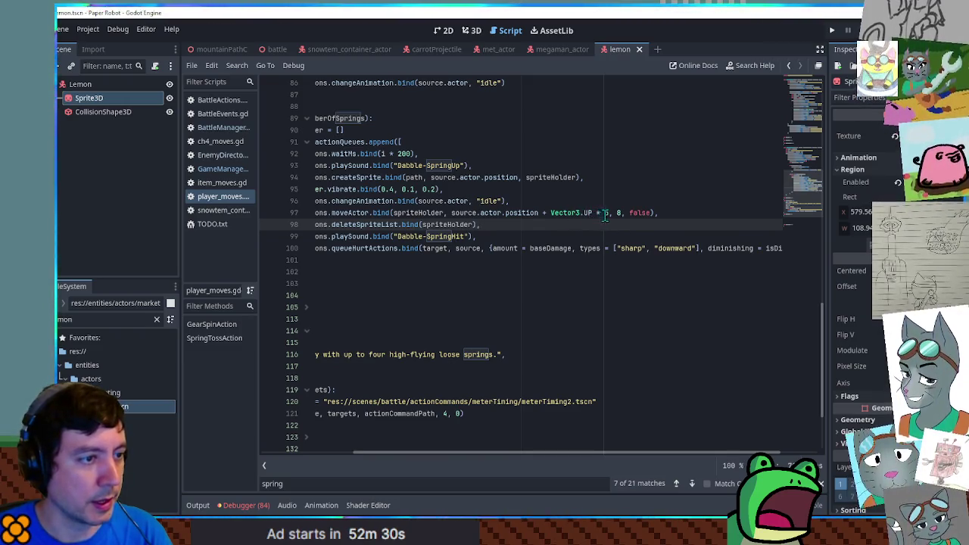
Make the spring move to target plus Vector3.UP * 0.7, then close the lemon scene.
double_click(606, 213)
double_click(466, 213)
type("target")
double_click(605, 213)
type("0.7")
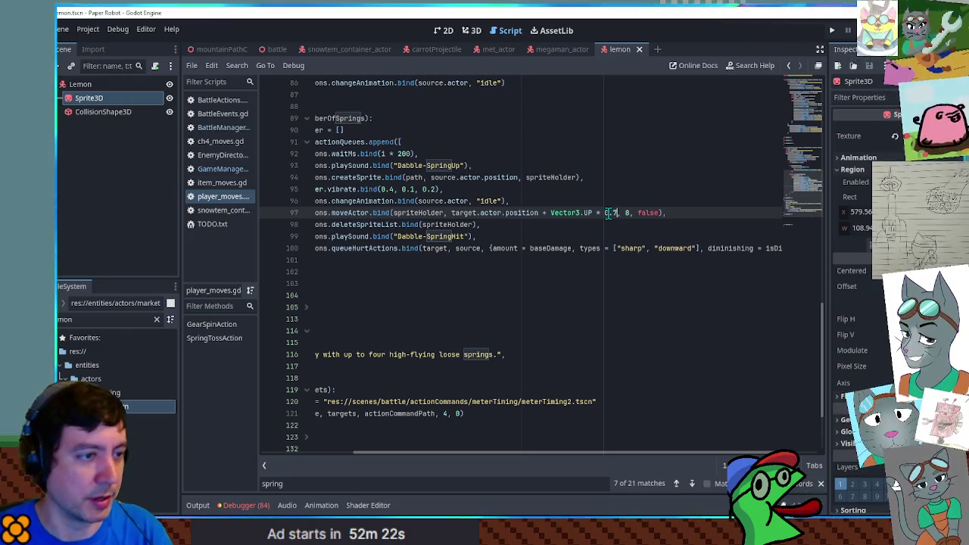
double_click(588, 214)
left_click_drag(512, 454, 482, 454)
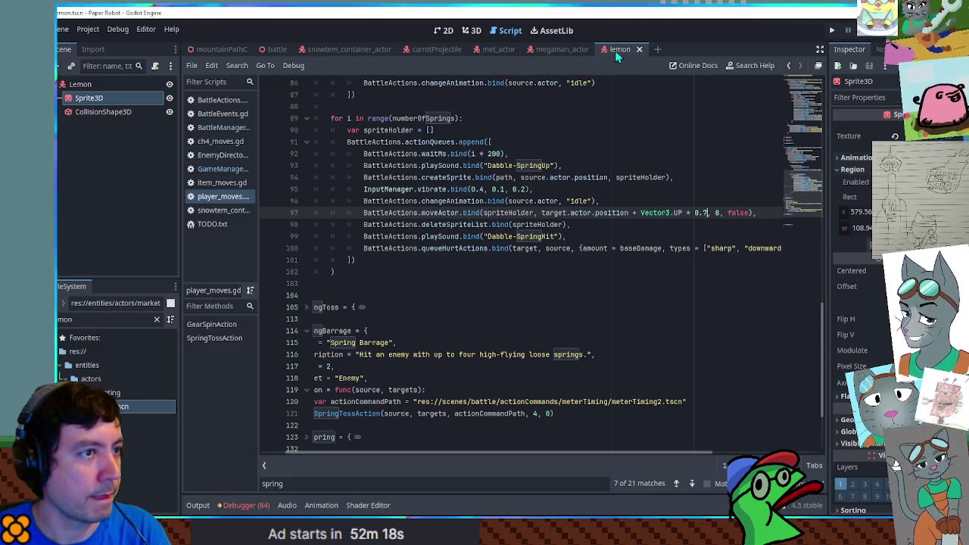
left_click(639, 49)
left_click(274, 50)
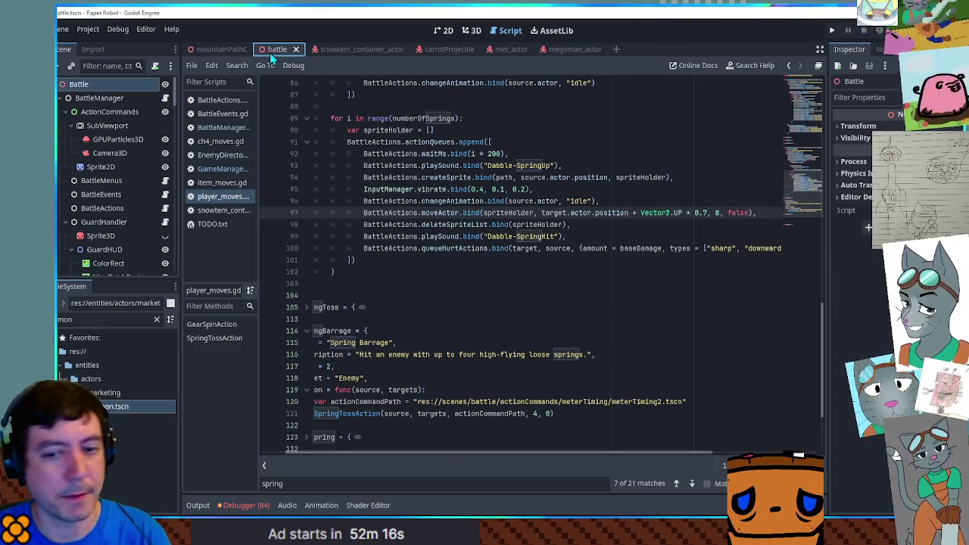
Run the battle, pick Spring Fling from Attacks, and hit both Space timing marks.
key("F6")
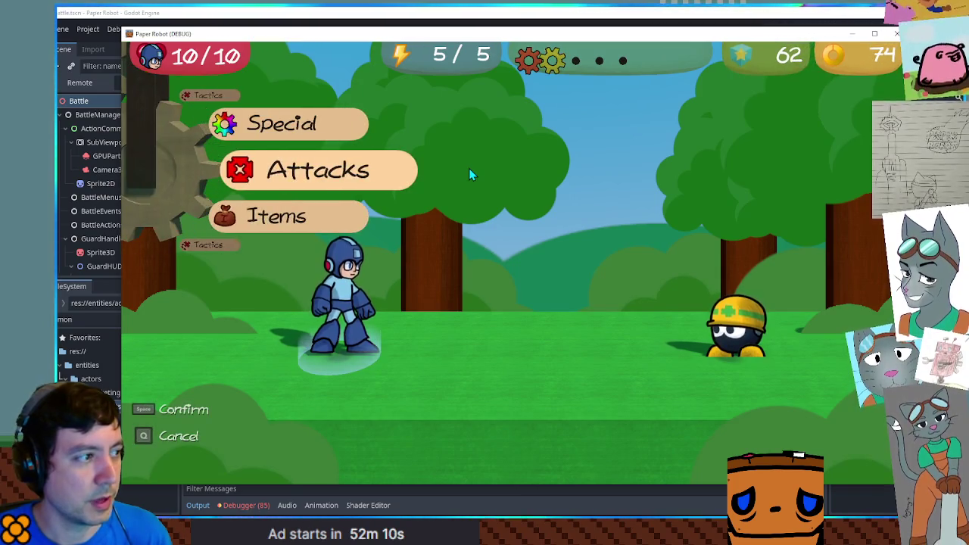
key("space")
key("Down")
key("space")
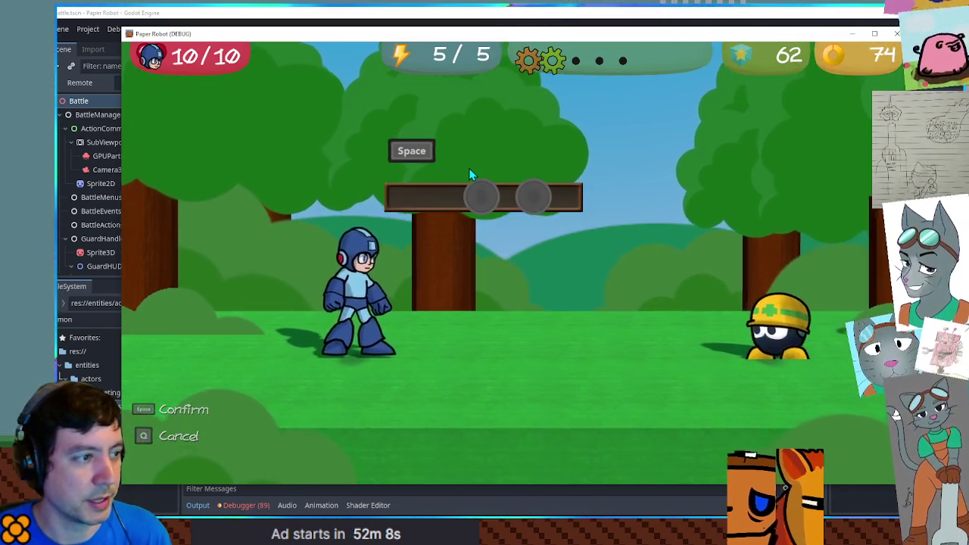
key("space")
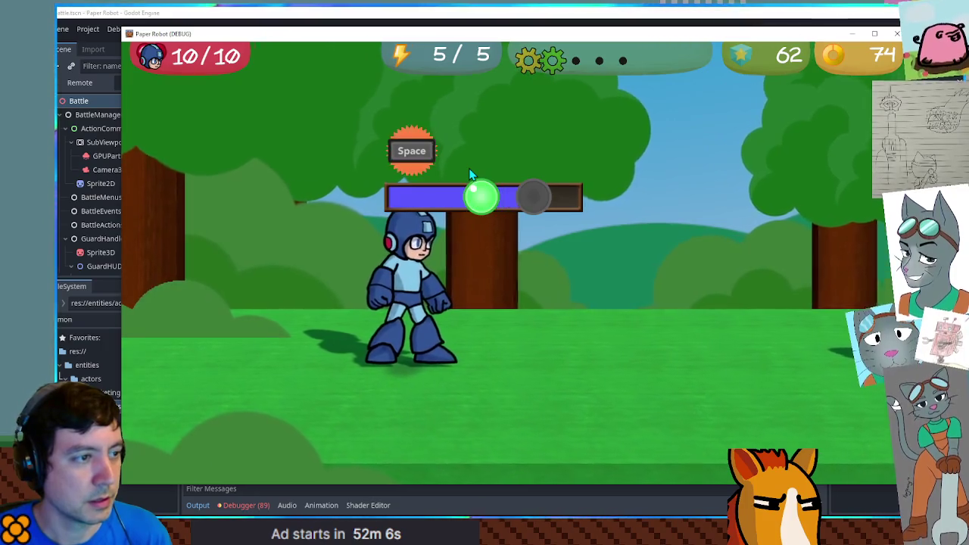
key("space")
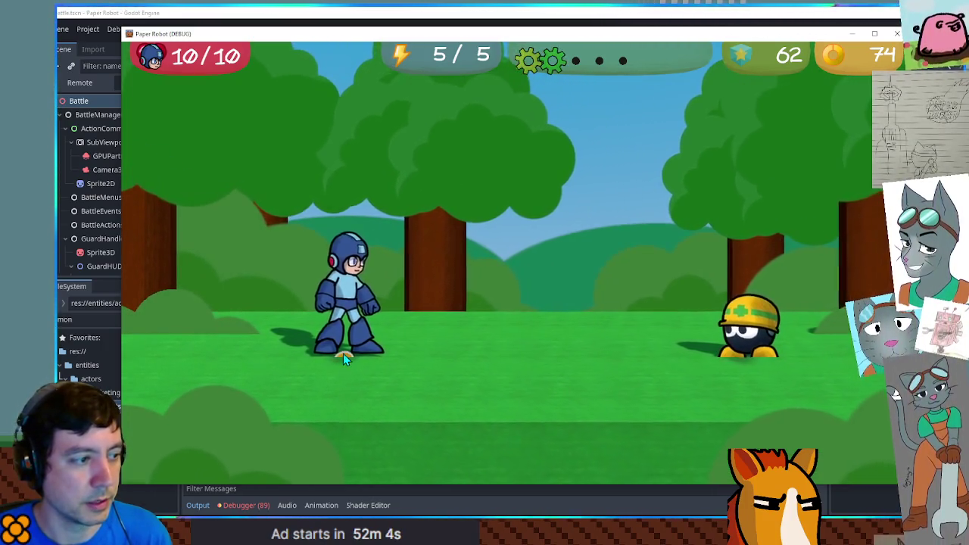
Close the game, review the moveActor and spriteHolder lines, and open lemon.tscn's scene tree.
left_click(899, 39)
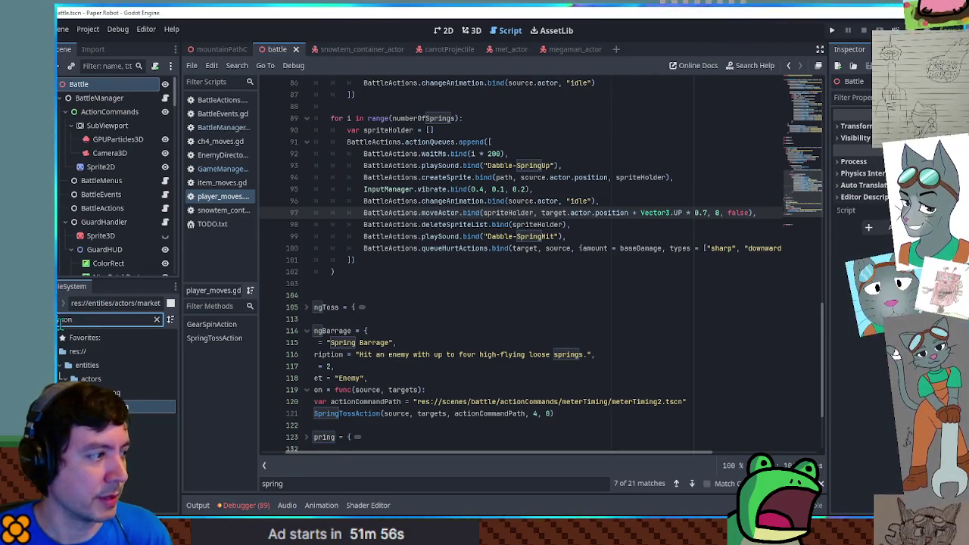
double_click(447, 212)
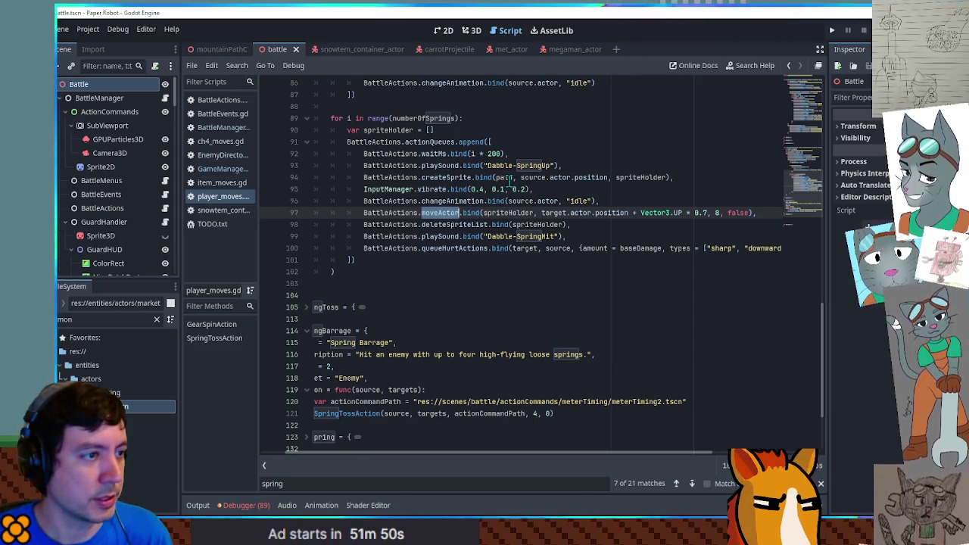
double_click(640, 177)
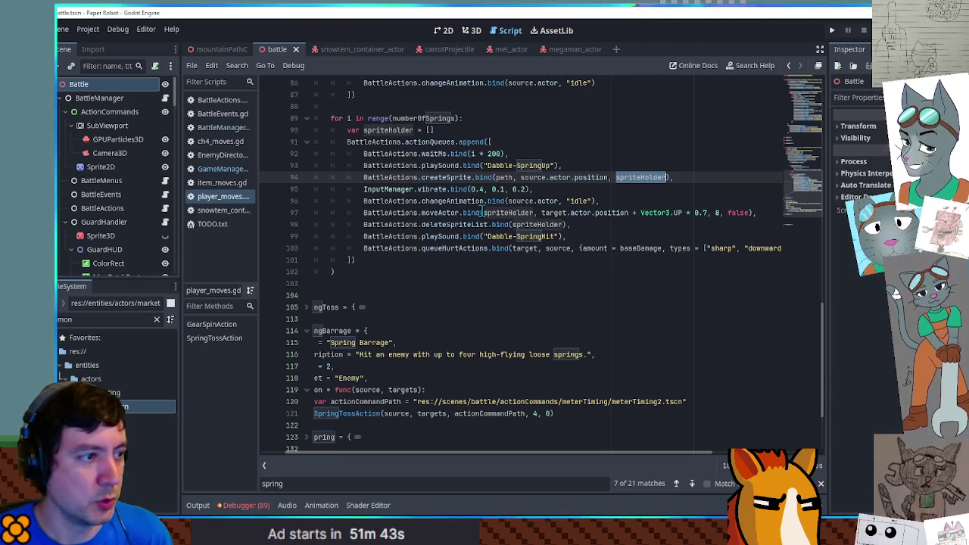
left_click(444, 213)
double_click(444, 213)
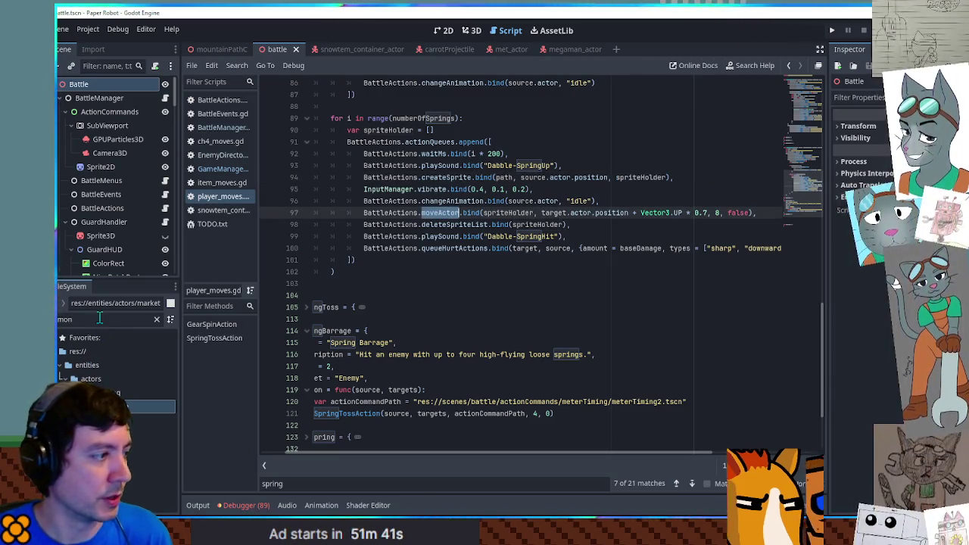
double_click(114, 406)
left_click(96, 81)
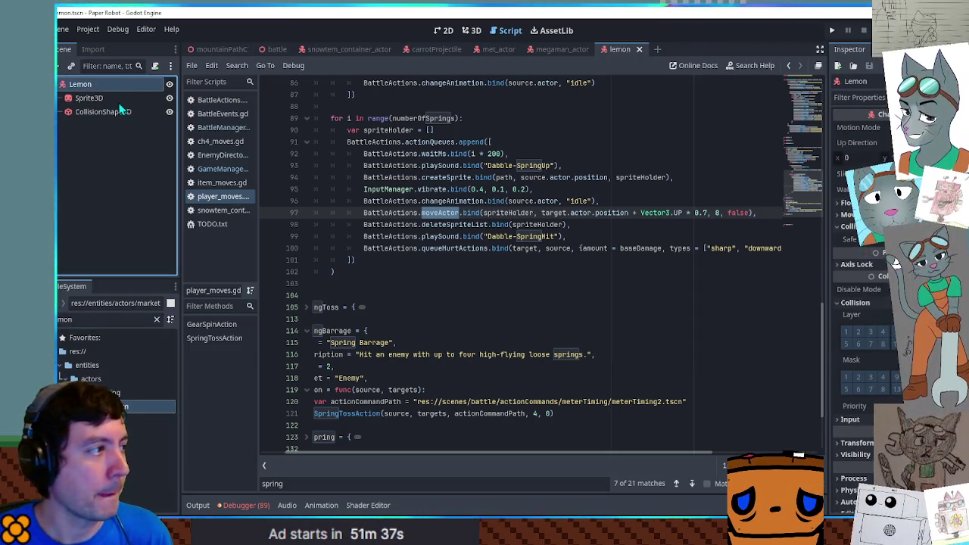
Inspect the CollisionShape3D, Sprite3D and Lemon body's Collision settings, then return to the battle scene.
left_click(111, 111)
left_click(110, 98)
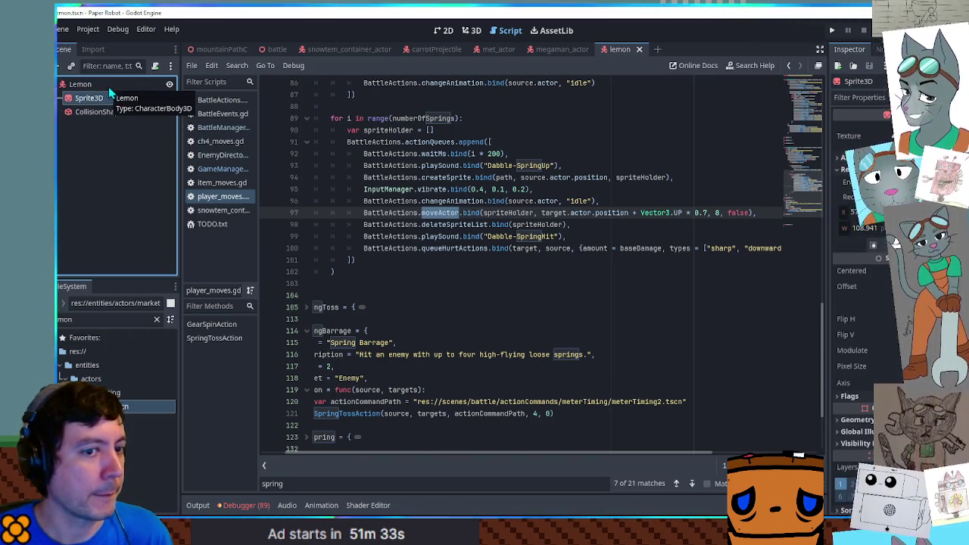
left_click(109, 87)
scroll(878, 334, "down", 2)
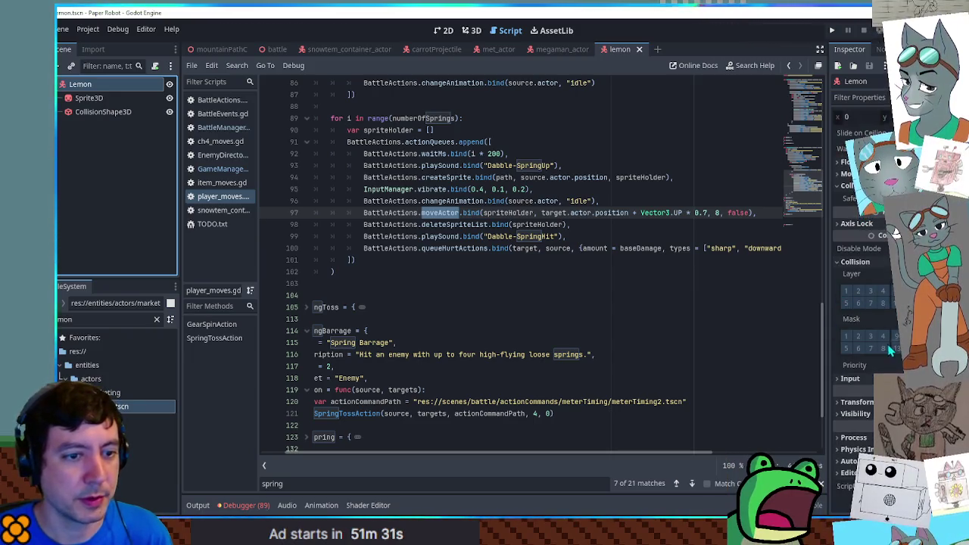
scroll(874, 307, "up", 2)
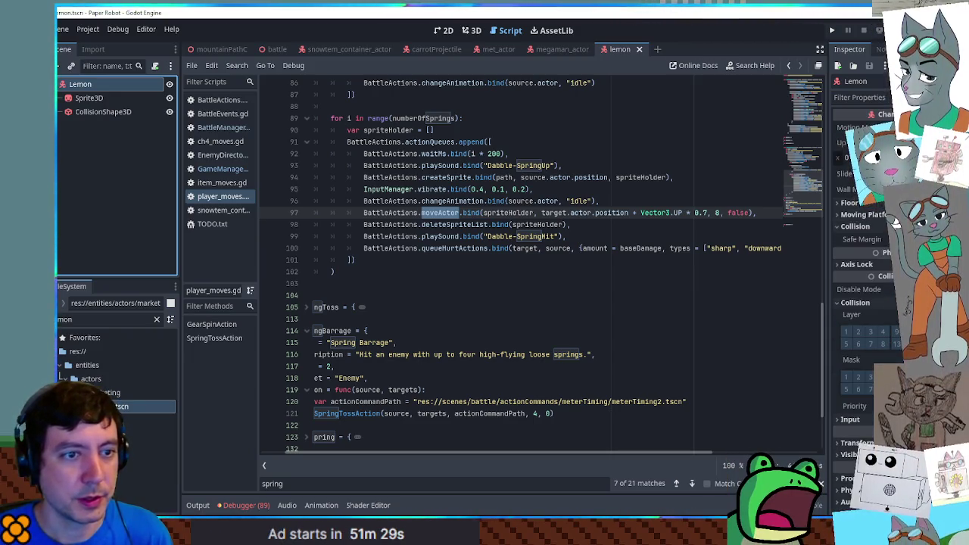
scroll(896, 219, "down", 3)
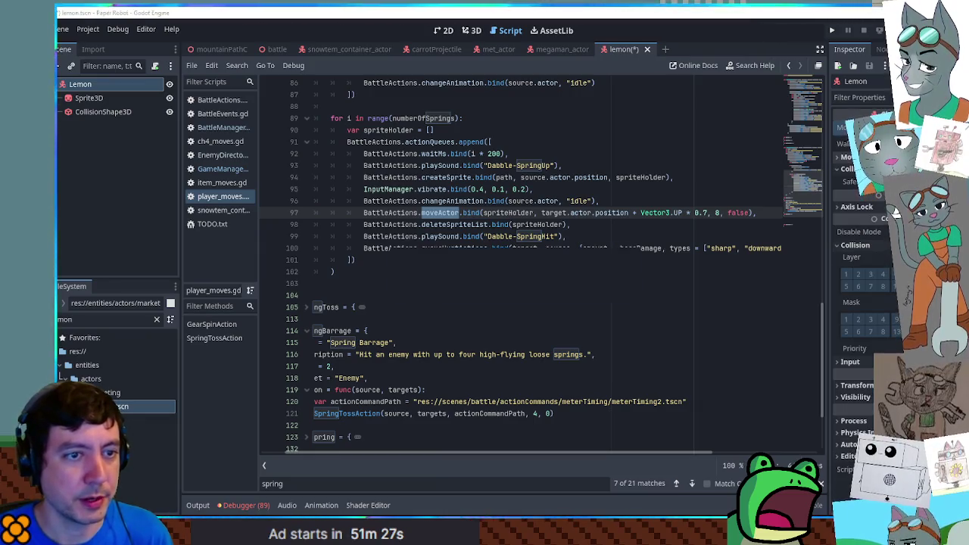
left_click(277, 53)
key("F6")
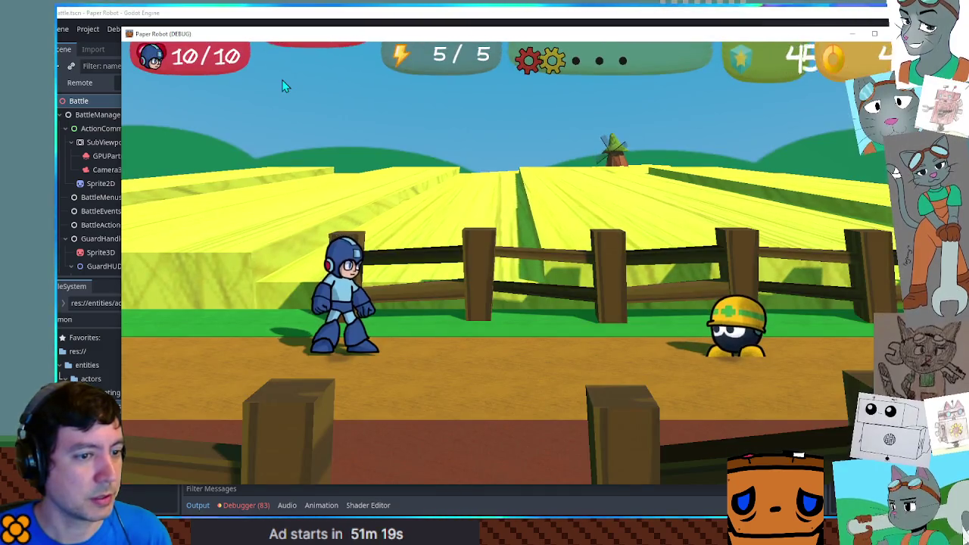
key("Return")
key("Return")
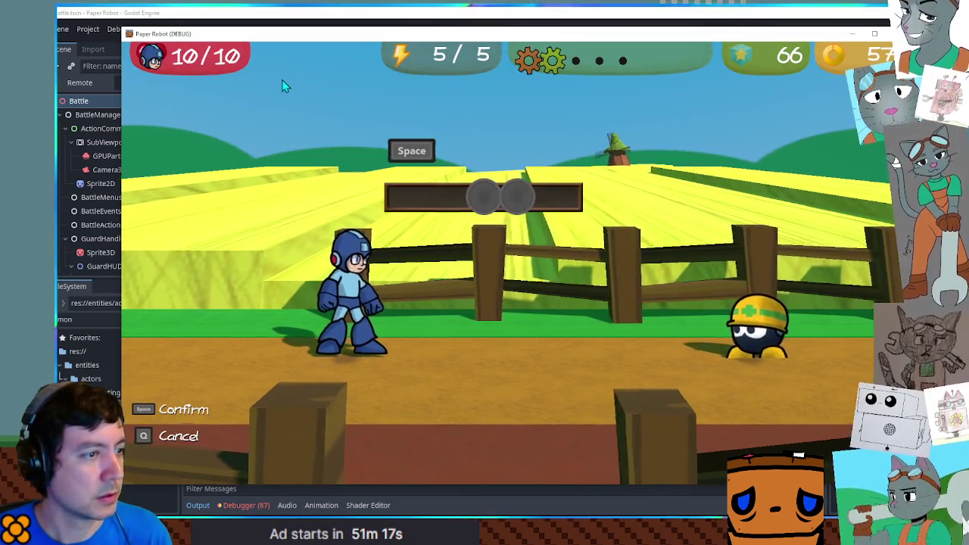
key("space")
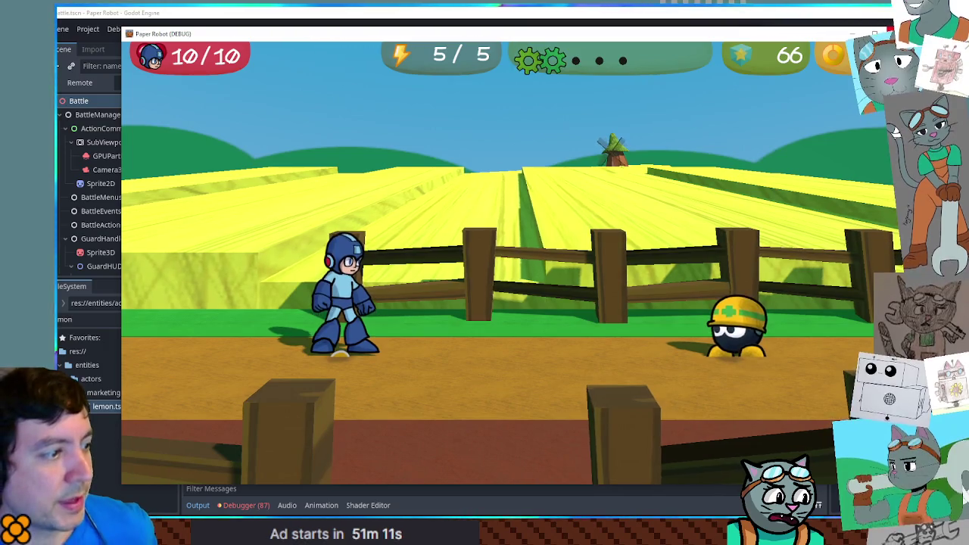
key("F8")
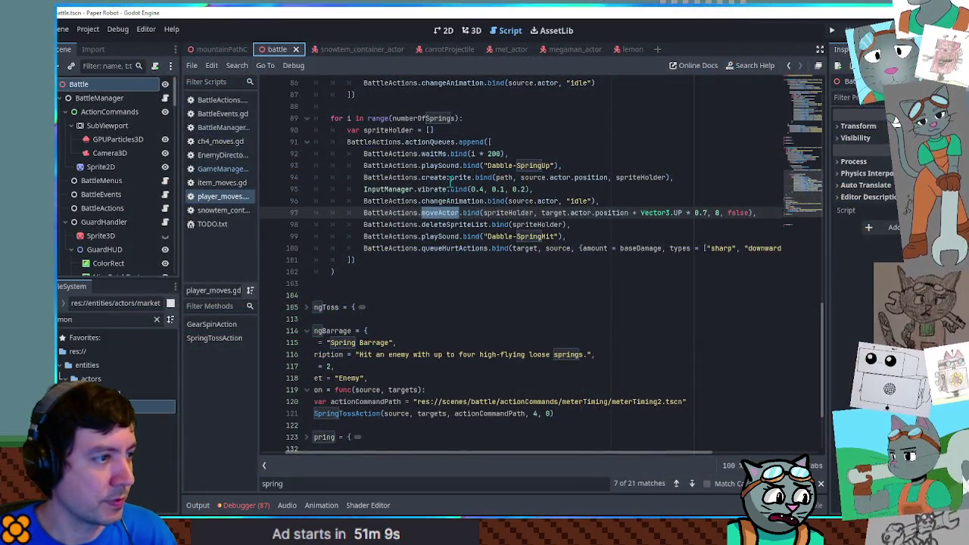
Change the spring spawn offset on line 94 to Vector3(1, 0.7, 0.0).
left_click(580, 166)
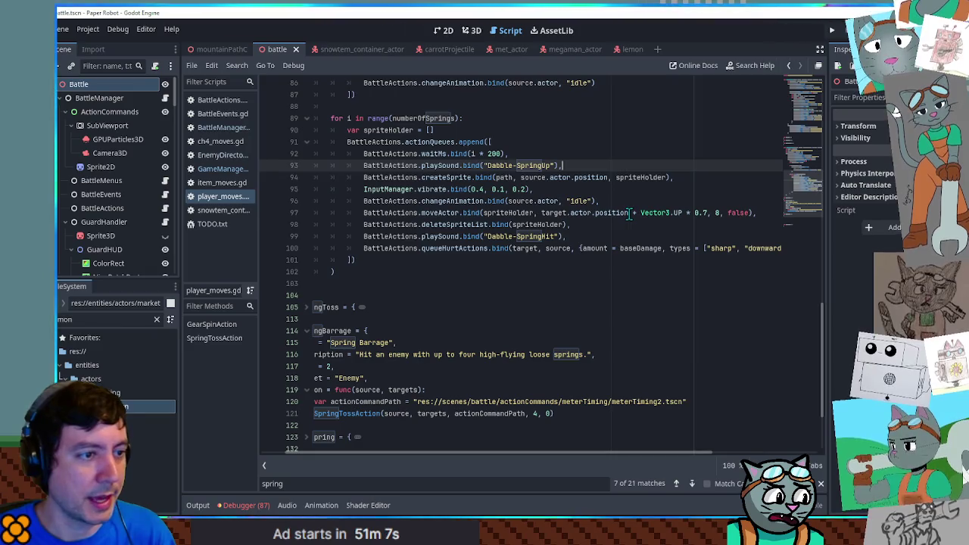
left_click_drag(629, 213, 707, 213)
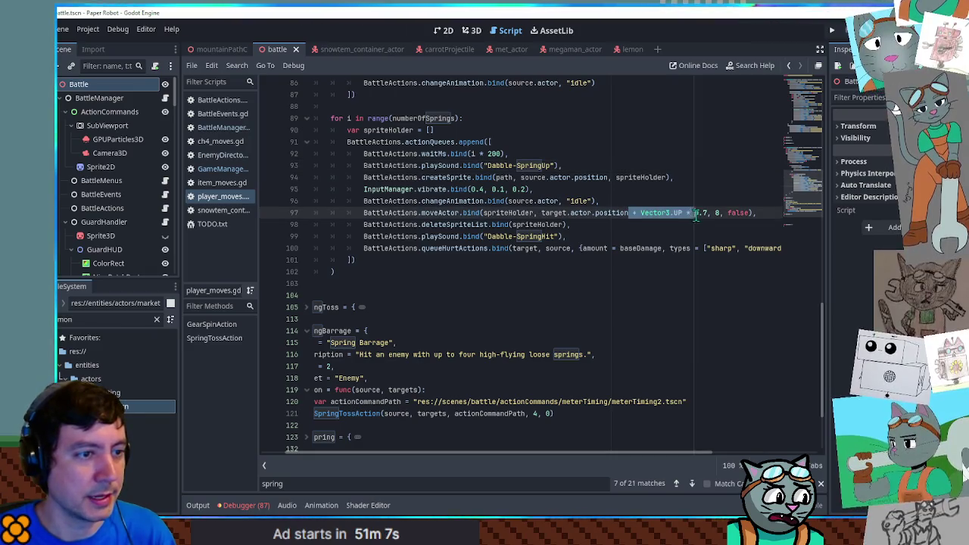
left_click(609, 177)
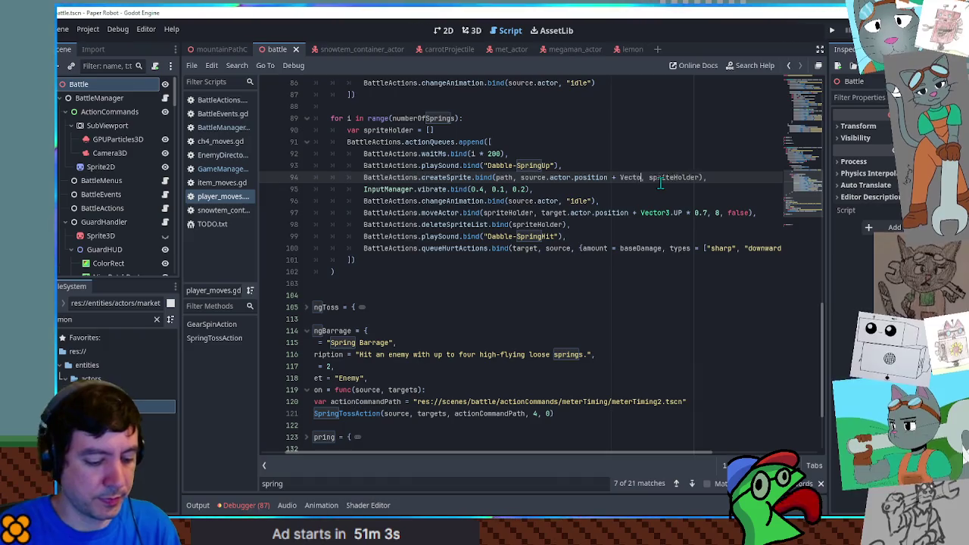
type("(1")
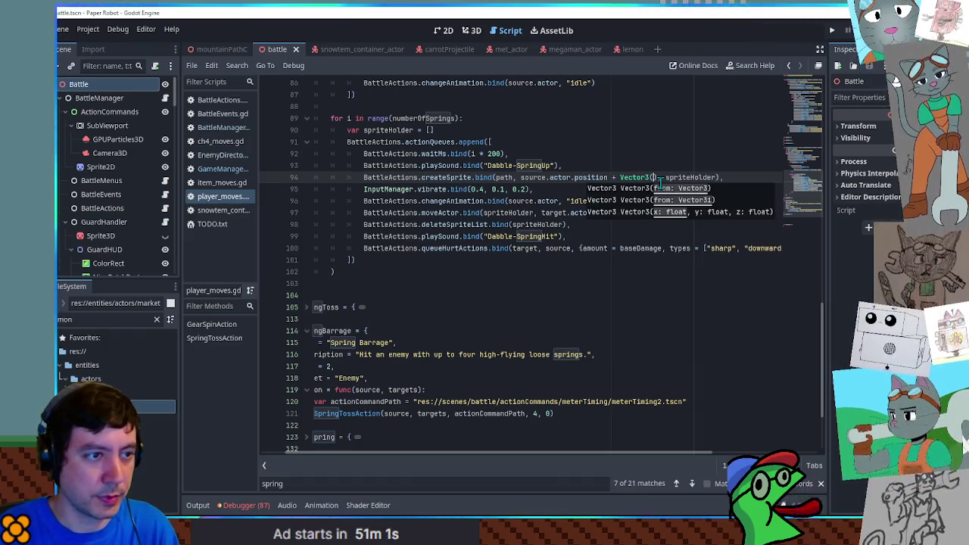
type(", 0.0")
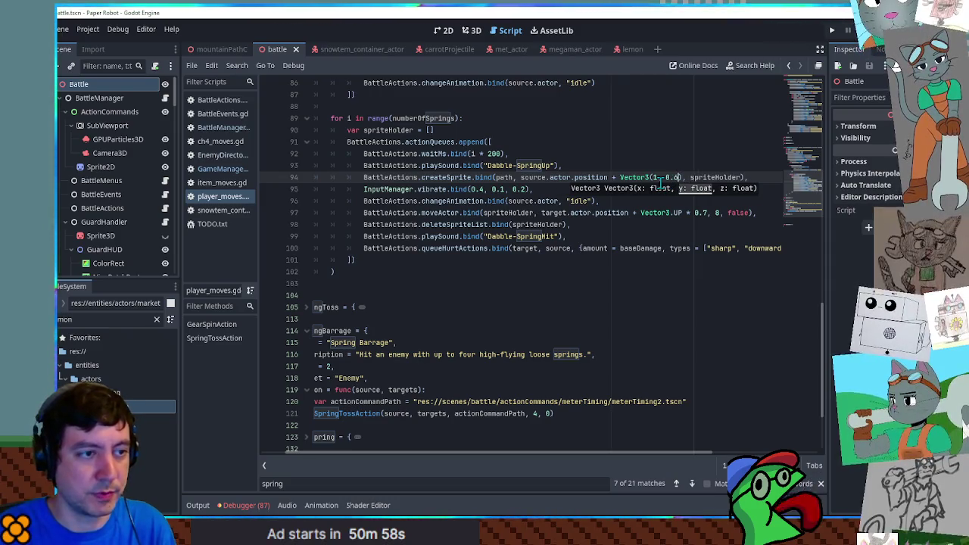
key("BackSpace")
type("7")
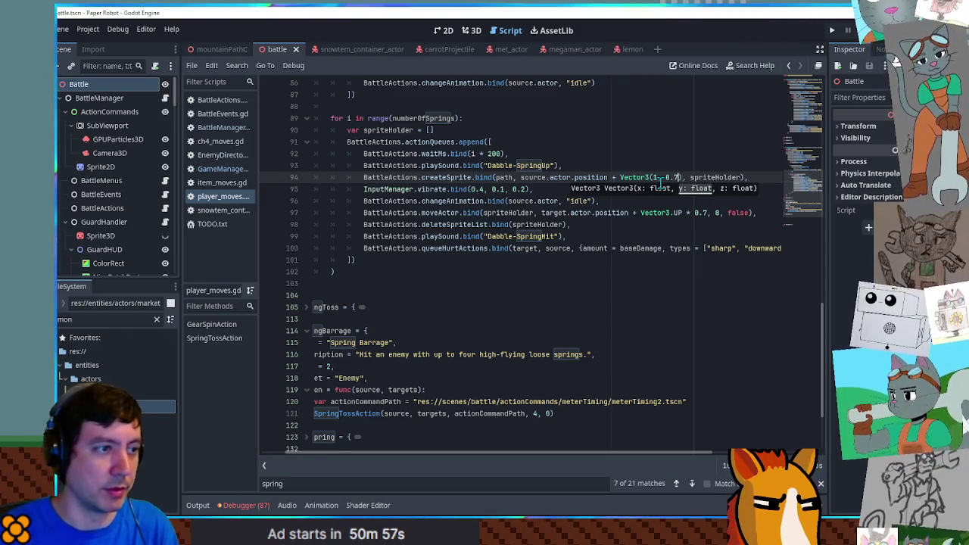
left_click(622, 144)
scroll(545, 187, "up", 4)
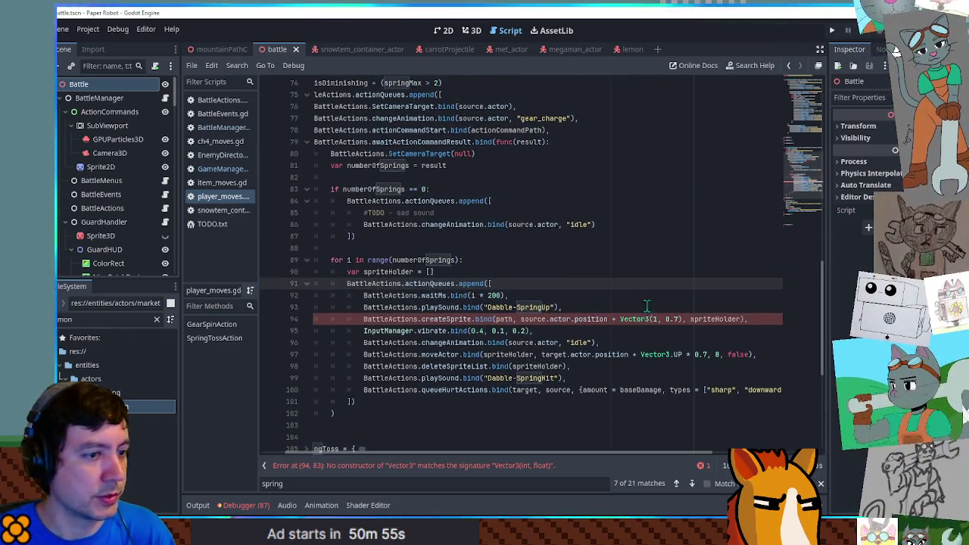
left_click(679, 319)
type("0.0")
Replace the 'gear_charge' animation name on line 77 with 'aim' and launch the game.
scroll(454, 217, "up", 3)
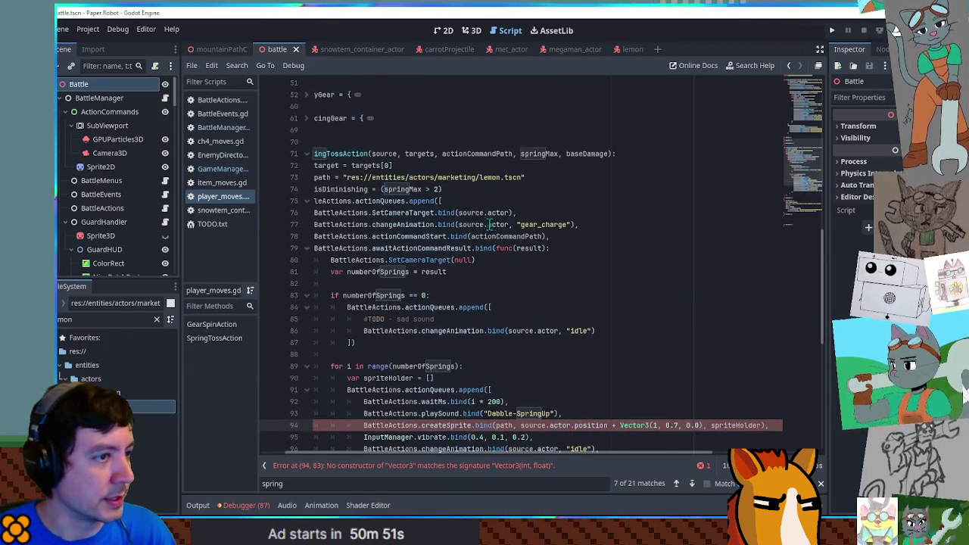
double_click(535, 225)
type("im")
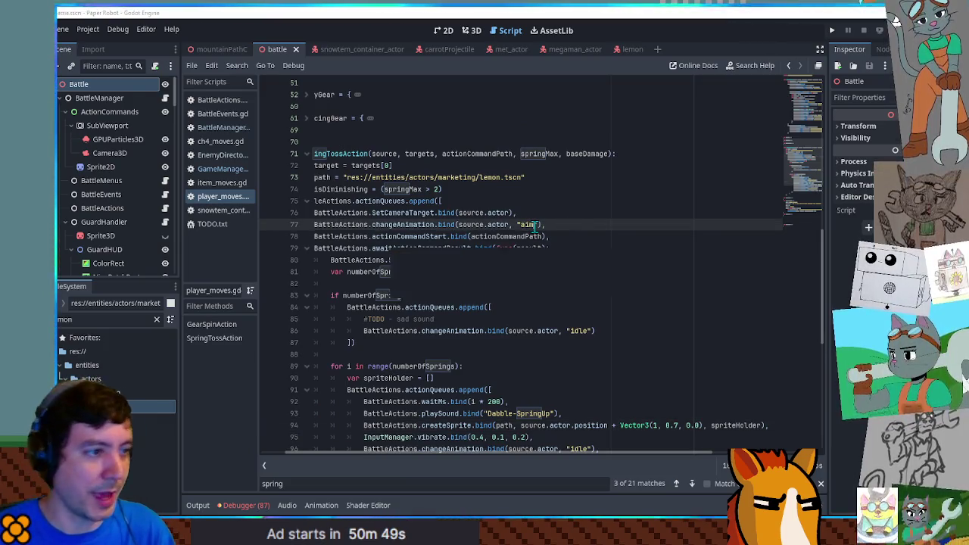
key("F5")
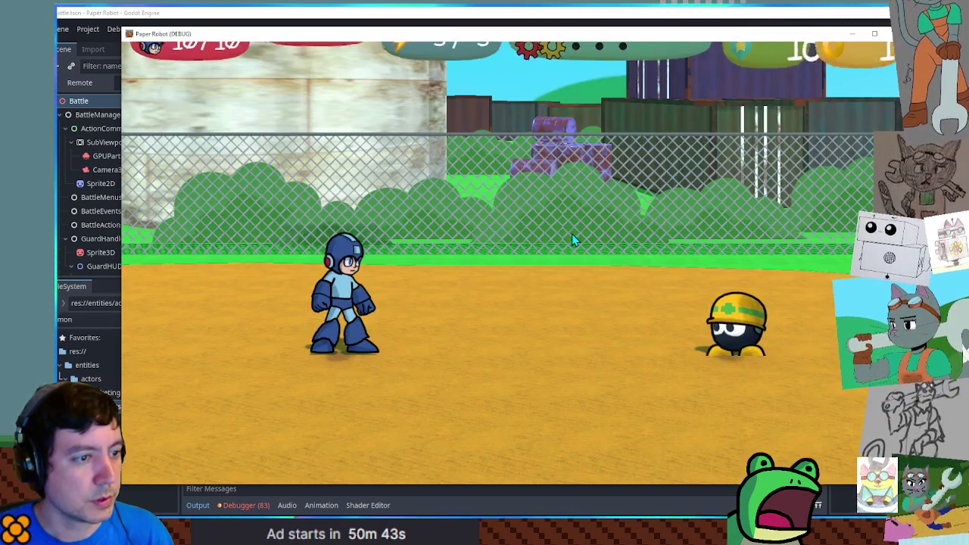
Use Spring Fling on the enemy, time the action command, then close the game.
key("space")
key("space")
key("space")
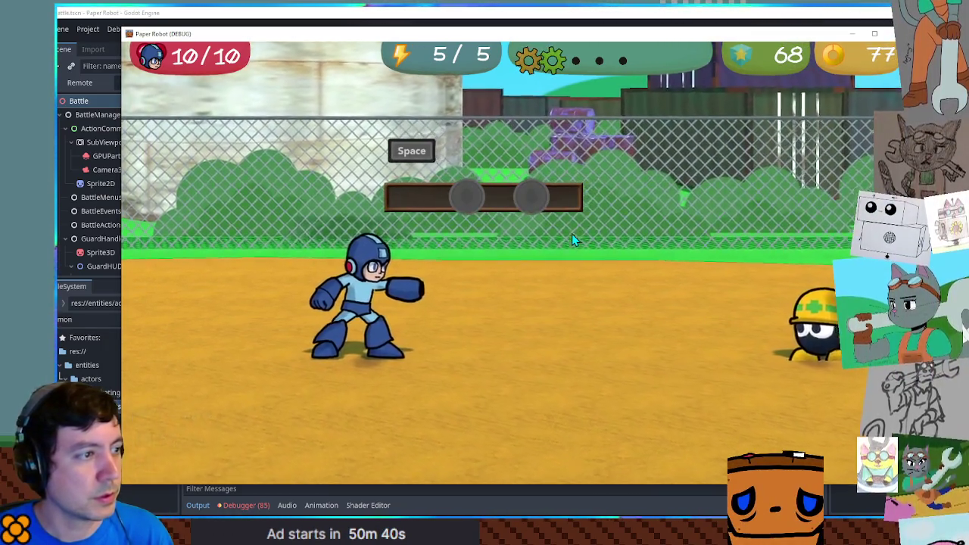
key("space")
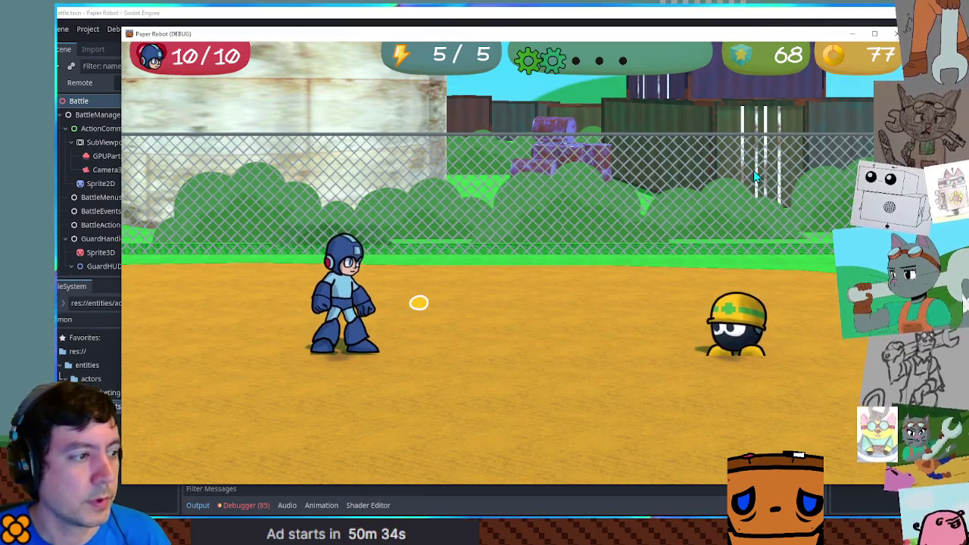
left_click(895, 35)
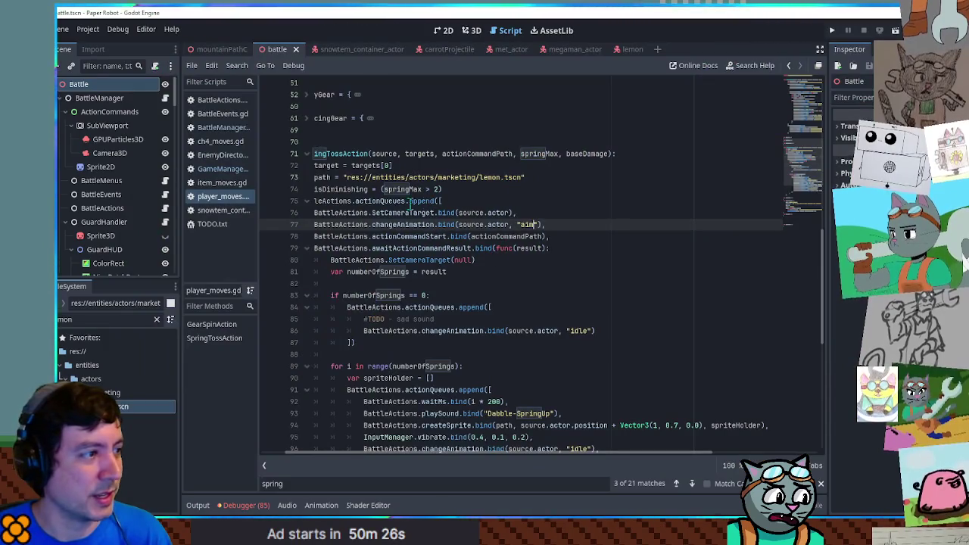
Inspect the spring code's createSprite, changeAnimation, moveActor and deleteSpriteList calls on lines 95-98.
scroll(449, 237, "down", 3)
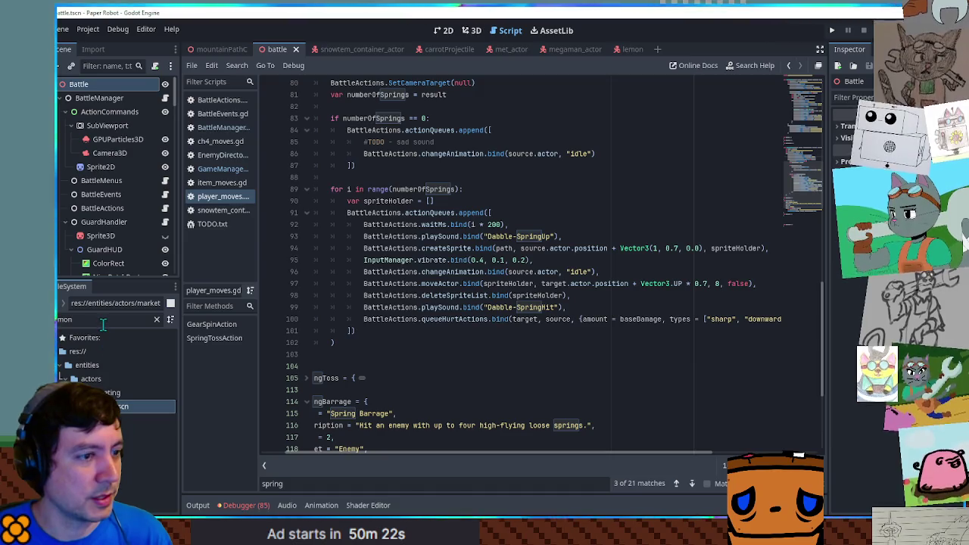
double_click(442, 252)
double_click(452, 271)
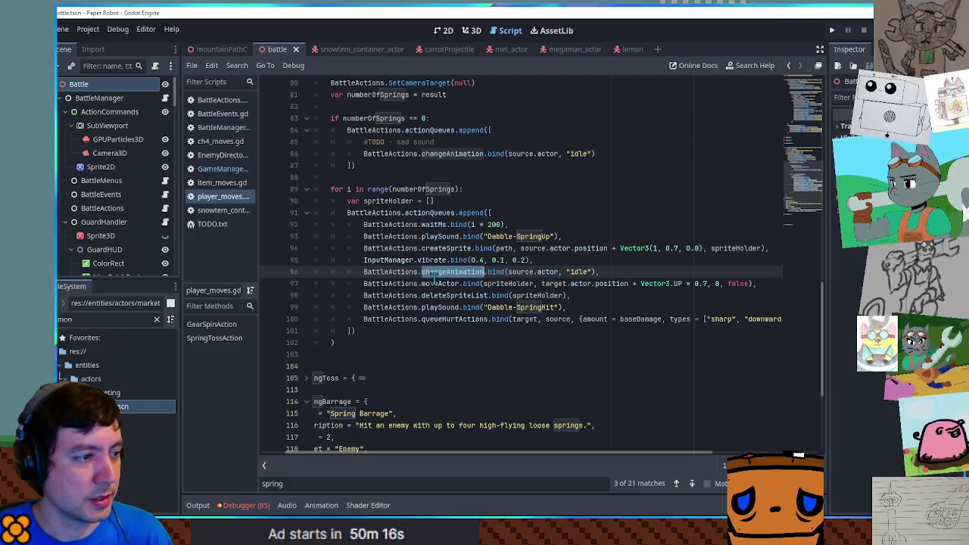
double_click(434, 283)
left_click(477, 272)
scroll(477, 272, "left", 2)
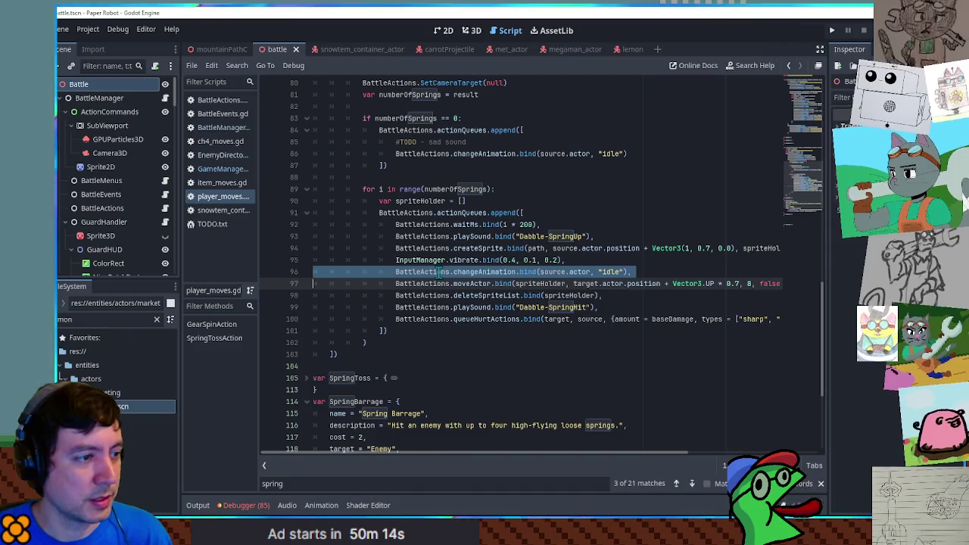
double_click(477, 295)
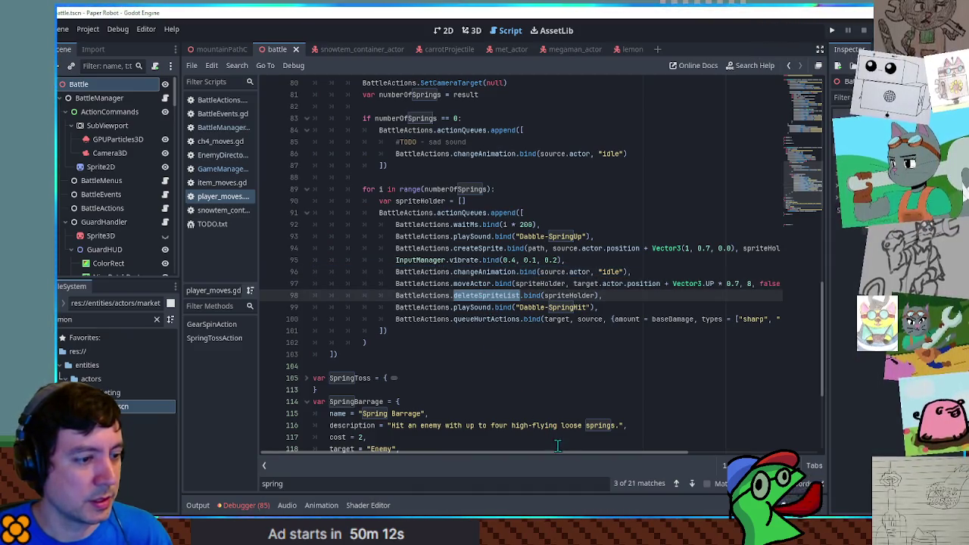
scroll(582, 462, "right", 1)
scroll(587, 459, "right", 3)
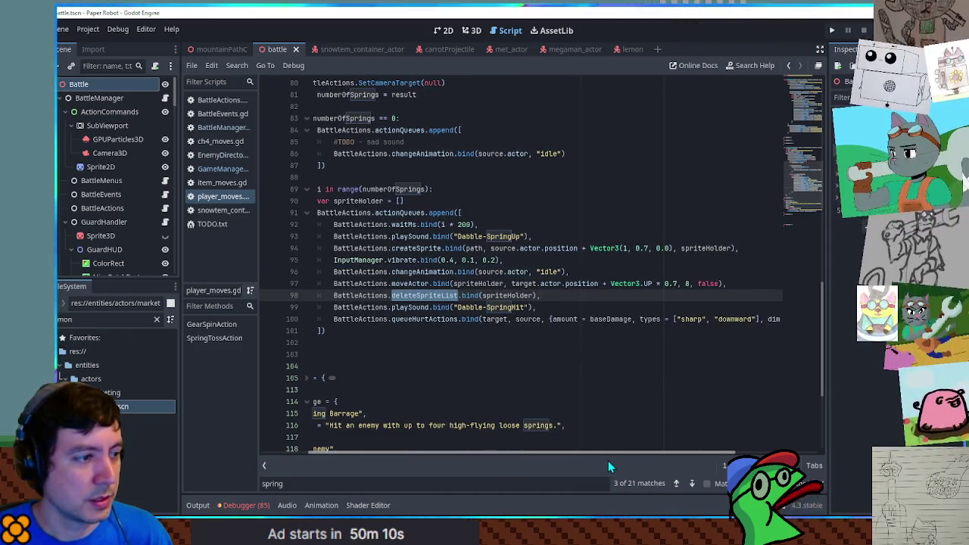
left_click(583, 271)
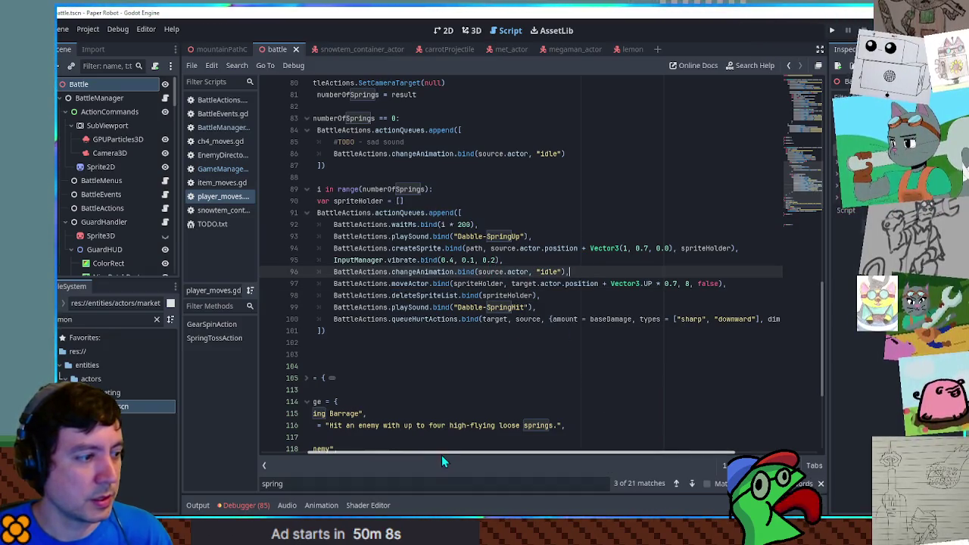
mouse_move(444, 452)
left_mouse_down()
mouse_move(383, 449)
mouse_move(464, 454)
mouse_move(449, 453)
left_mouse_up()
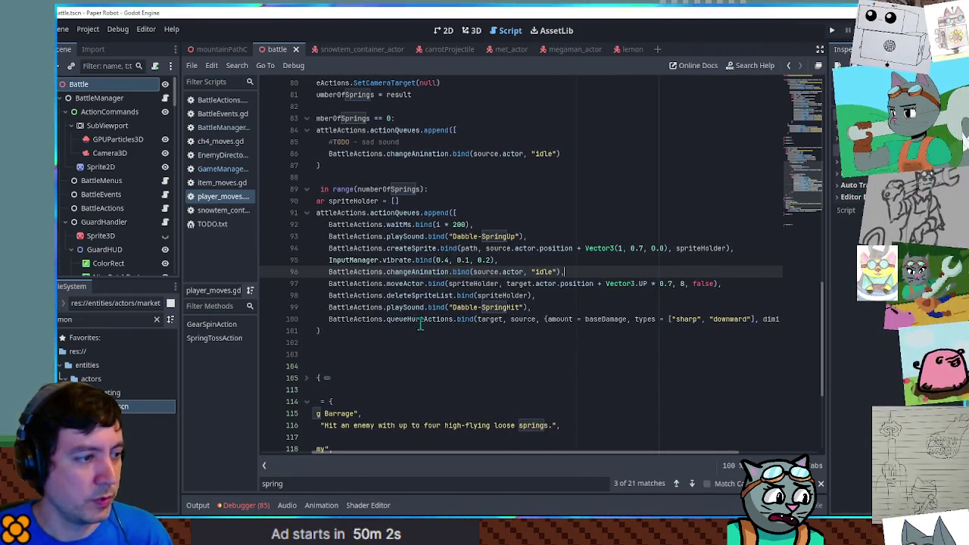
Change line 97's last moveActor argument to true, save the script and rerun the game.
left_click(585, 283)
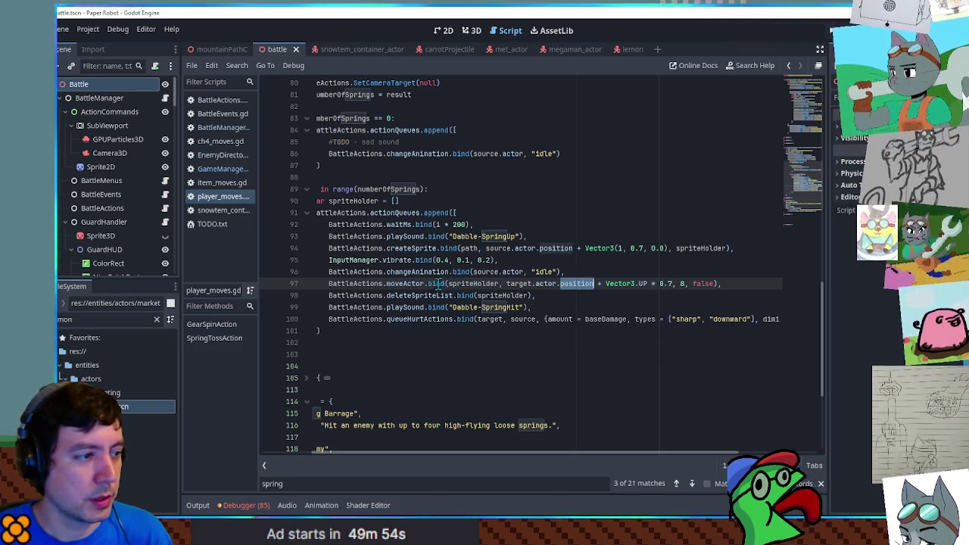
type("true")
key("ctrl+s")
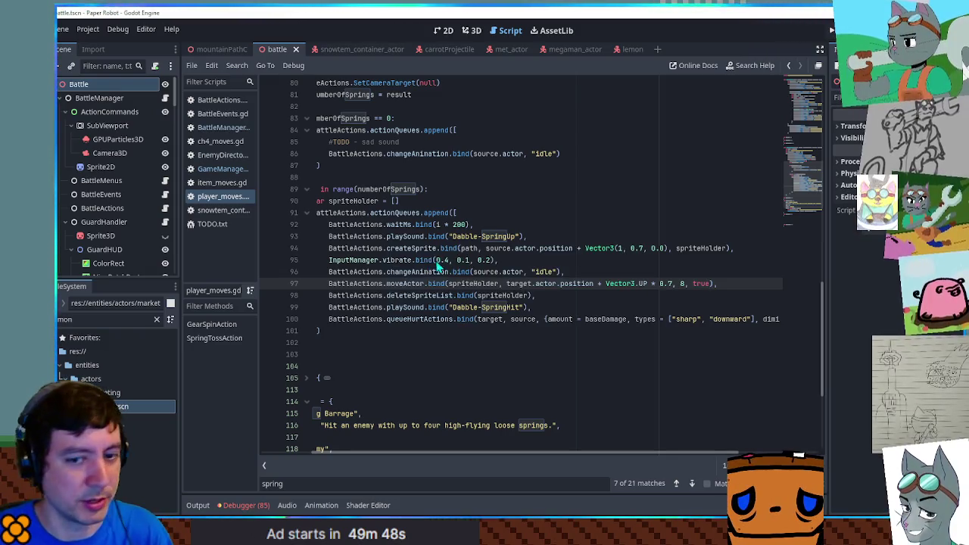
key("F5")
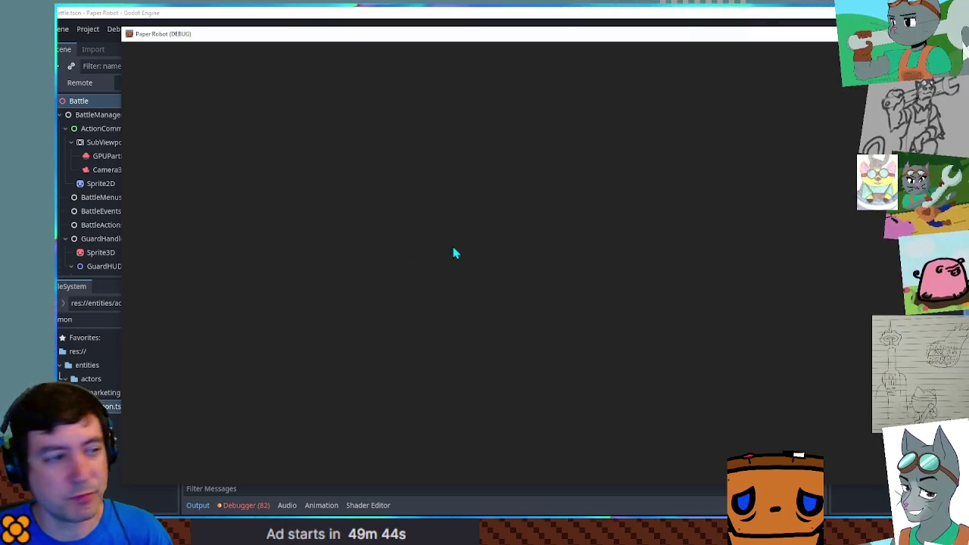
Use Spring Fling from Attacks with a timed action command, then stop the game with F8.
key("space")
key("Down")
key("space")
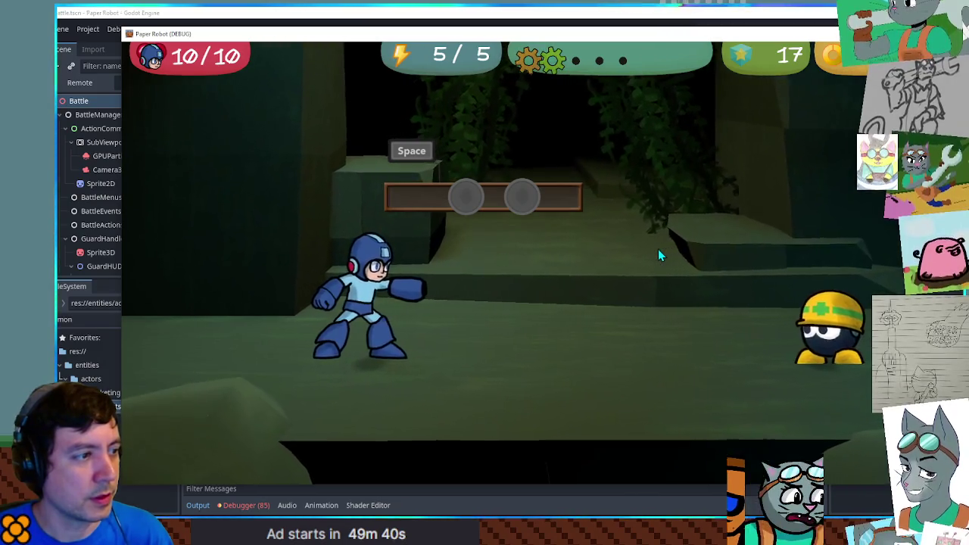
key("space")
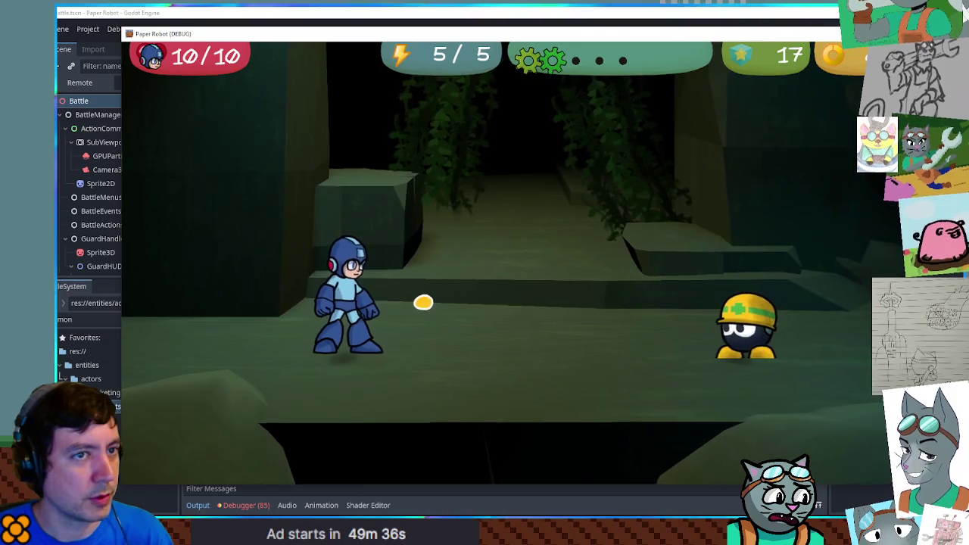
key("F8")
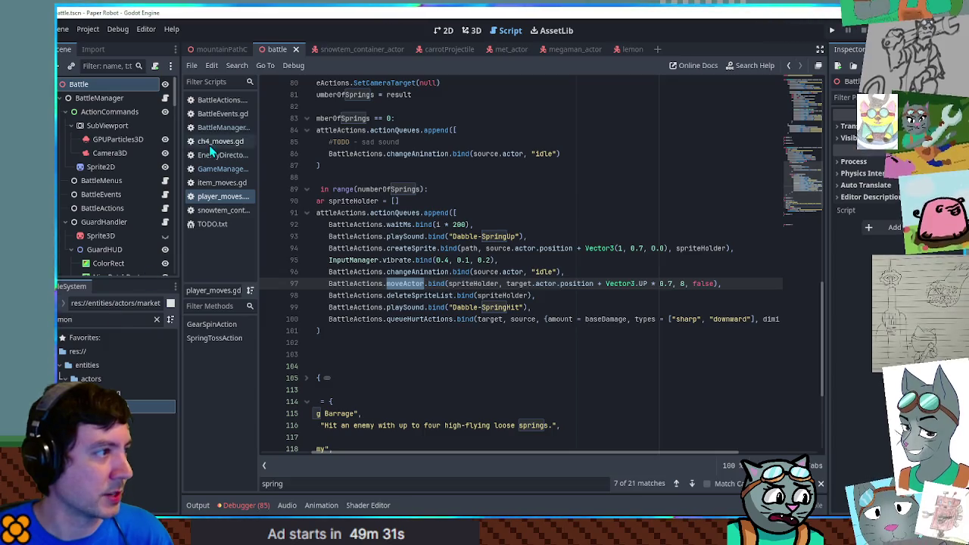
Find the moveActor definition in BattleActions.gd and mark its actor.velocity line 78.
left_click(217, 102)
key("ctrl+f")
left_click(376, 260, "ctrl")
scroll(404, 221, "down", 5)
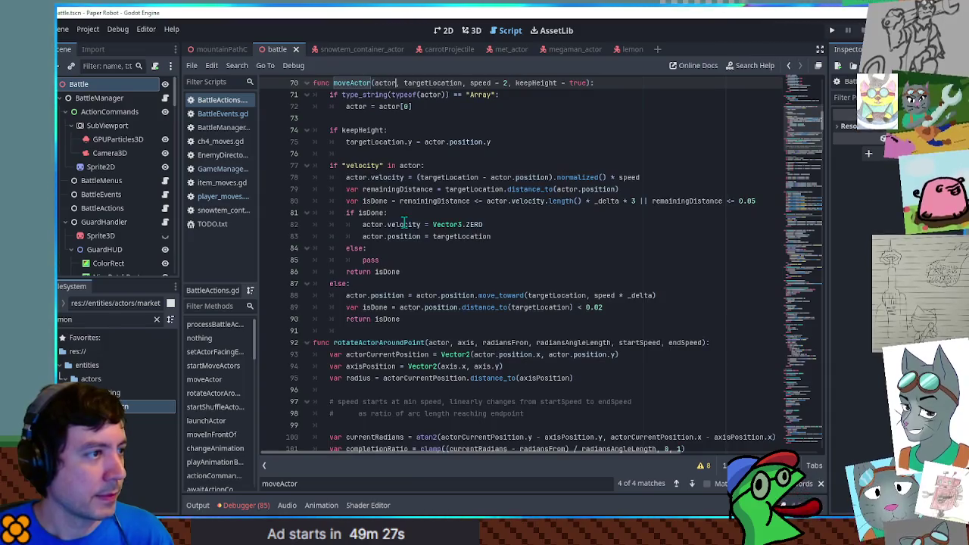
double_click(364, 165)
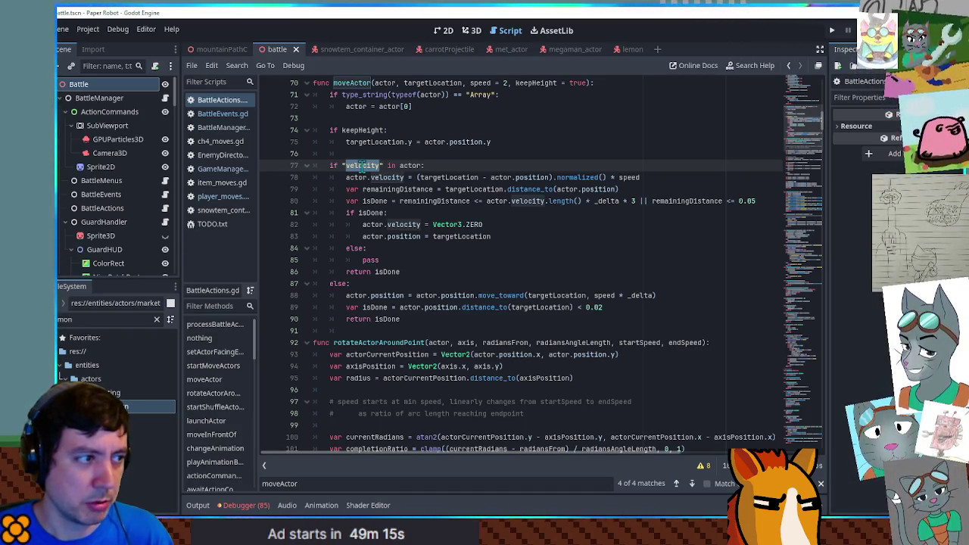
left_click_drag(347, 177, 405, 177)
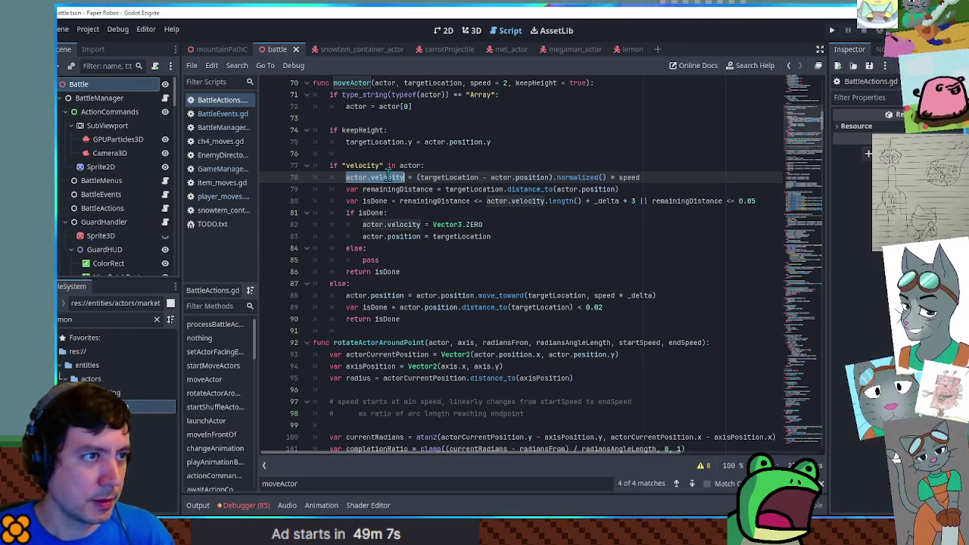
left_click(630, 49)
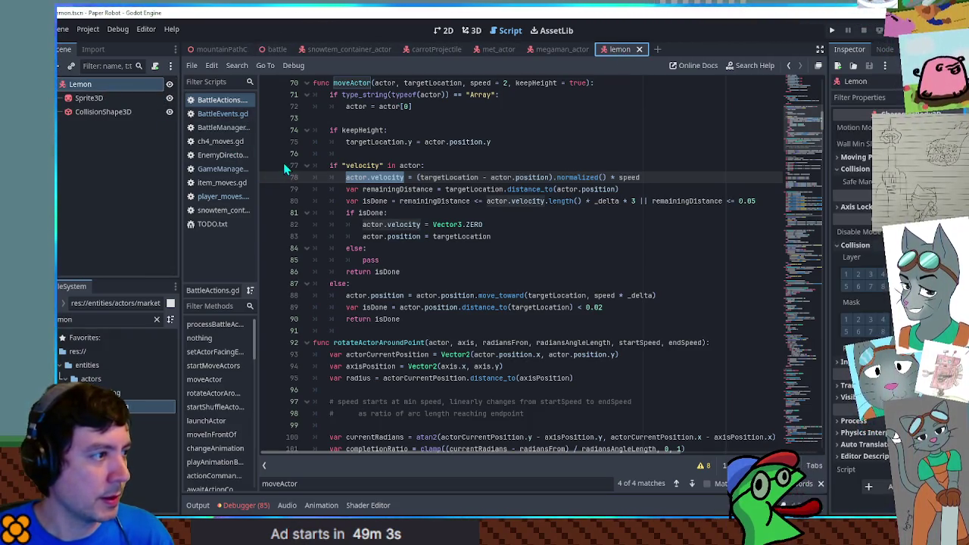
left_click(272, 51)
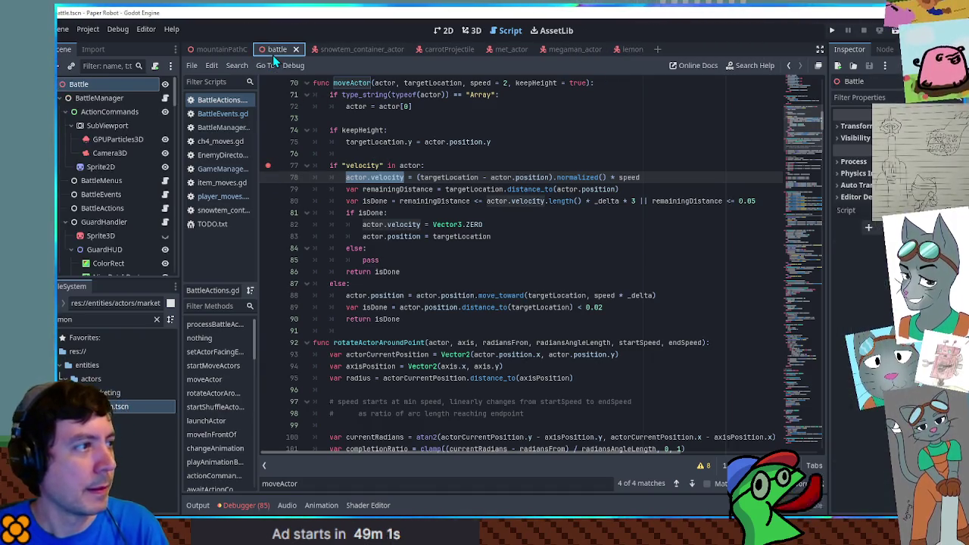
Launch the battle with F6, choose Spring Fling from Attacks and target the enemy.
key("F6")
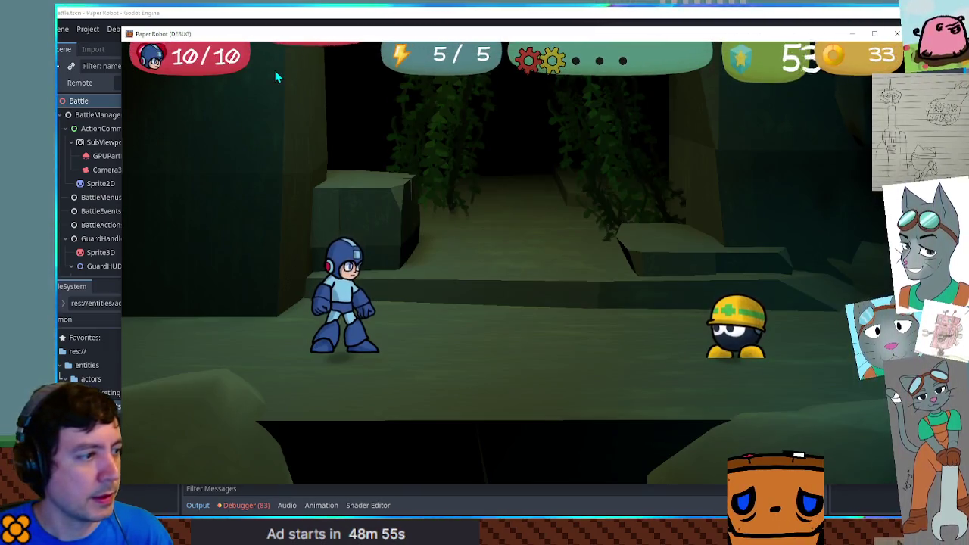
key("space")
key("space")
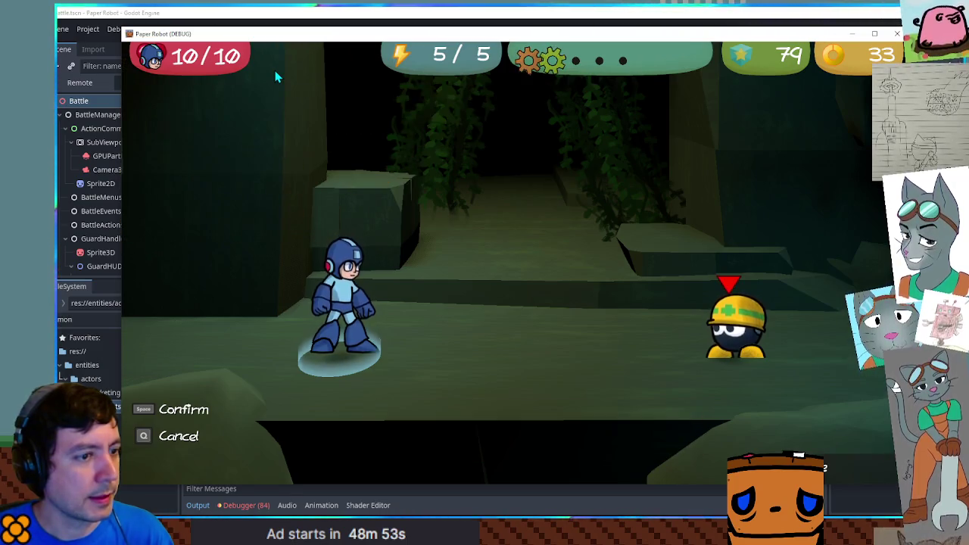
key("space")
key("space")
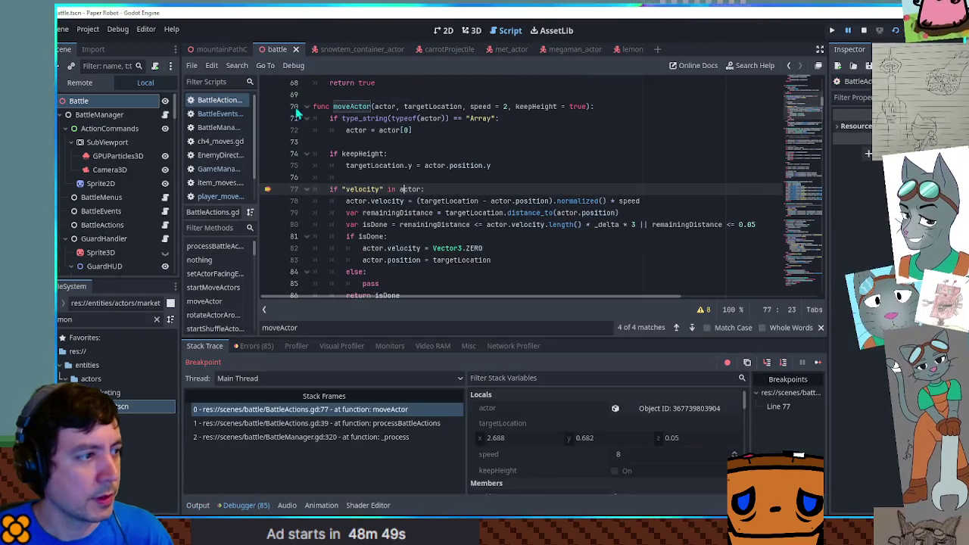
Step the paused debugger to line 78 and inspect the remainingDistance and isDone variables.
left_click(356, 174)
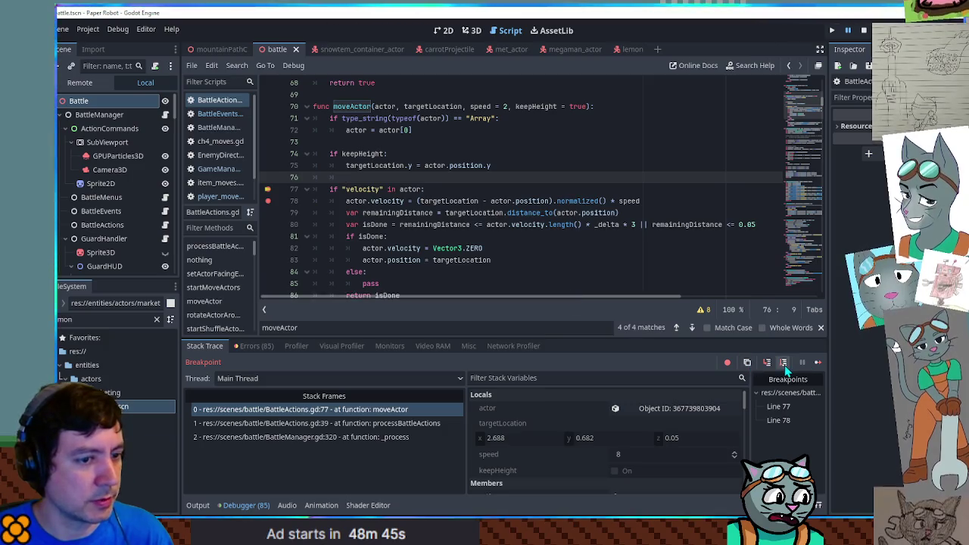
left_click(784, 364)
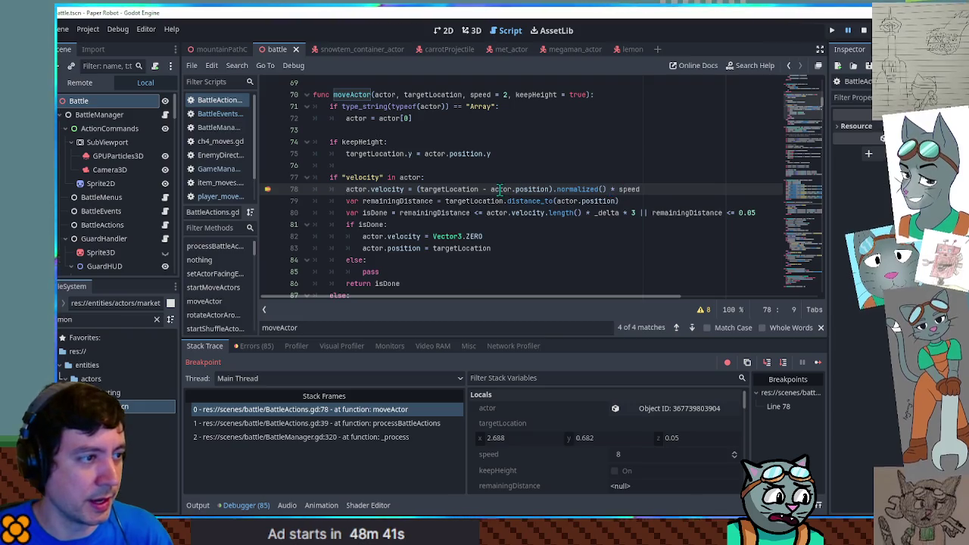
double_click(418, 201)
double_click(374, 213)
scroll(376, 218, "down", 2)
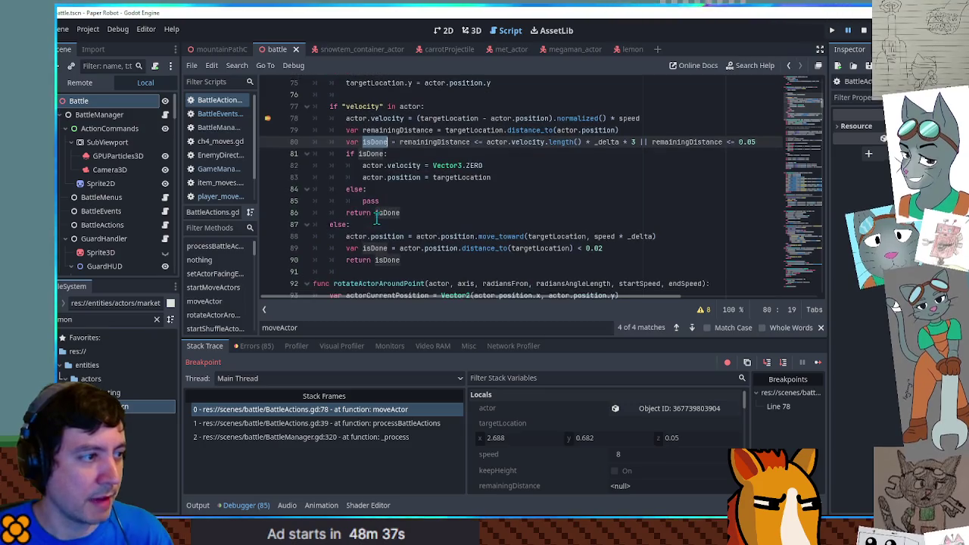
scroll(393, 213, "up", 2)
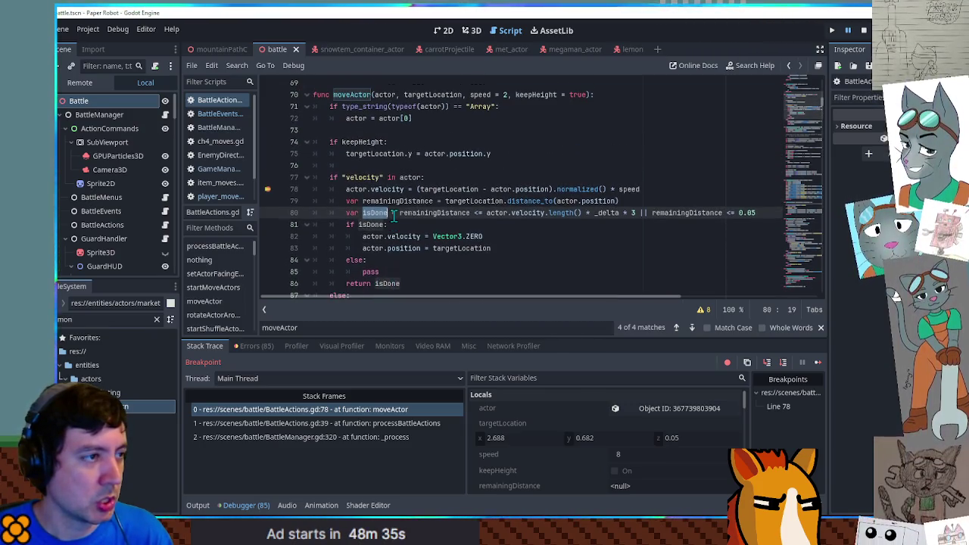
Check actor in line 77's velocity check and remove the line 78 breakpoint.
left_click(417, 177)
double_click(417, 177)
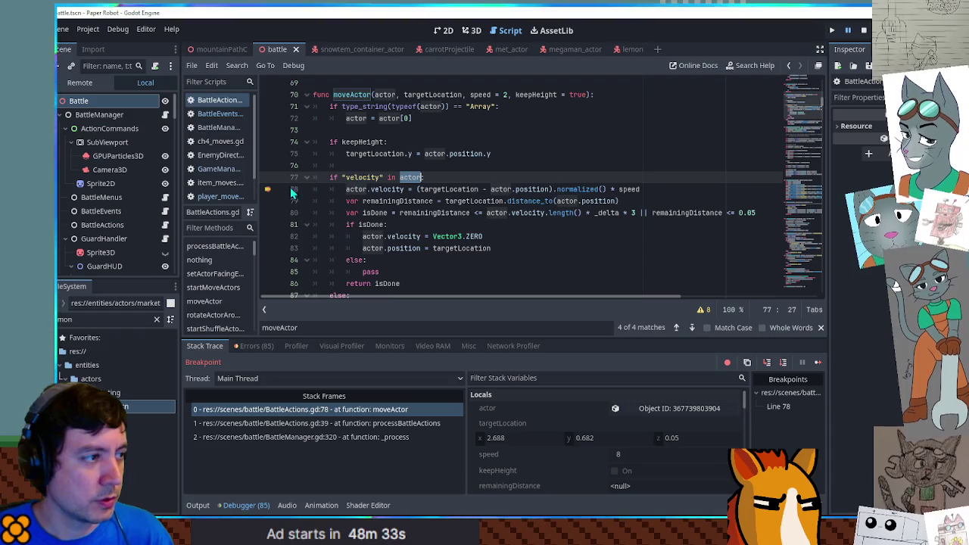
left_click(269, 190)
mouse_move(393, 201)
type("pring pr")
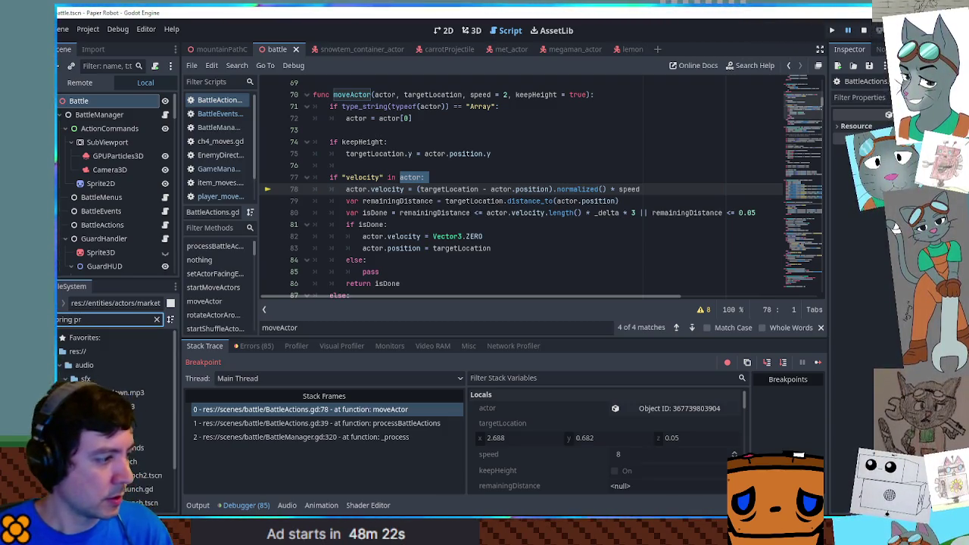
Open springProjectile.tscn and inspect its TestProjectile root node.
scroll(114, 409, "down", 2)
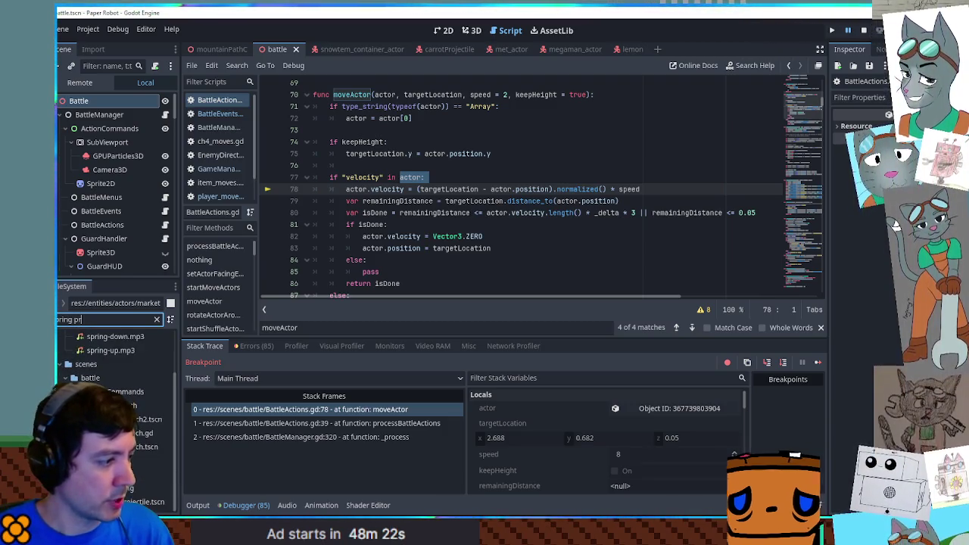
double_click(144, 501)
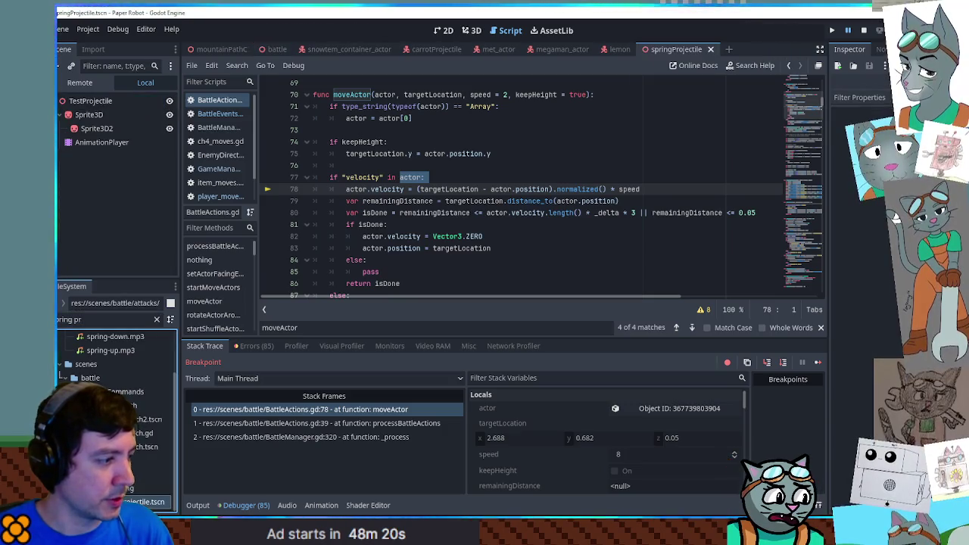
left_click(92, 103)
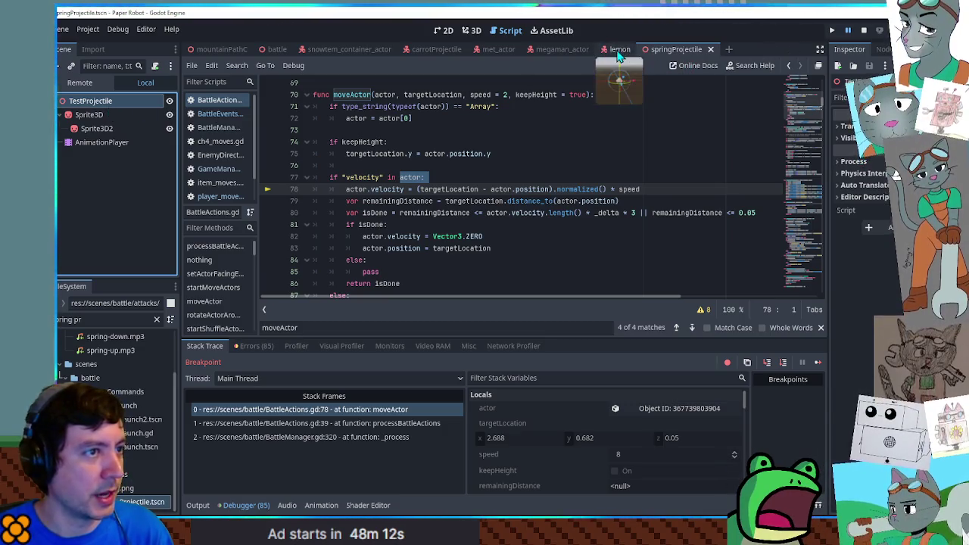
left_click(618, 50)
Change the Lemon root to Node3D, delete its CollisionShape3D and save the lemon scene.
right_click(112, 106)
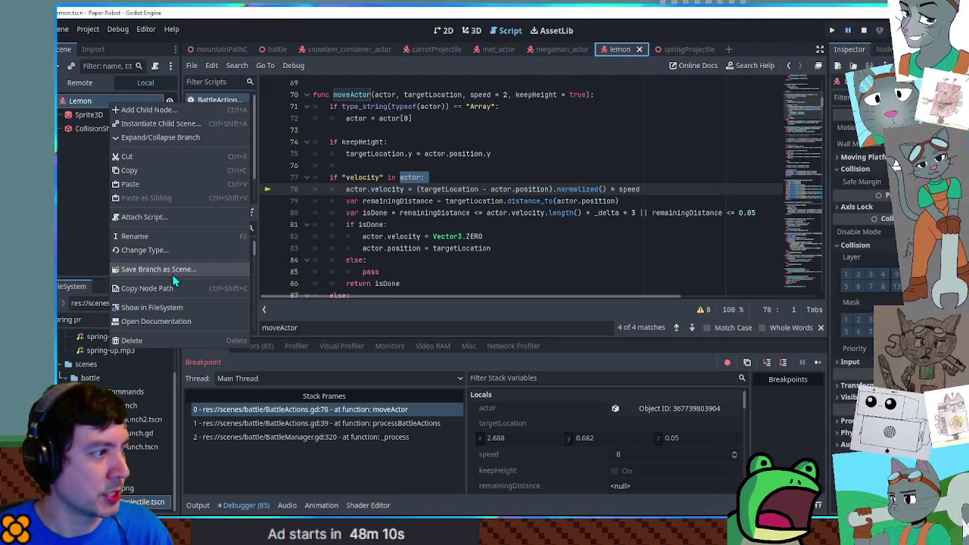
left_click(171, 249)
type("node3d")
key("Return")
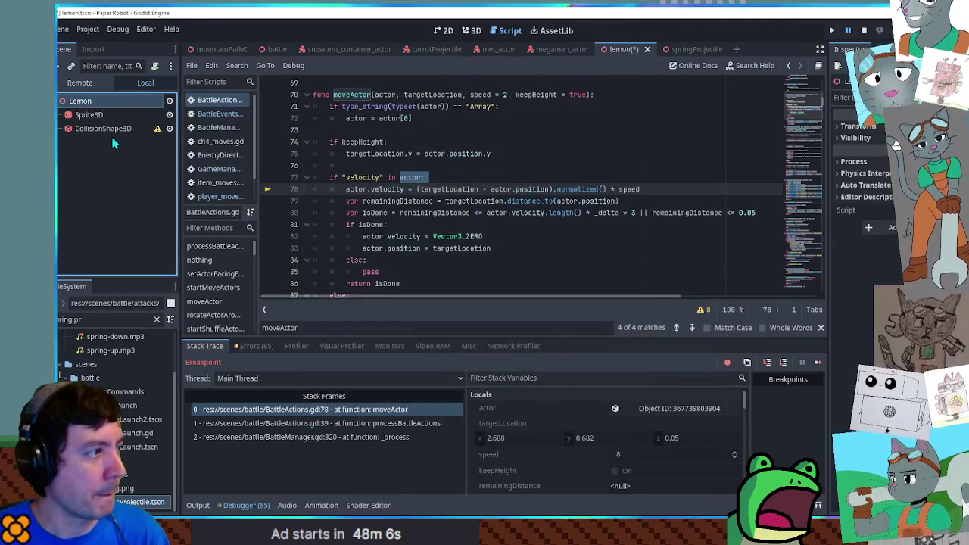
left_click(103, 128)
key("Delete")
left_click(479, 32)
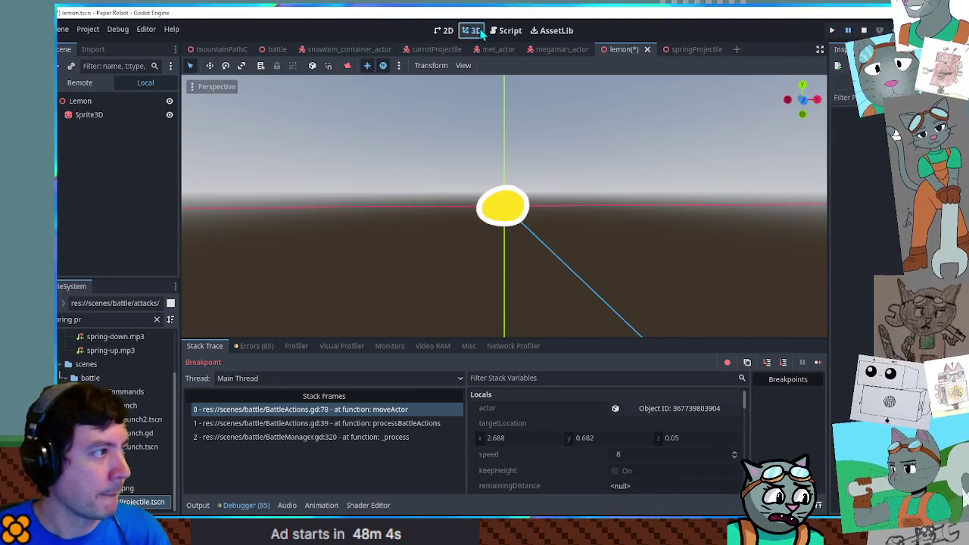
key("ctrl+s")
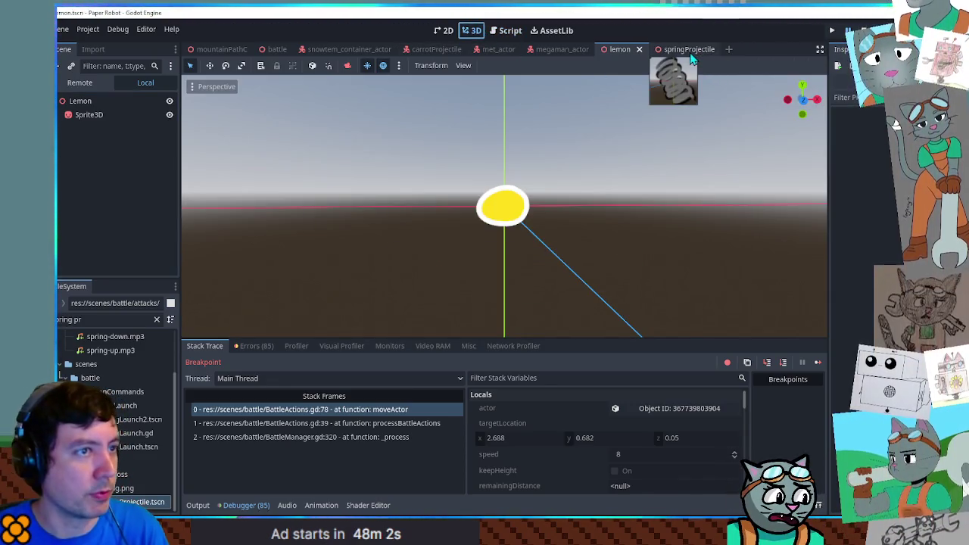
Close springProjectile, return to the battle scene and run it with F6.
middle_click(682, 53)
left_click(270, 52)
key("F6")
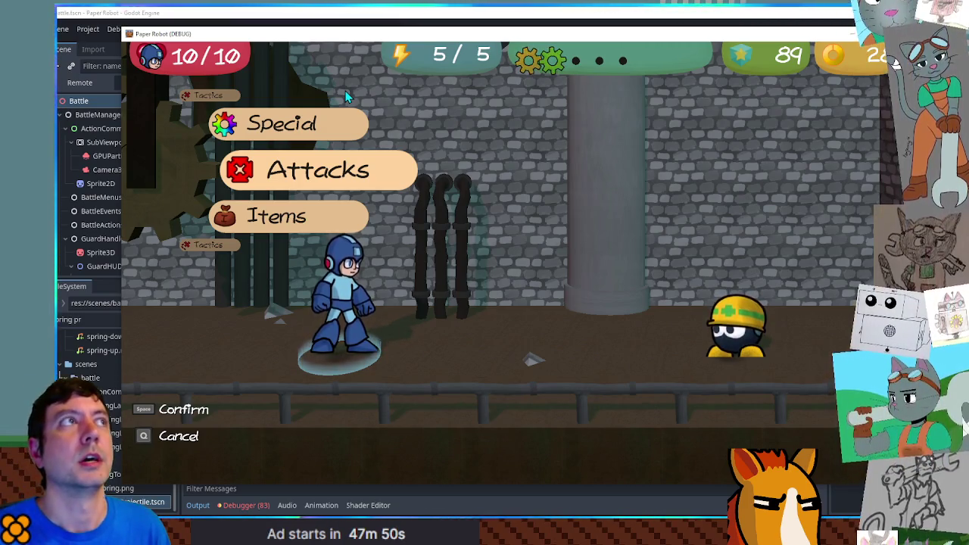
key("Down")
key("space")
key("space")
key("space")
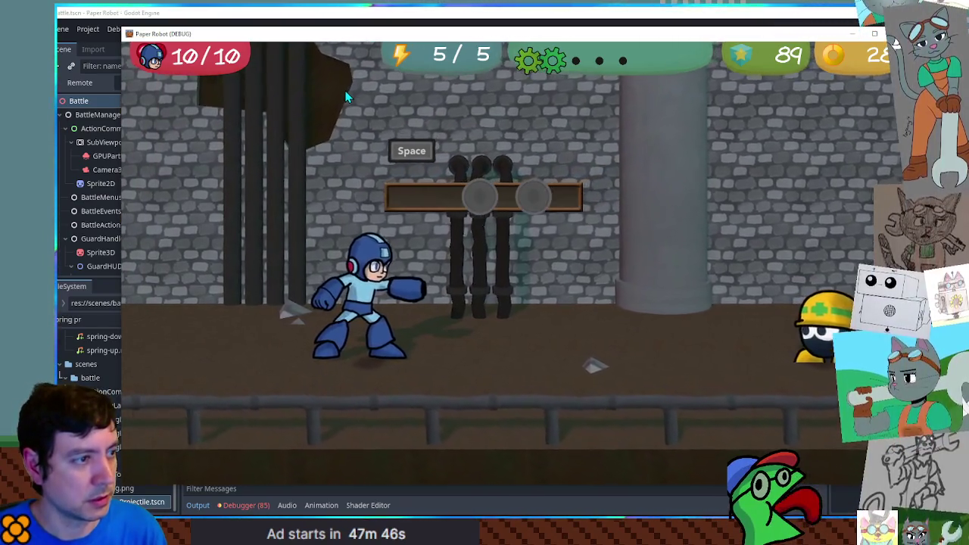
key("space")
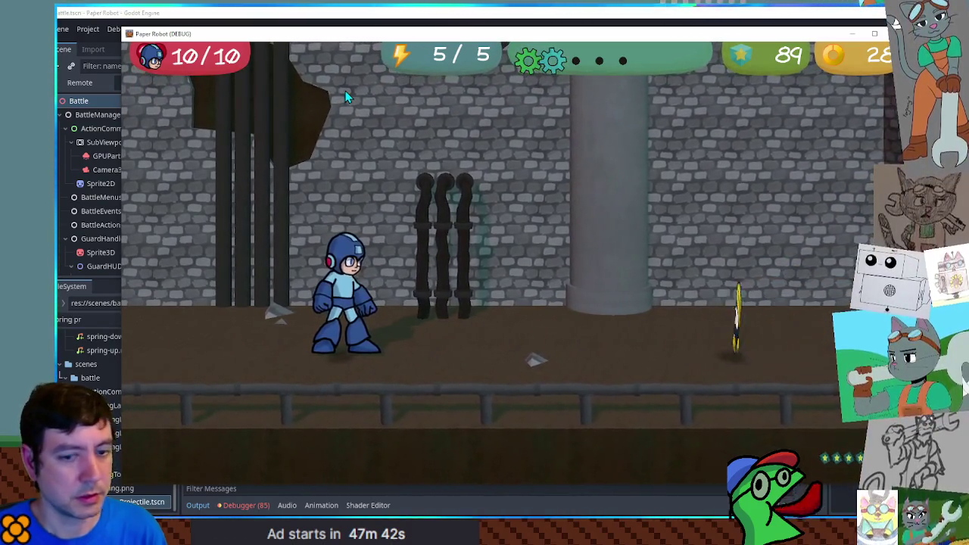
left_click(895, 33)
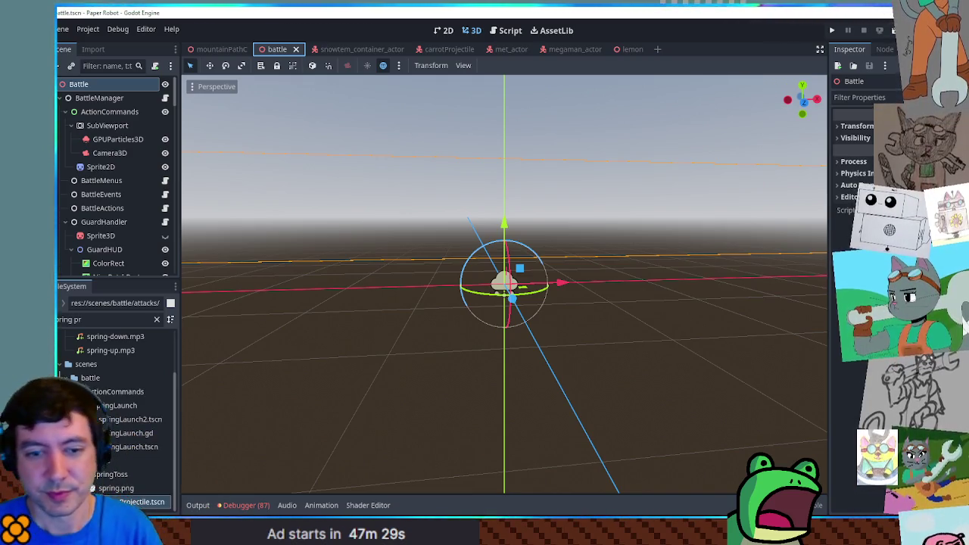
Close the lemon scene tab and the BattleActions.gd and BattleEvents.gd scripts.
middle_click(629, 50)
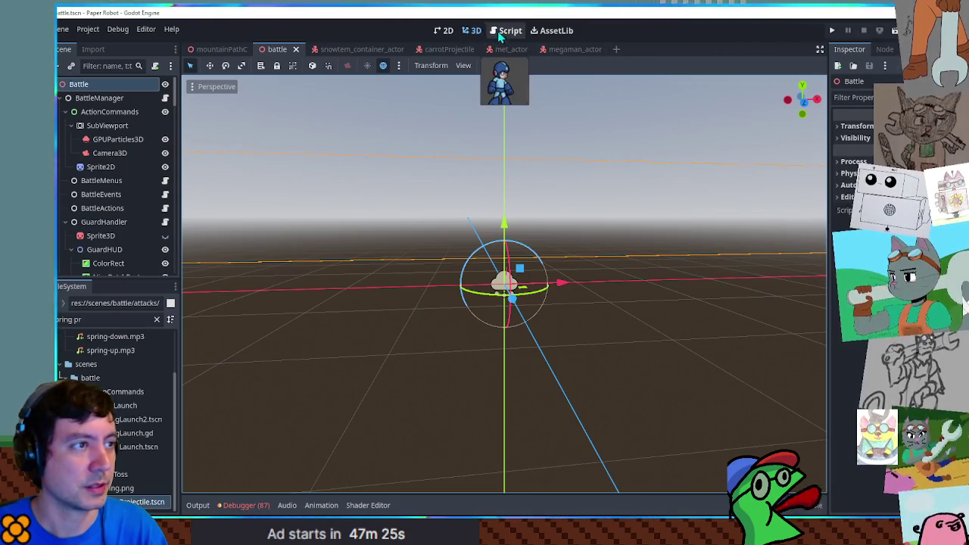
left_click(505, 30)
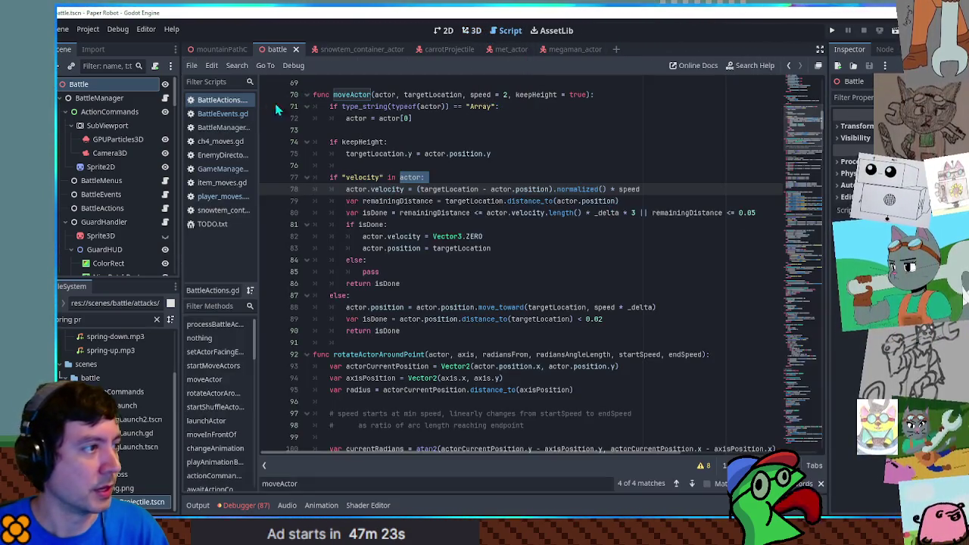
middle_click(214, 99)
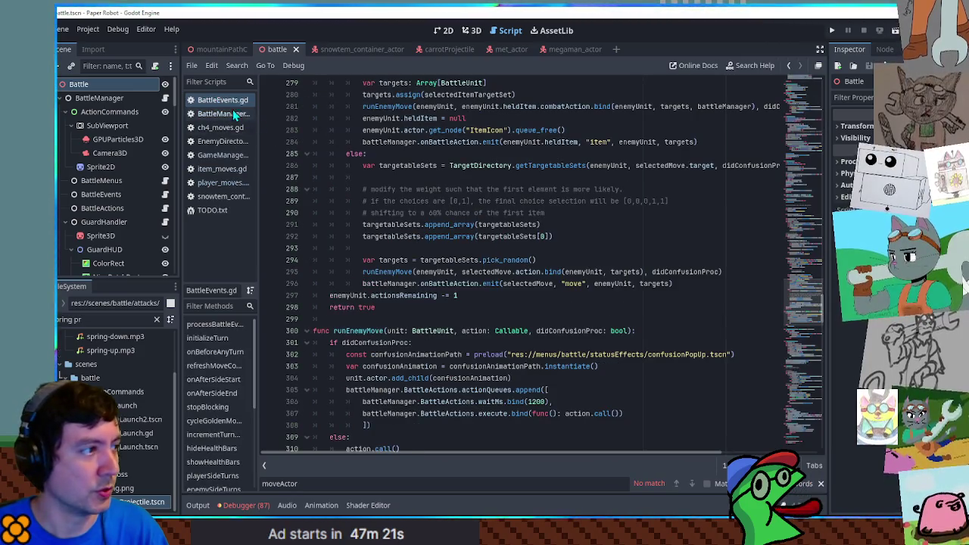
middle_click(228, 107)
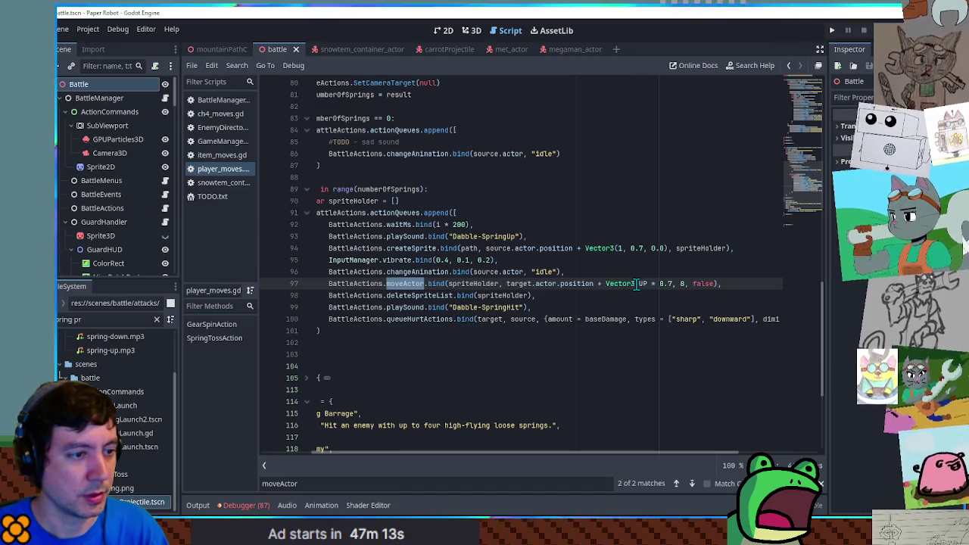
Replace line 97's UP * 0.7 offset with Vector3(-0.7, 0.7, 0.0) and launch the game.
left_click_drag(637, 283, 662, 284)
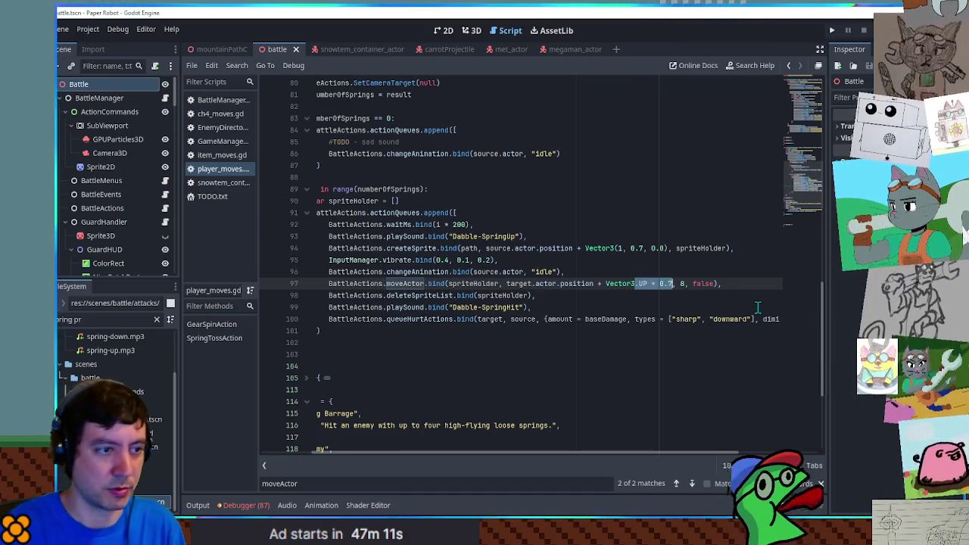
type("(")
key("BackSpace")
key("BackSpace")
key("BackSpace")
key("BackSpace")
key("BackSpace")
key("BackSpace")
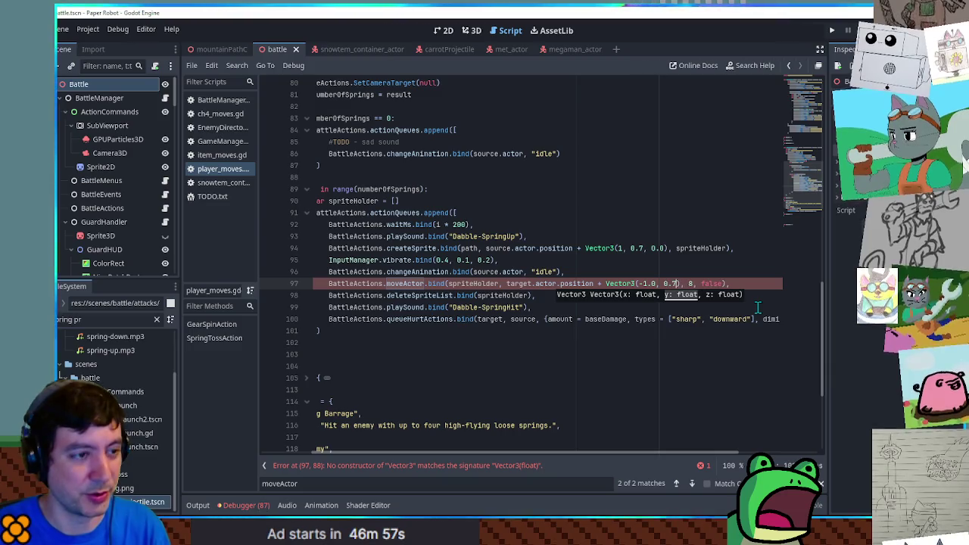
type(")")
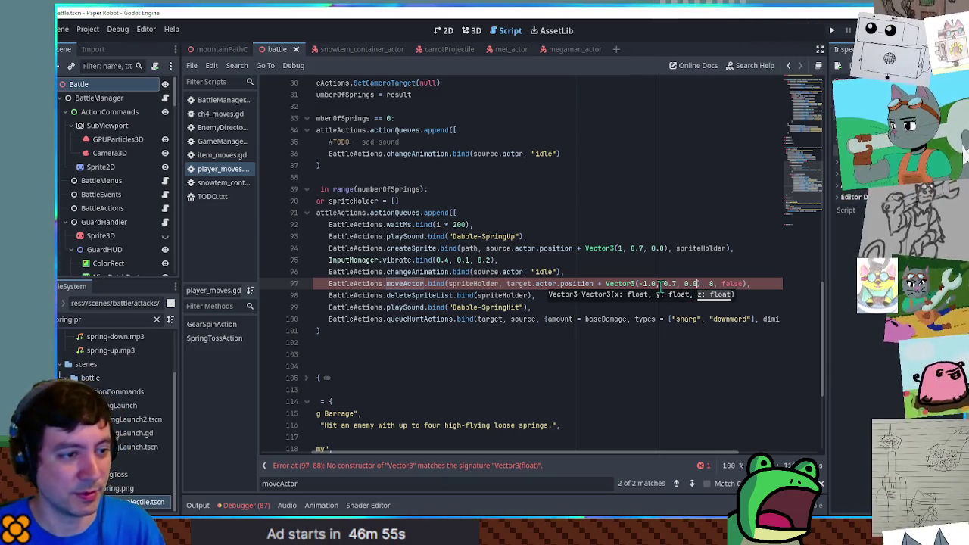
left_click(656, 284)
key("BackSpace")
key("BackSpace")
key("BackSpace")
type("0.7")
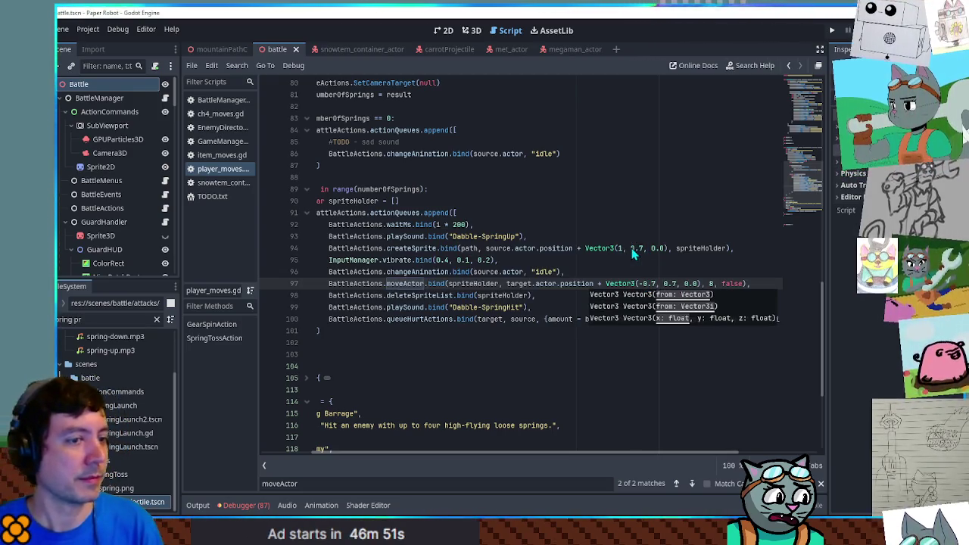
key("F5")
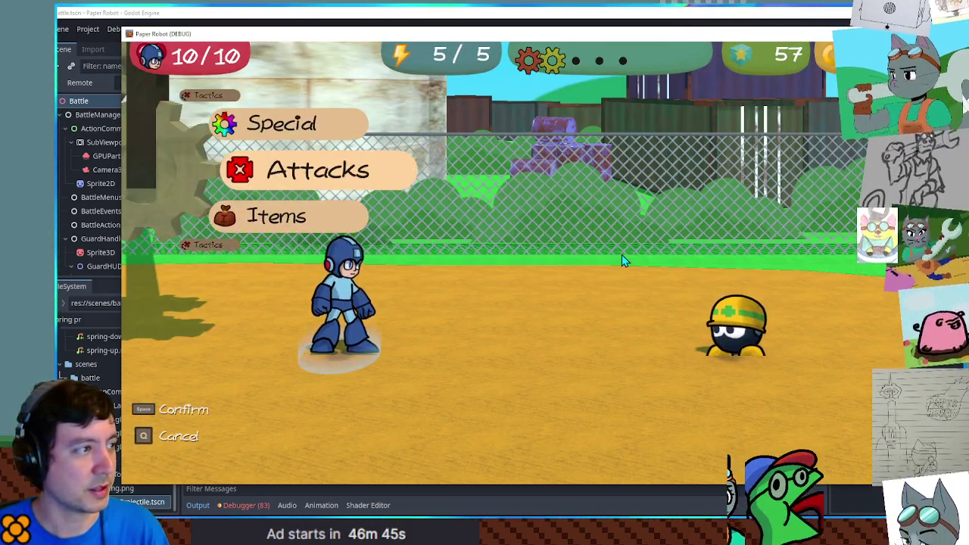
Defeat the Met with a timed Gear Spin attack, then close the game with F8.
key("space")
key("space")
key("space")
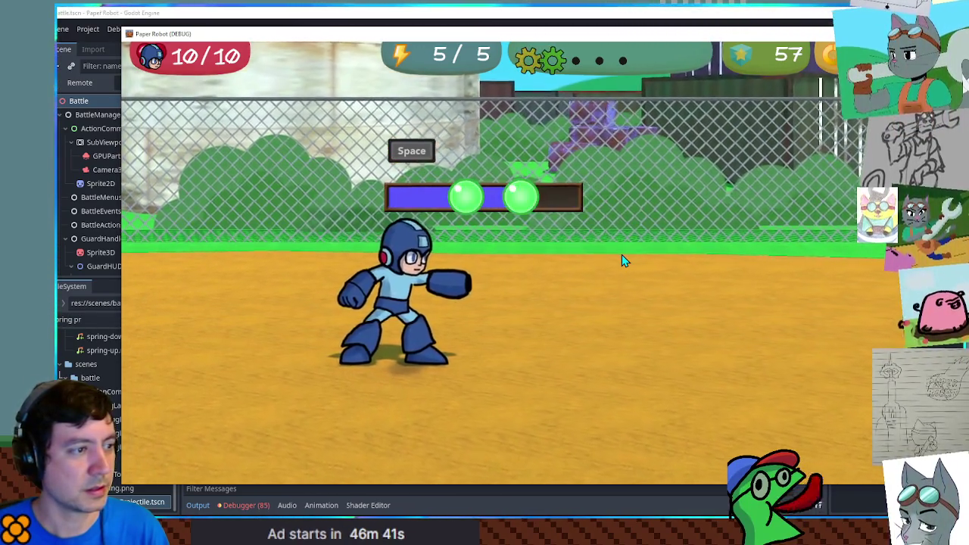
key("space")
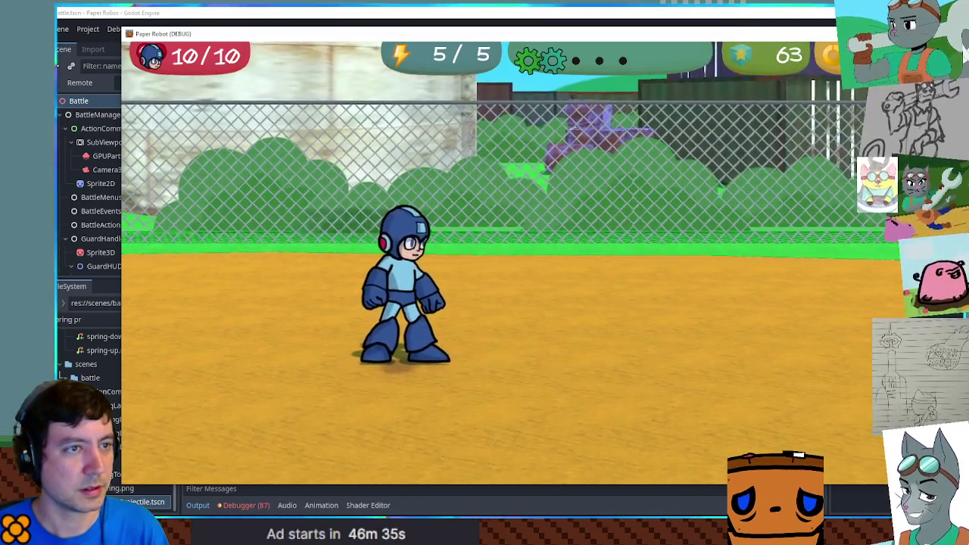
key("F8")
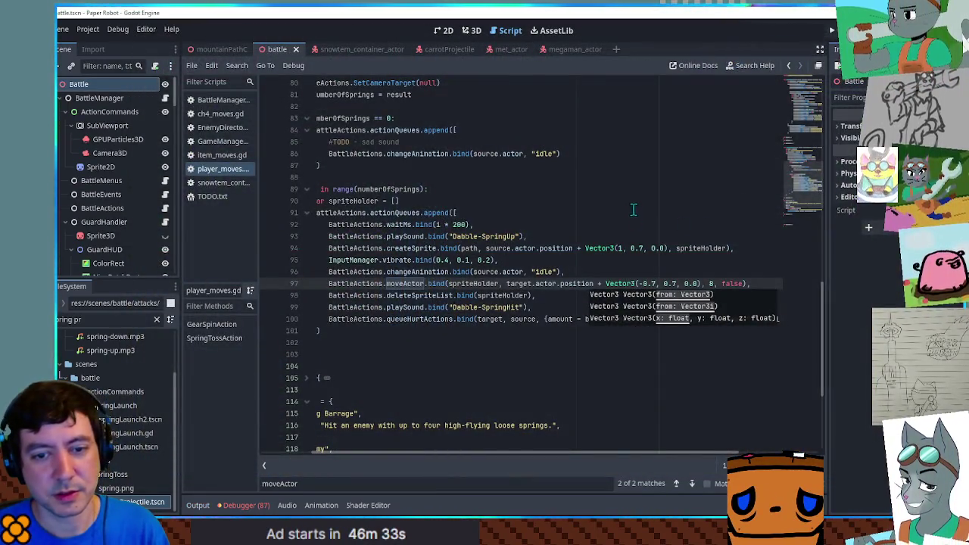
Move the changeAnimation 'idle' line below queueHurtActions on line 100, then run the game.
left_click(592, 212)
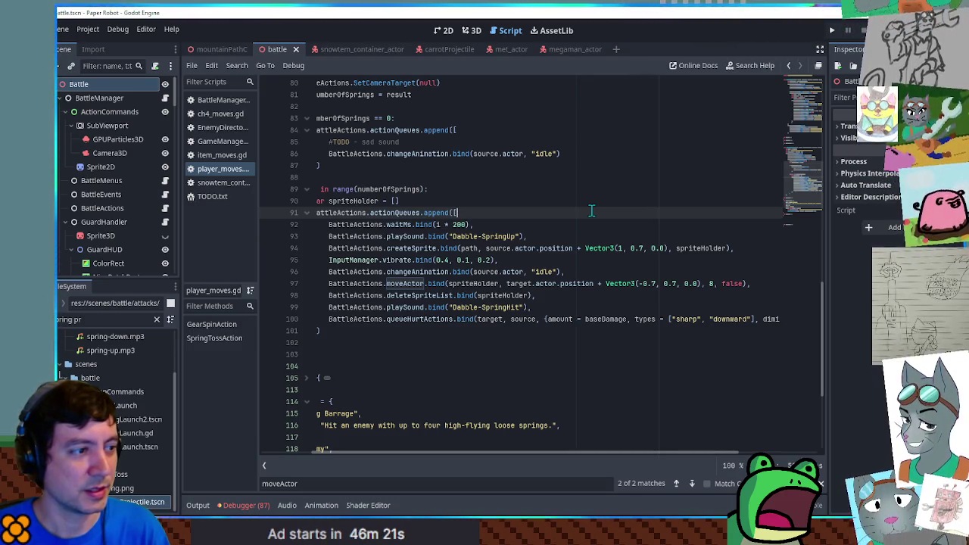
scroll(801, 168, "up", 4)
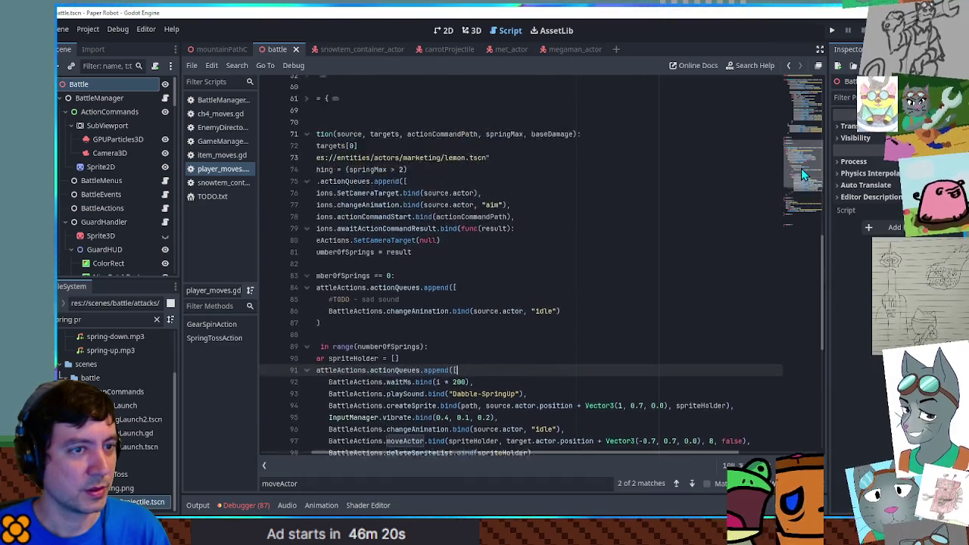
left_click(804, 171)
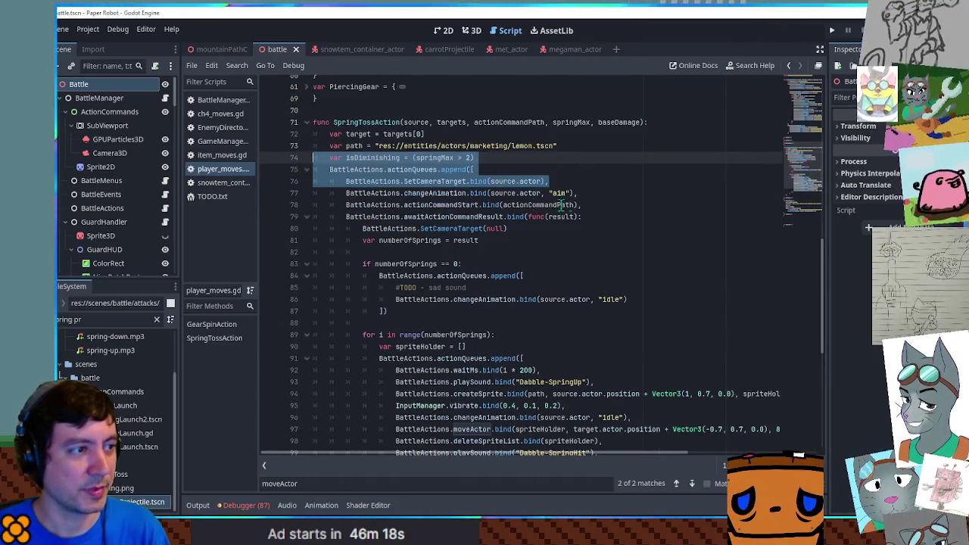
left_click_drag(798, 169, 801, 184)
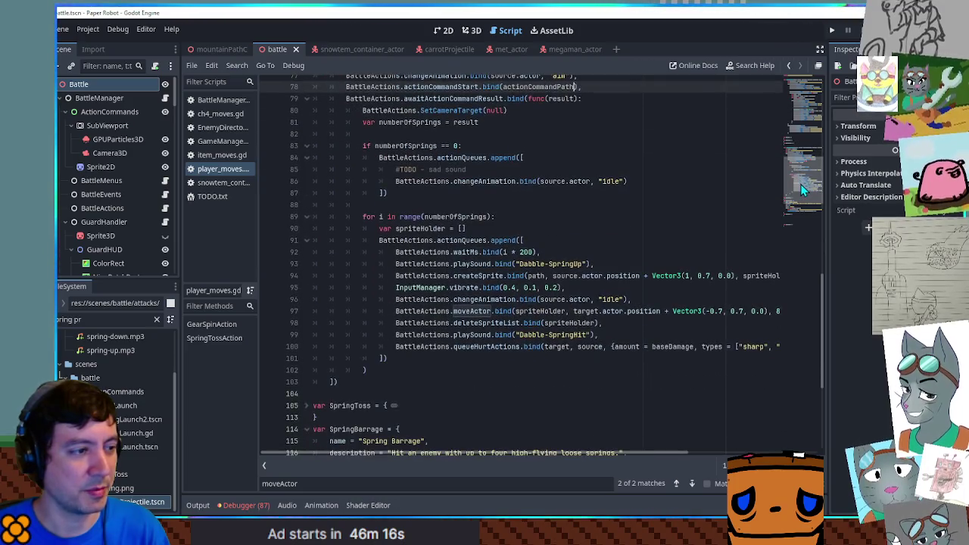
left_click(582, 301)
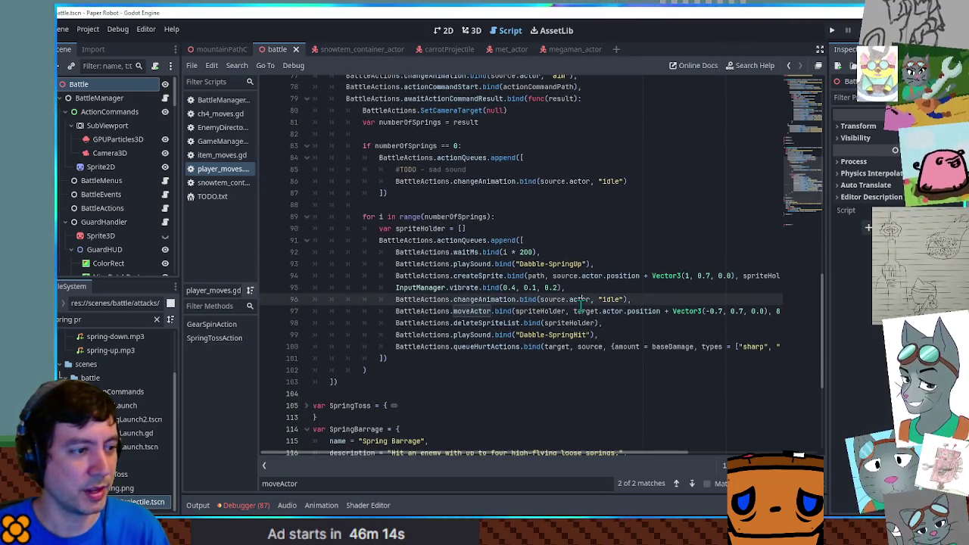
triple_click(644, 299)
key("ctrl+c")
key("Delete")
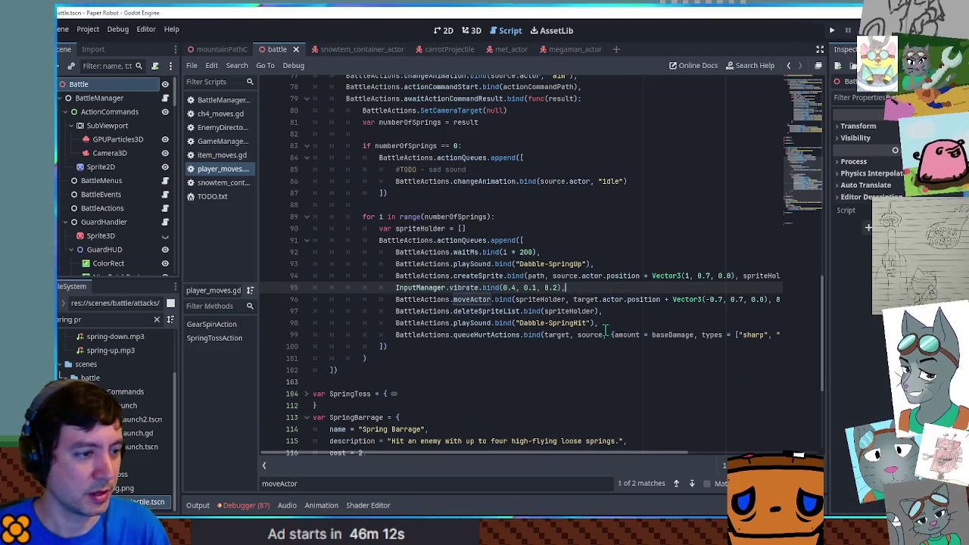
key("End")
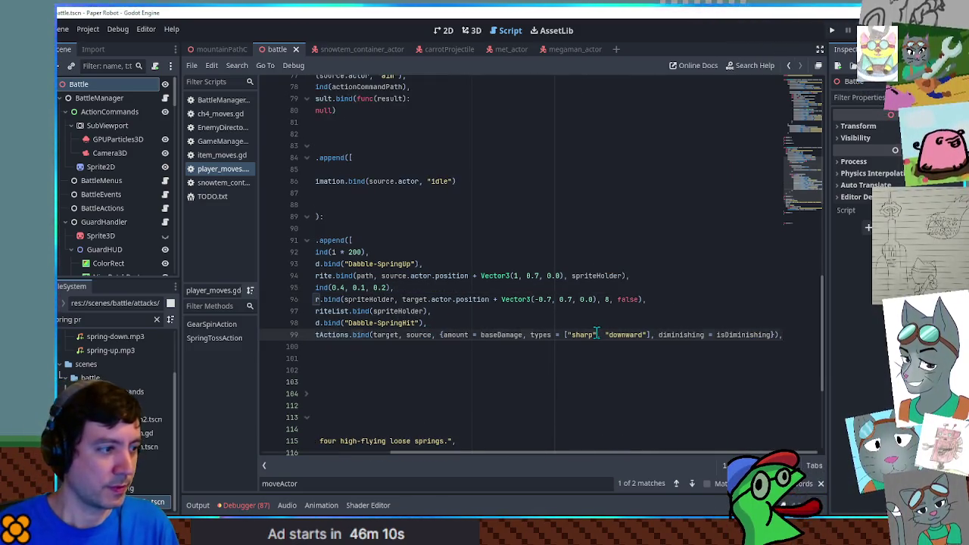
key("ctrl+v")
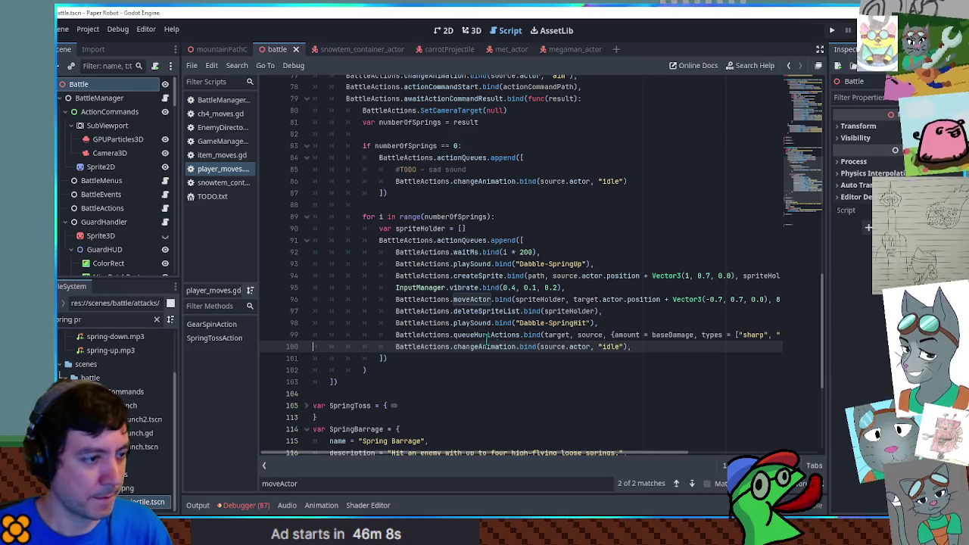
double_click(482, 346)
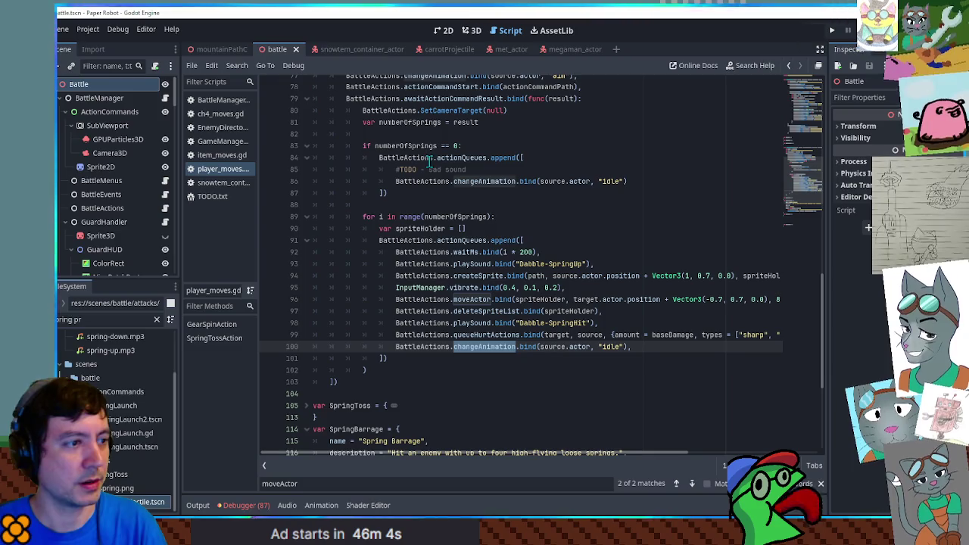
key("F5")
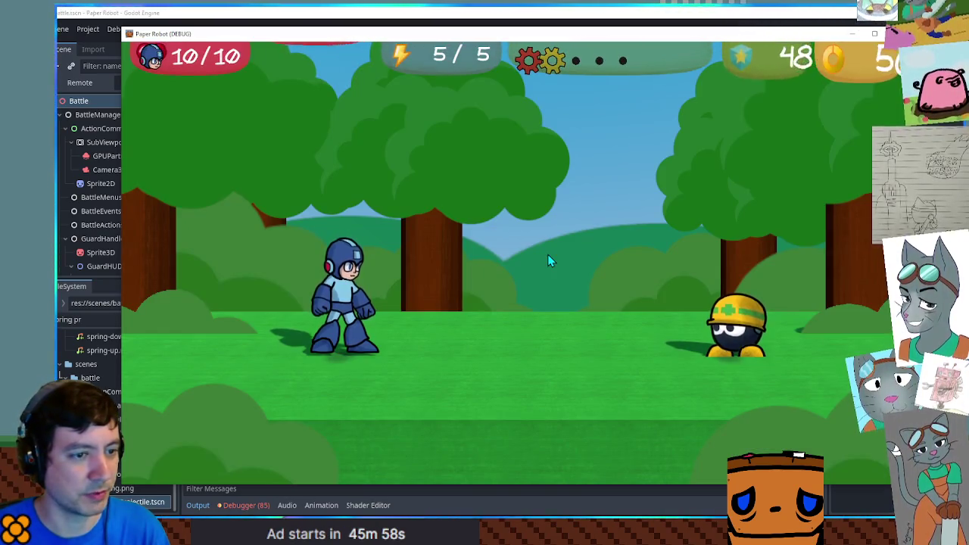
Test a timed Gear Spin attack, then inspect the Dabble SpringUp sound name on line 93.
key("space")
key("space")
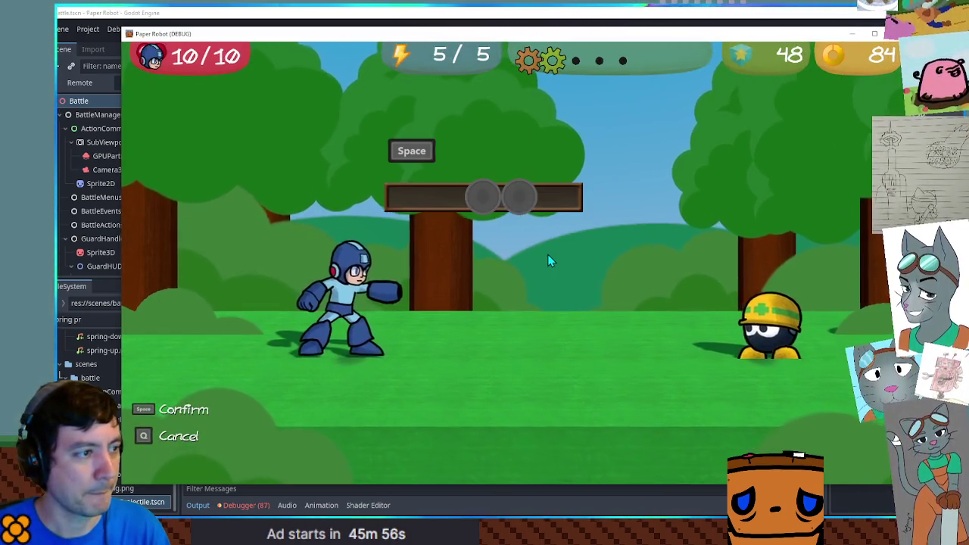
key("space")
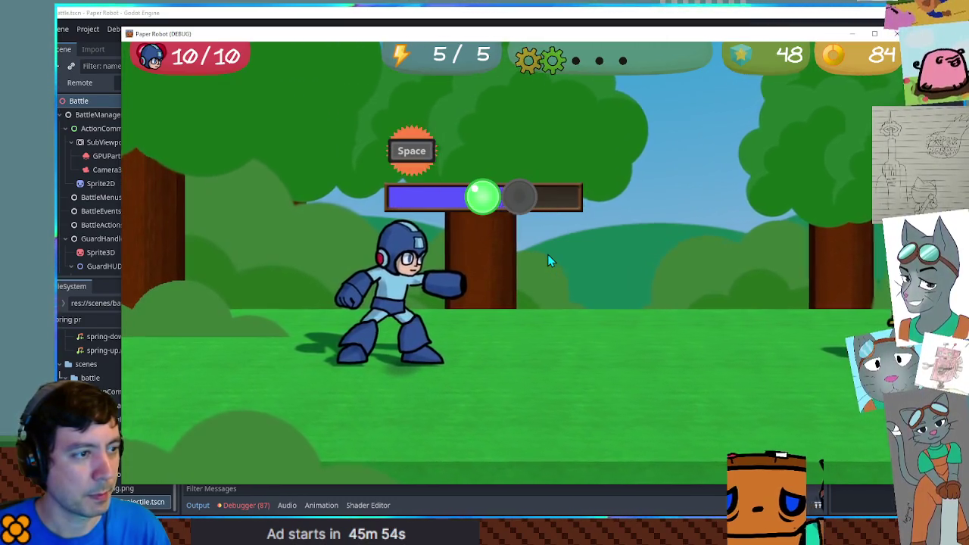
key("space")
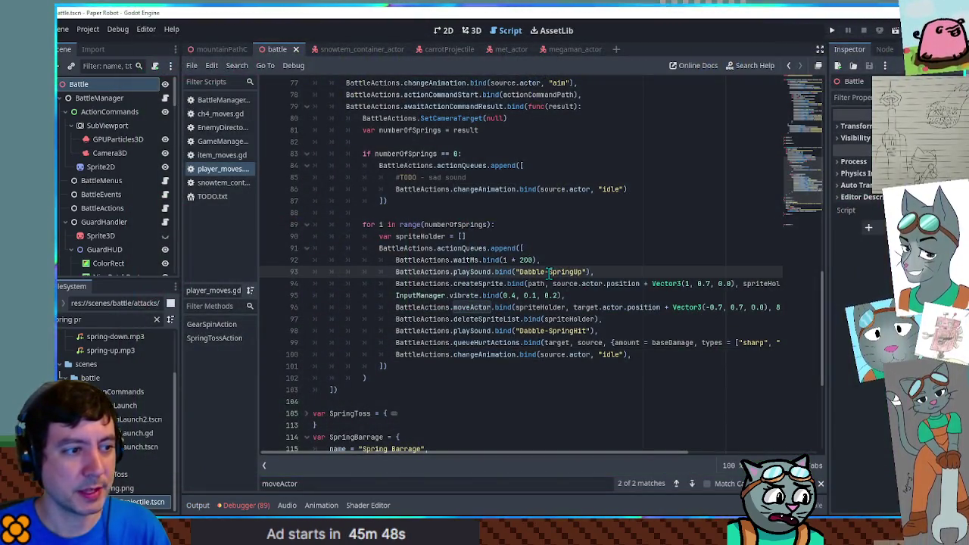
double_click(534, 271)
double_click(565, 272)
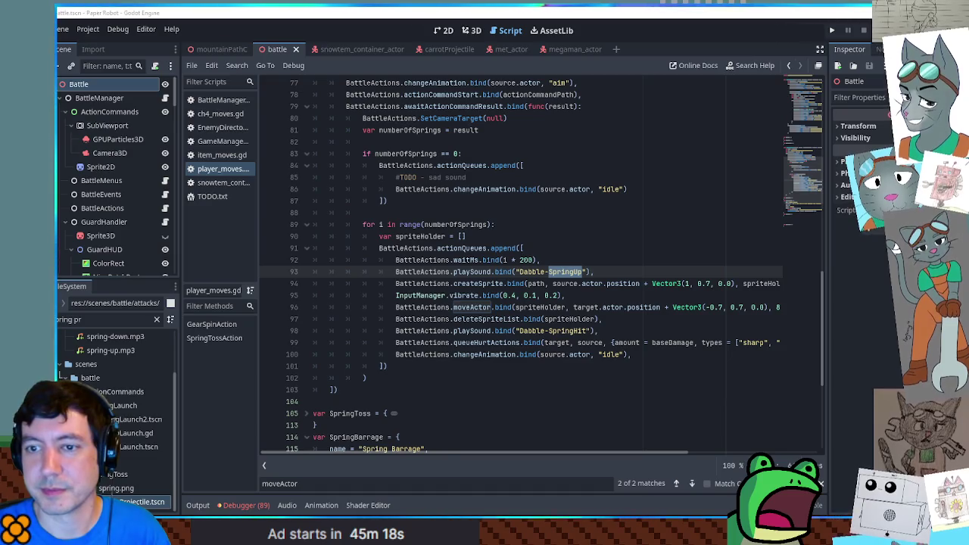
Replace the FileSystem filter text 'spring pr' with 'sfx'.
key("ctrl+a")
type("sfx")
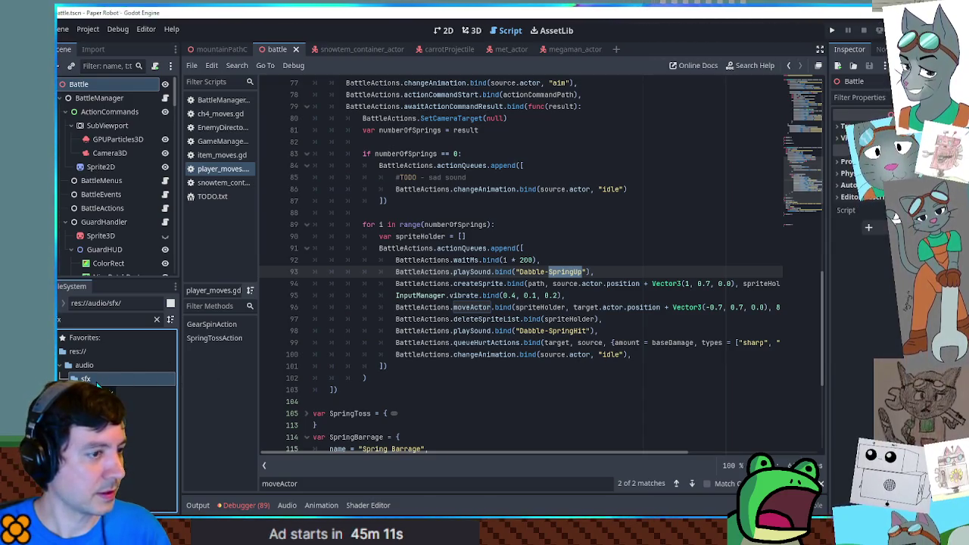
Clear the file filter and locate buster.mp3 in the audio/sfx folder.
left_click(157, 319)
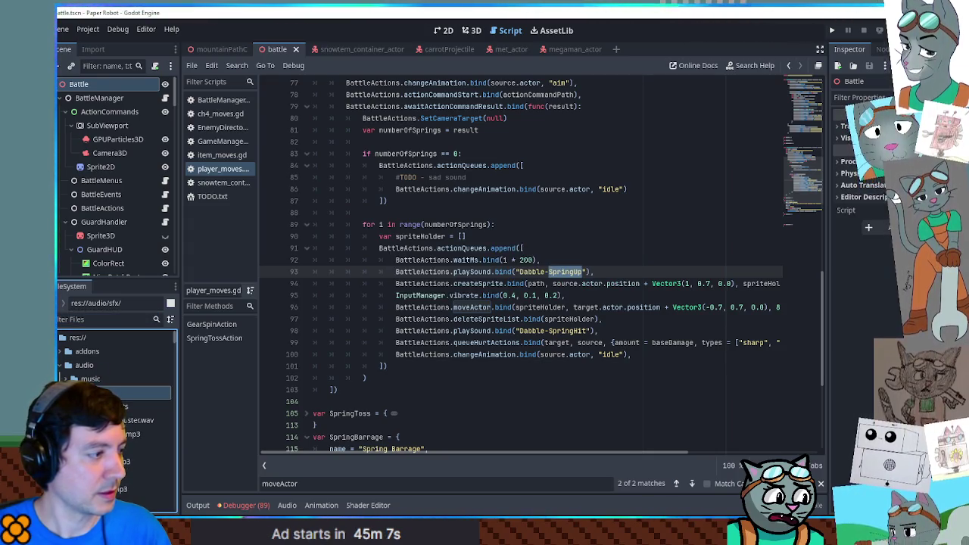
left_click(140, 420)
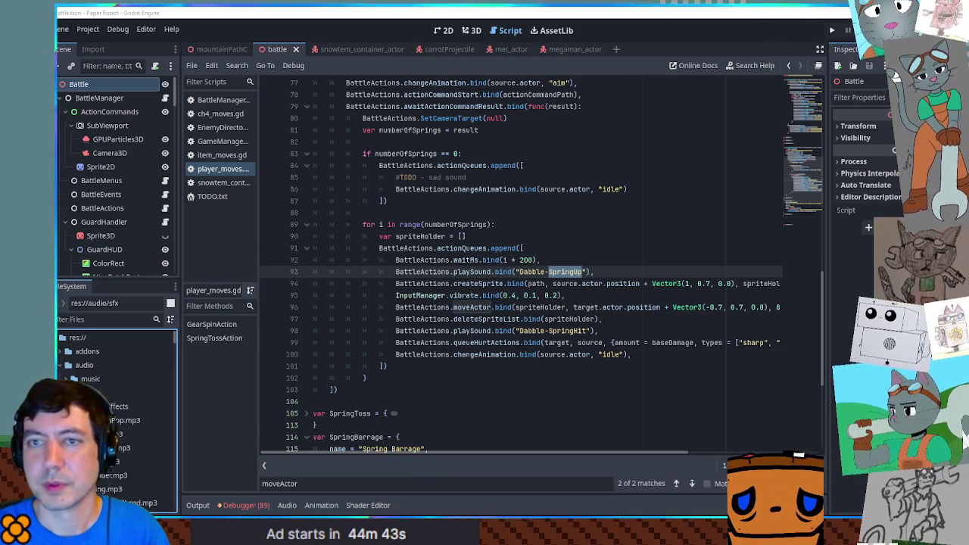
mouse_move(114, 421)
left_mouse_down()
mouse_move(157, 372)
mouse_move(233, 403)
mouse_move(143, 393)
left_mouse_up()
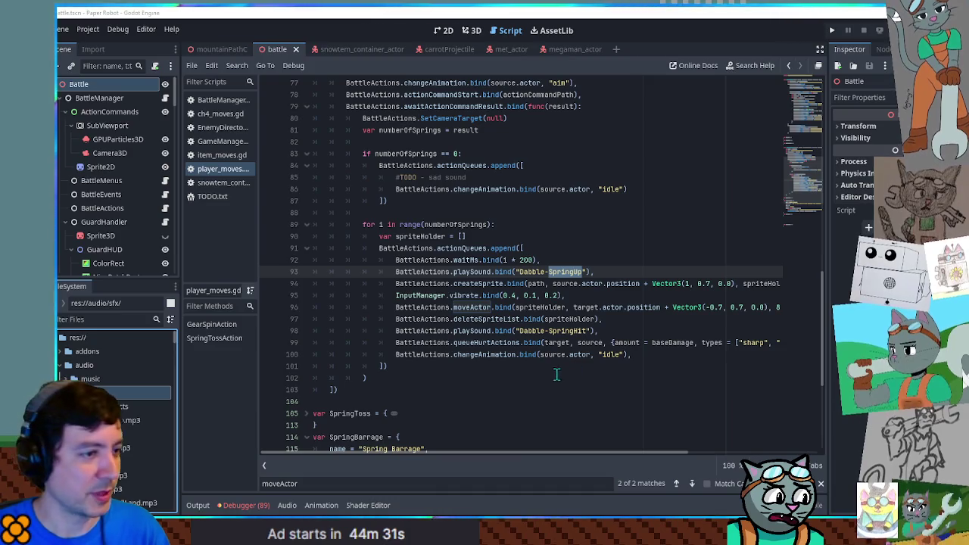
scroll(114, 379, "down", 5)
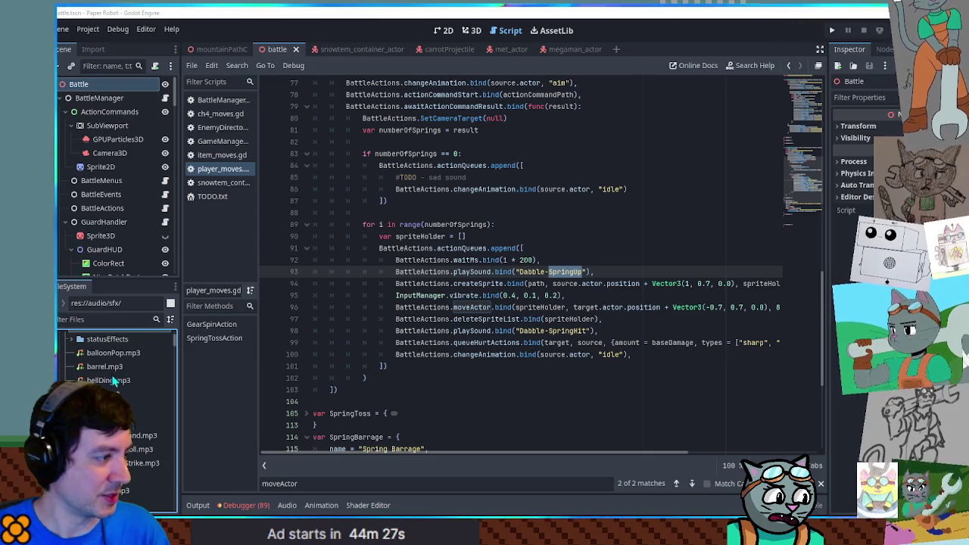
scroll(111, 363, "down", 2)
scroll(114, 363, "up", 2)
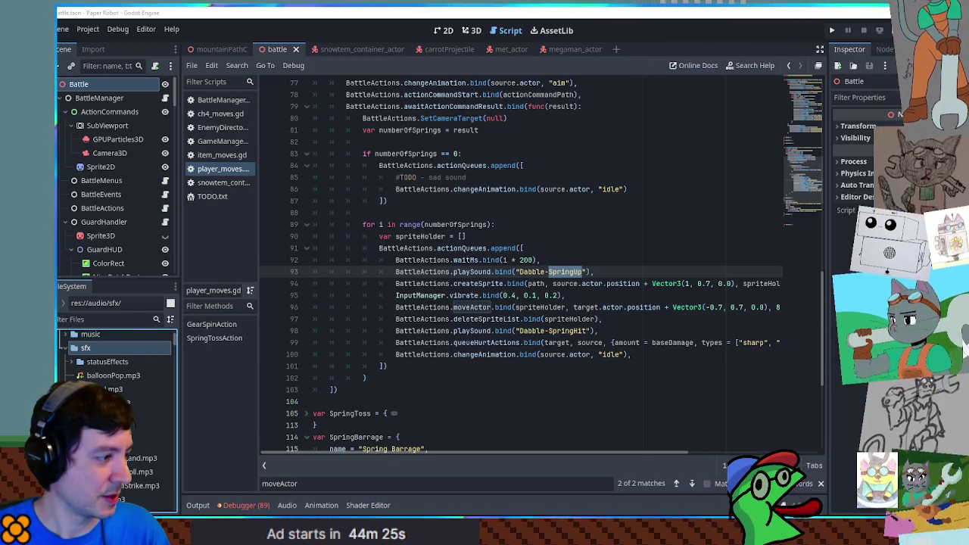
scroll(114, 364, "down", 1)
left_click(114, 482)
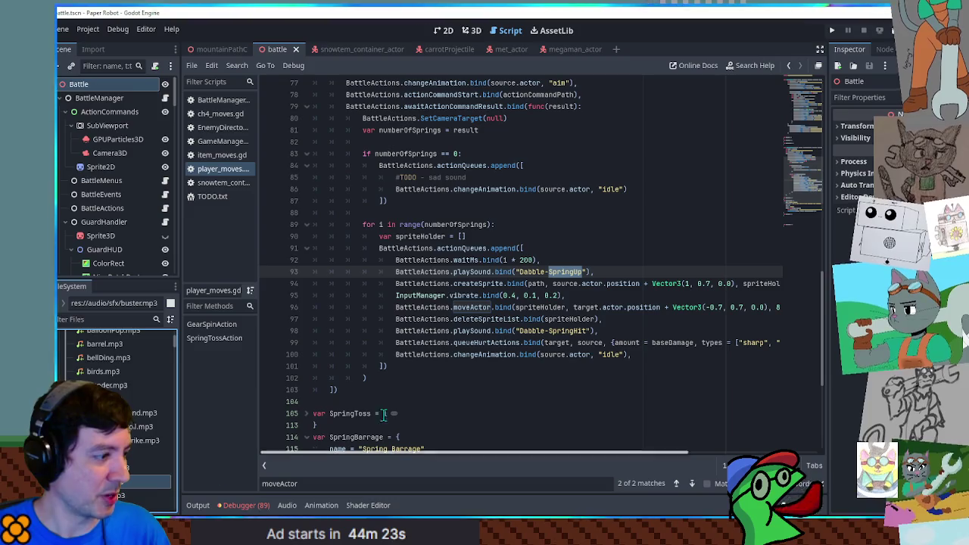
Replace 'Dabble-SpringUp' on line 93 with 'buster' and run the game to hear it.
left_click_drag(581, 272, 519, 271)
type("buster")
left_click(582, 222)
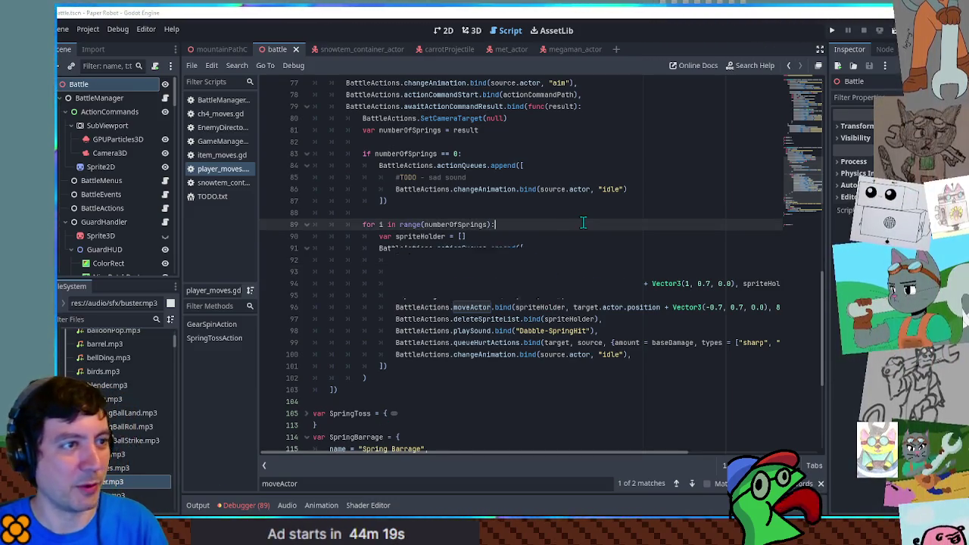
key("F5")
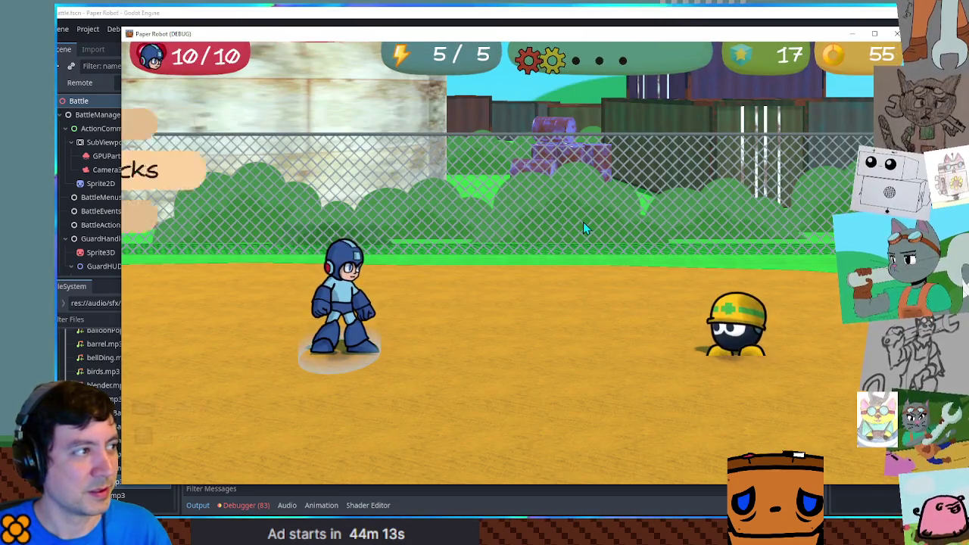
key("space")
key("Down")
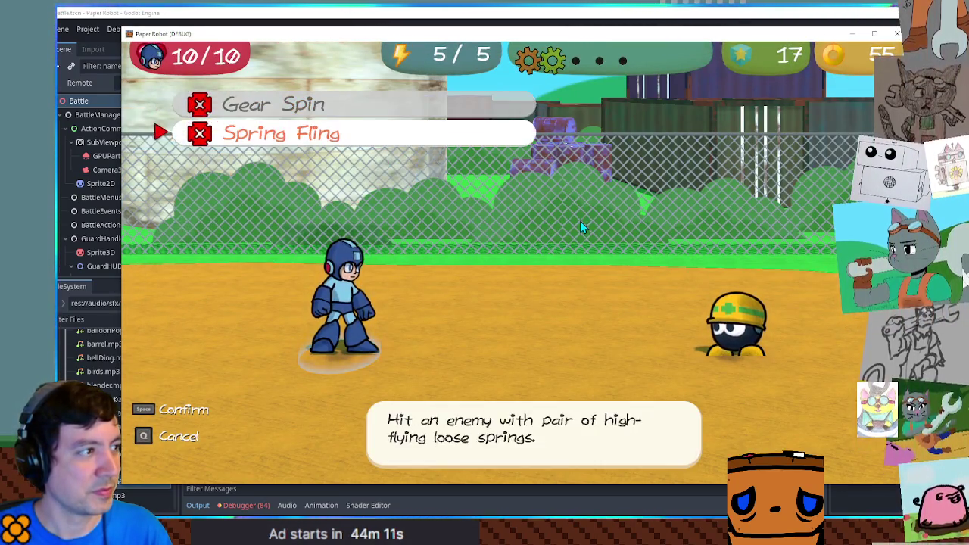
key("space")
key("space")
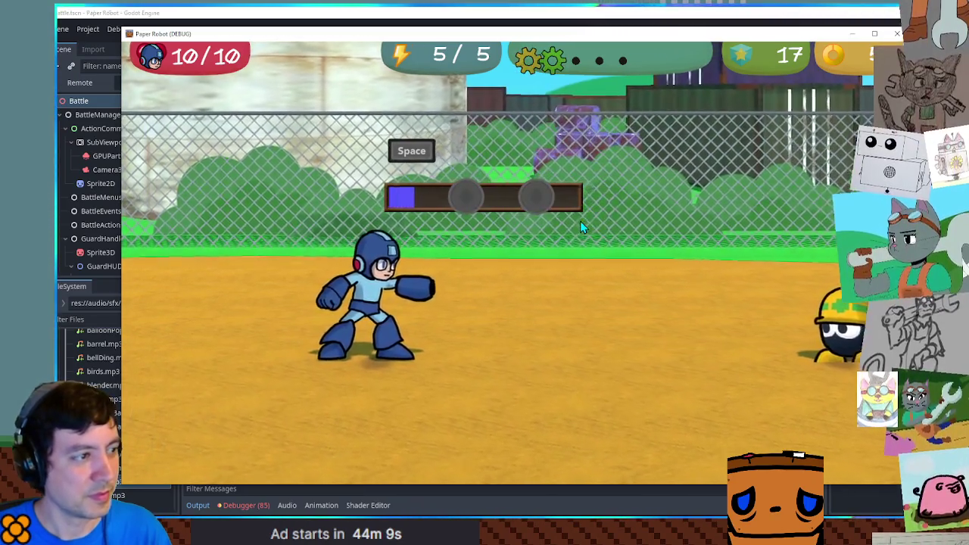
key("space")
key("space")
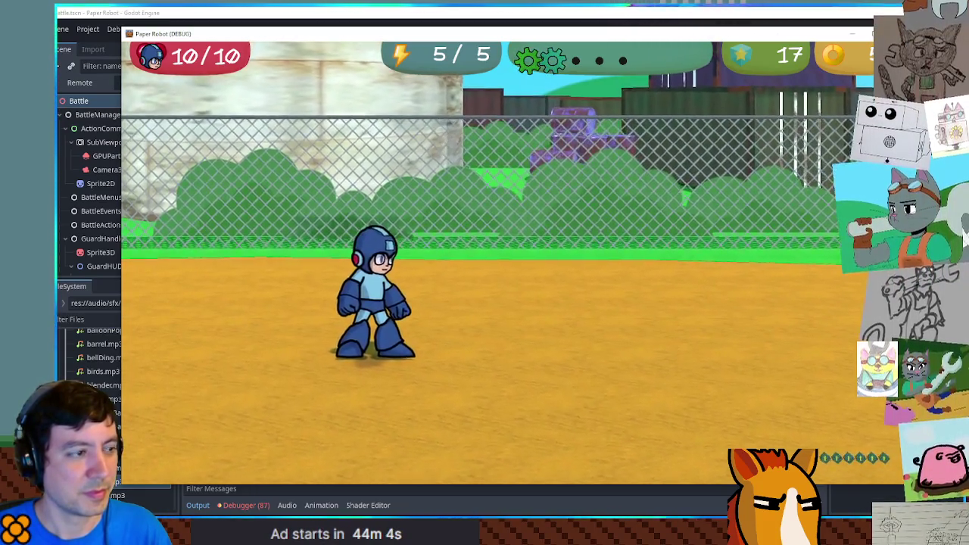
key("F8")
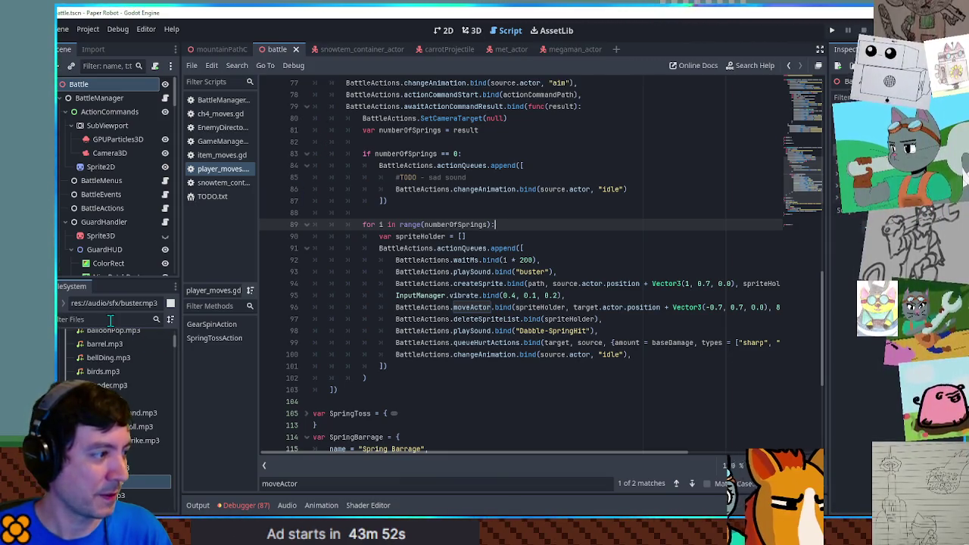
Browse the FileSystem dock and open the Fight music track's import settings.
scroll(140, 389, "up", 5)
scroll(144, 419, "down", 5)
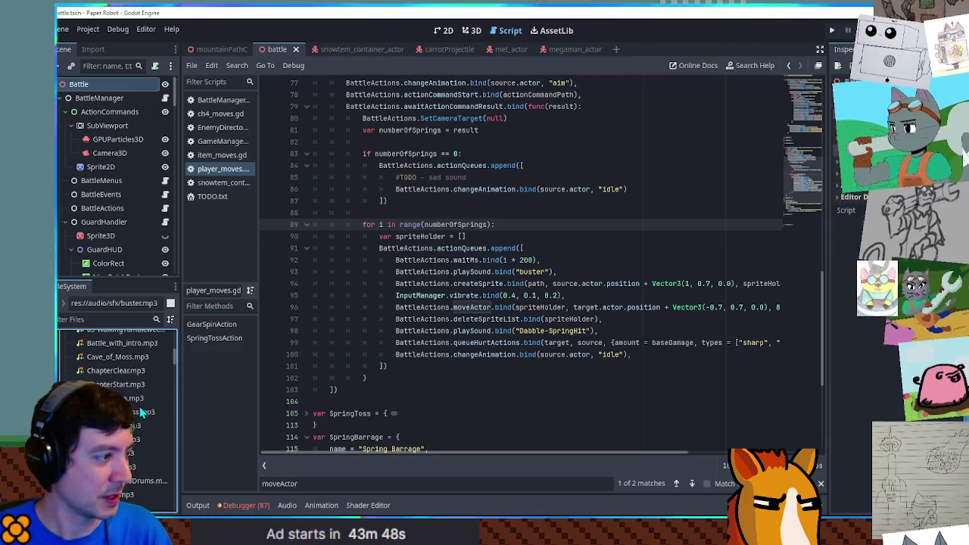
scroll(130, 374, "down", 2)
scroll(130, 373, "down", 10)
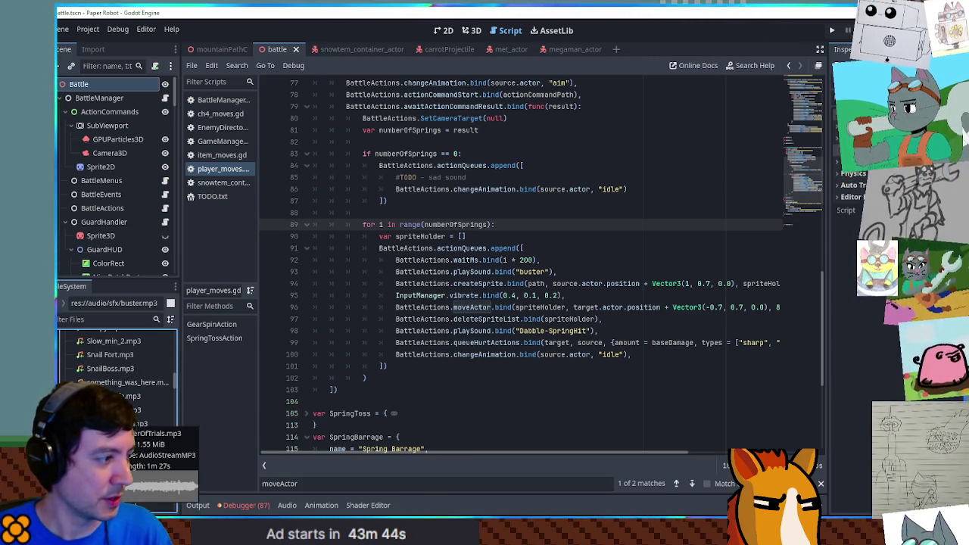
scroll(122, 378, "up", 3)
scroll(121, 378, "up", 3)
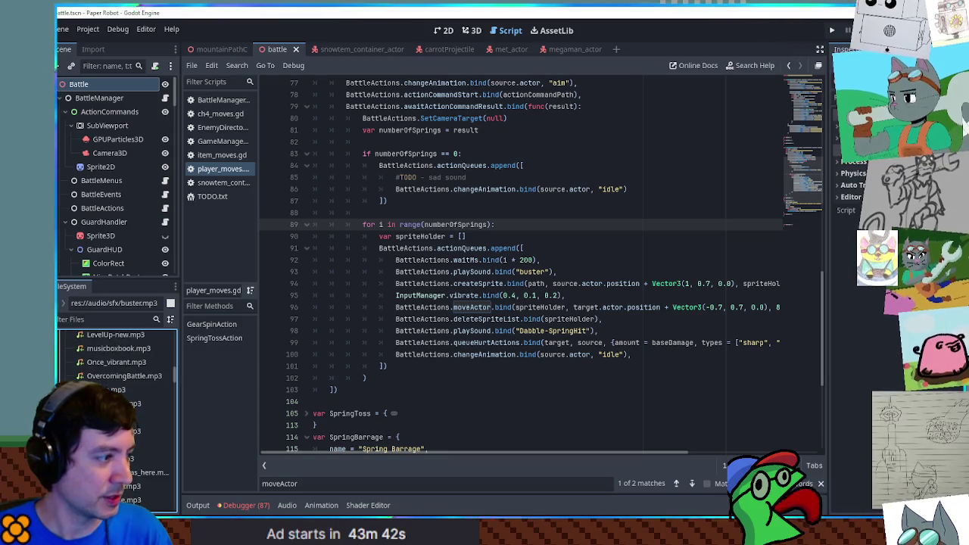
scroll(121, 379, "up", 5)
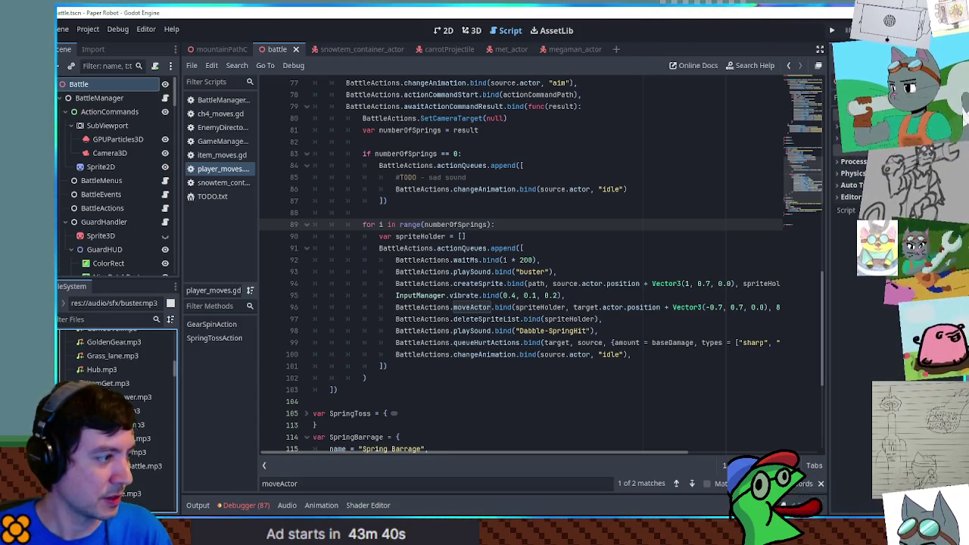
scroll(122, 379, "up", 5)
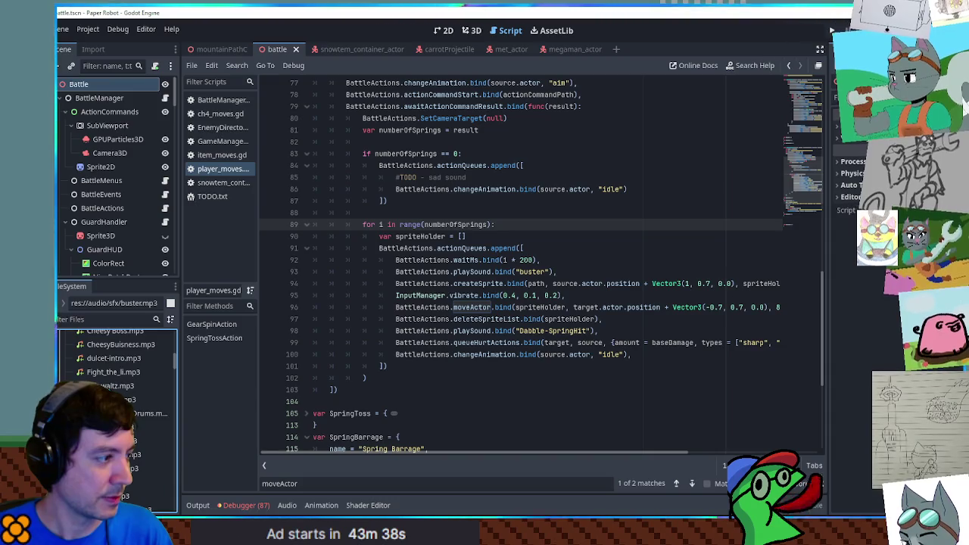
double_click(113, 372)
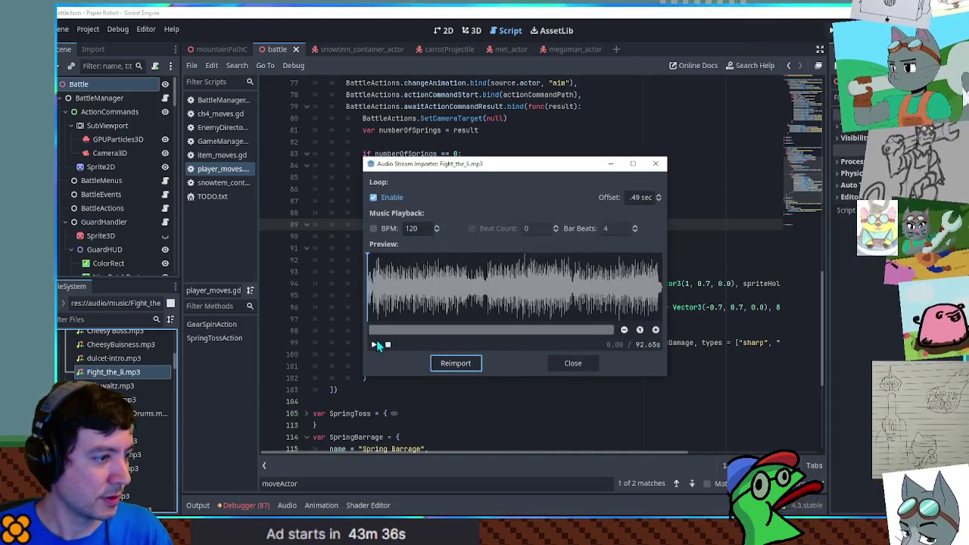
Close the Audio Stream Importer and switch to the mountainPathC scene.
left_click(573, 363)
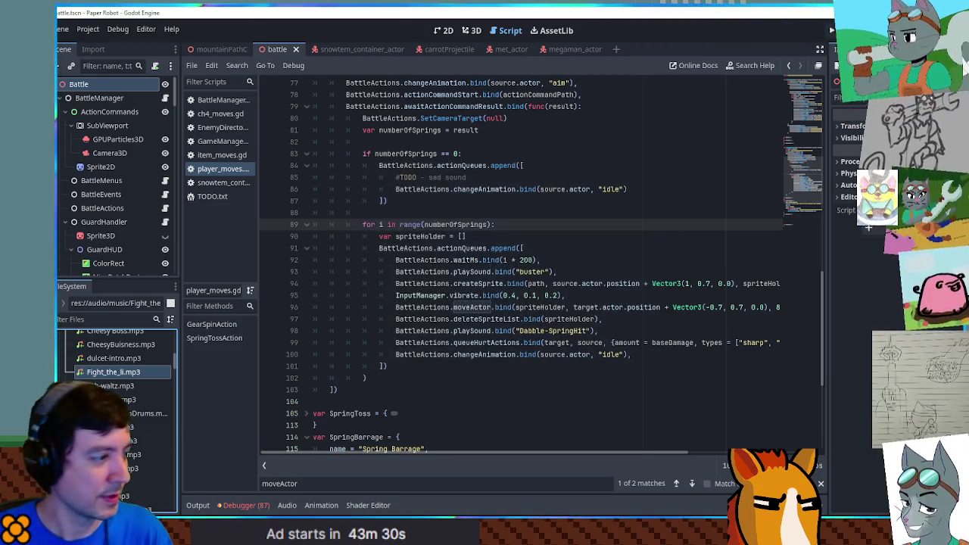
scroll(118, 417, "up", 5)
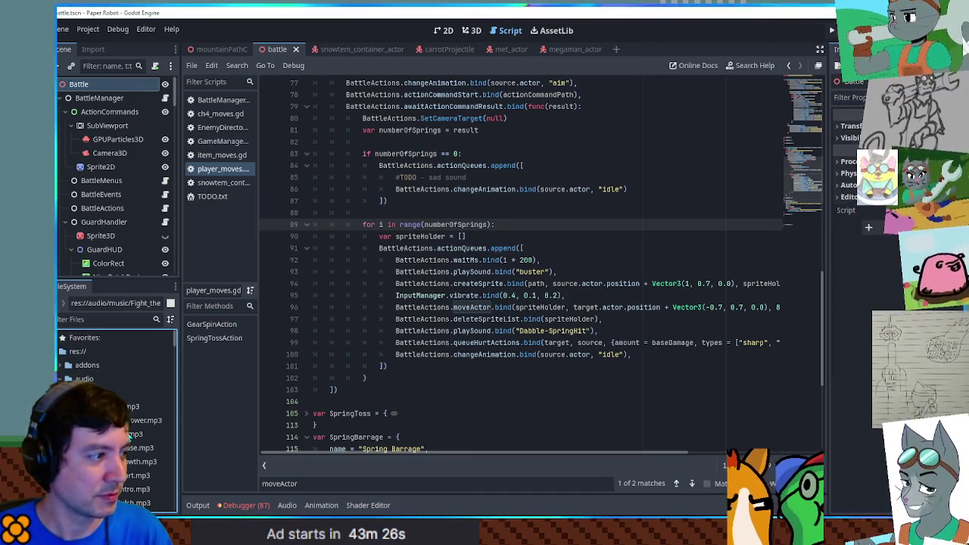
left_click(221, 50)
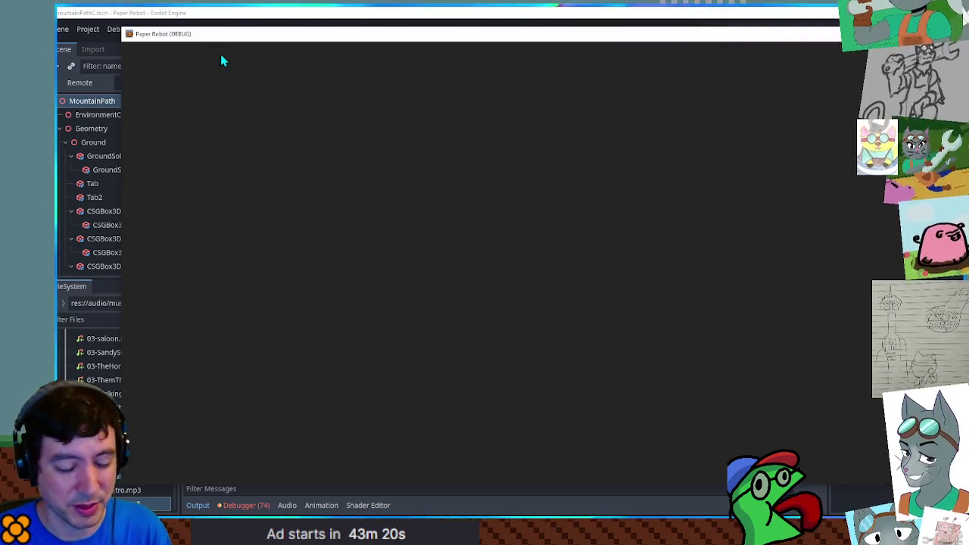
Turn up the music and sound effects volume in the in-game pause menu.
key("Escape")
key("Right")
key("Right")
key("Right")
key("Down")
key("Right")
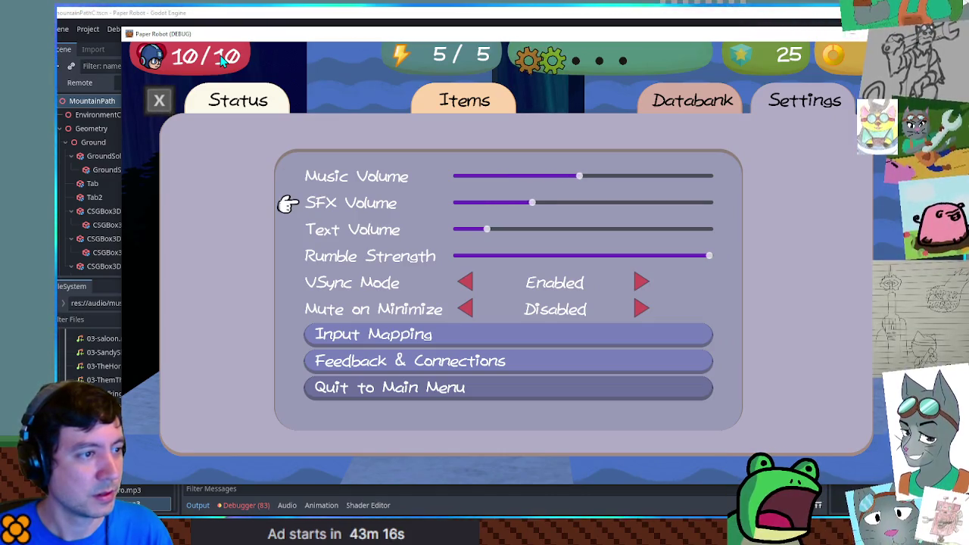
key("Escape")
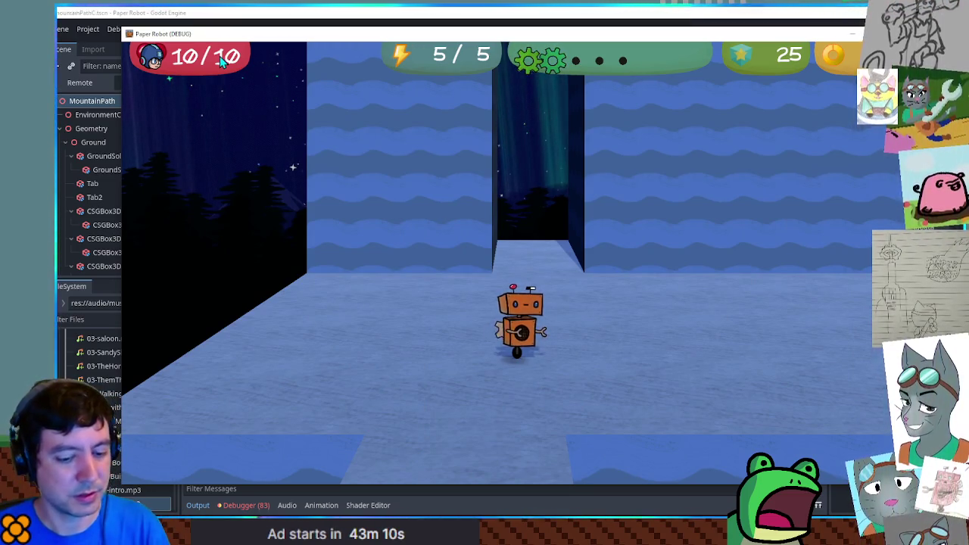
Briefly run the battle scene and stop it again.
key("grave")
key("Escape")
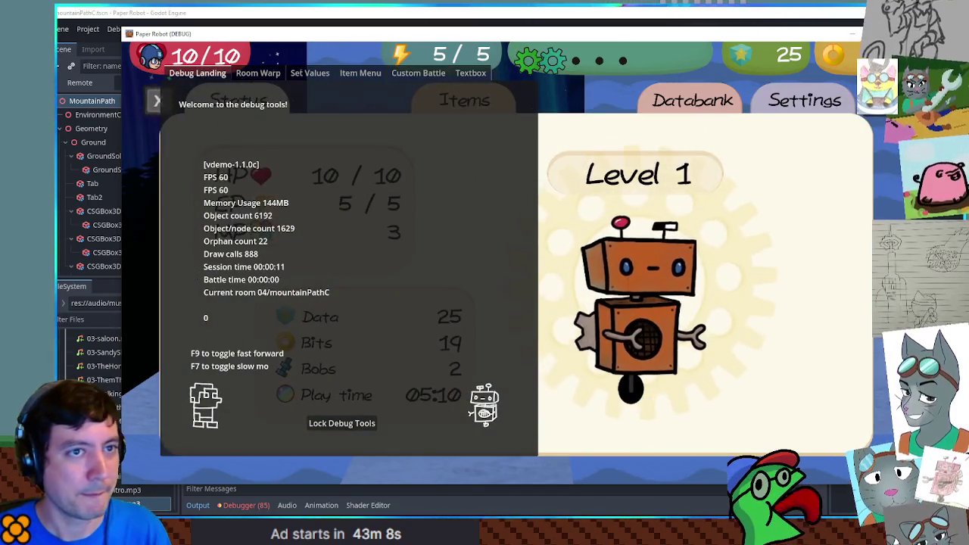
left_click(280, 50)
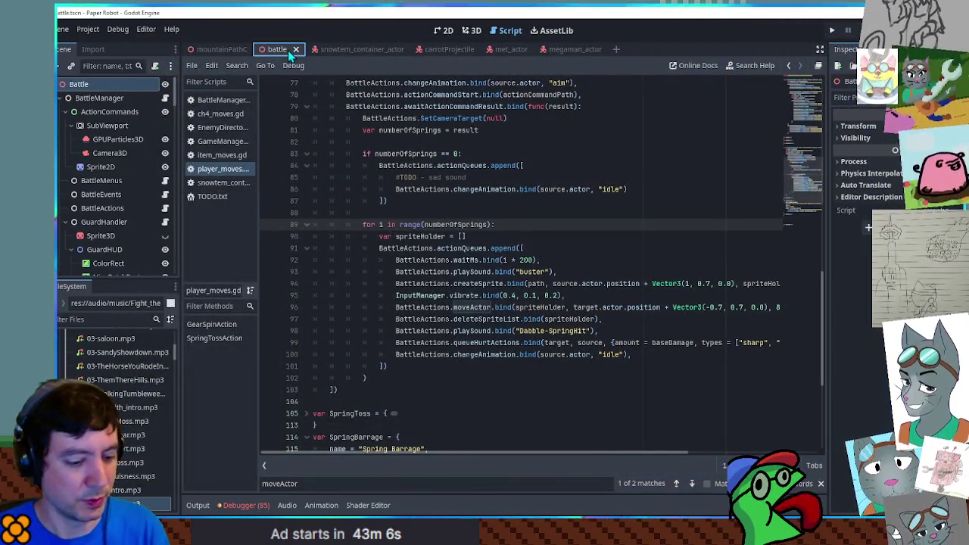
key("F5")
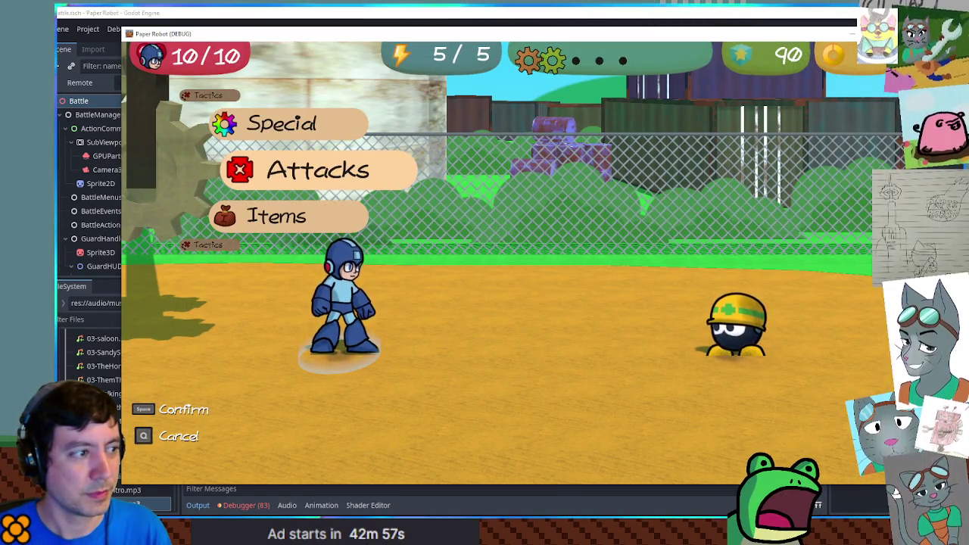
key("F8")
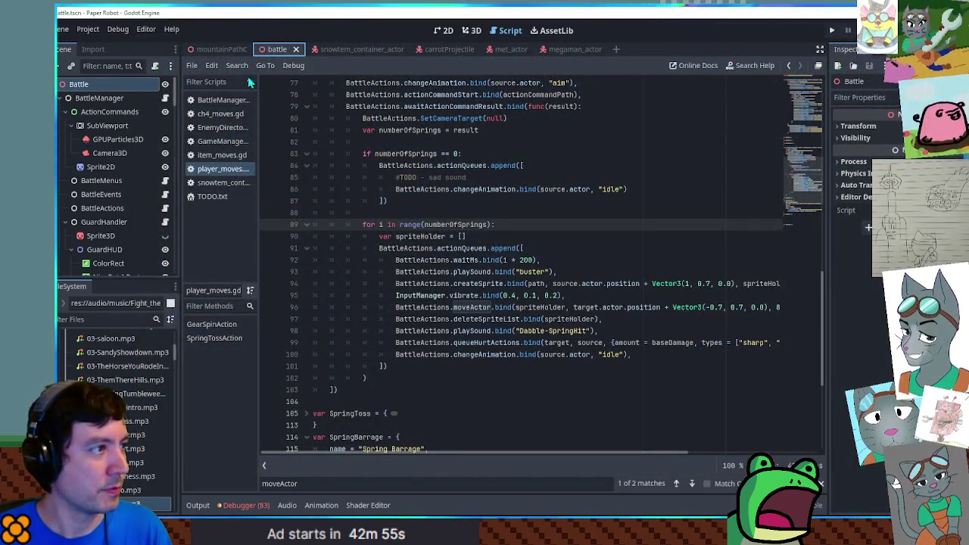
Run the game from mountainPathC and turn the music volume down to zero.
left_click(217, 49)
key("F6")
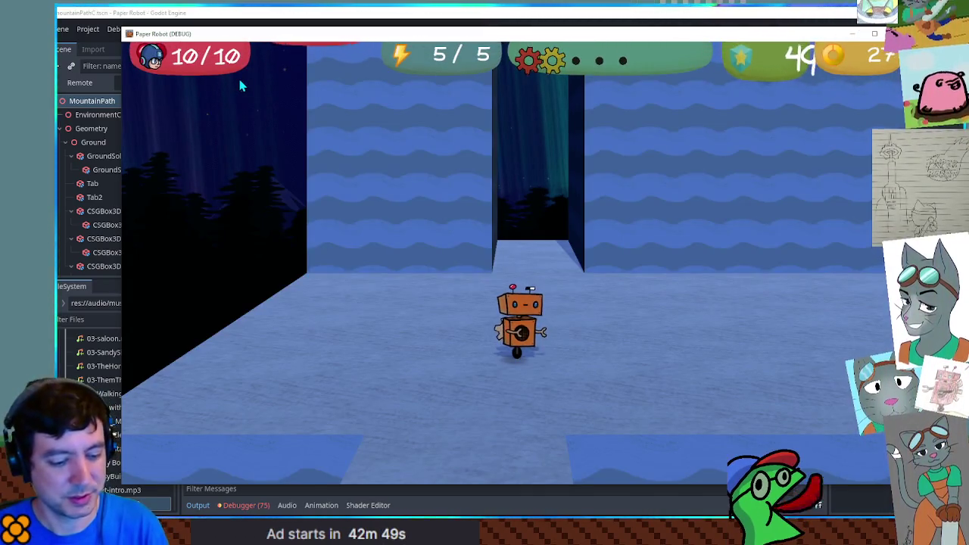
key("Escape")
key("Left")
key("Left")
key("Left")
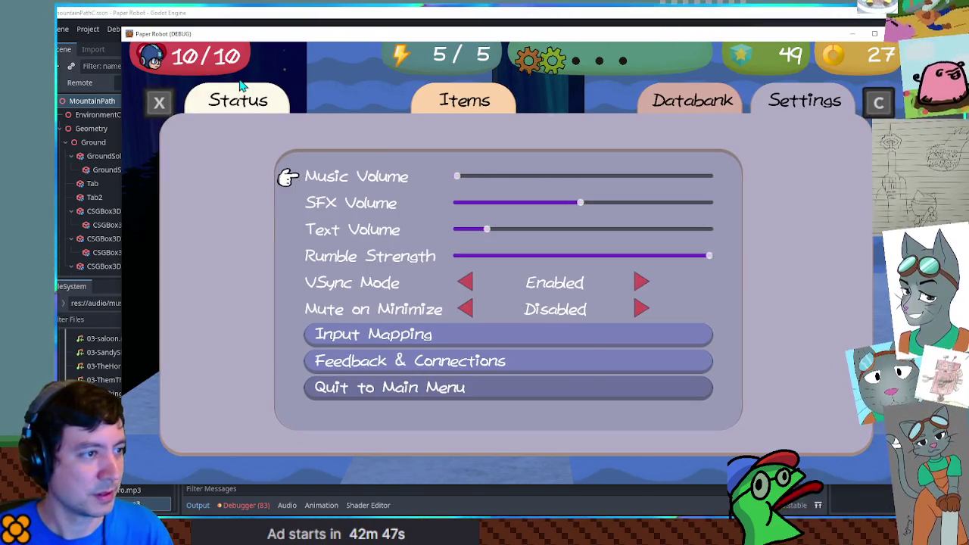
key("Escape")
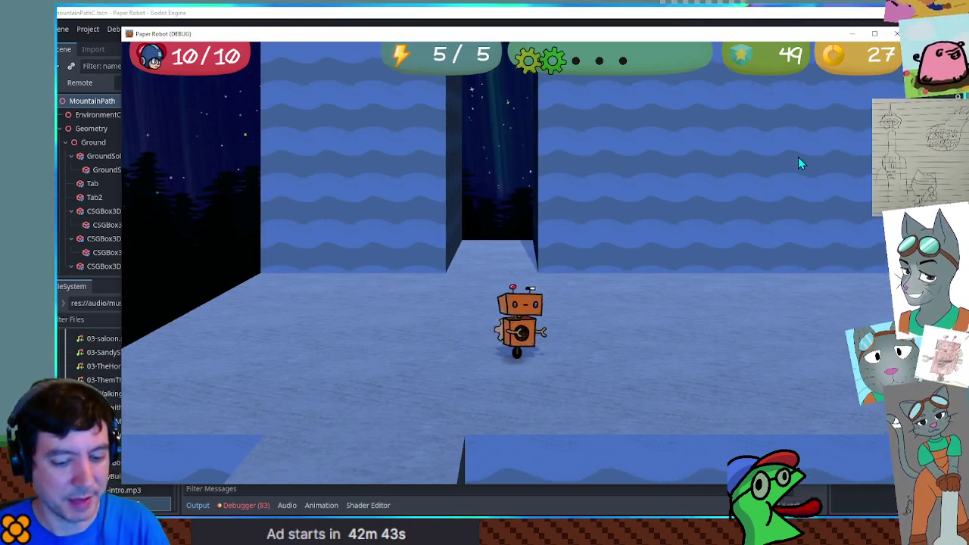
Start a Custom Battle with Enemy 1 set to Piggle on battle set 00-back2.
key("F1")
left_click(418, 72)
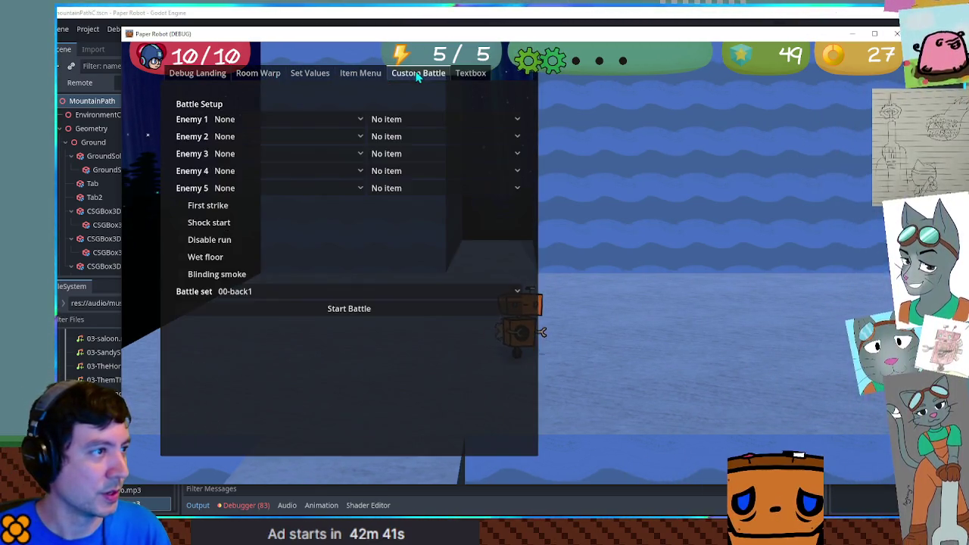
left_click(258, 118)
left_click(258, 118)
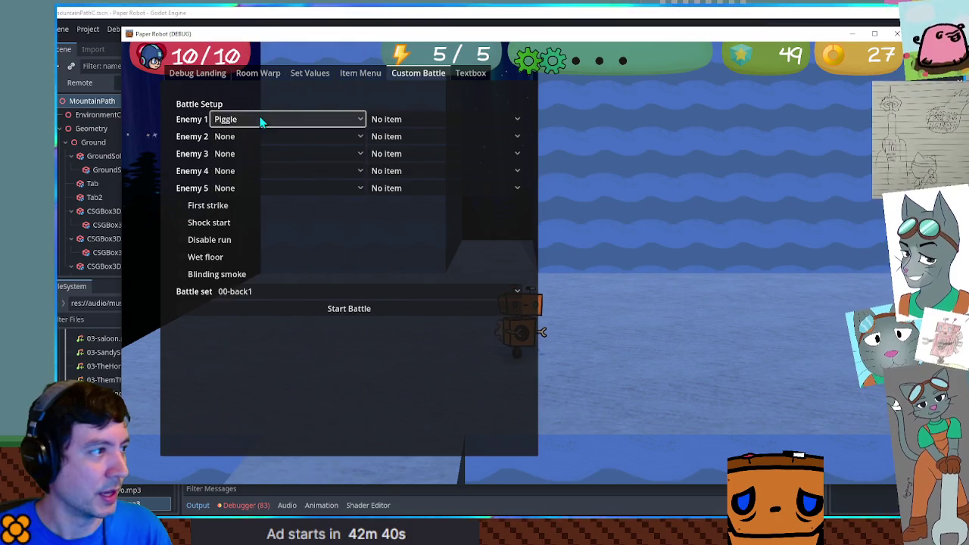
left_click(313, 291)
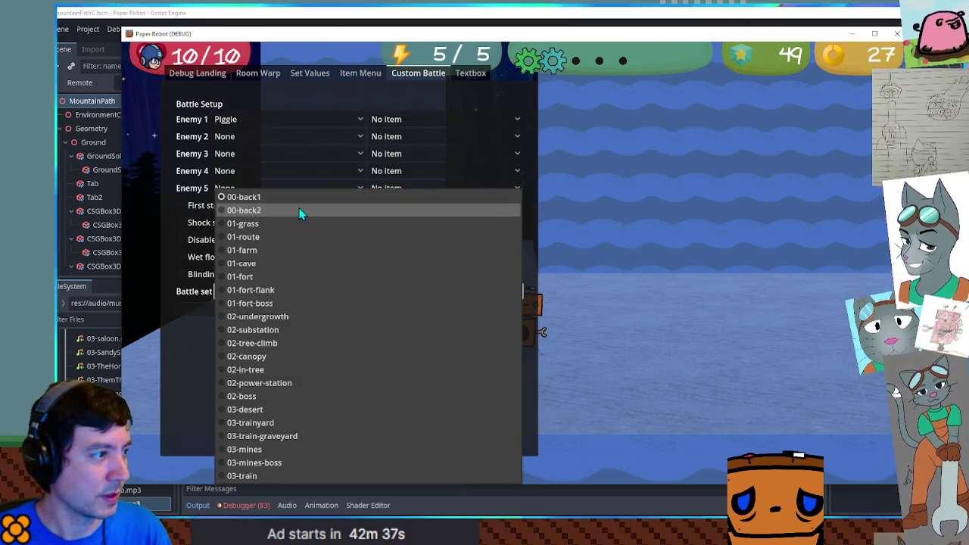
left_click(300, 212)
left_click(312, 310)
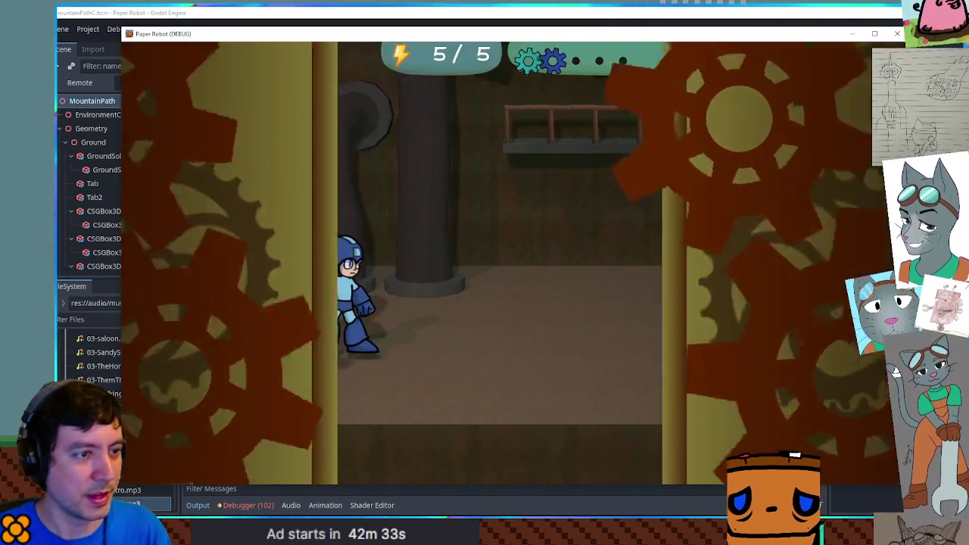
Use Spring Fling on the enemy, time its action command, then close the game.
key("space")
key("Down")
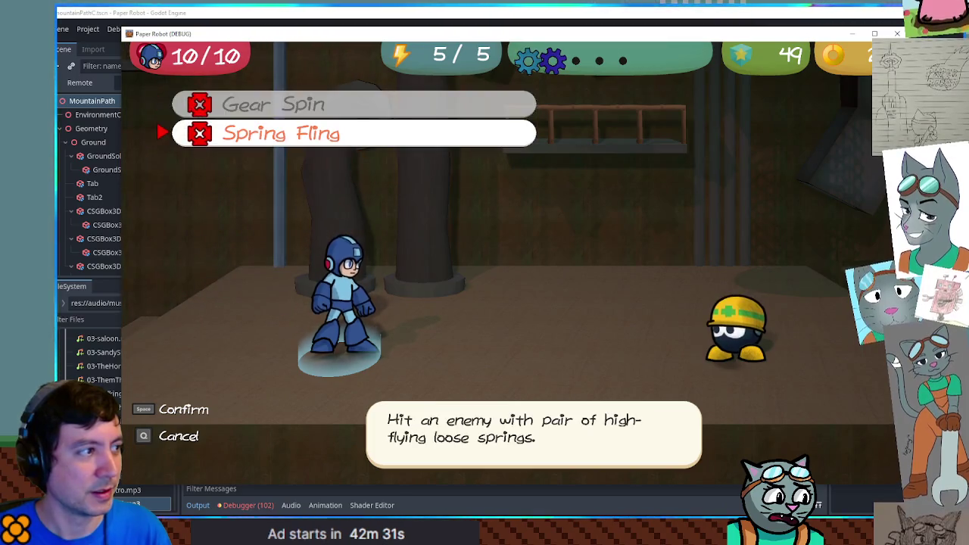
key("space")
key("space")
key("space")
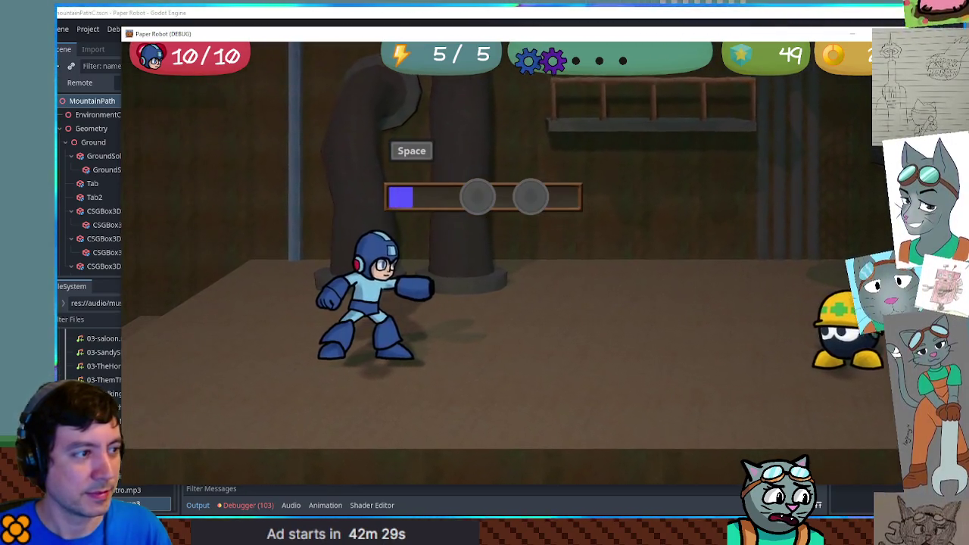
key("space")
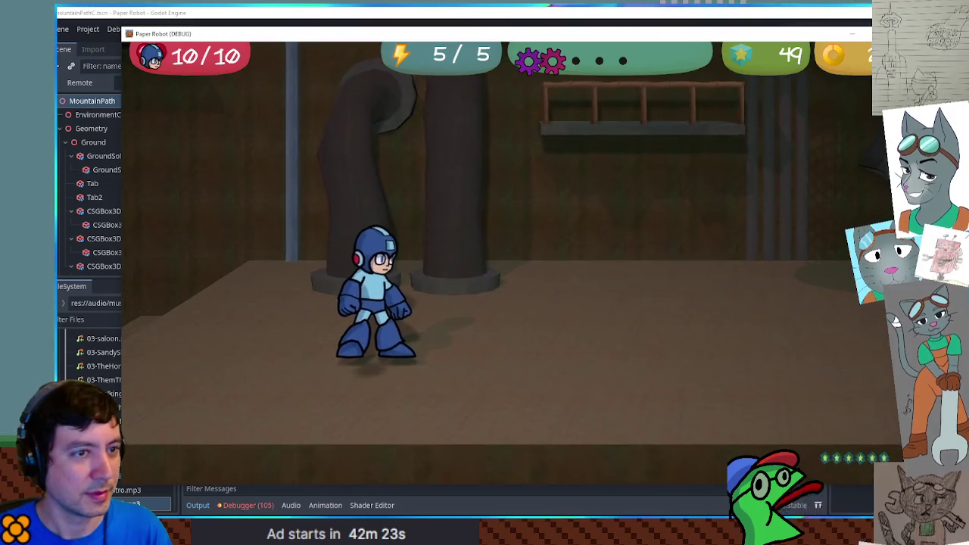
key("F8")
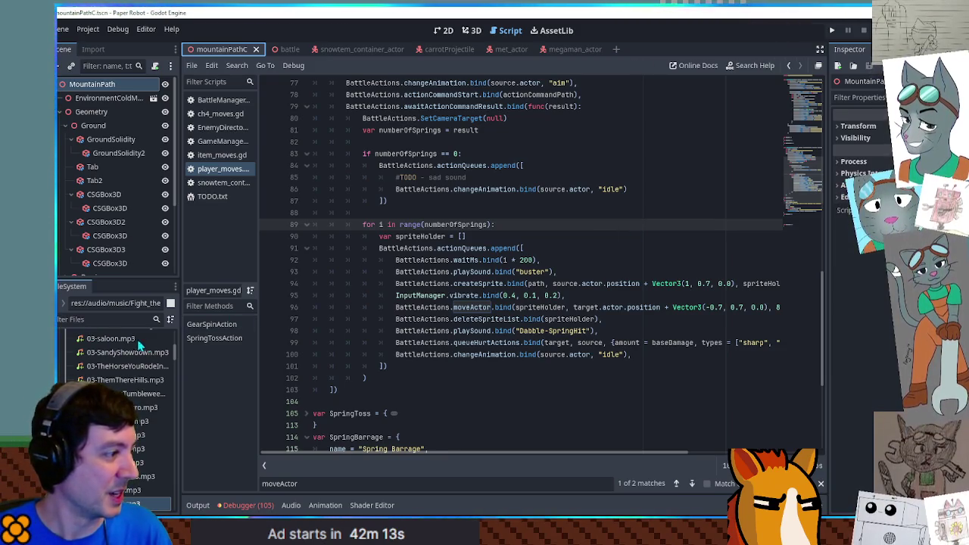
Open the EnemyDirectory script to look at Piggle's entry.
left_click_drag(176, 357, 181, 334)
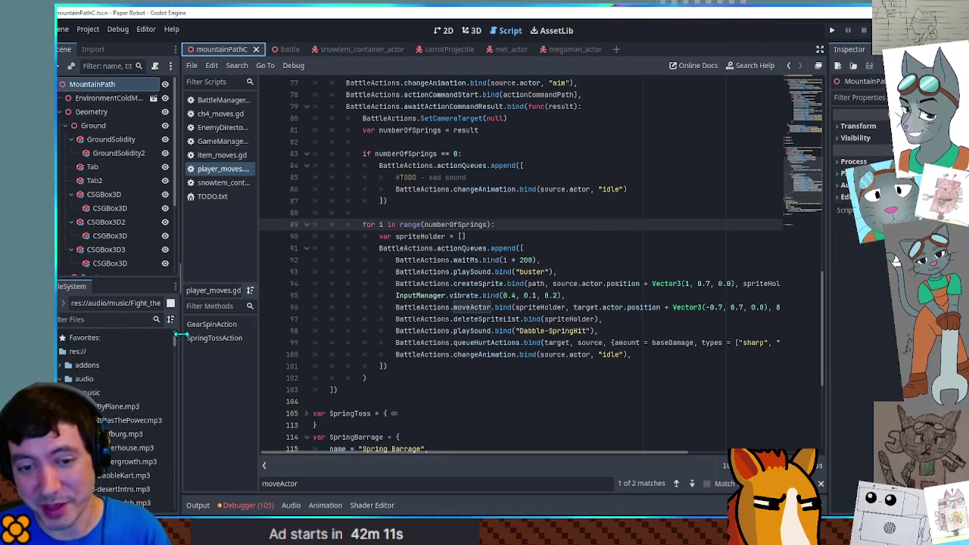
left_click(113, 393)
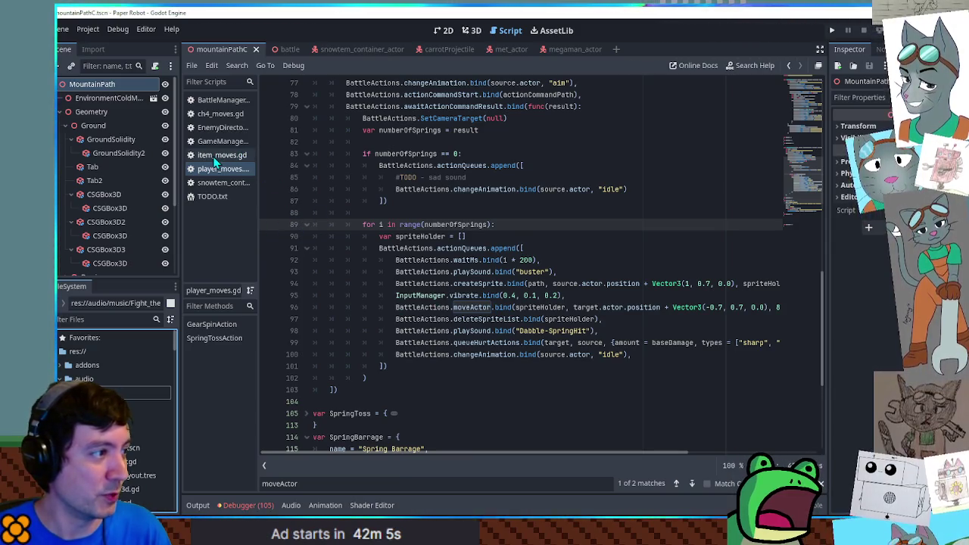
left_click(223, 129)
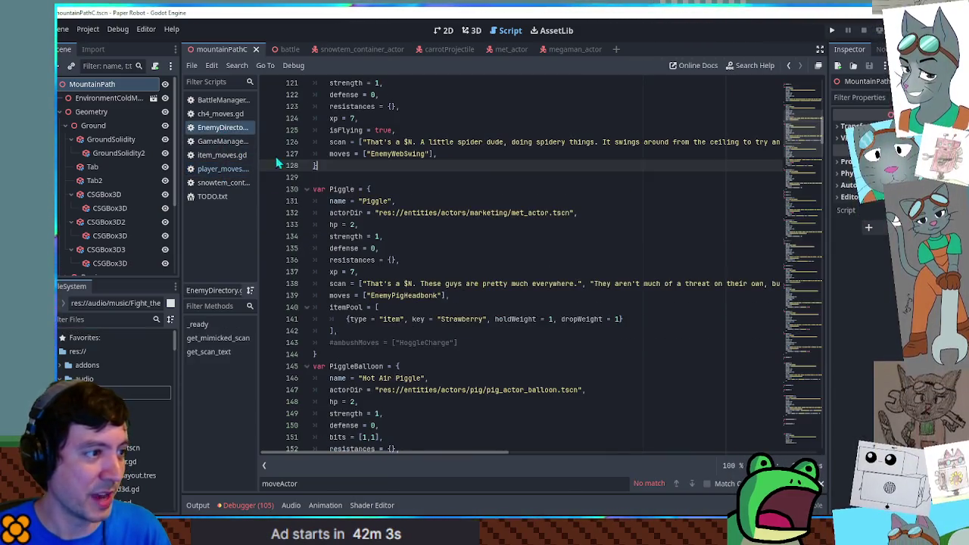
Return to player_moves.gd and fold all lines from the top of the script.
left_click(221, 168)
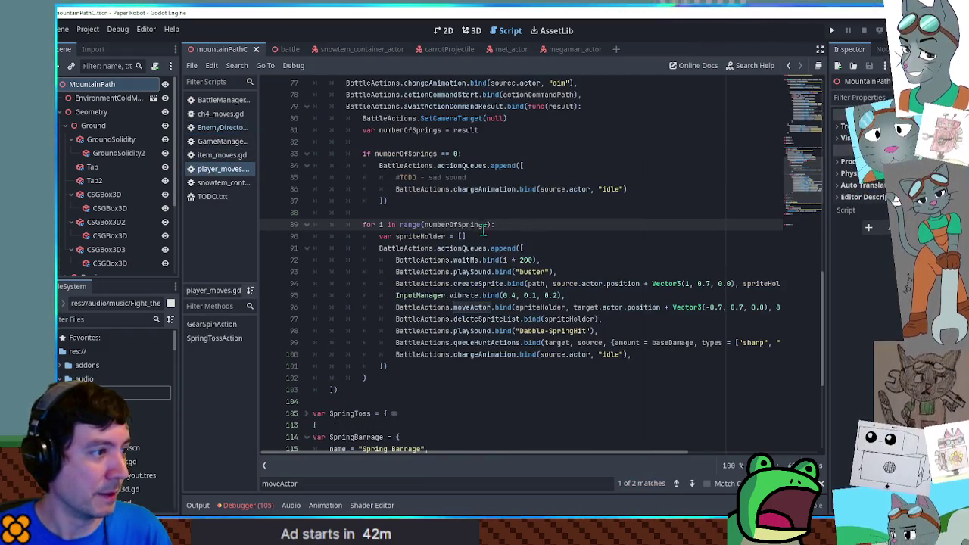
scroll(801, 179, "up", 10)
left_click(454, 189)
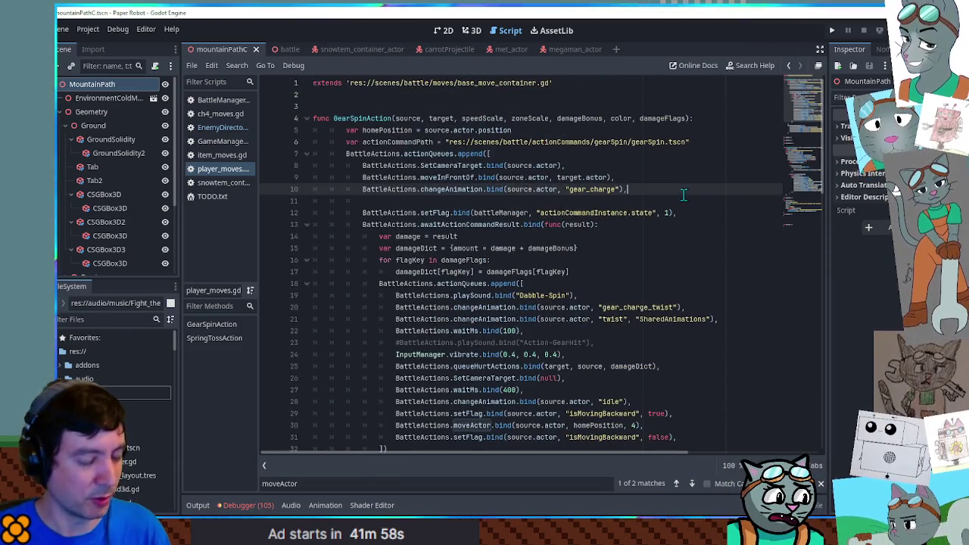
key("ctrl+alt+f")
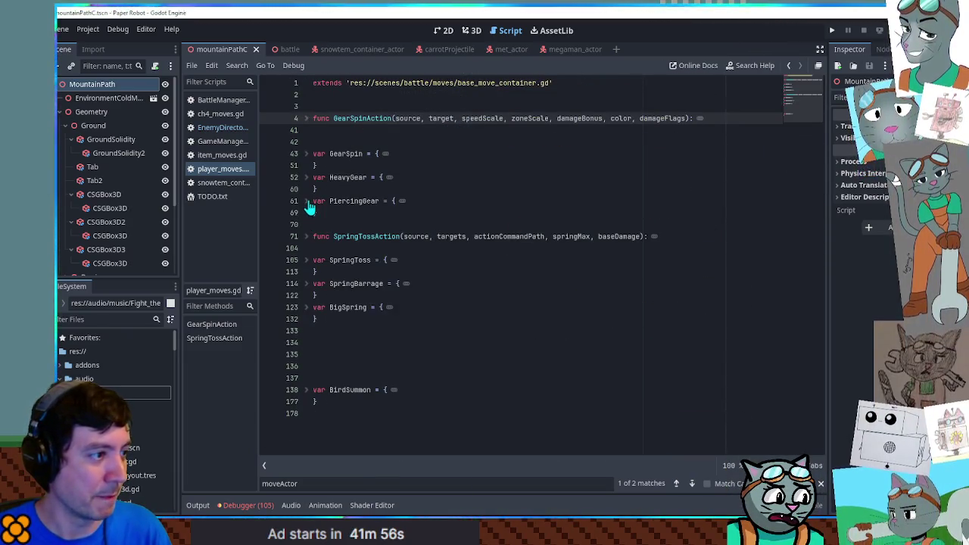
Unfold SpringToss and change its 'Spring Fling' name string to 'Mega Buster'.
left_click(307, 260)
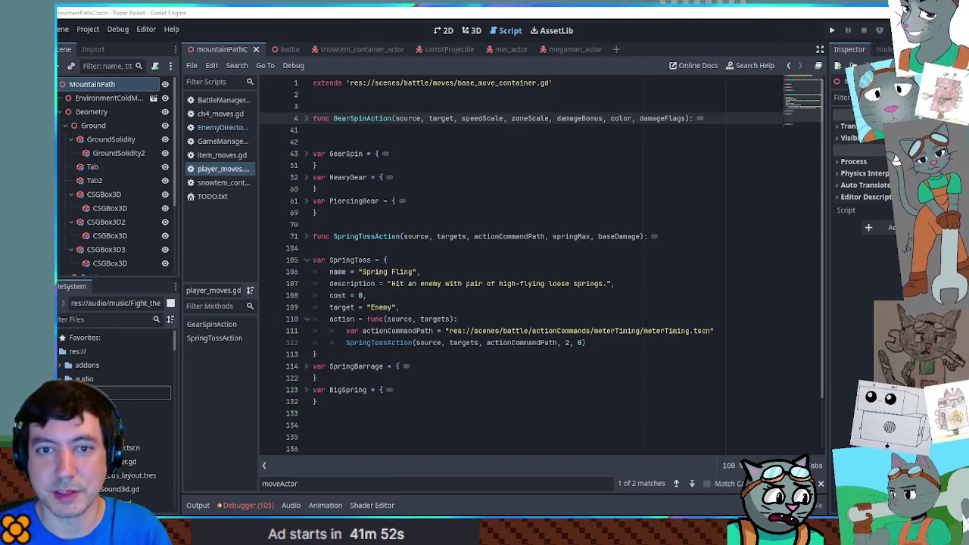
left_click_drag(362, 271, 414, 271)
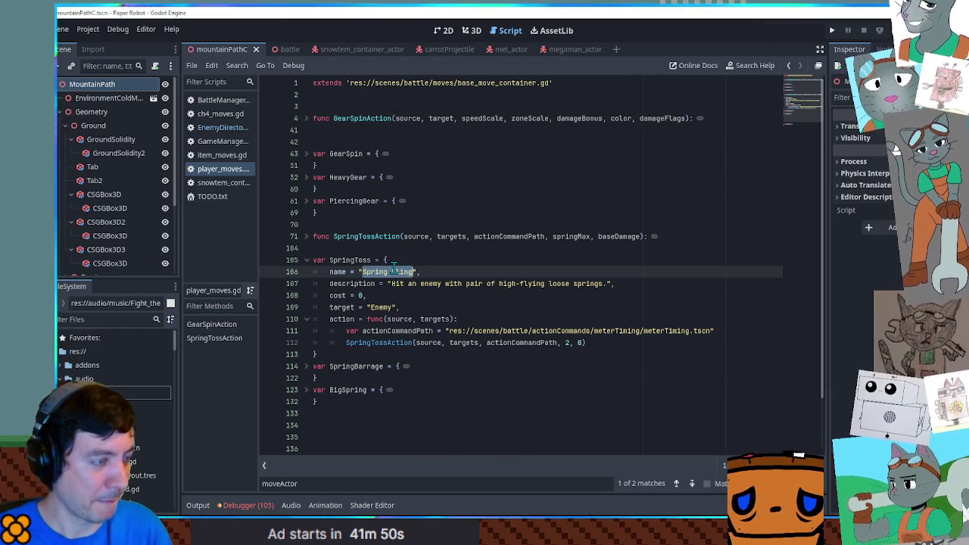
type("Mega")
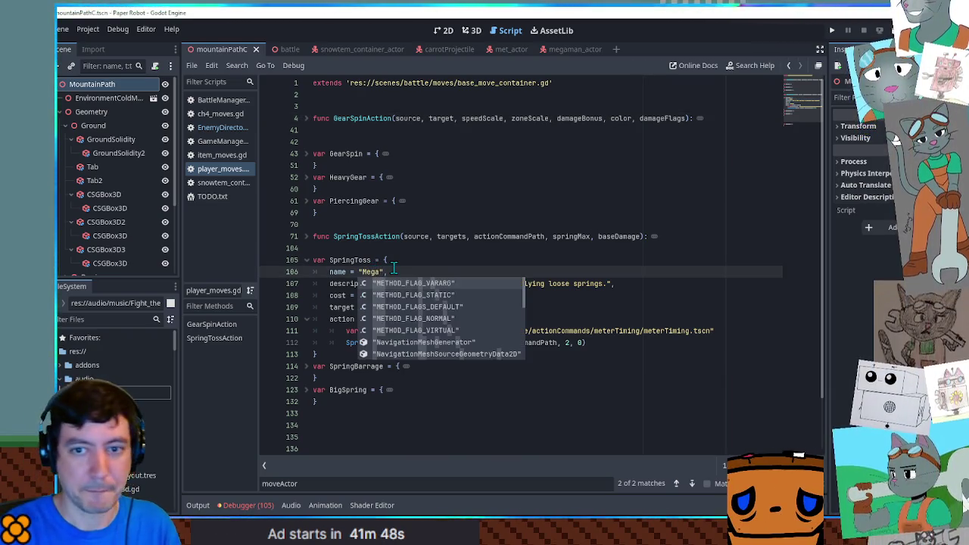
type("Buster")
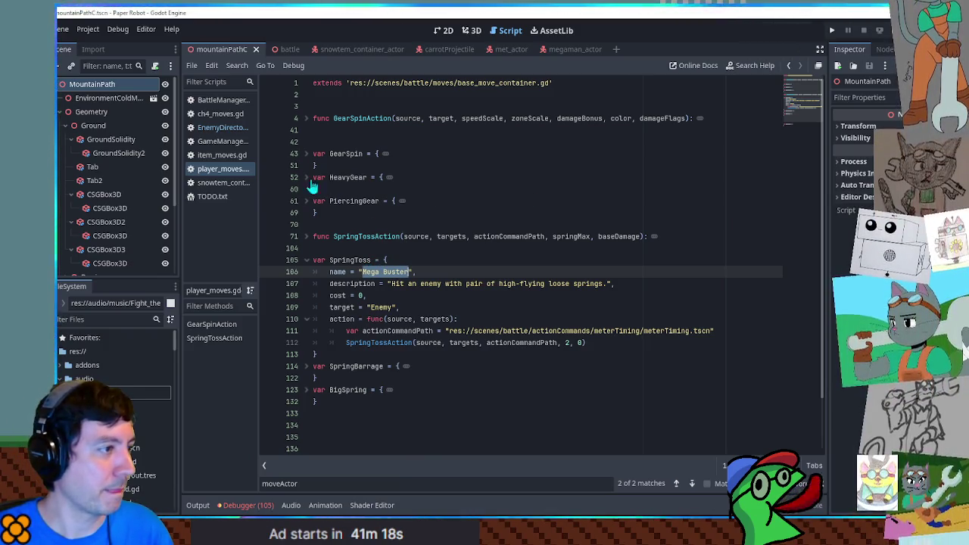
left_click(307, 153)
Change the GearSpin move's name to 'Charge Shot'.
left_click(367, 165)
type("Mega")
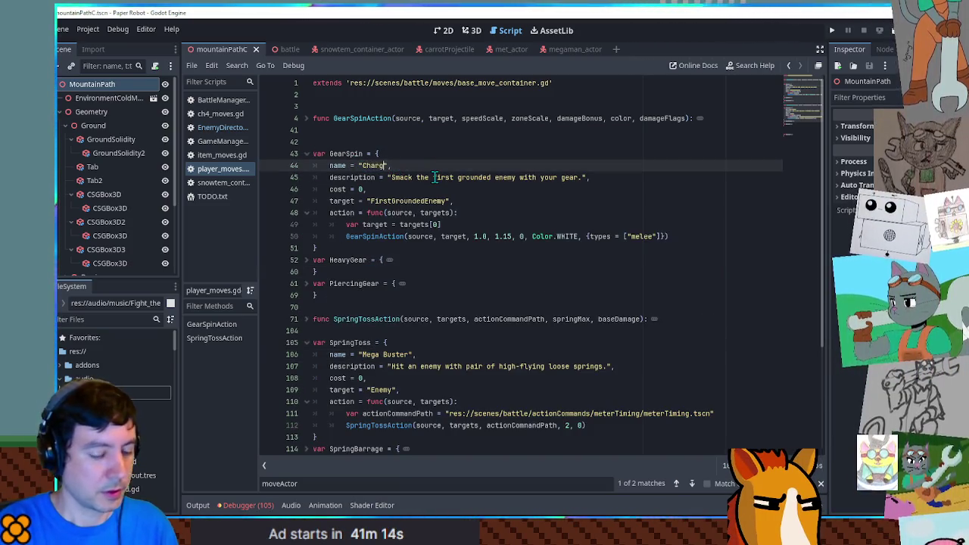
scroll(433, 177, "down", 3)
Rewrite Mega Buster's description as 'Fire twin shots of energy at an enemy with low power.'.
left_click_drag(392, 259, 583, 264)
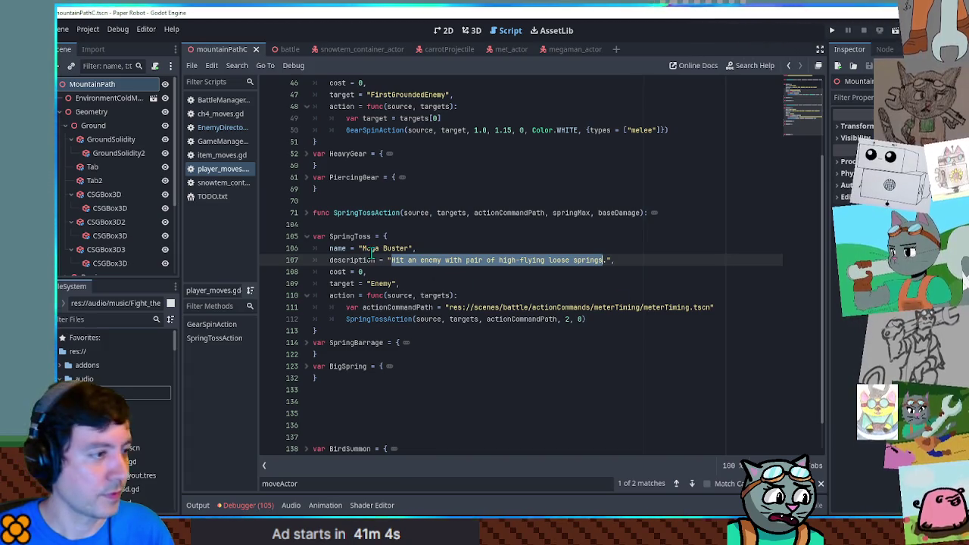
double_click(398, 261)
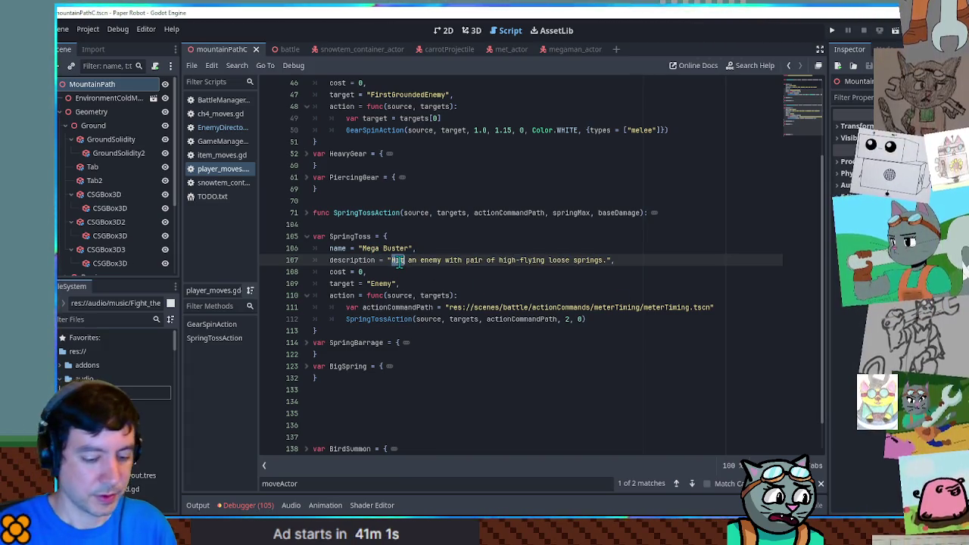
type("Fire ")
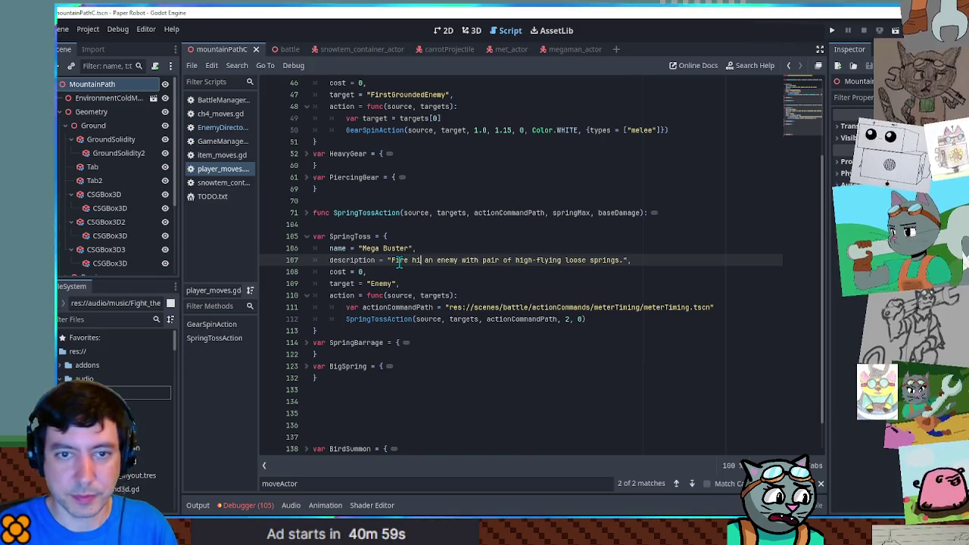
type("twin pellets")
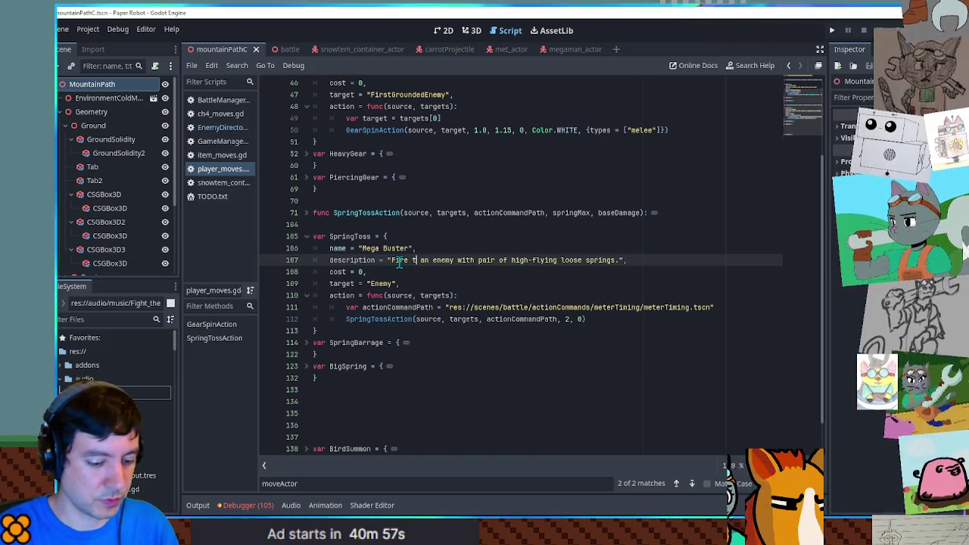
type(" of high")
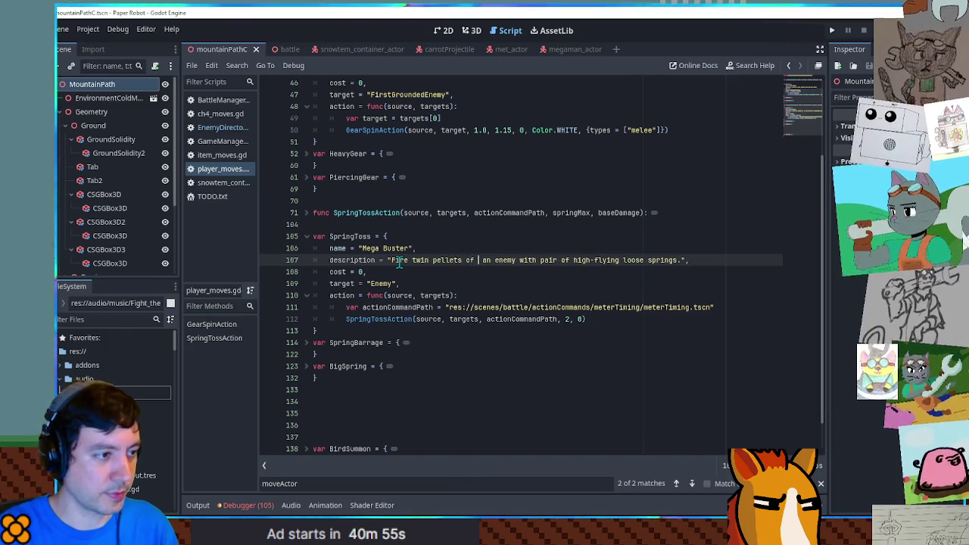
type("-energe")
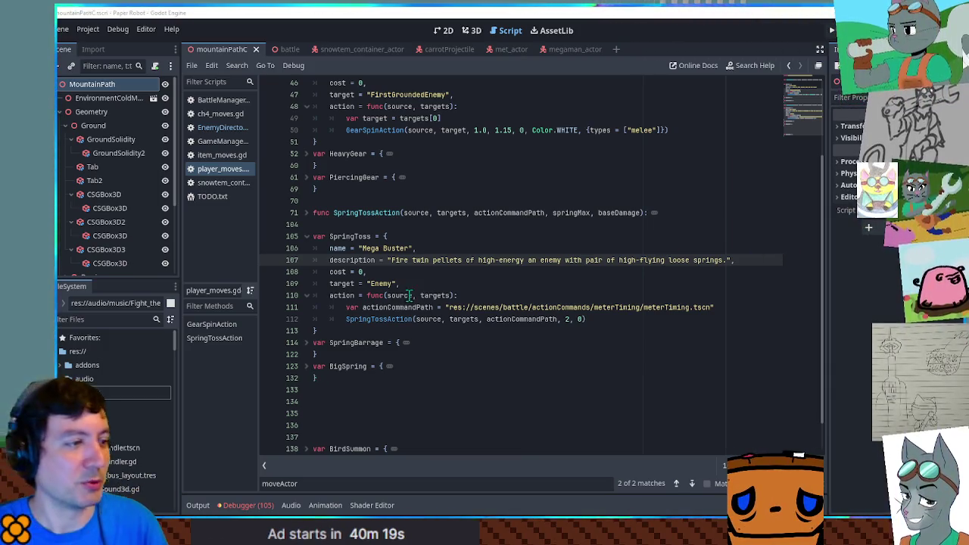
type("shots")
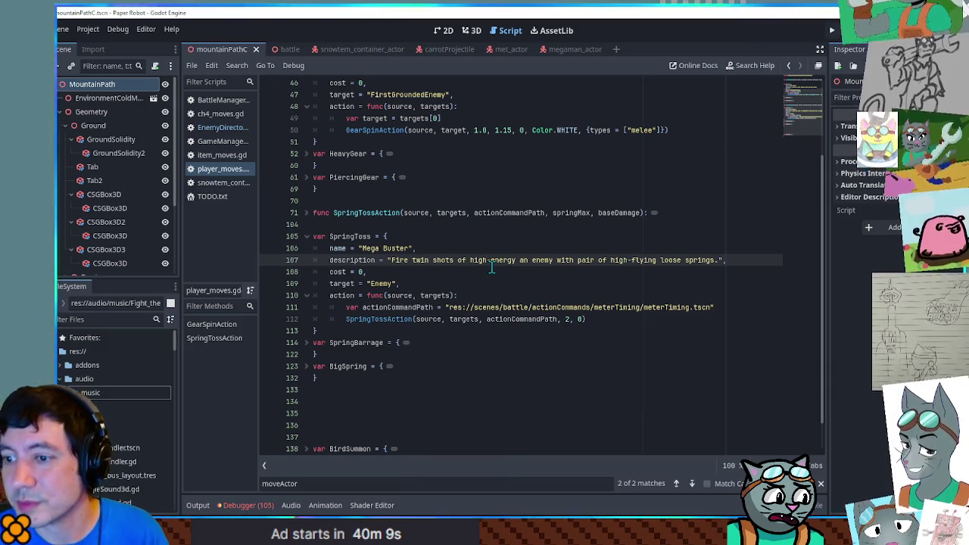
key("Delete")
key("ctrl+BackSpace")
type("at")
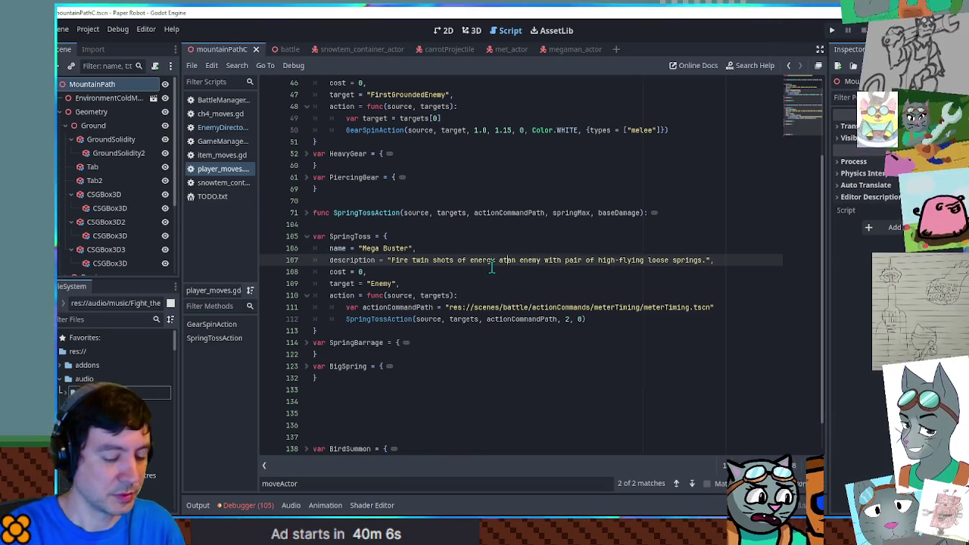
key("ctrl+Delete")
key("ctrl+Delete")
key("ctrl+Delete")
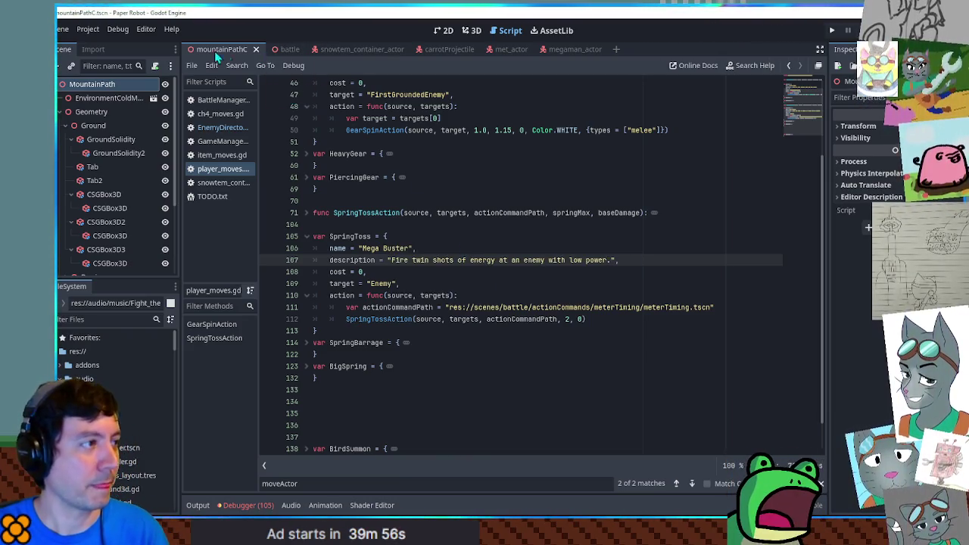
left_click(286, 51)
Run the battle scene and fire Mega Buster at the enemy, timing the action command.
key("F6")
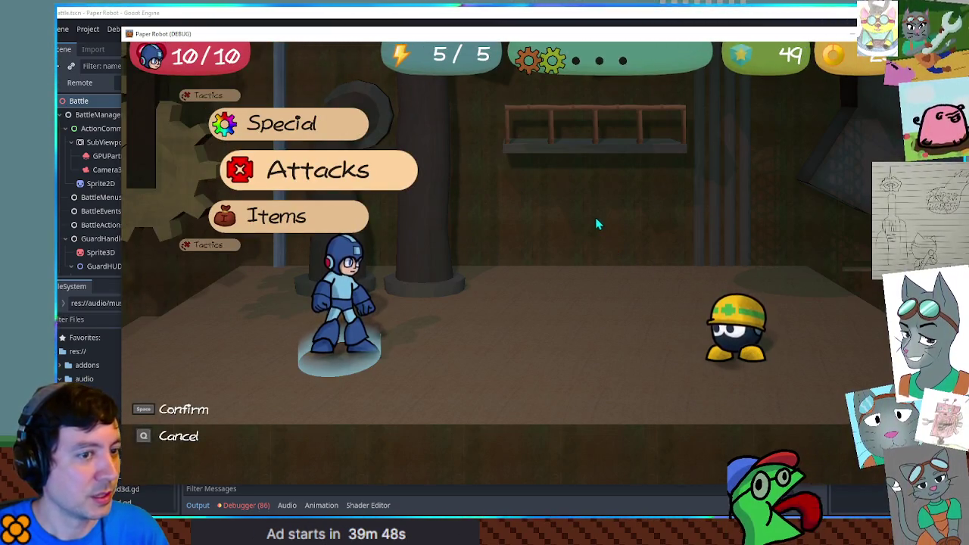
key("space")
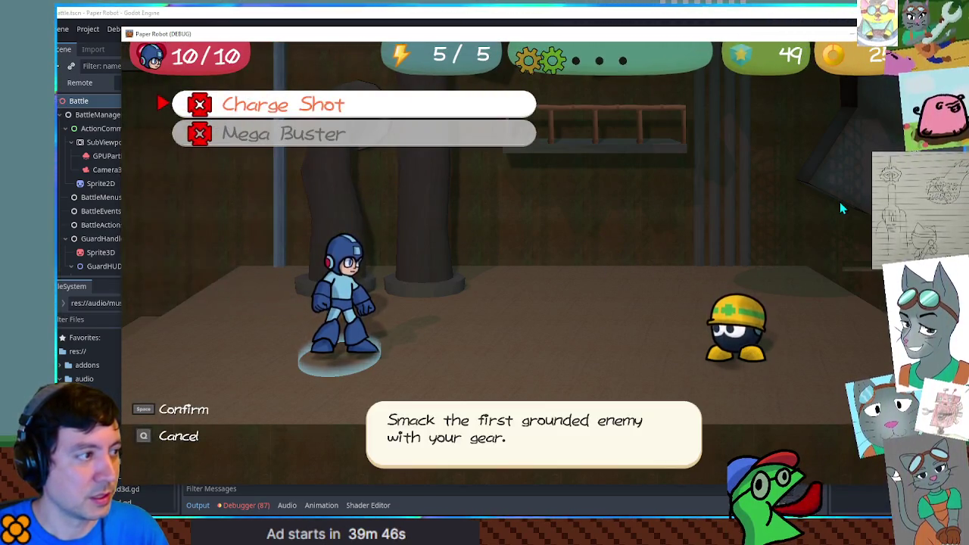
key("Down")
key("space")
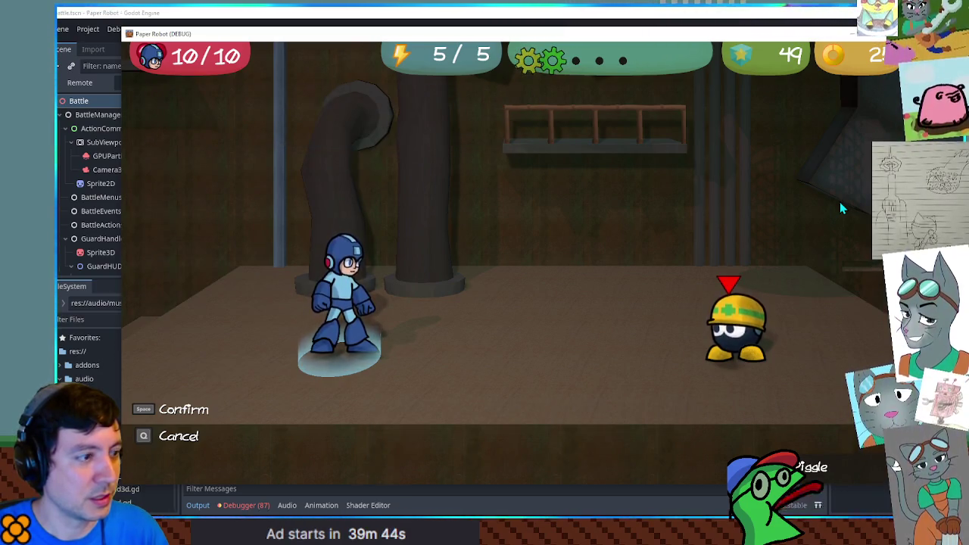
key("space")
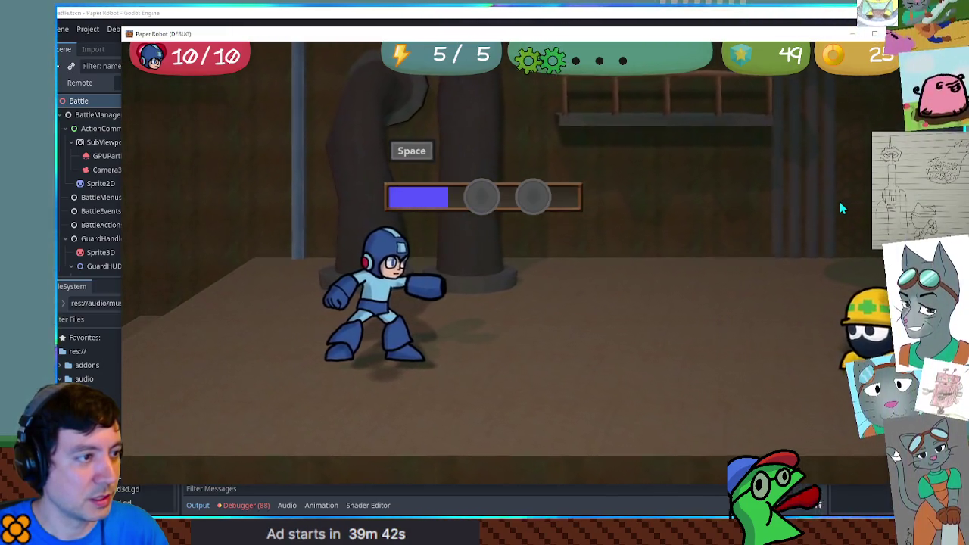
key("space")
key("space")
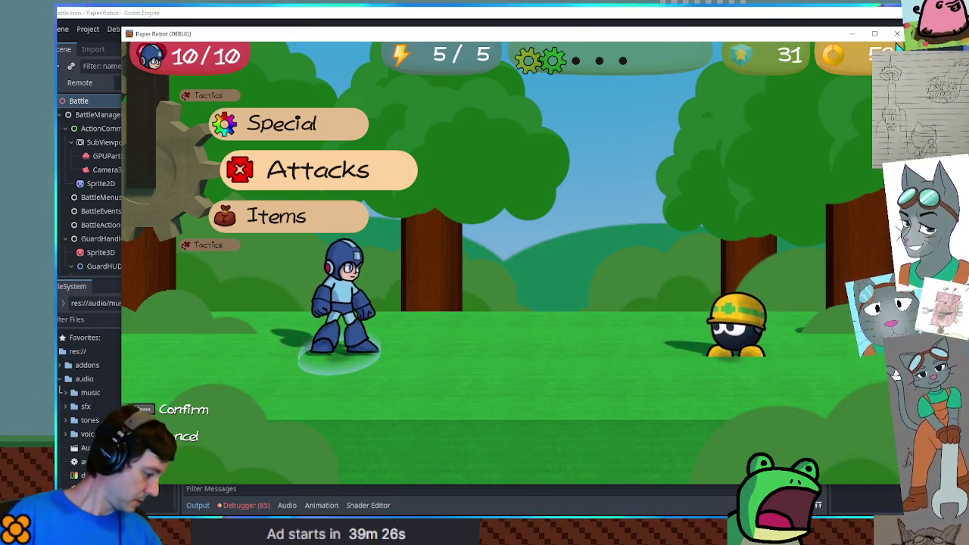
Check that the Attacks list shows Charge Shot and Mega Buster, then close the game.
key("Down")
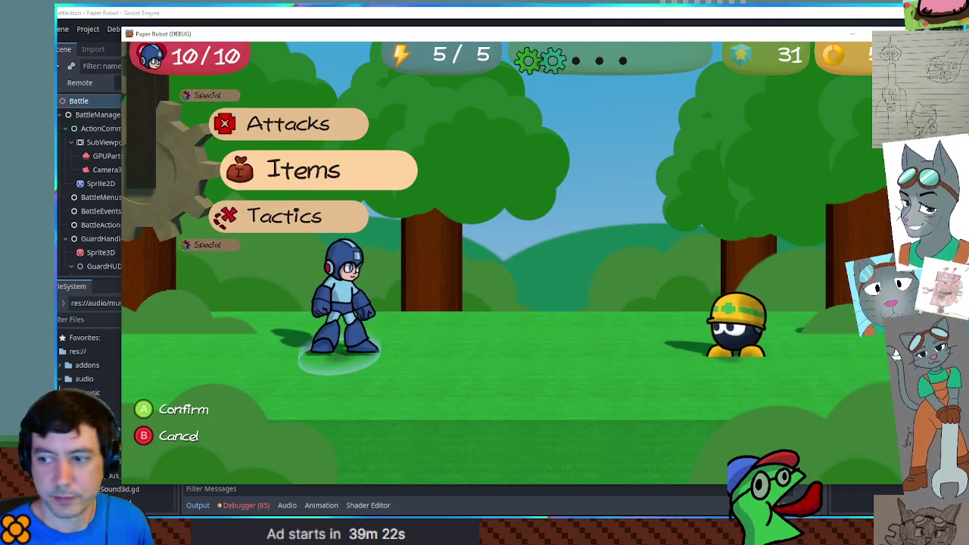
key("Up")
key("Return")
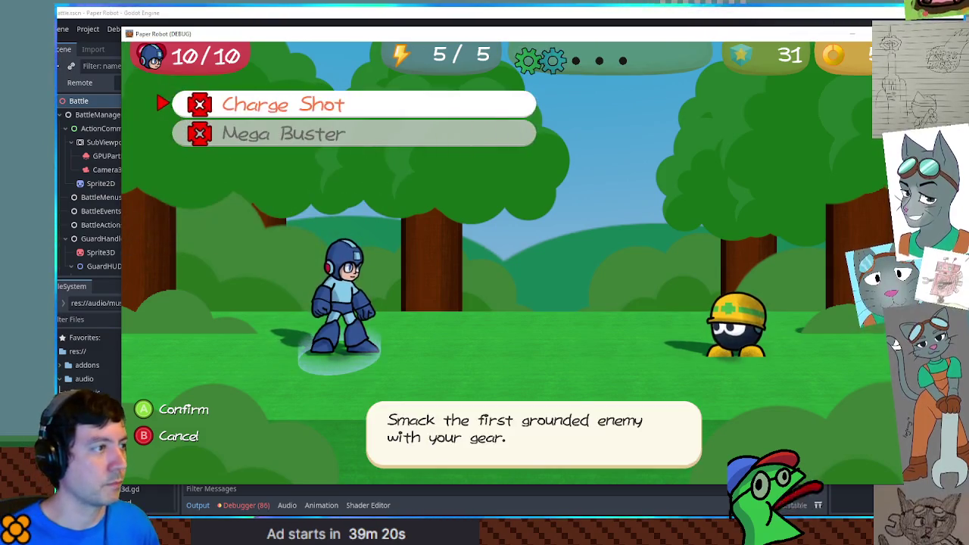
key("Down")
key("Up")
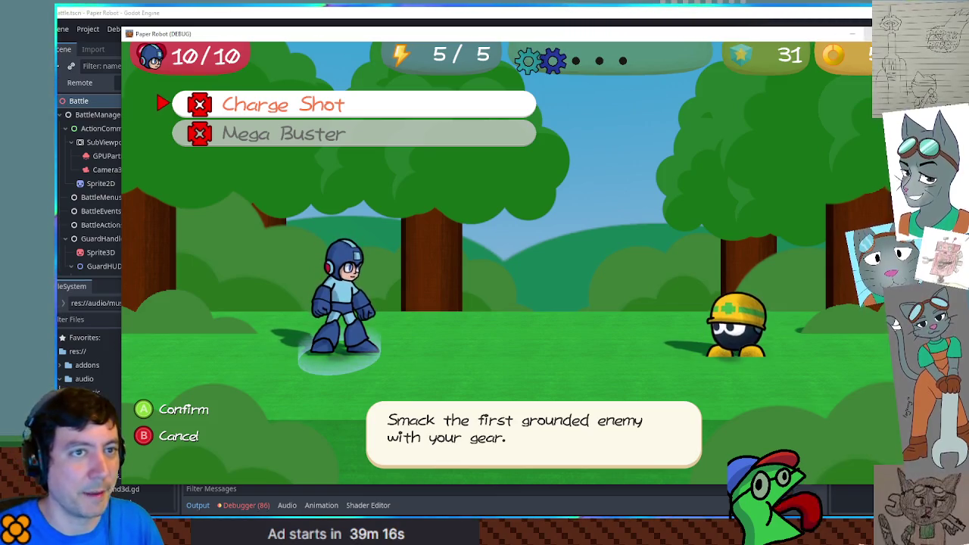
left_click(842, 16)
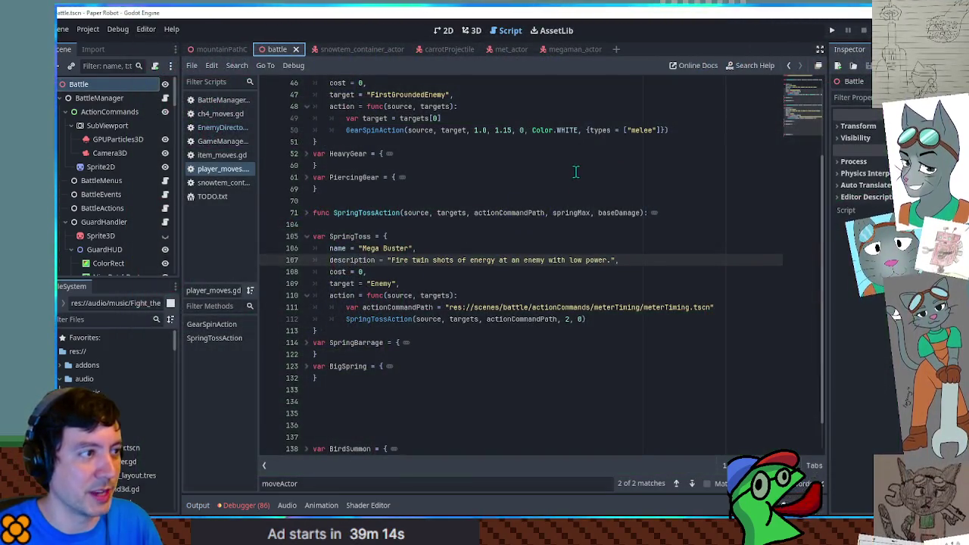
Set Charge Shot's cost to 2 and description to 'Build up energy and then release a powerful attack!'.
scroll(470, 212, "up", 3)
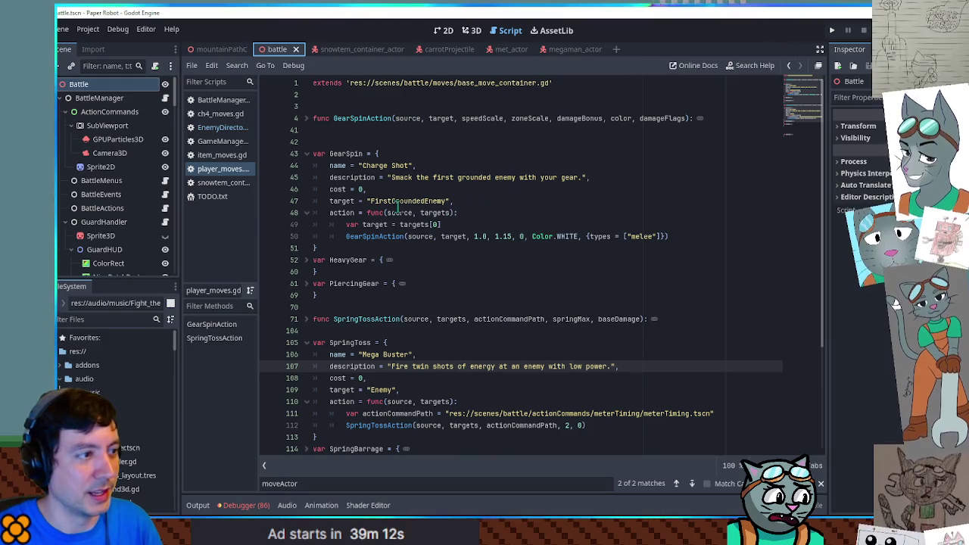
double_click(360, 189)
type("2")
left_click_drag(392, 177, 570, 177)
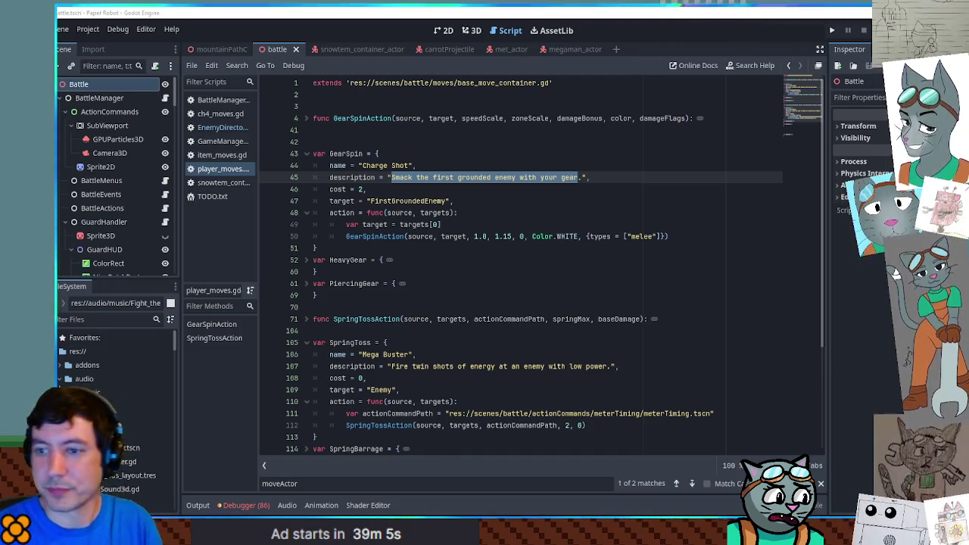
left_click_drag(392, 177, 575, 178)
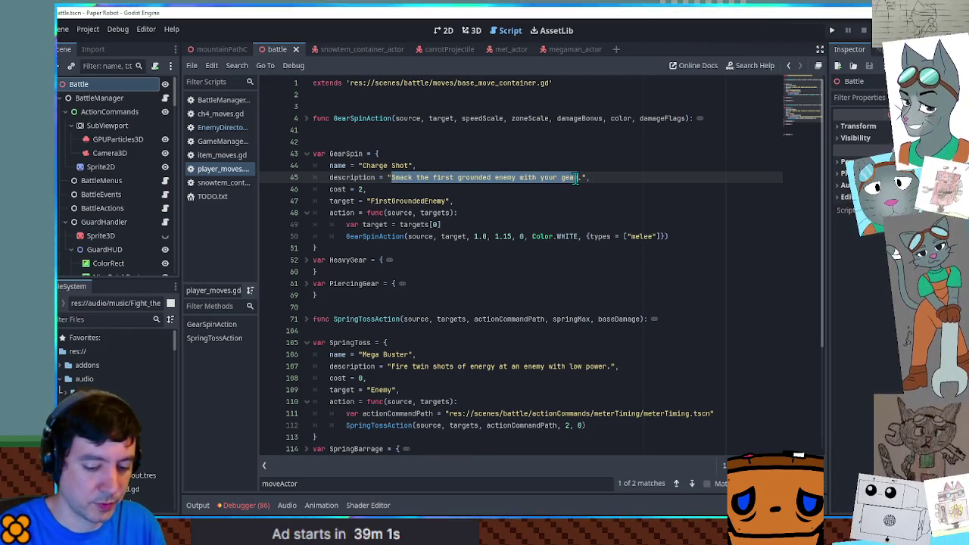
type("Build up energ")
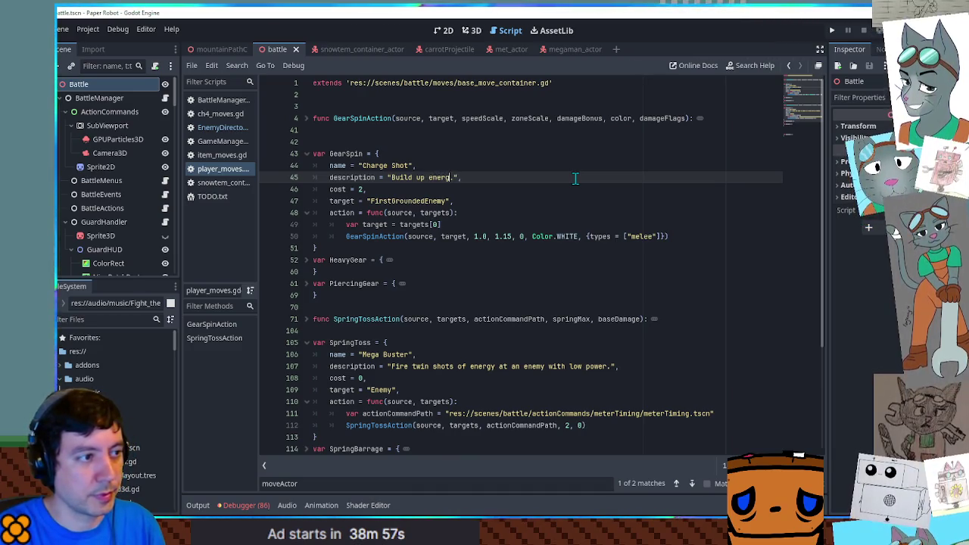
type("then release a powerful attack!")
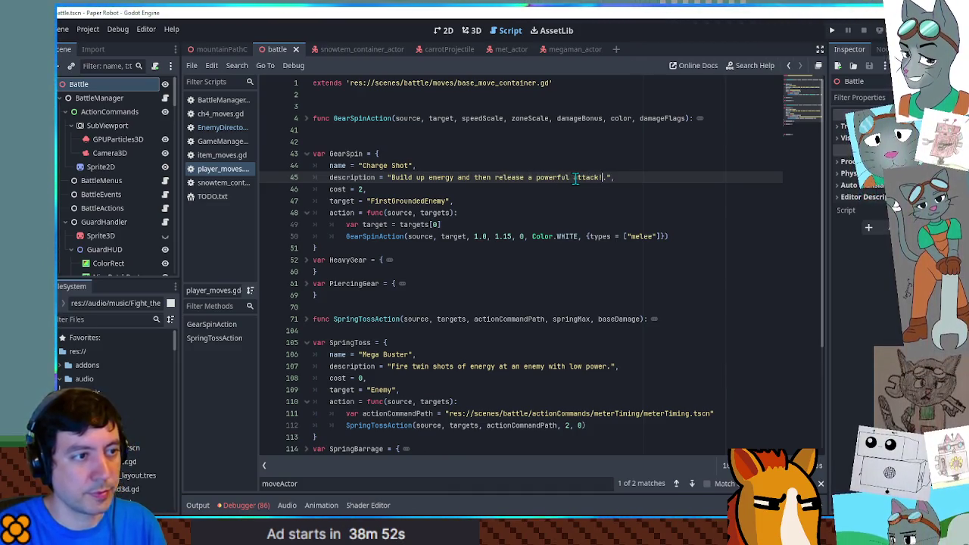
key("Delete")
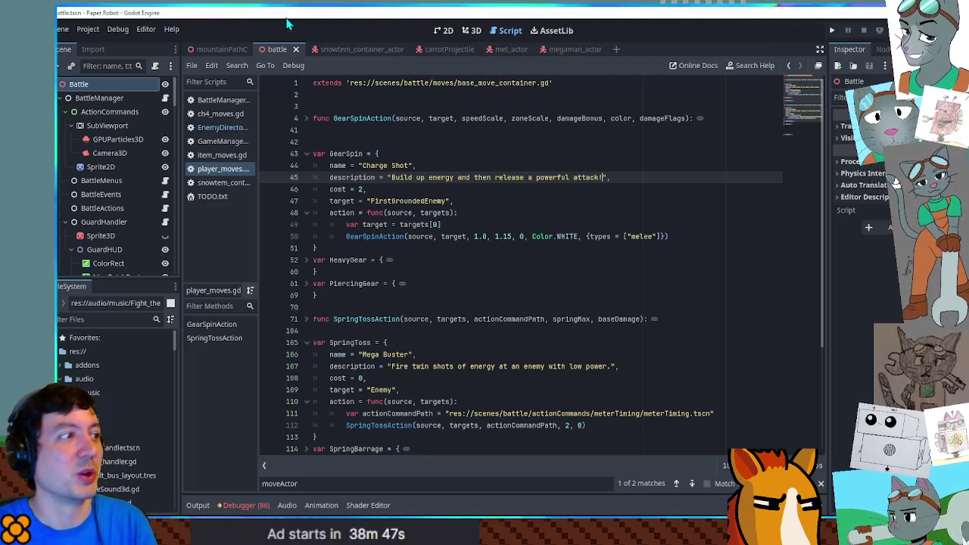
left_click(222, 50)
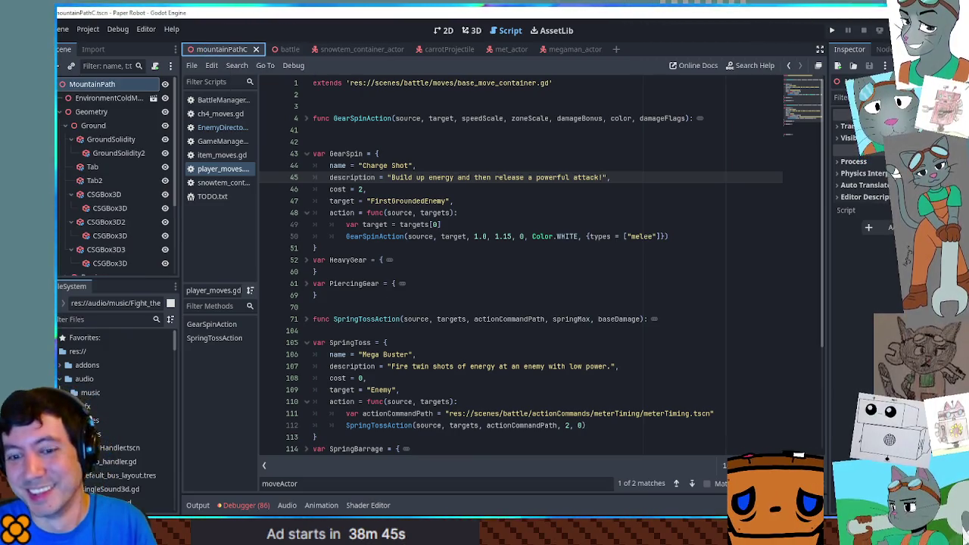
Run mountainPathC and start a debug Custom Battle with Piggle as Enemy 1.
key("F6")
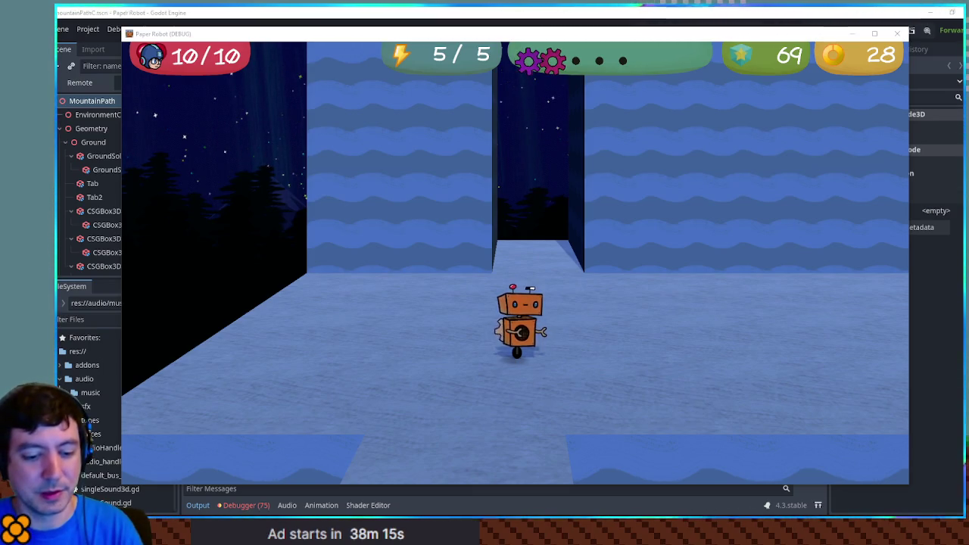
key("grave")
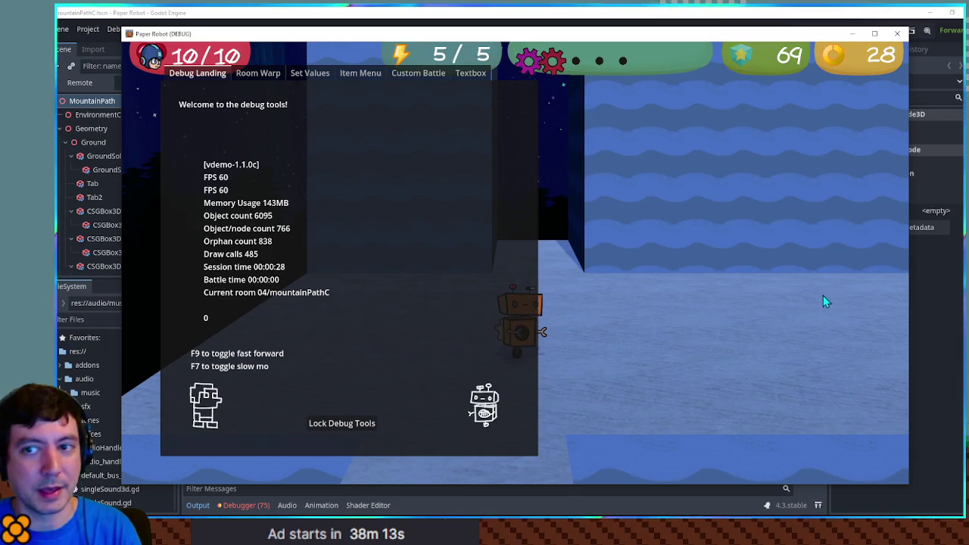
left_click(262, 75)
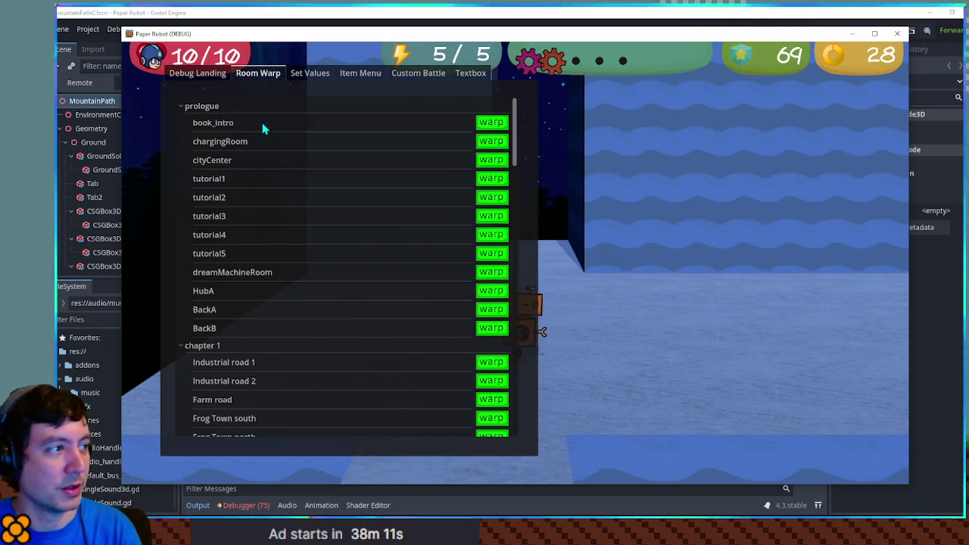
left_click(360, 72)
left_click(418, 73)
left_click(234, 119)
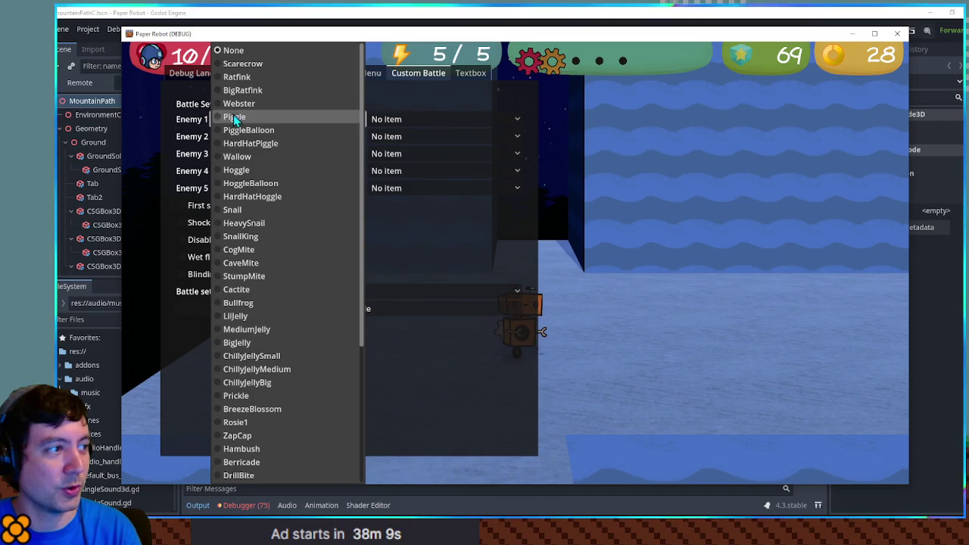
left_click(234, 119)
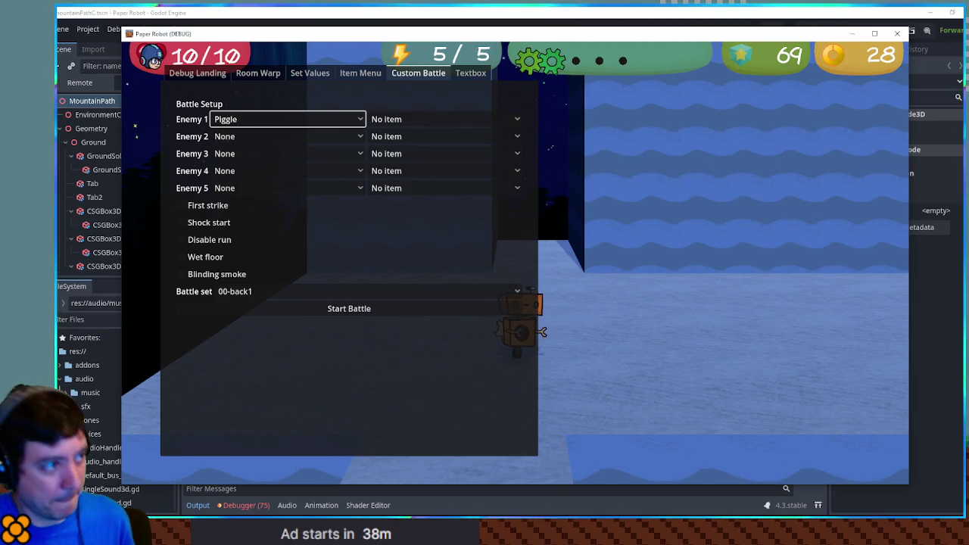
left_click(415, 312)
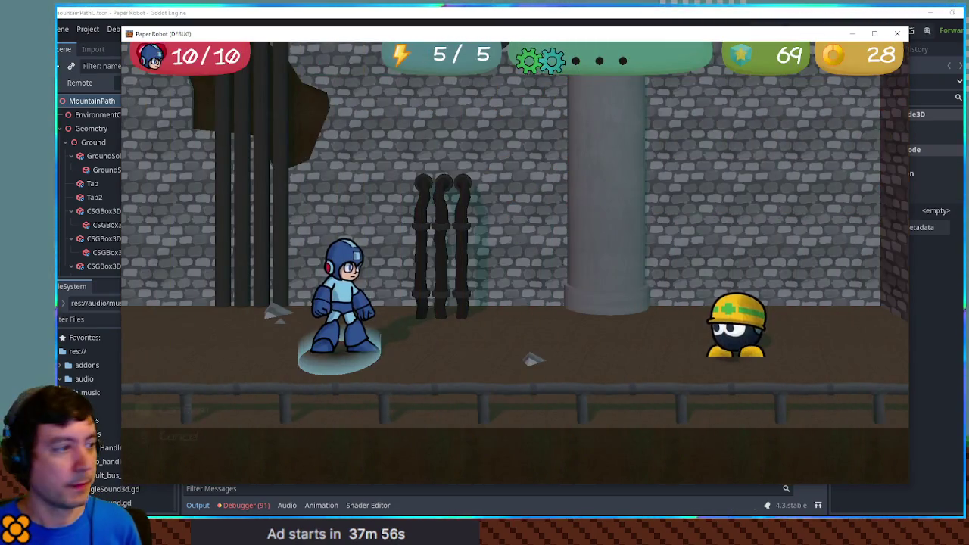
Attack the enemy with Mega Buster.
key("Return")
key("Down")
key("Return")
key("Return")
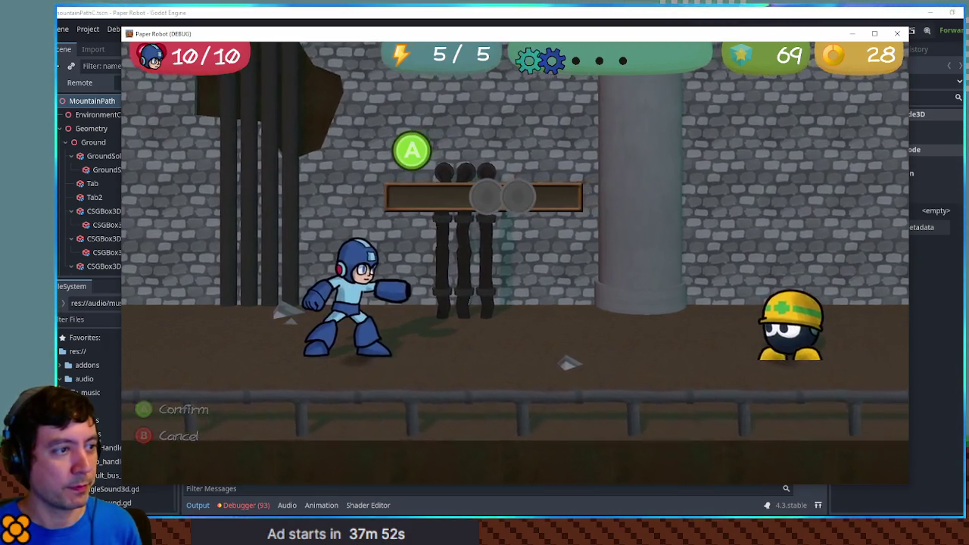
key("Return")
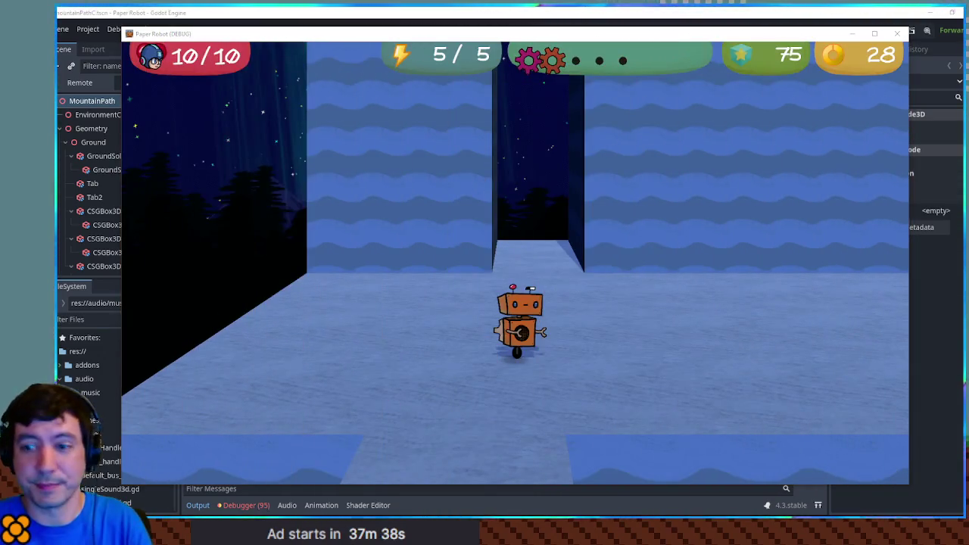
Close the Paper Robot (DEBUG) test battle window to return to player_moves.gd.
left_click(898, 34)
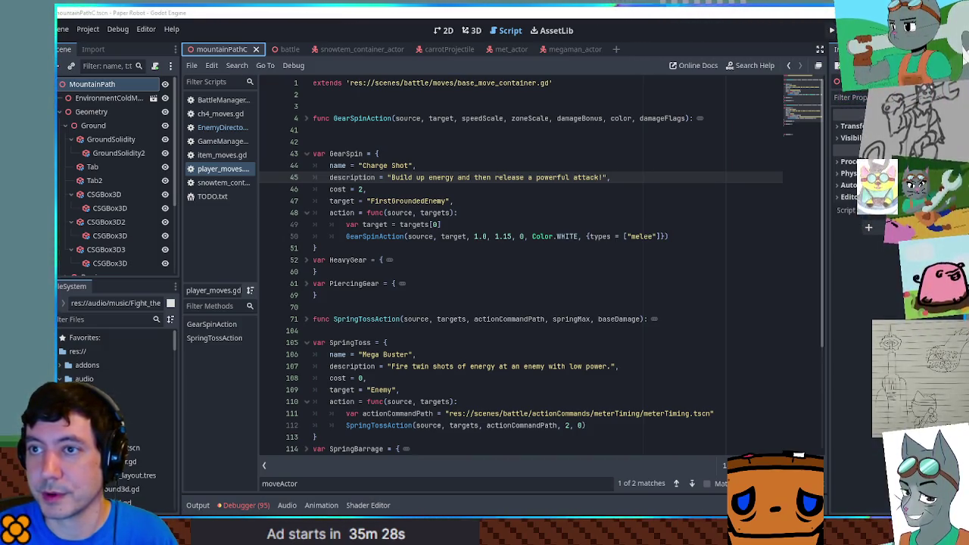
Switch from the Godot editor to DaVinci Resolve's Untitled Project 4 with alt+Tab.
key("alt+Tab")
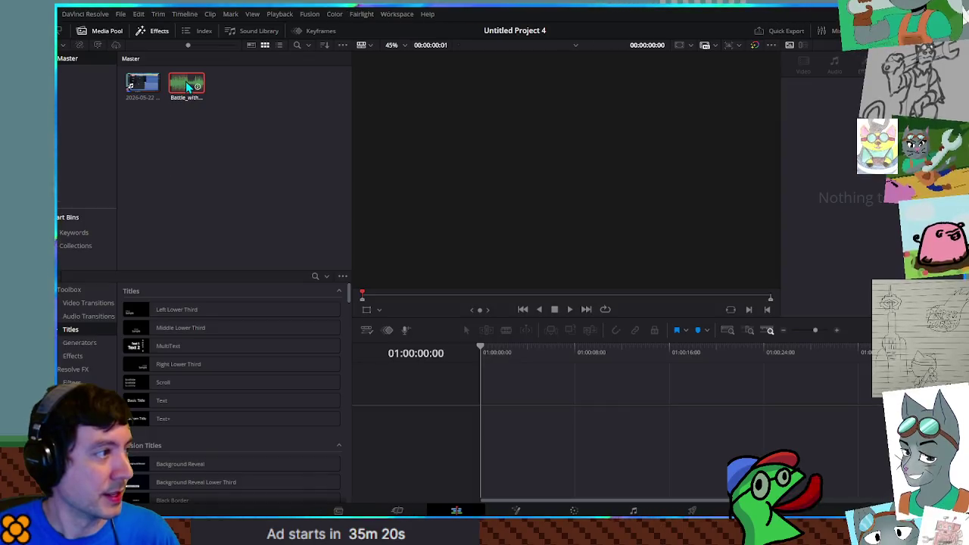
mouse_move(142, 83)
left_mouse_down()
mouse_move(548, 396)
mouse_move(494, 413)
left_mouse_up()
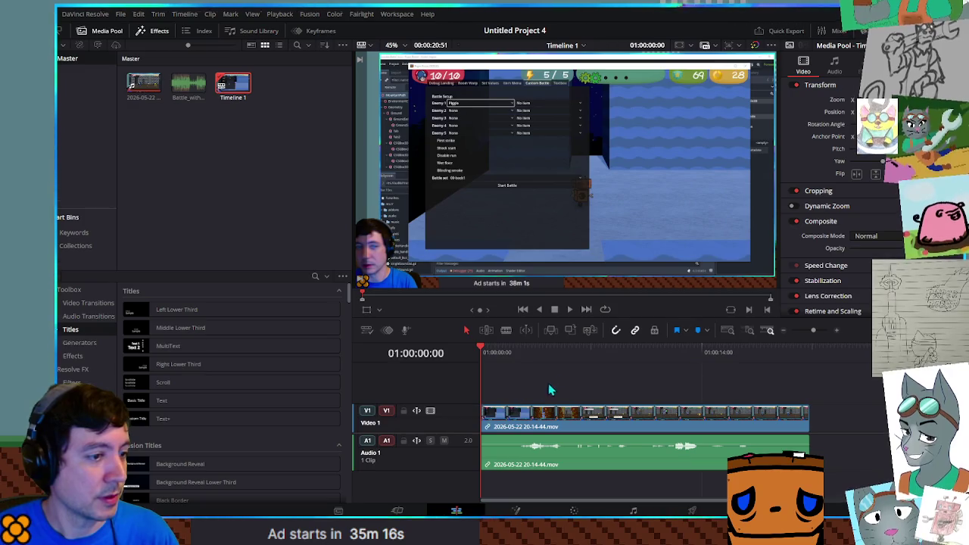
scroll(565, 354, "up", 1)
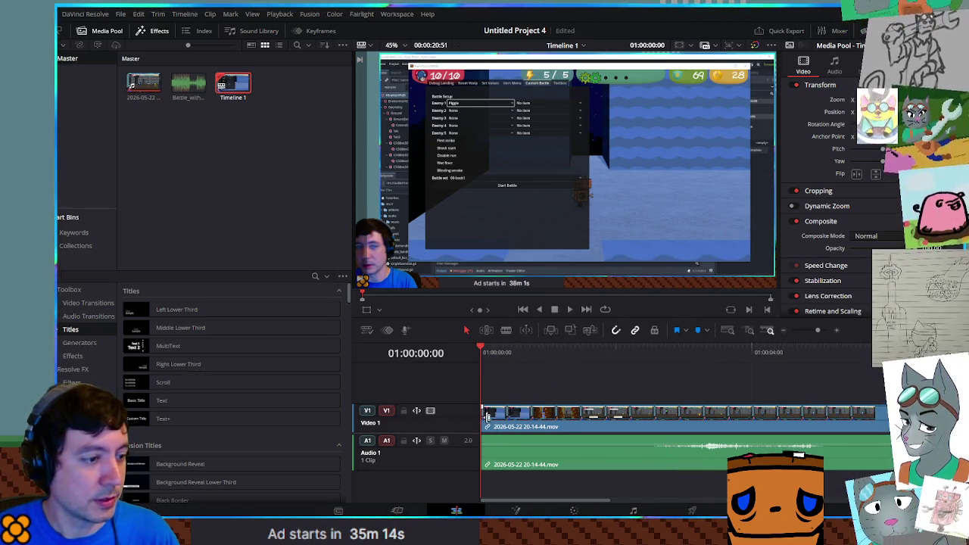
left_click_drag(485, 414, 564, 421)
mouse_move(553, 350)
left_mouse_down()
mouse_move(785, 356)
mouse_move(767, 356)
left_mouse_up()
mouse_move(559, 425)
left_mouse_down()
mouse_move(769, 422)
mouse_move(539, 429)
left_mouse_up()
left_click(477, 356)
mouse_move(472, 361)
left_mouse_down()
mouse_move(818, 368)
mouse_move(724, 366)
left_mouse_up()
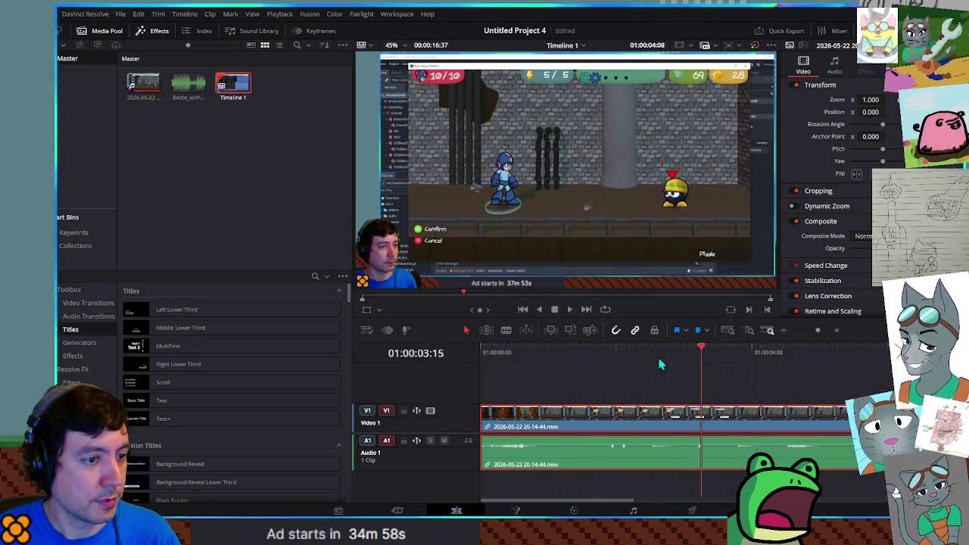
key("Home")
Add Battle_with_intro.mp3 on a second audio track at the start and play the opening to check timing.
mouse_move(188, 84)
left_mouse_down()
mouse_move(522, 412)
mouse_move(492, 485)
mouse_move(505, 478)
left_mouse_up()
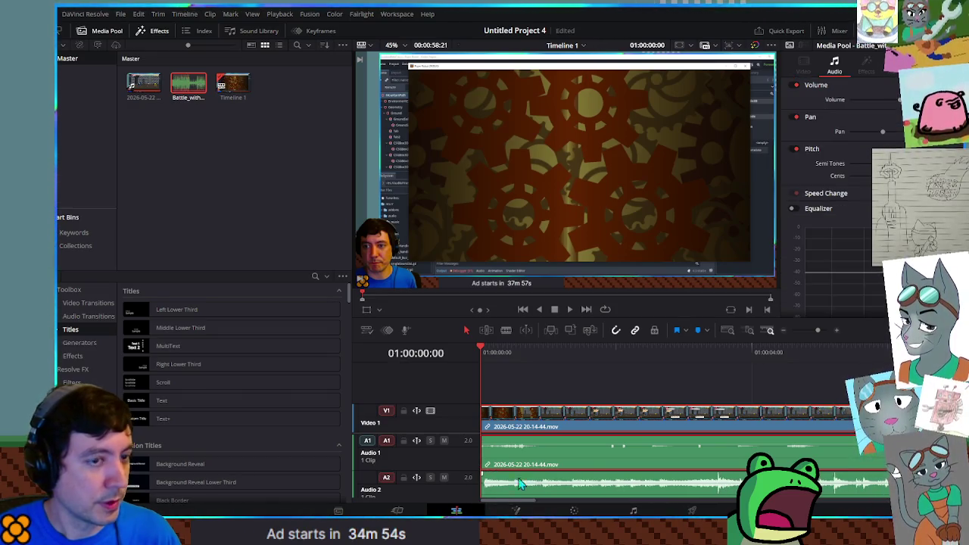
key("ctrl+equal")
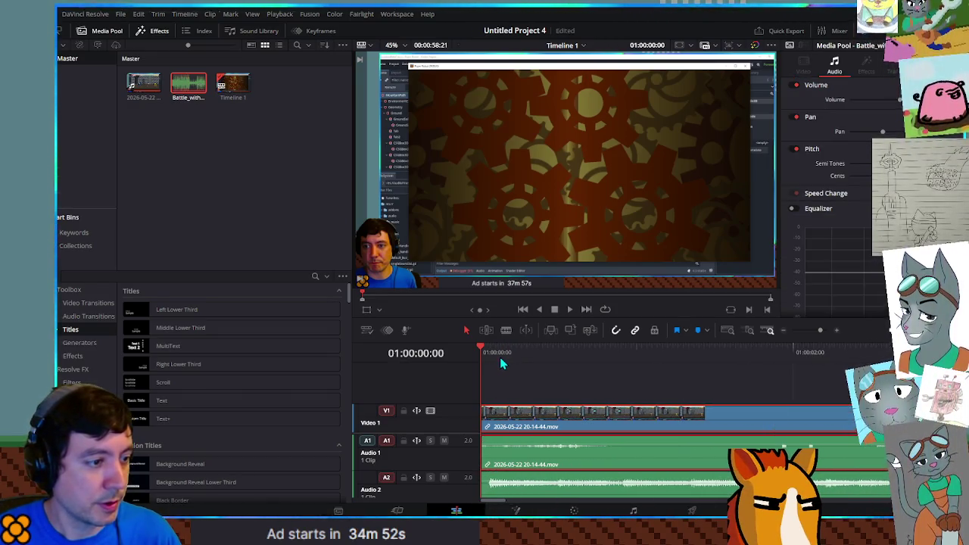
left_click(489, 480)
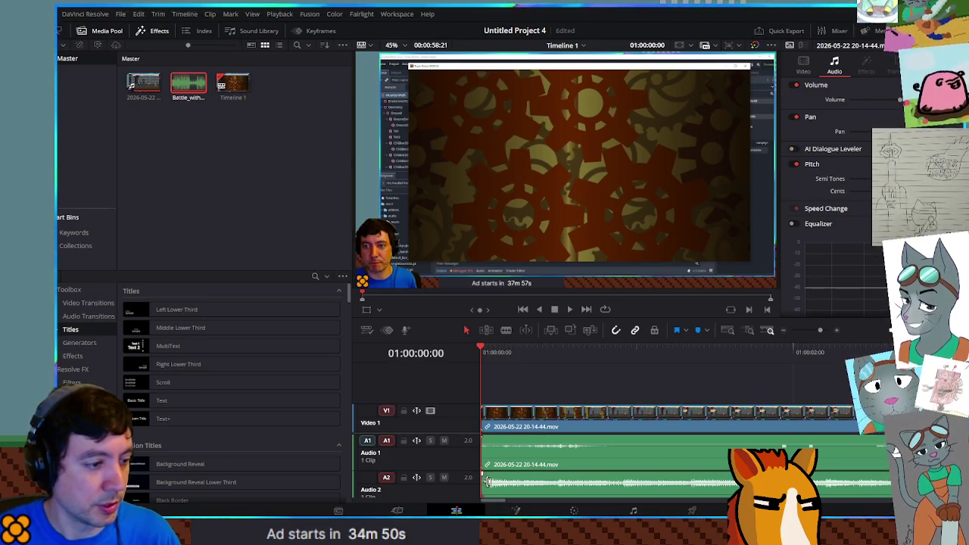
left_click(512, 488)
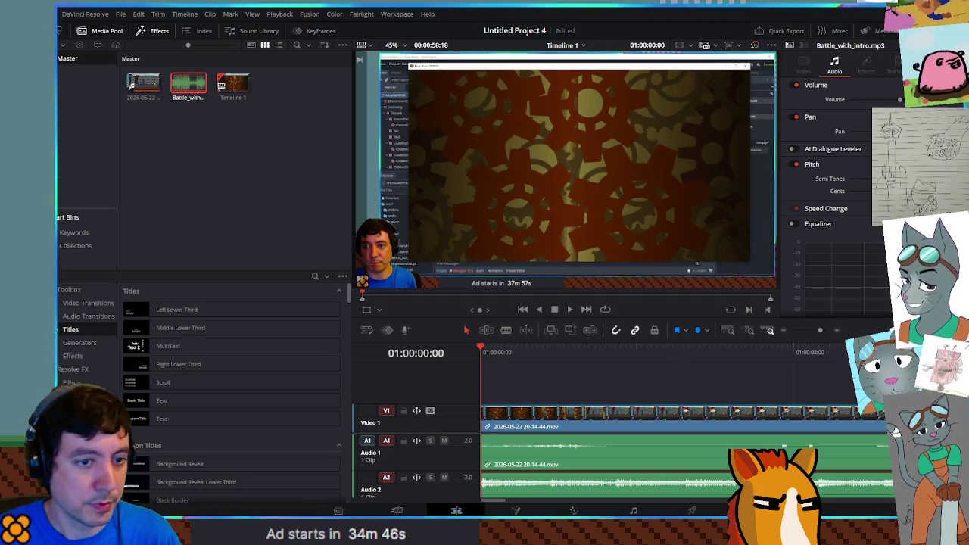
left_click(570, 309)
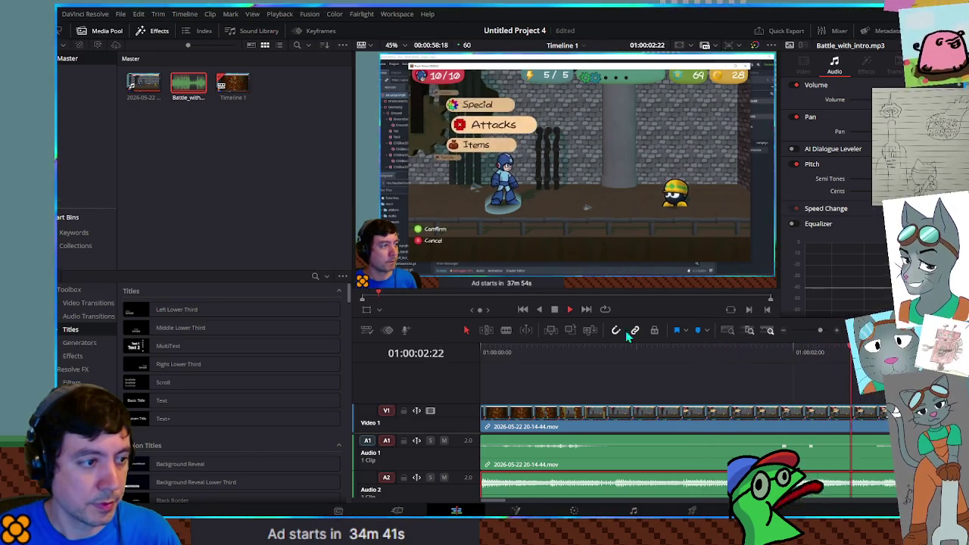
left_click(569, 310)
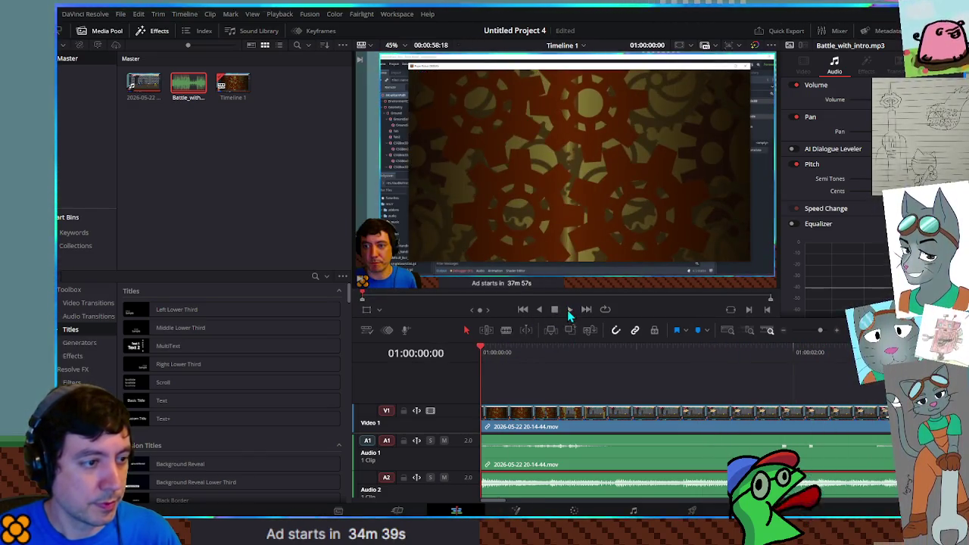
left_click(570, 311)
key("space")
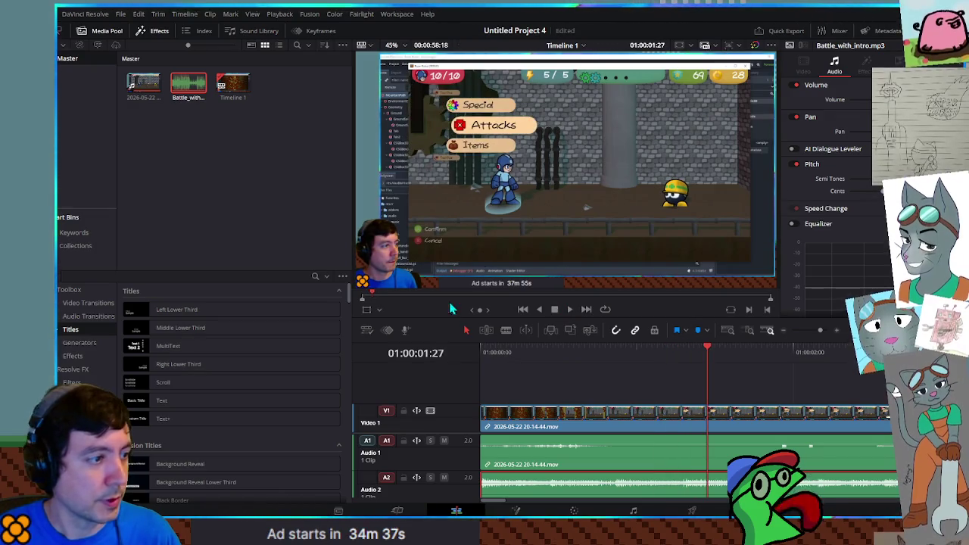
Select the battle recording clip and resize its image in the viewer.
key("shift+v")
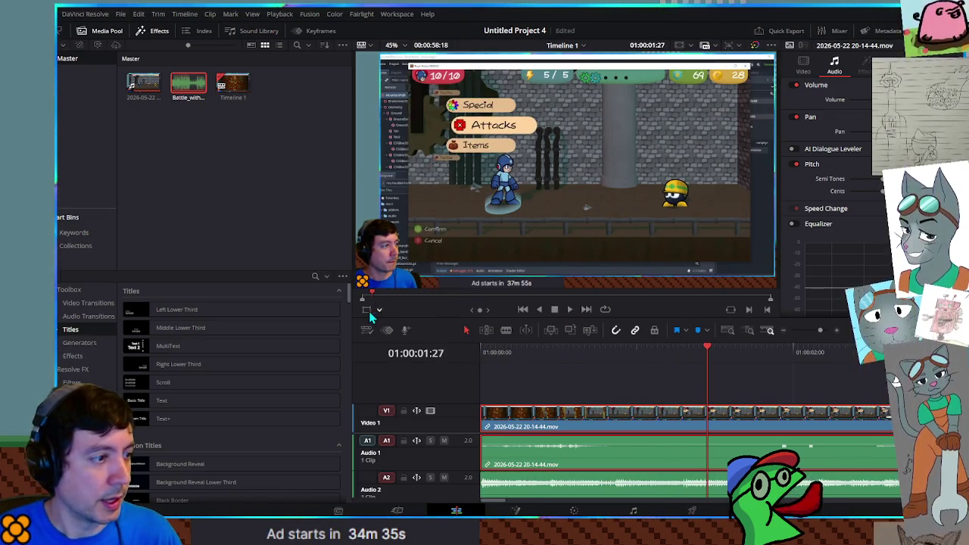
left_click(366, 309)
mouse_move(352, 299)
left_mouse_down()
mouse_move(305, 324)
mouse_move(426, 366)
left_mouse_up()
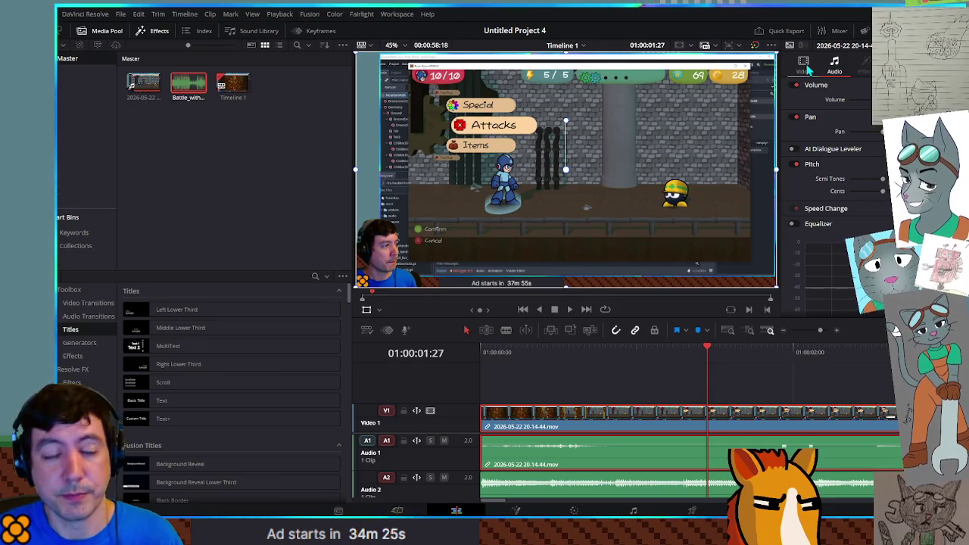
left_click(806, 67)
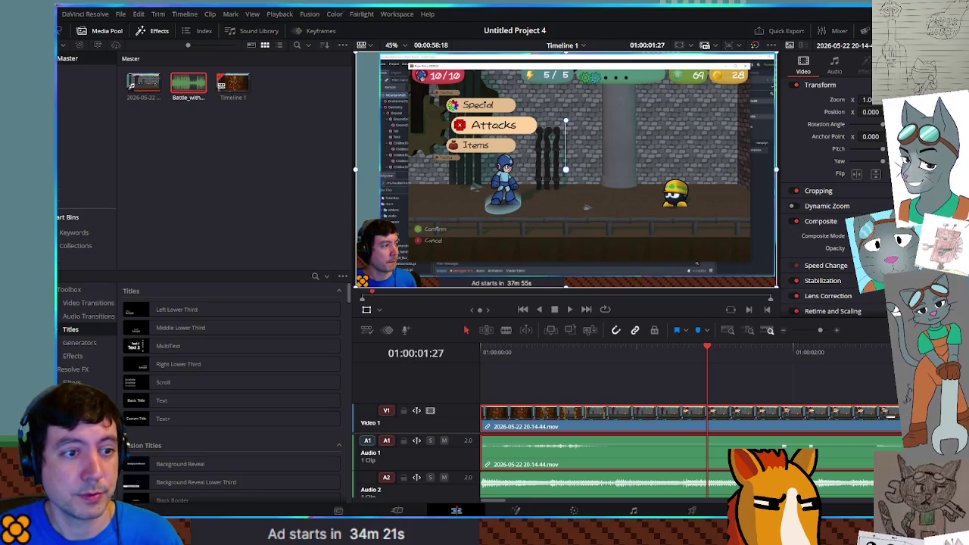
Crop the recording's left and right sides and shift the enlarged image right and down.
left_click(818, 190)
left_click_drag(849, 205, 861, 205)
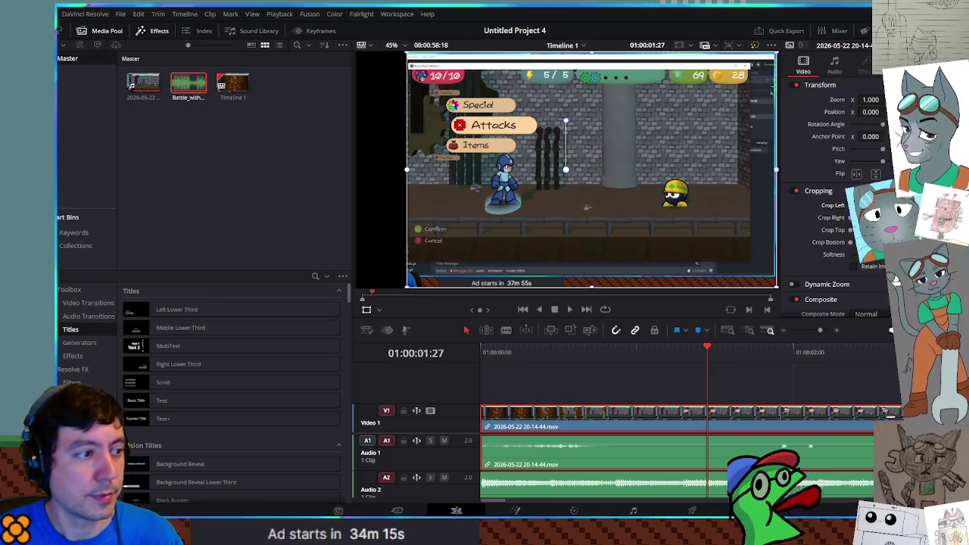
left_click_drag(854, 217, 861, 217)
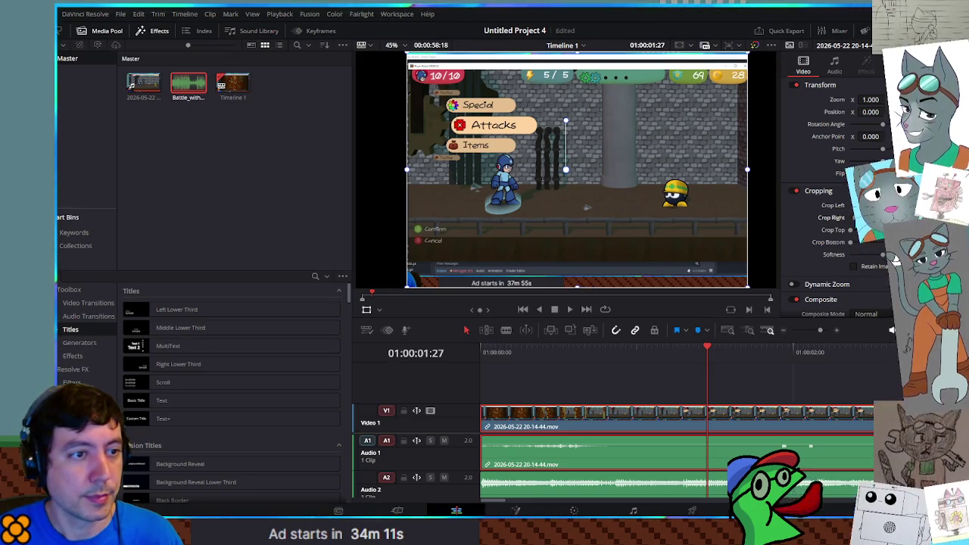
mouse_move(404, 61)
left_mouse_down()
mouse_move(473, 94)
mouse_move(504, 149)
mouse_move(401, 60)
mouse_move(755, 189)
left_mouse_up()
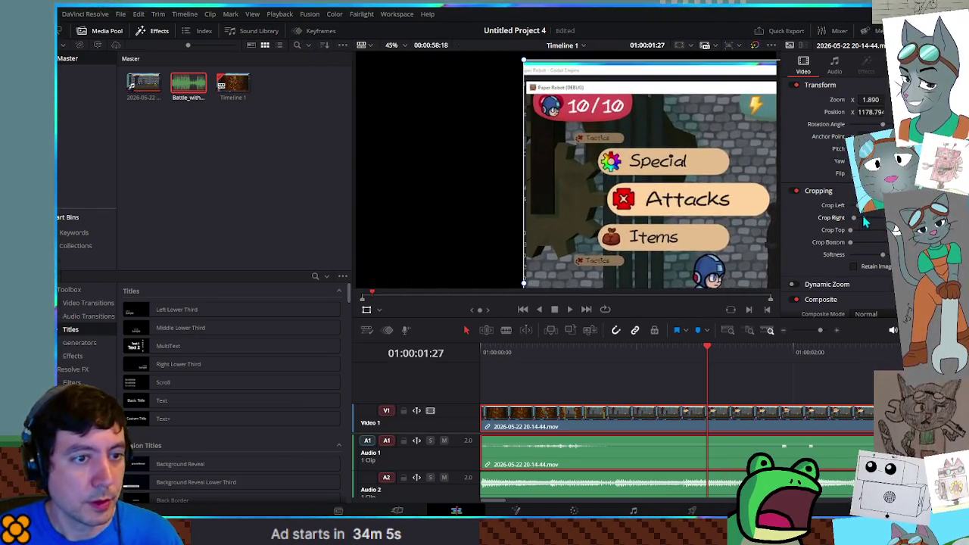
left_click_drag(860, 211, 859, 211)
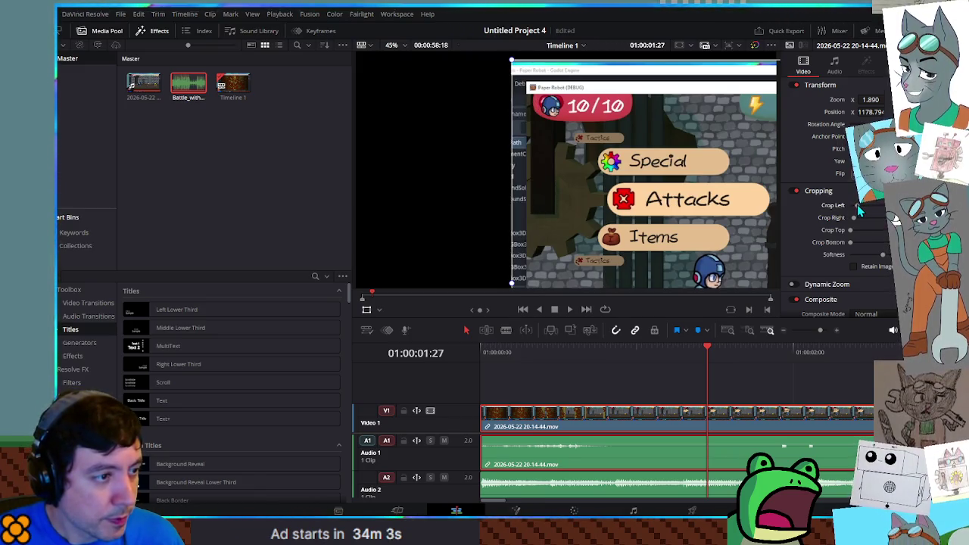
Fine-tune the left crop and crop the top so only the game window remains.
left_click_drag(515, 284, 514, 288)
left_click_drag(518, 286, 519, 287)
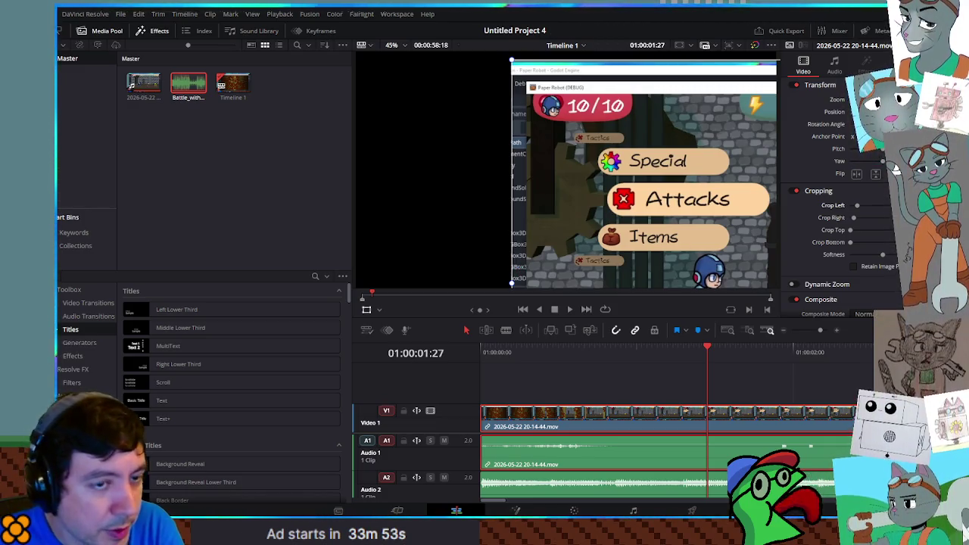
left_click_drag(512, 285, 525, 284)
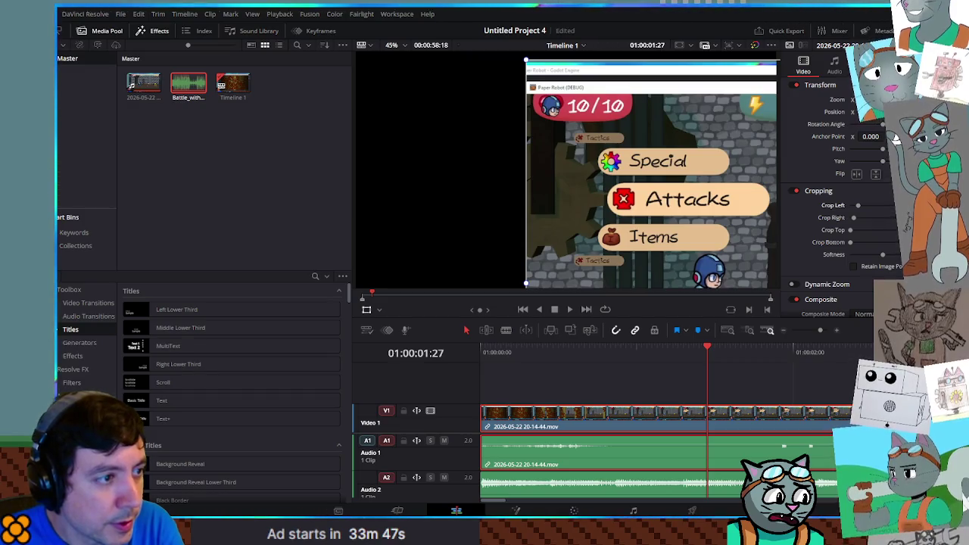
left_click_drag(851, 230, 855, 231)
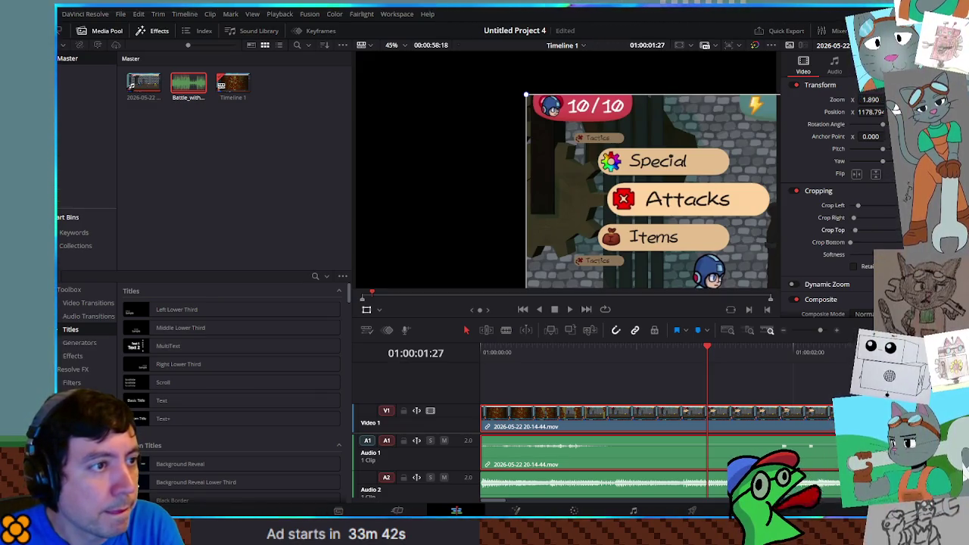
mouse_move(692, 220)
left_mouse_down()
mouse_move(614, 167)
mouse_move(717, 210)
mouse_move(517, 143)
mouse_move(606, 190)
left_mouse_up()
scroll(761, 211, "up", 1)
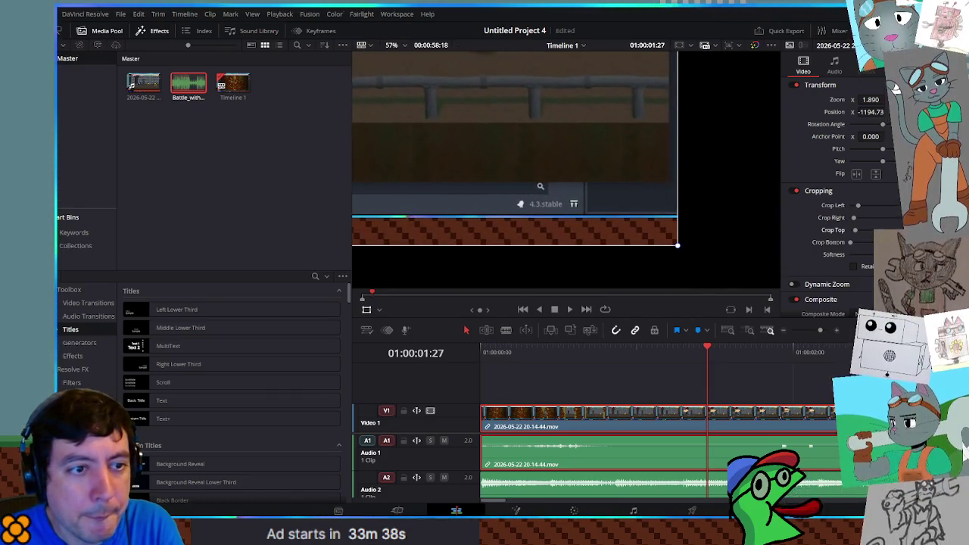
Crop more off the bottom and right edges to remove the recording's bottom bar.
left_click_drag(828, 242, 836, 242)
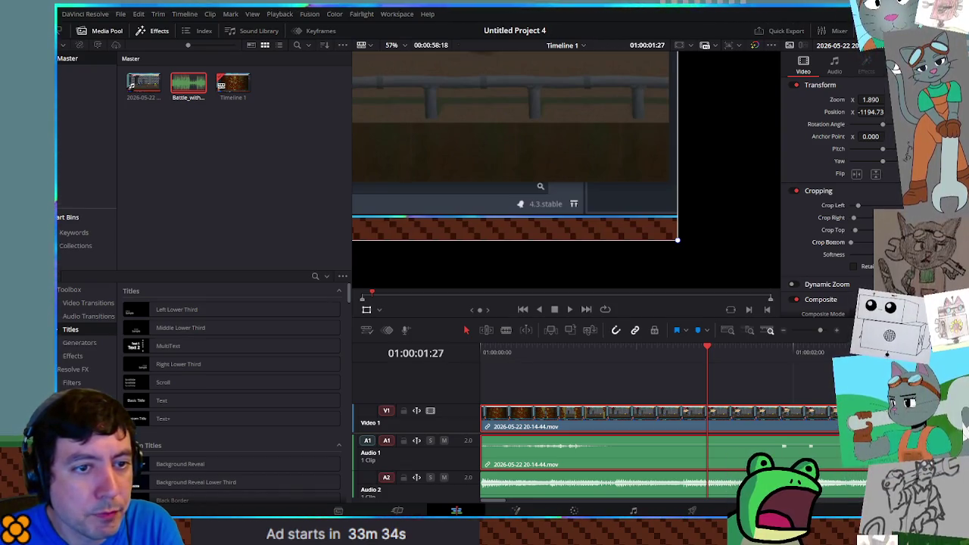
left_click_drag(831, 217, 840, 218)
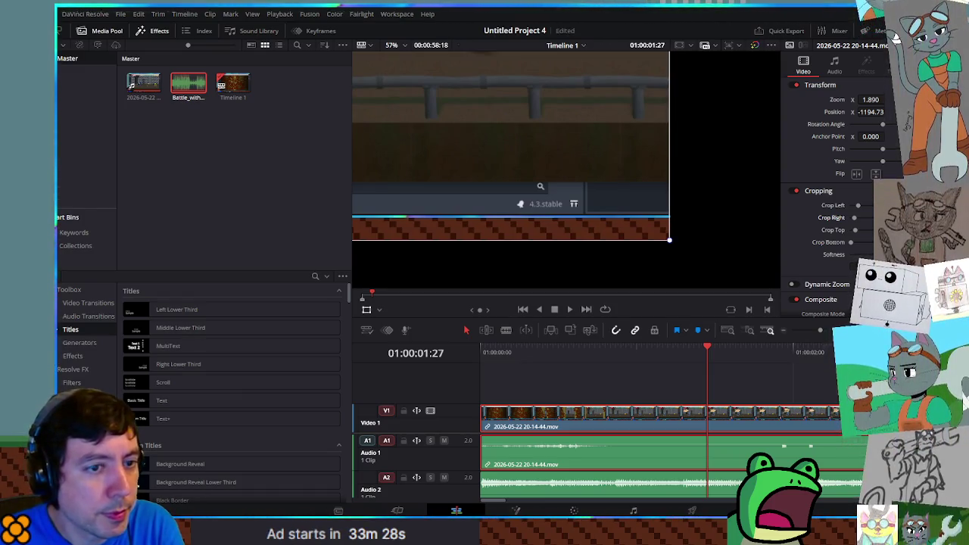
left_click_drag(853, 243, 890, 242)
scroll(649, 210, "down", 3)
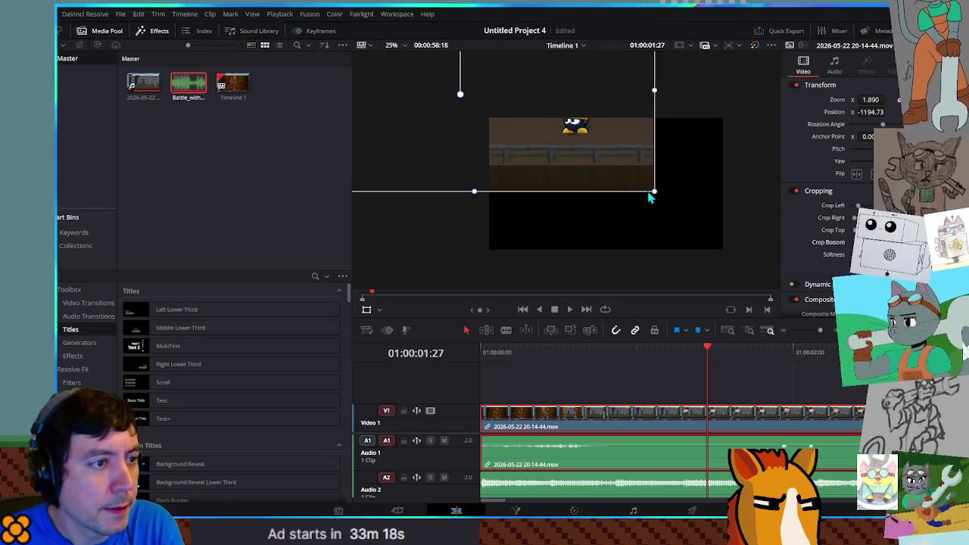
Resize the cropped clip and move it toward the centre of the output frame.
mouse_move(645, 196)
left_mouse_down()
mouse_move(727, 250)
mouse_move(704, 223)
mouse_move(705, 232)
left_mouse_up()
scroll(714, 187, "down", 2)
mouse_move(429, 61)
left_mouse_down()
mouse_move(562, 143)
mouse_move(467, 71)
mouse_move(424, 60)
mouse_move(449, 75)
mouse_move(437, 73)
left_mouse_up()
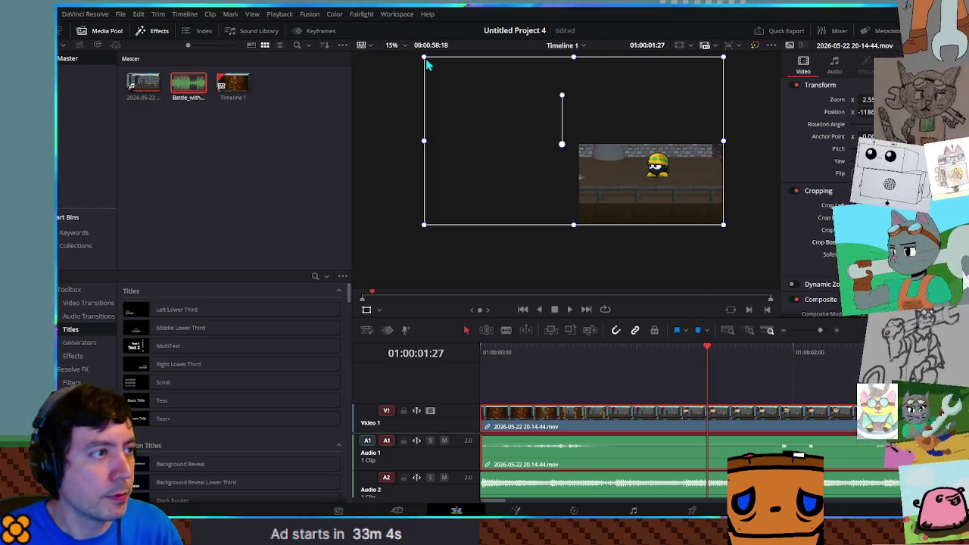
mouse_move(508, 106)
left_mouse_down()
mouse_move(612, 171)
mouse_move(573, 130)
mouse_move(580, 139)
left_mouse_up()
left_click_drag(517, 107, 611, 157)
scroll(617, 163, "up", 4)
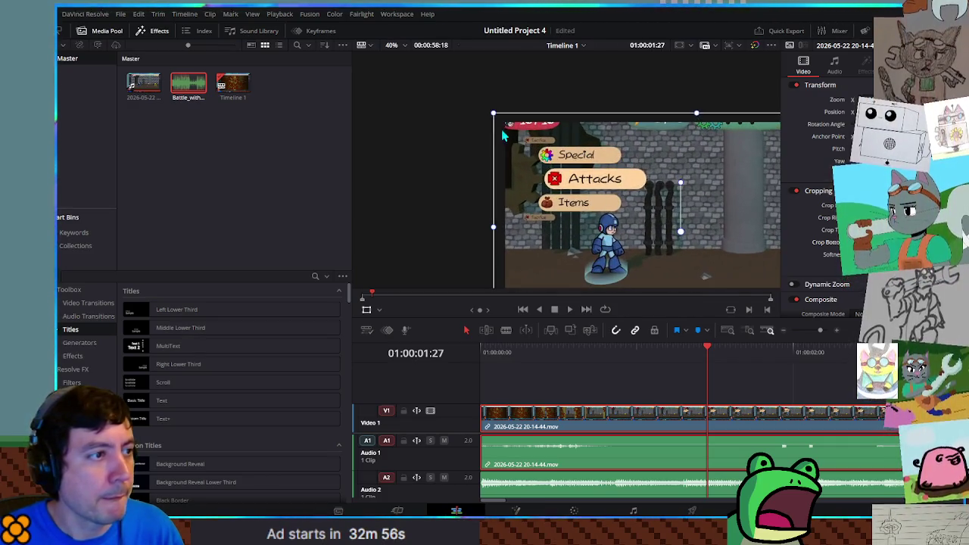
Fine-tune the clip's size and position so the game window fills the whole frame.
left_click_drag(494, 116, 509, 127)
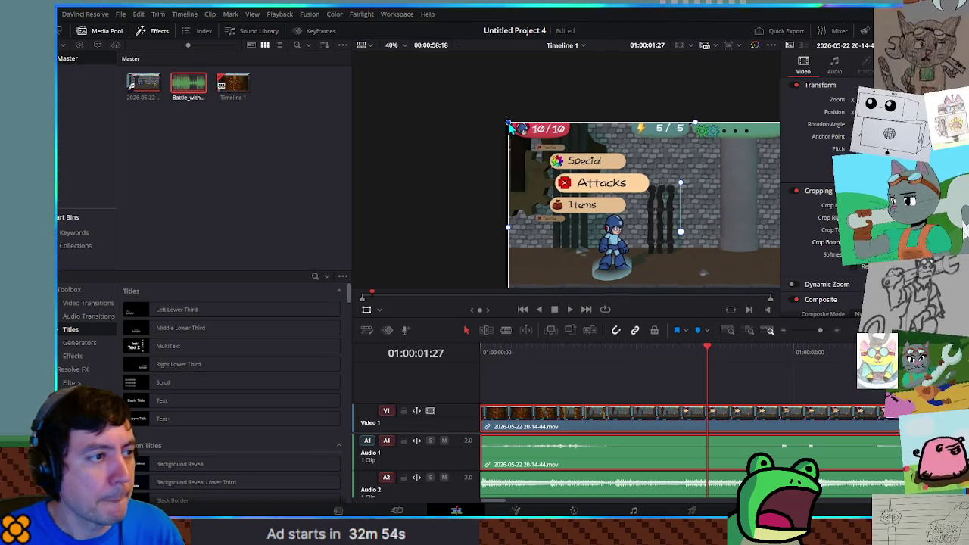
mouse_move(450, 212)
left_mouse_down()
mouse_move(344, 105)
mouse_move(439, 188)
mouse_move(416, 149)
mouse_move(346, 86)
mouse_move(437, 197)
left_mouse_up()
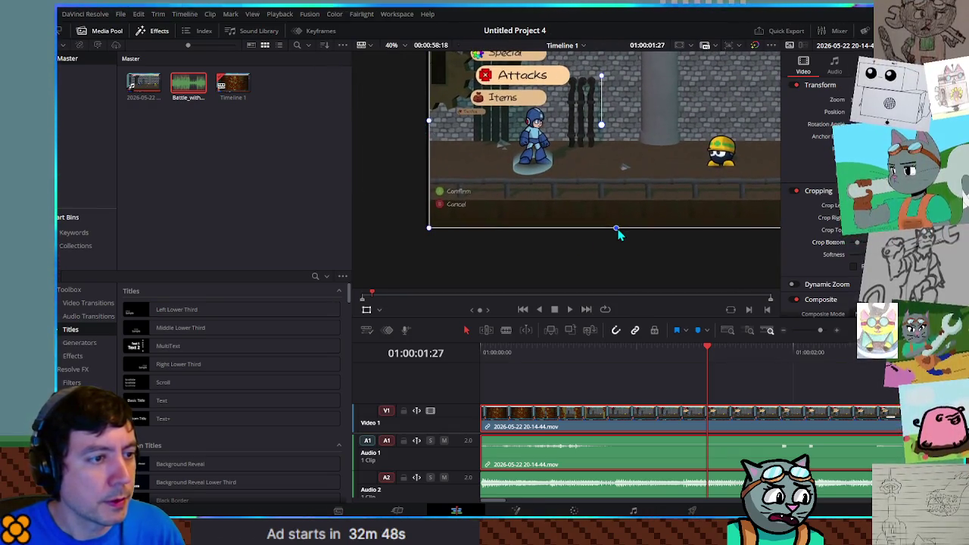
left_click_drag(431, 233, 424, 237)
left_click_drag(480, 195, 483, 195)
mouse_move(391, 102)
left_mouse_down()
mouse_move(389, 207)
mouse_move(412, 210)
left_mouse_up()
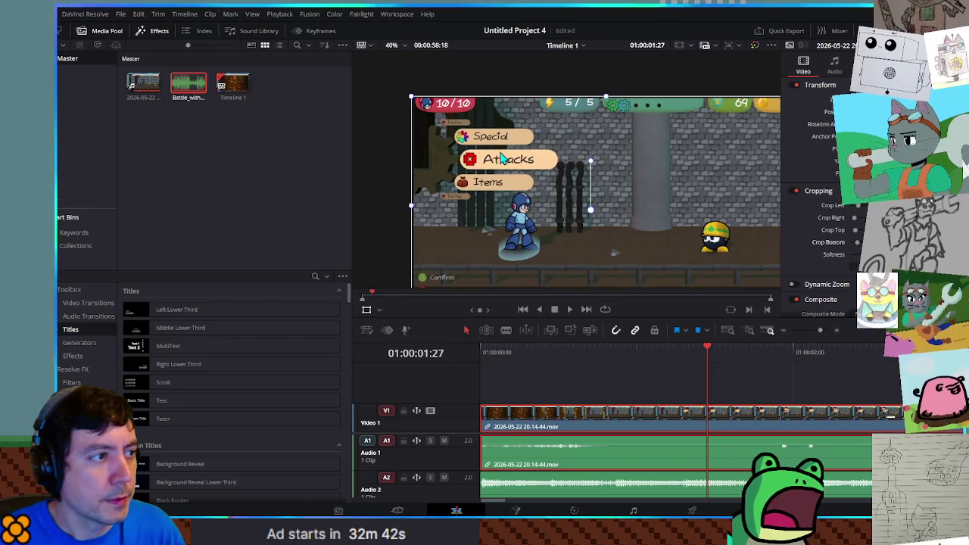
left_click_drag(502, 159, 502, 159)
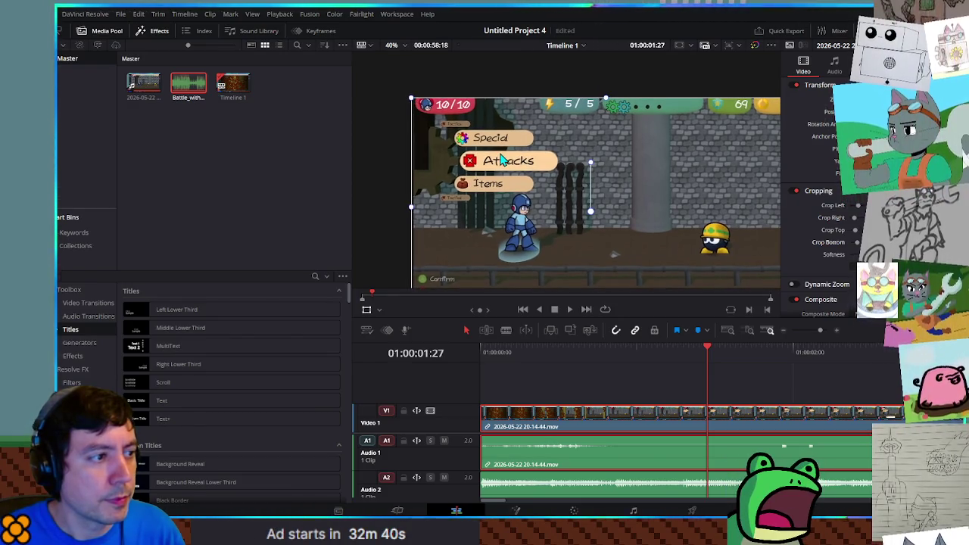
scroll(644, 91, "up", 2)
scroll(708, 162, "down", 4)
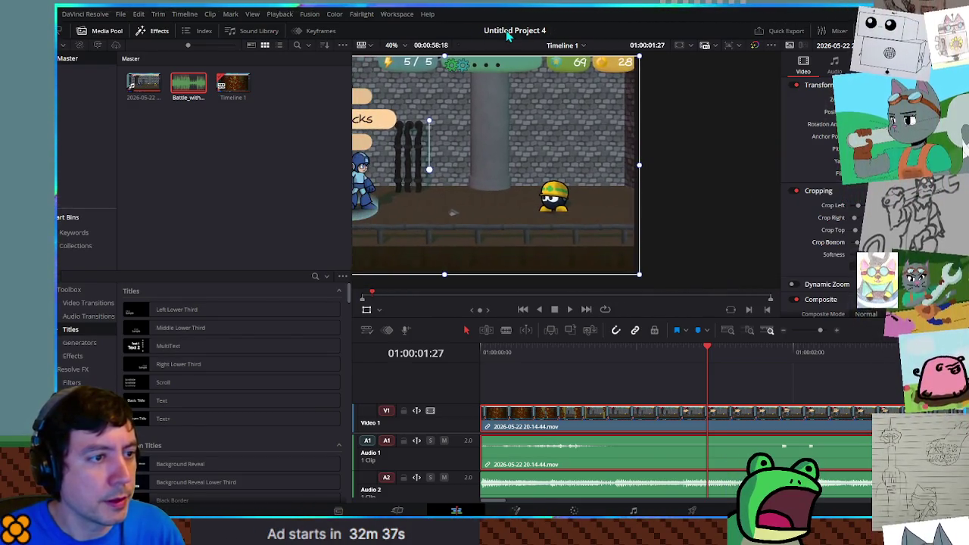
scroll(595, 250, "up", 1)
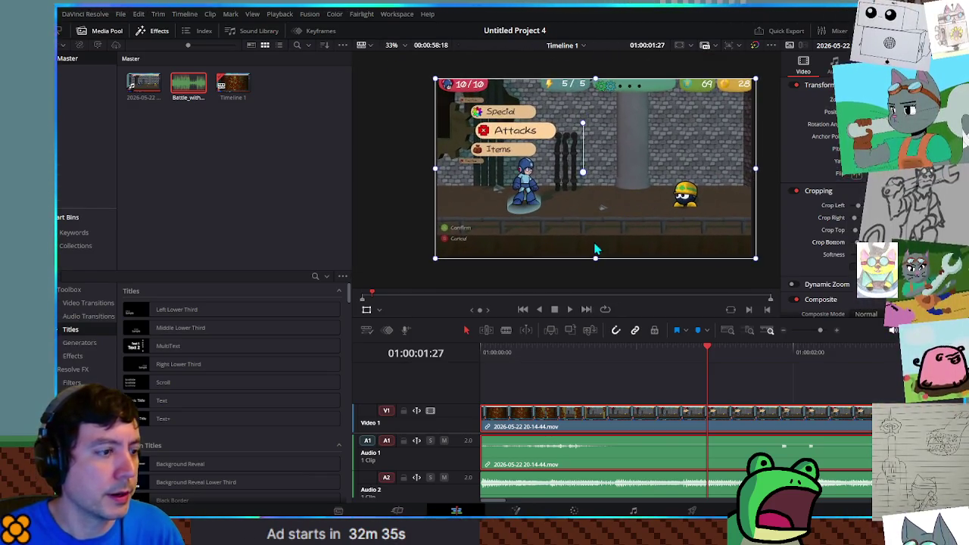
left_click(487, 359)
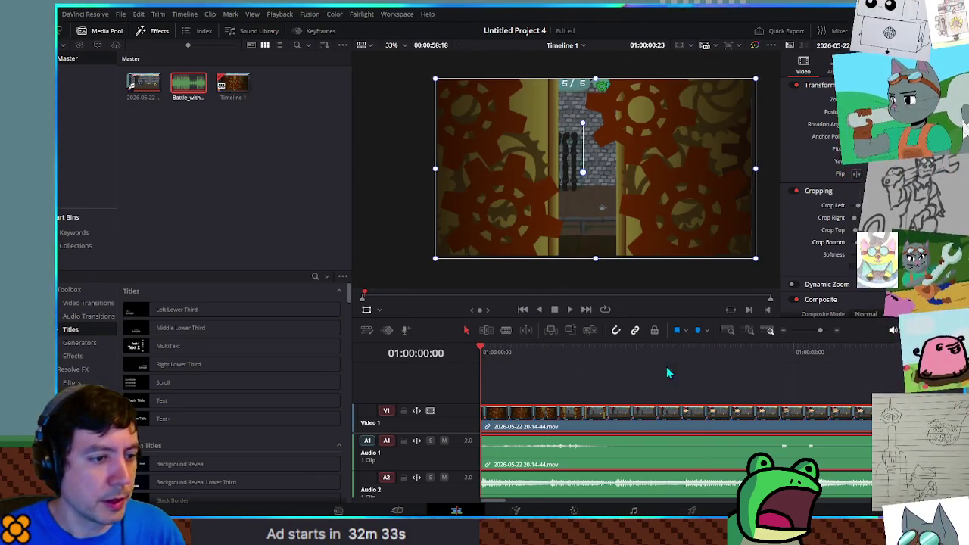
Trim the V1 recording's end back to where the battle ends, around 01:00:11:29.
scroll(679, 346, "down", 3)
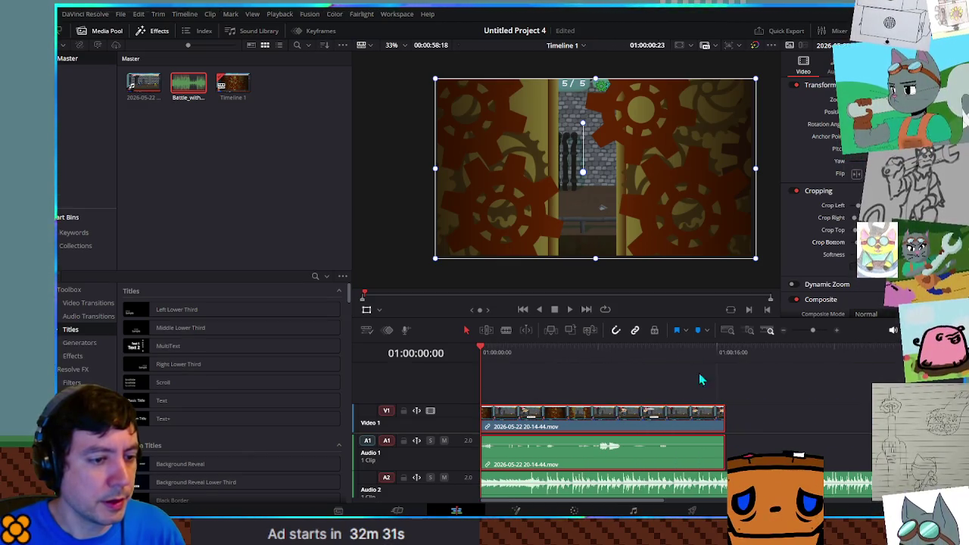
left_click(668, 358)
mouse_move(667, 358)
left_mouse_down()
mouse_move(563, 350)
mouse_move(659, 350)
mouse_move(644, 351)
mouse_move(651, 356)
left_mouse_up()
left_click_drag(718, 418, 649, 418)
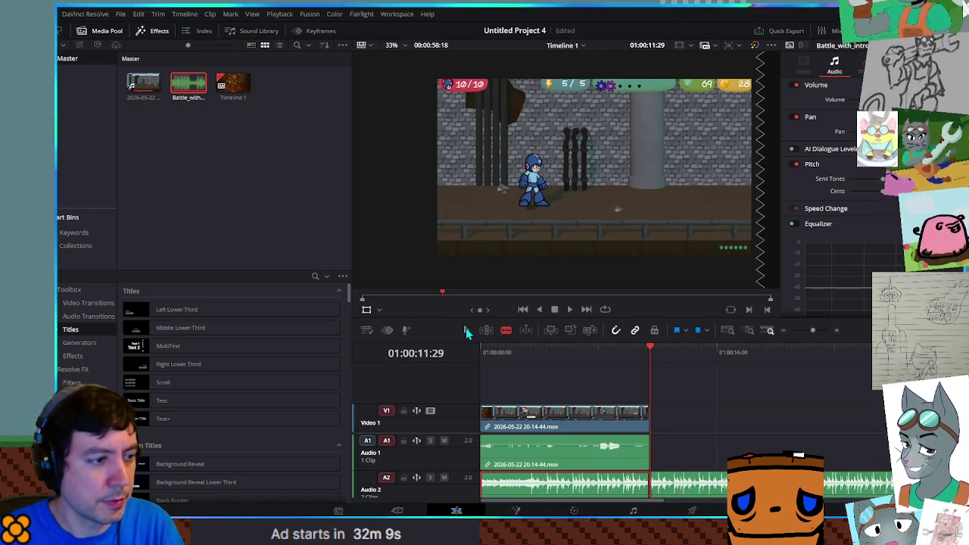
Split the A2 music at the playhead, delete the leftover, and play back from the start.
left_click(696, 487)
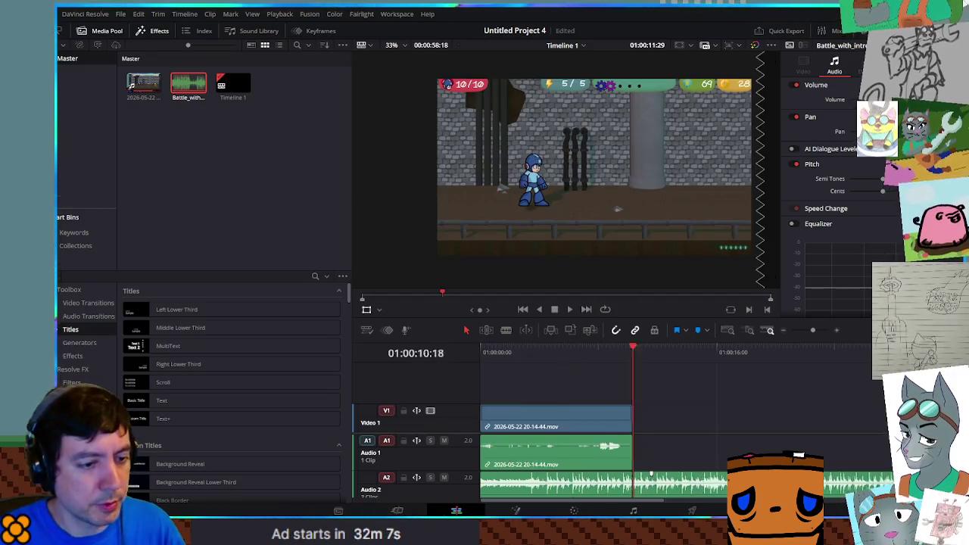
key("Delete")
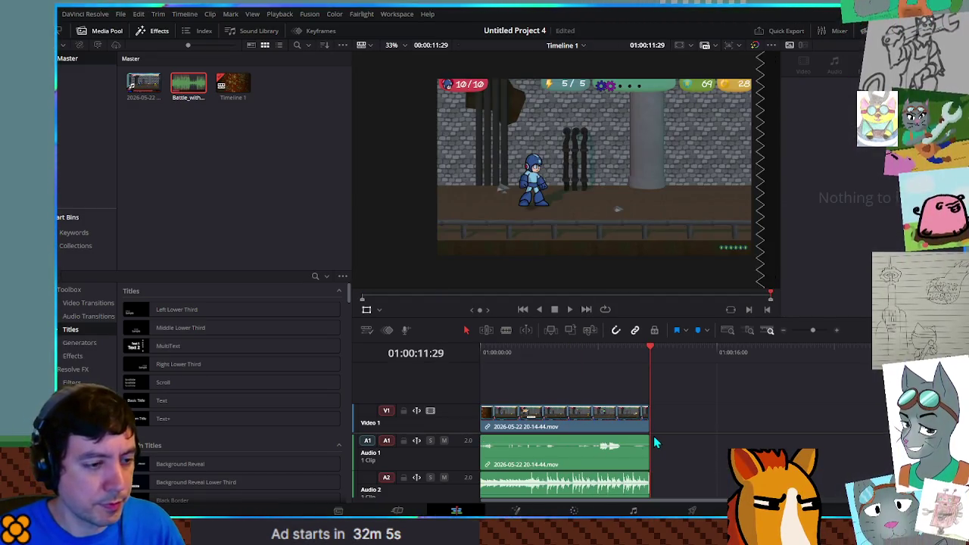
scroll(654, 436, "up", 3)
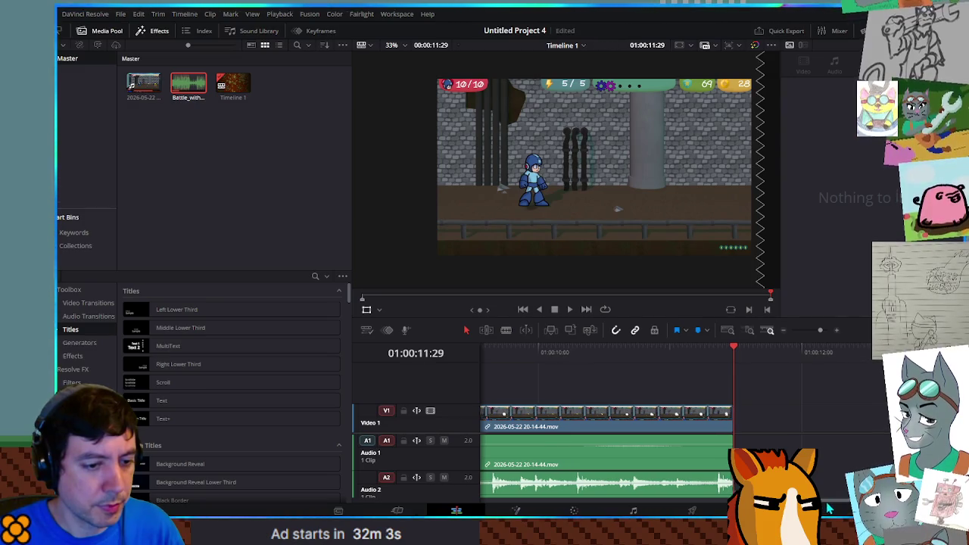
left_click_drag(632, 497, 519, 494)
scroll(613, 431, "down", 5)
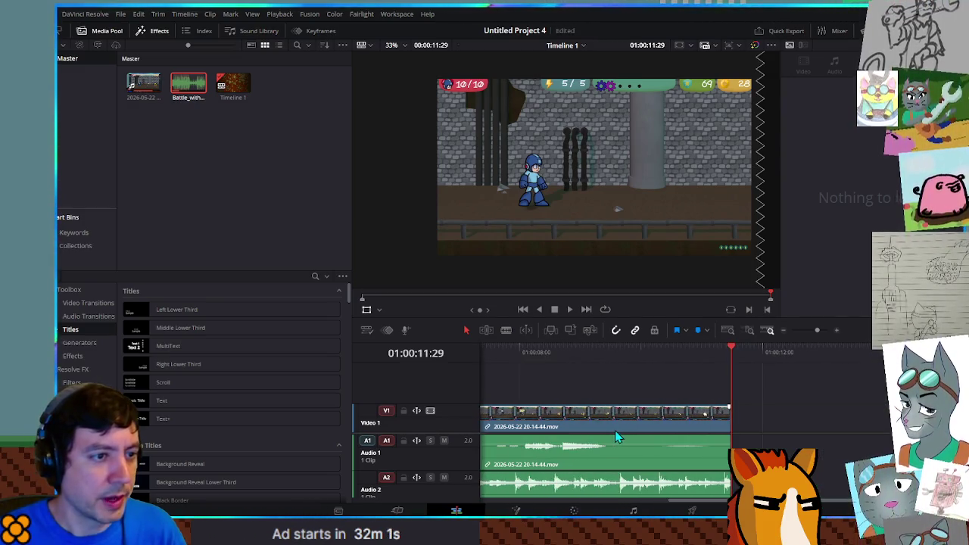
key("Home")
left_click(570, 309)
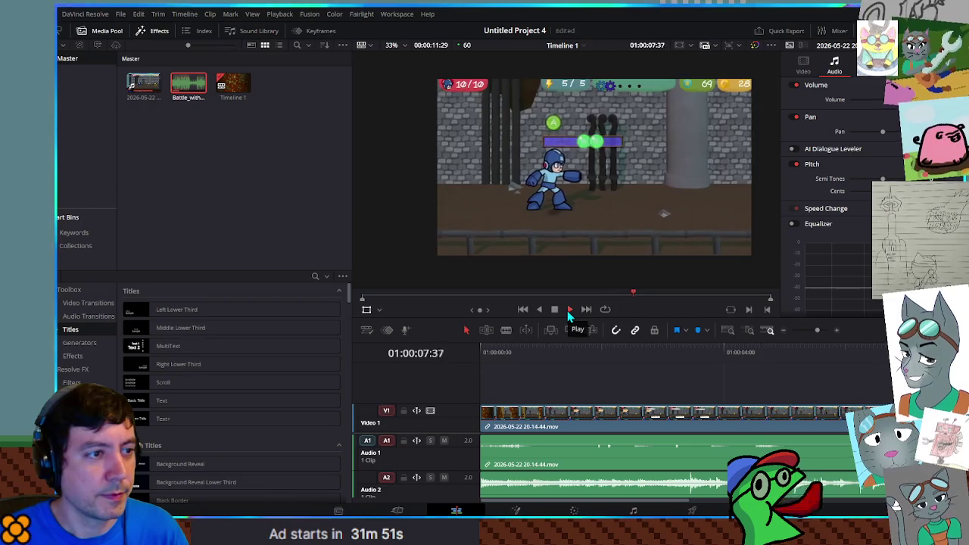
Play Timeline 1 through to its 01:00:11:29 end, then switch back to Godot's player_moves.gd.
left_click(568, 310)
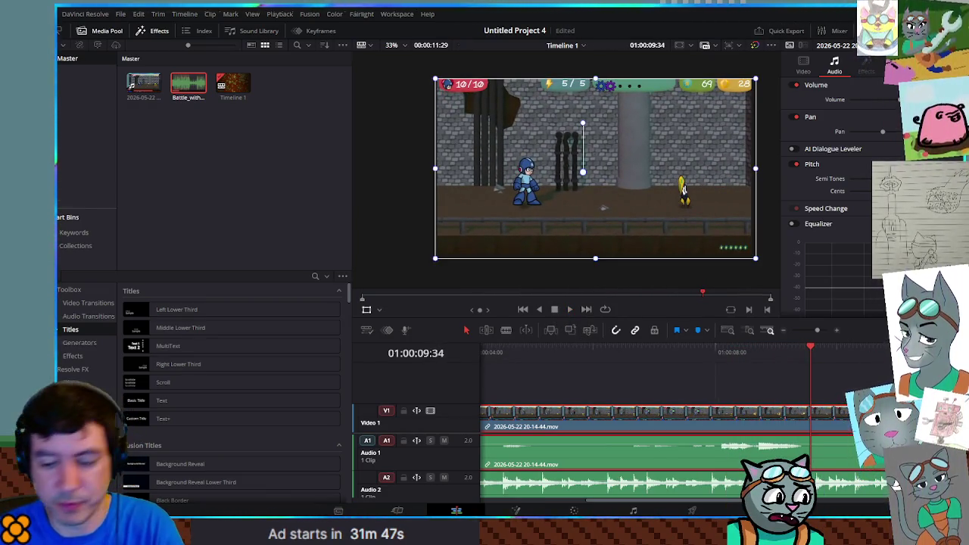
key("ctrl+a")
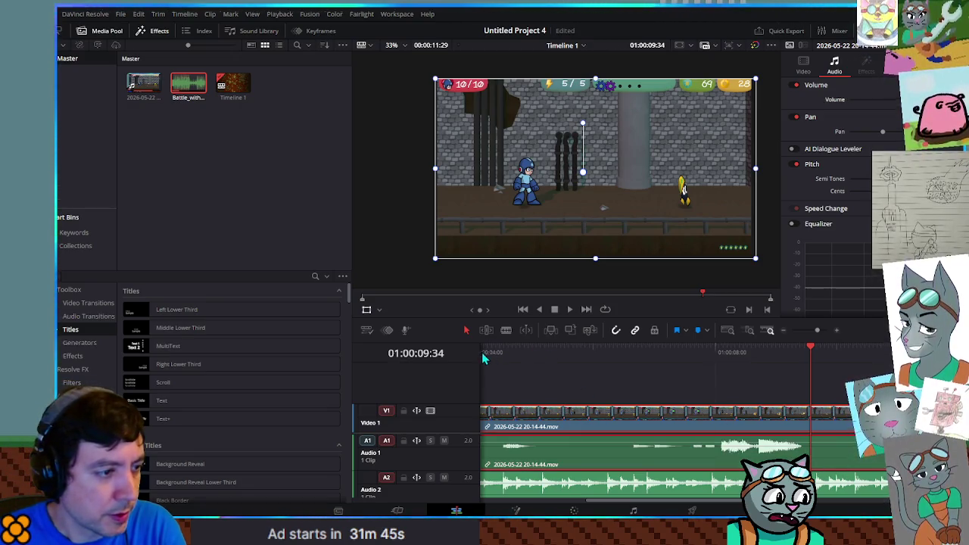
key("Home")
left_click(570, 311)
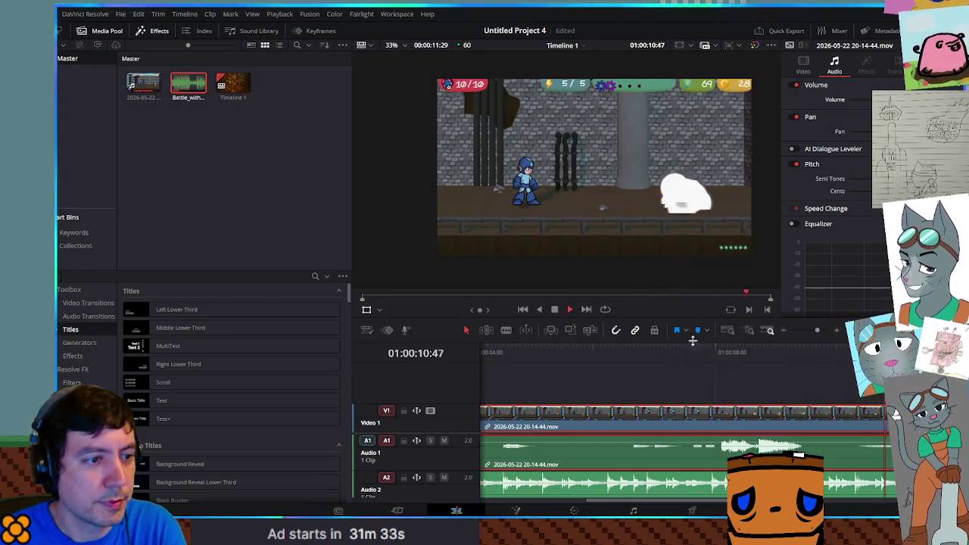
left_click(555, 313)
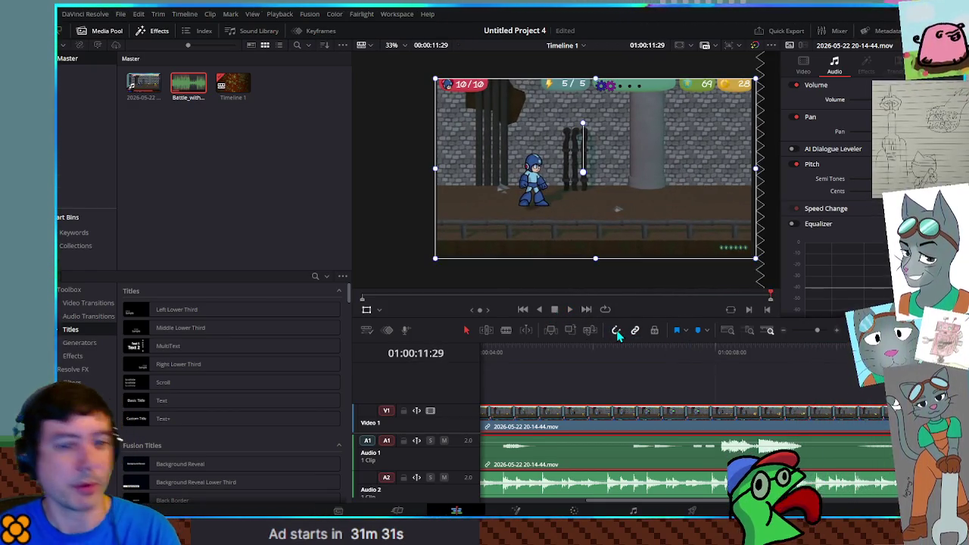
key("alt+Tab")
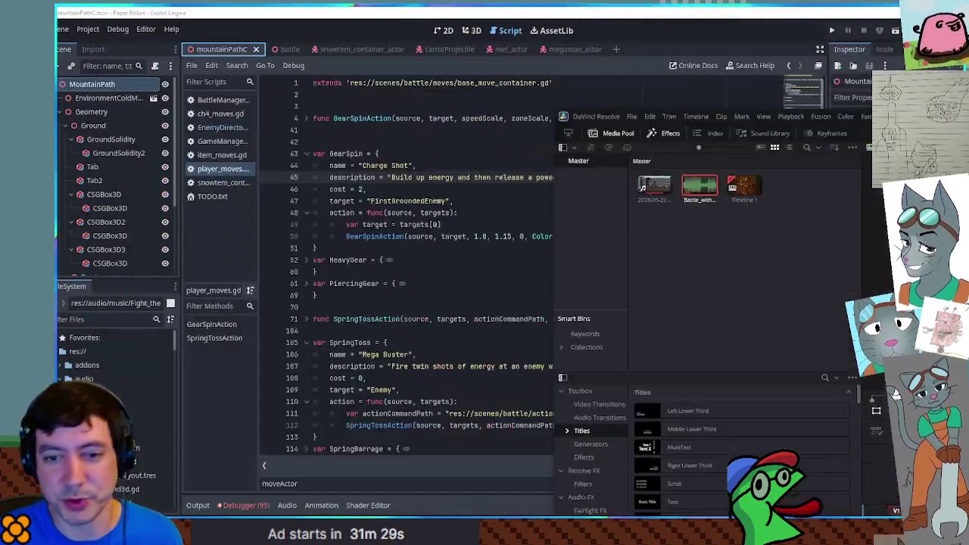
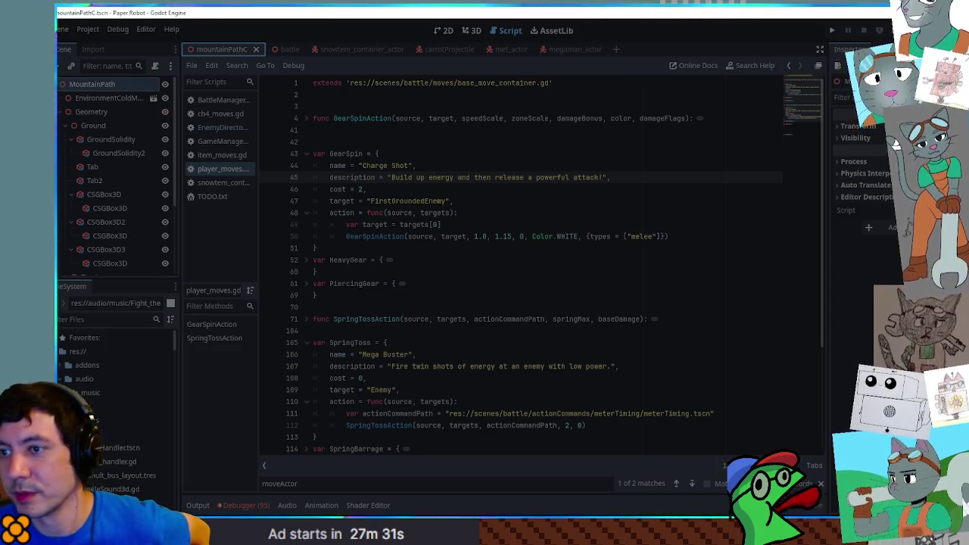
Switch from the Godot battle-moves script to the Minecraft title screen with Alt-Tab.
key("alt+Tab")
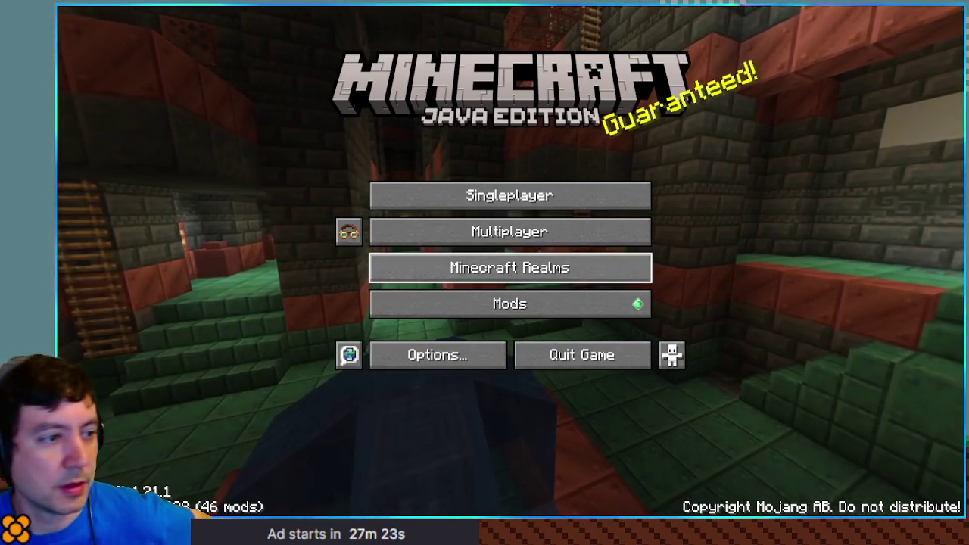
Set the Music slider in Music & Sounds from off to 25% and confirm with Done.
left_click(438, 355)
left_click(623, 156)
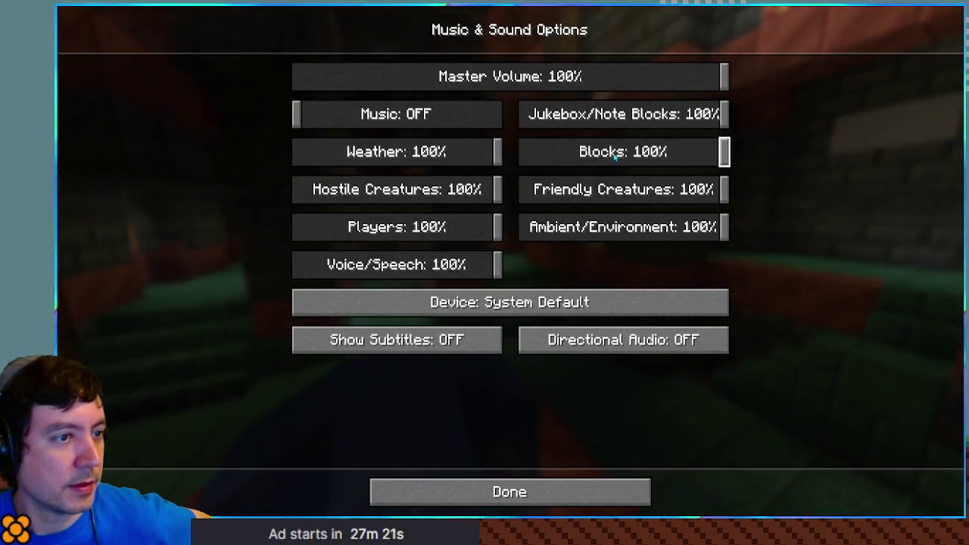
left_click_drag(399, 122, 347, 124)
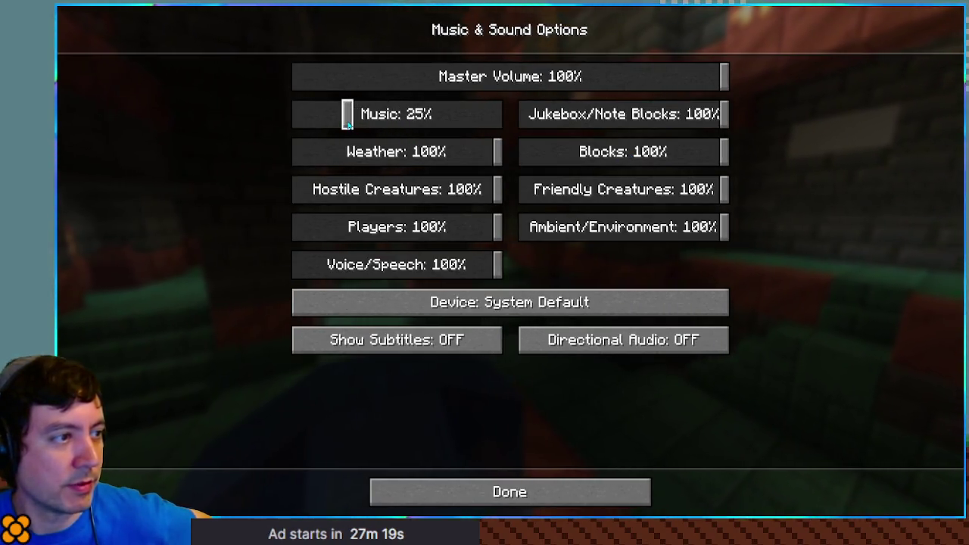
left_click(515, 491)
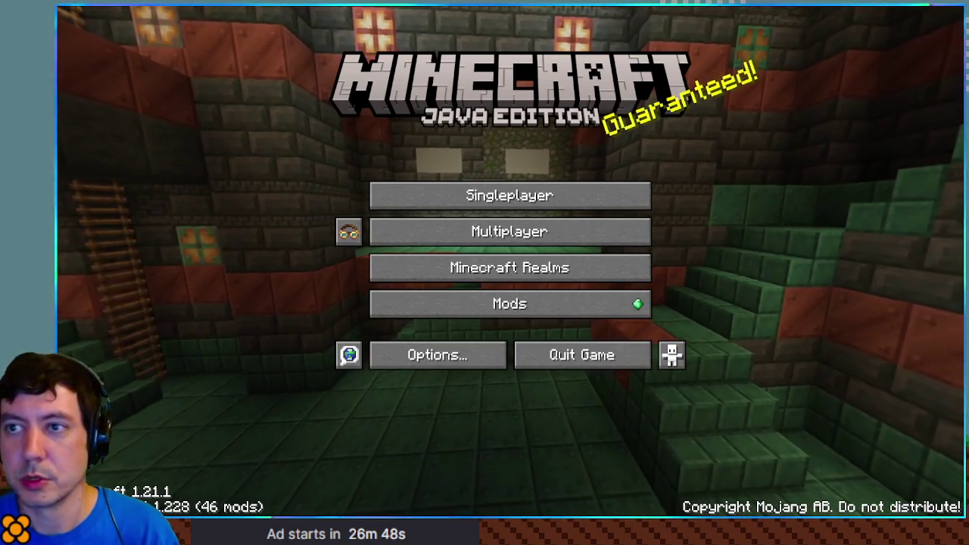
Join the Create server from the Multiplayer list and resume play.
left_click(461, 237)
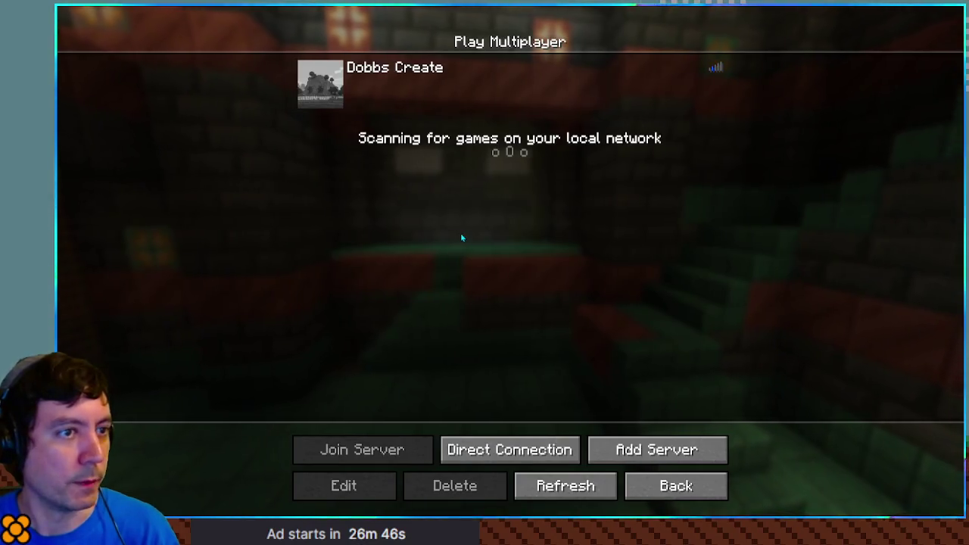
left_click(649, 76)
left_click(648, 76)
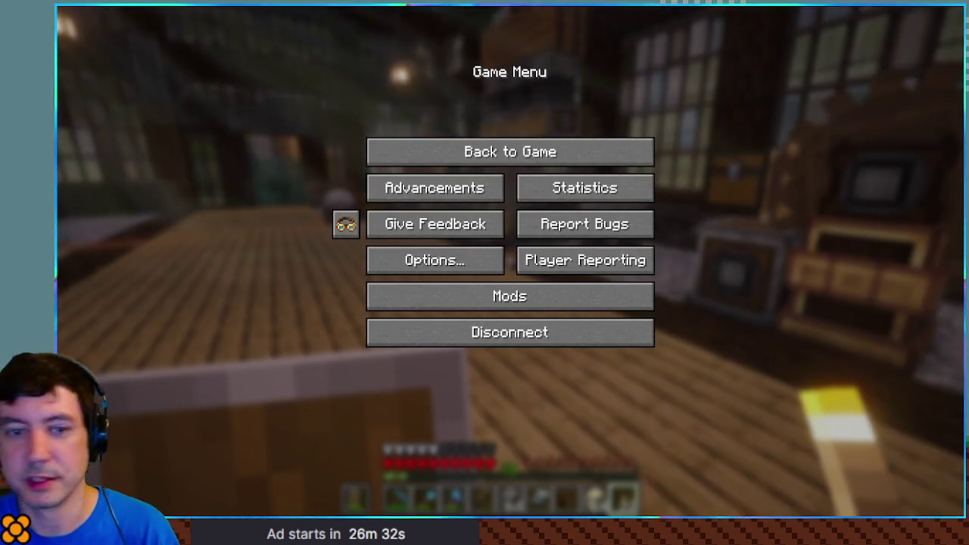
key("Escape")
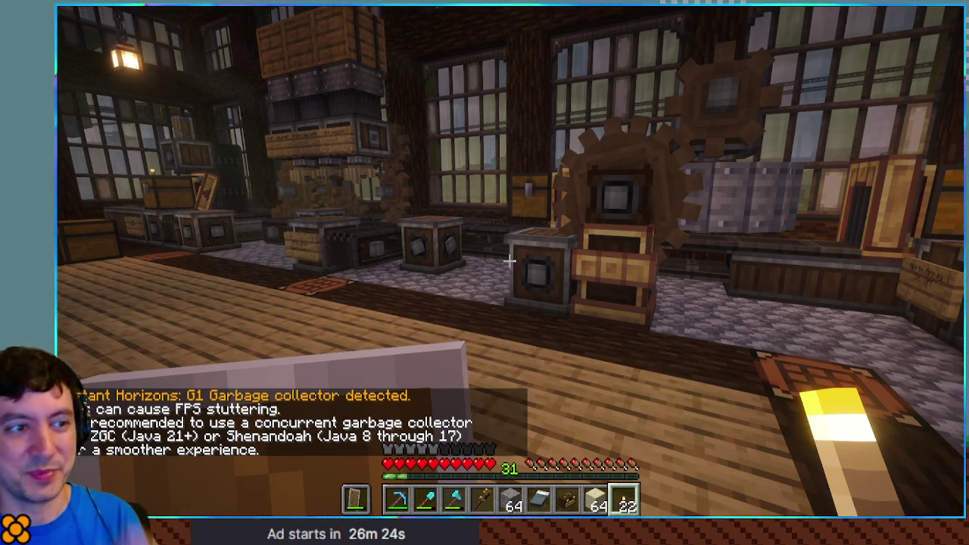
Walk past the machines and across the factory hall to open the teal double doors.
key("w")
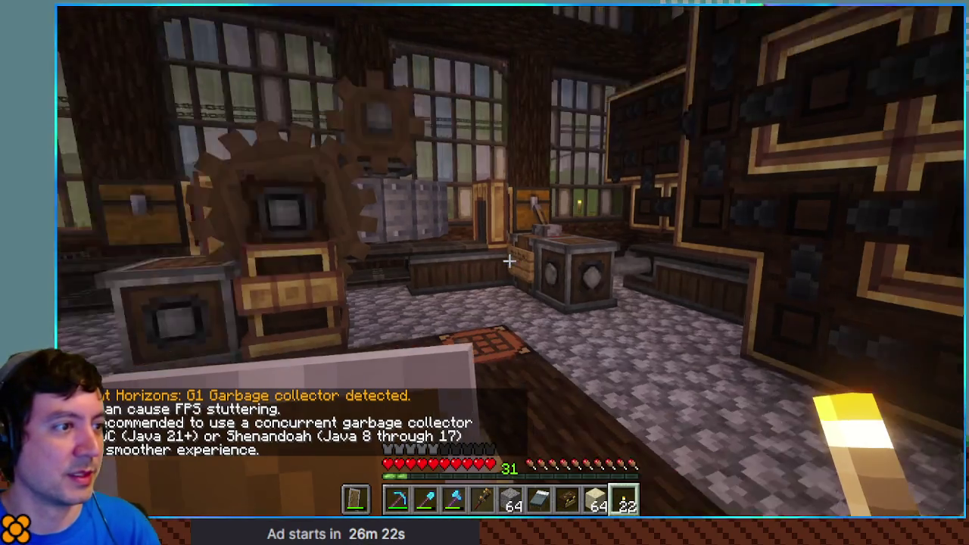
key("w")
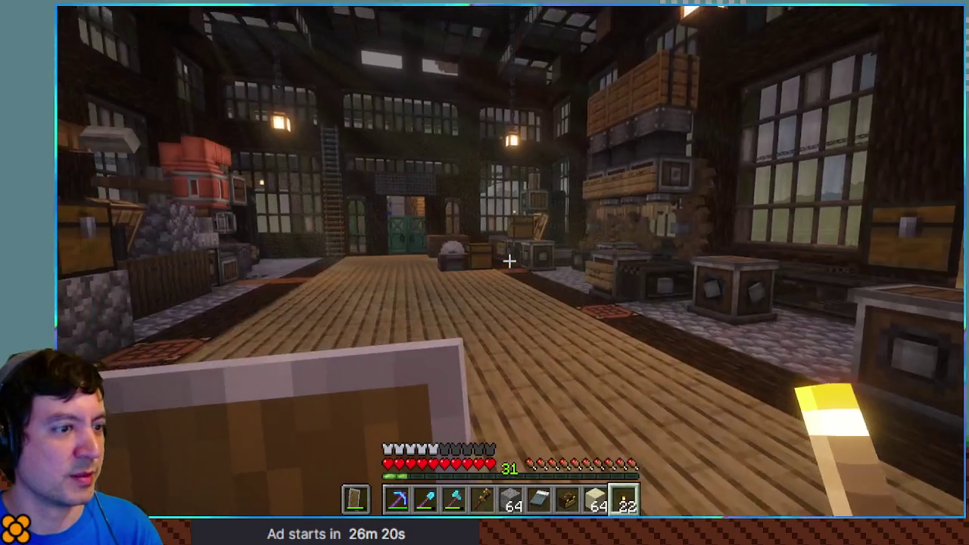
key("Tab")
key("w")
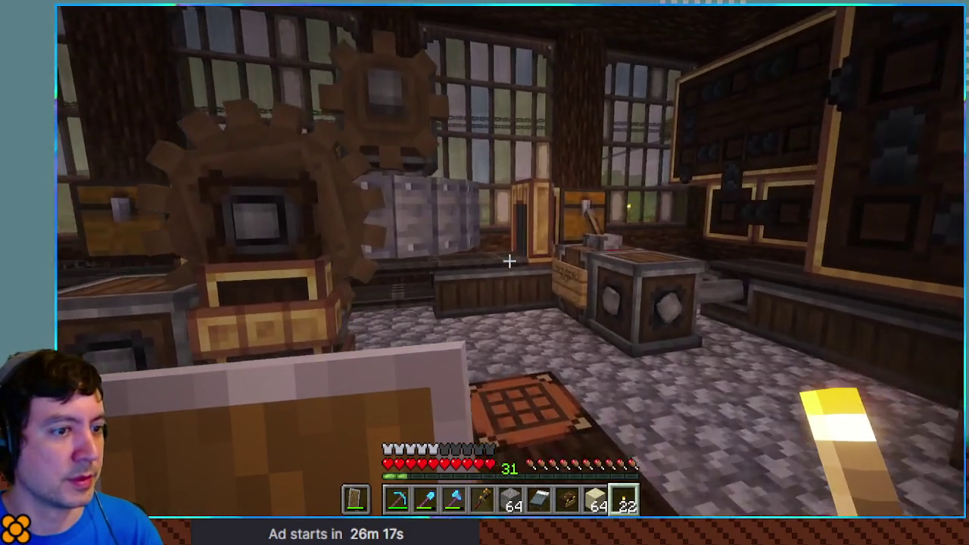
key("w")
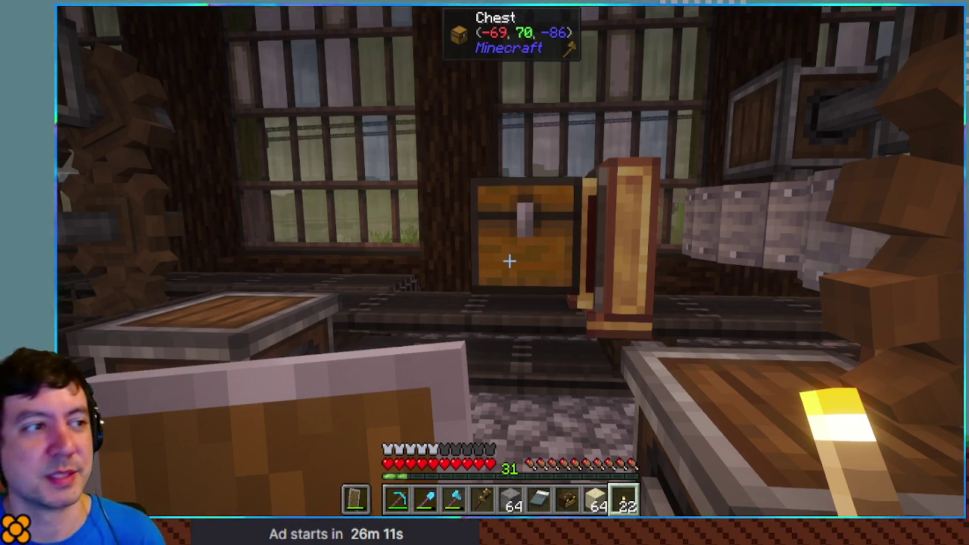
key("w")
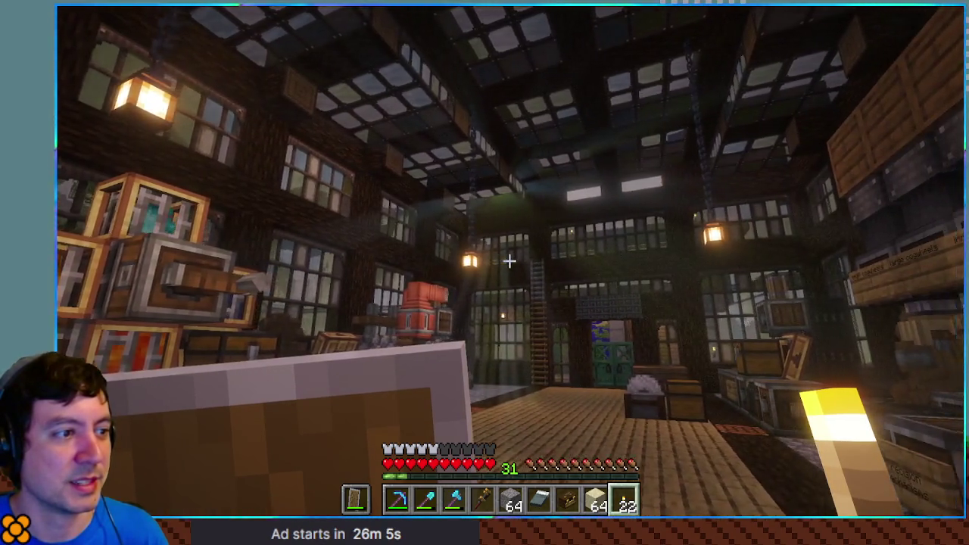
key("w")
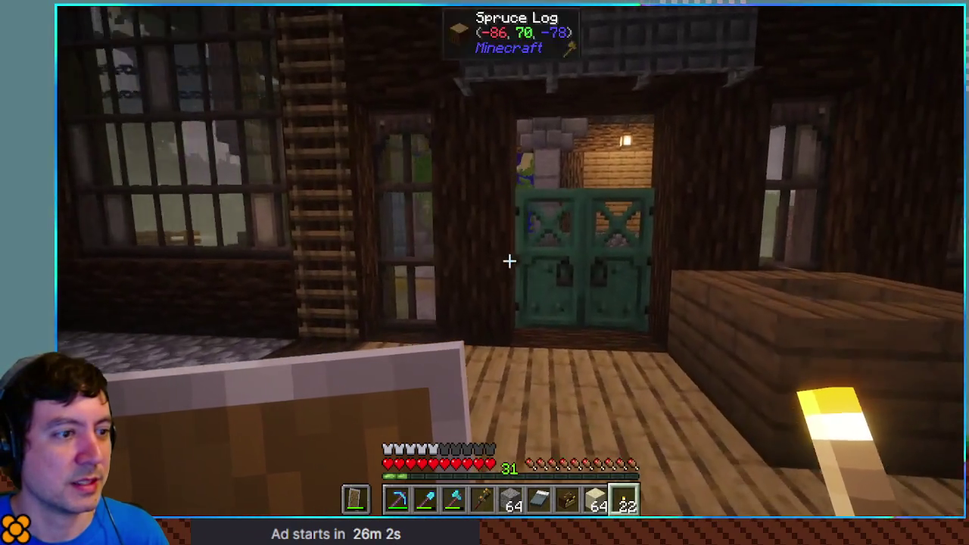
right_click(509, 261)
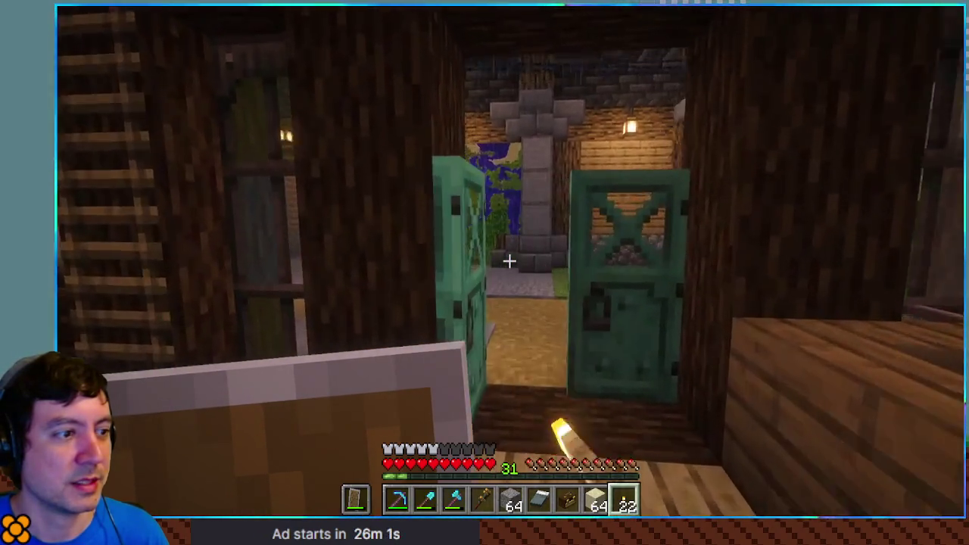
right_click(509, 262)
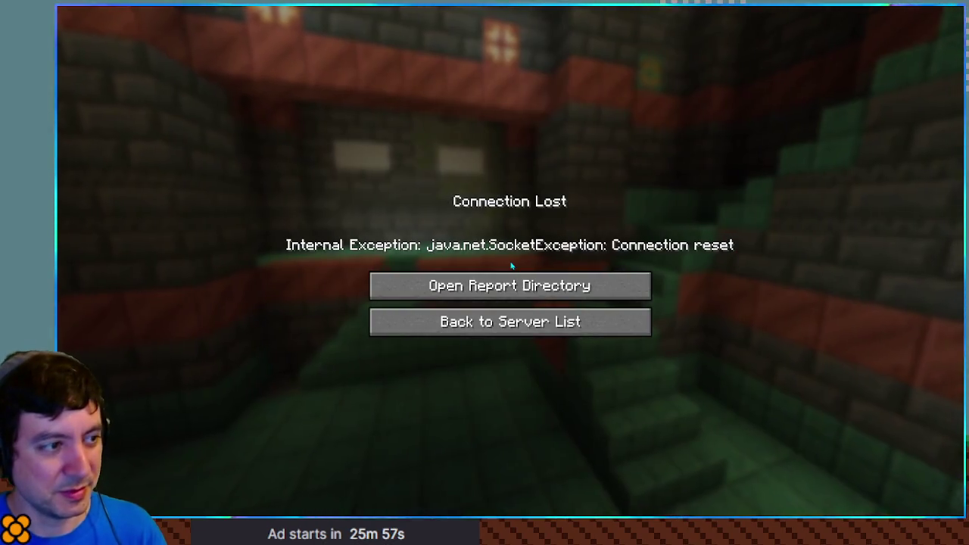
Reconnect to the Create server and walk through the green door into the labelled-chest storage room.
left_click(514, 319)
double_click(560, 81)
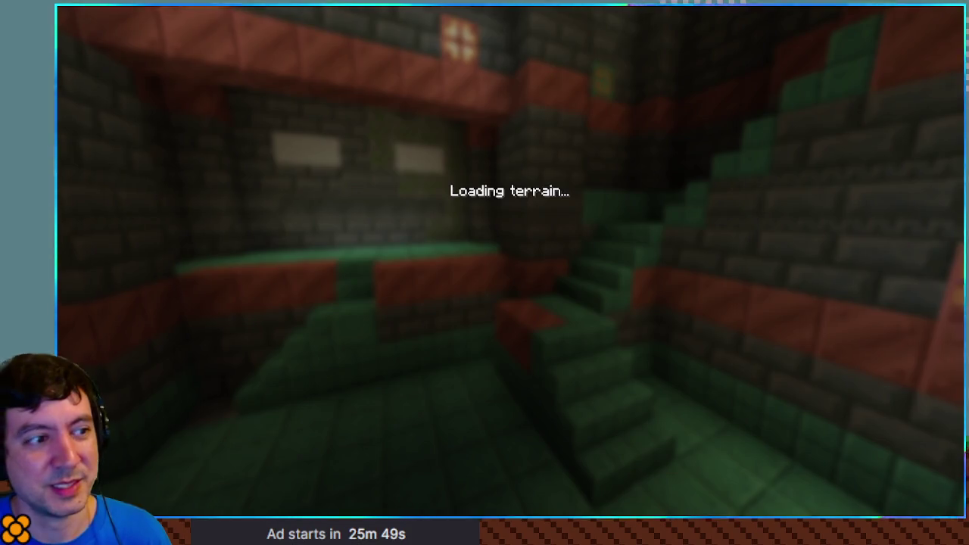
key("w")
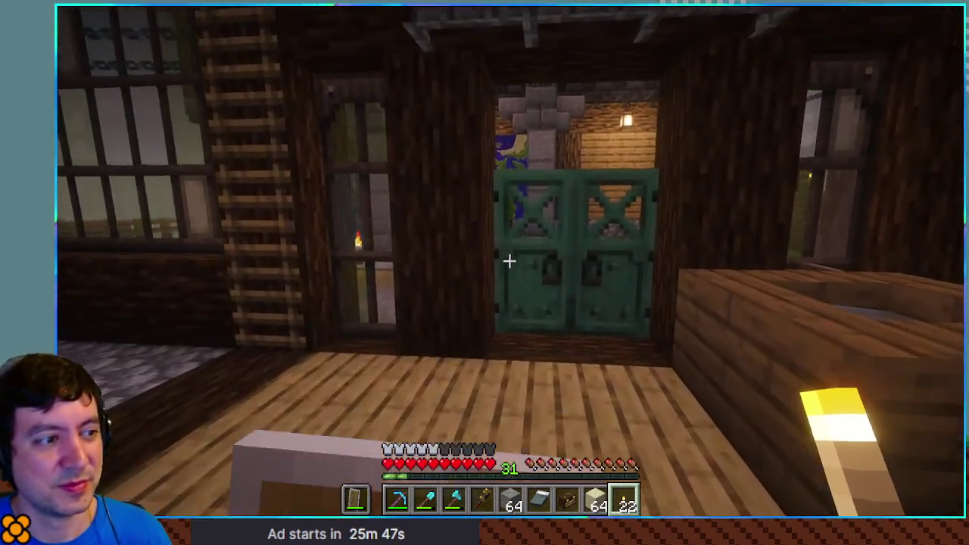
right_click(509, 261)
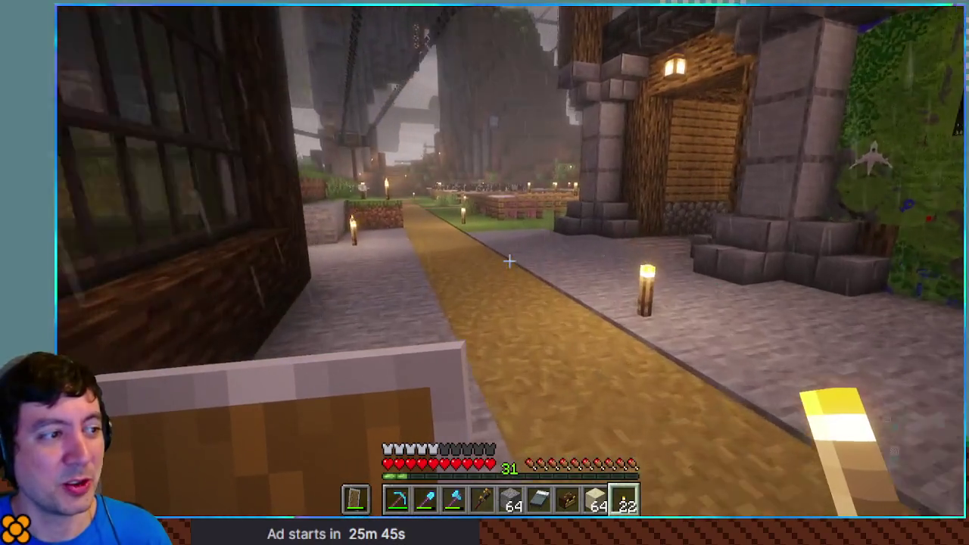
key("w")
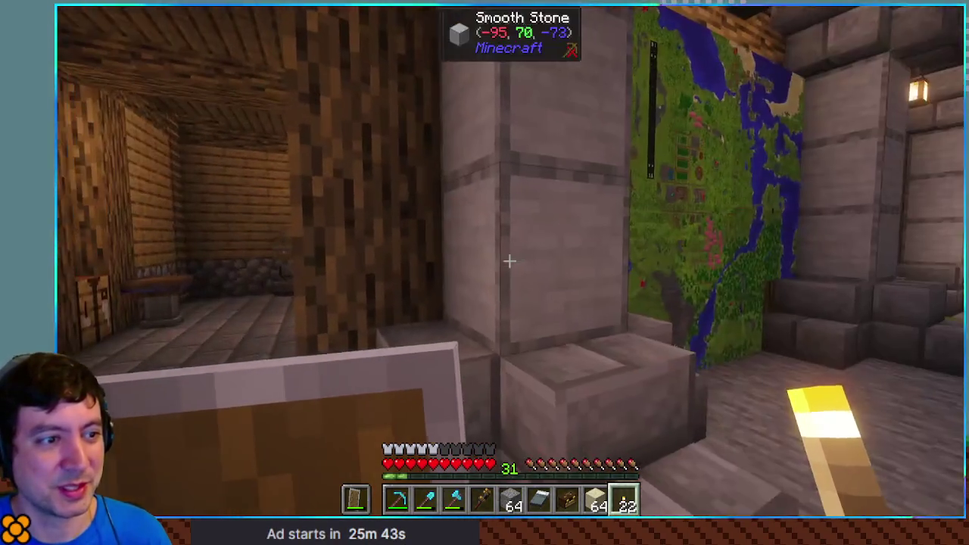
key("w")
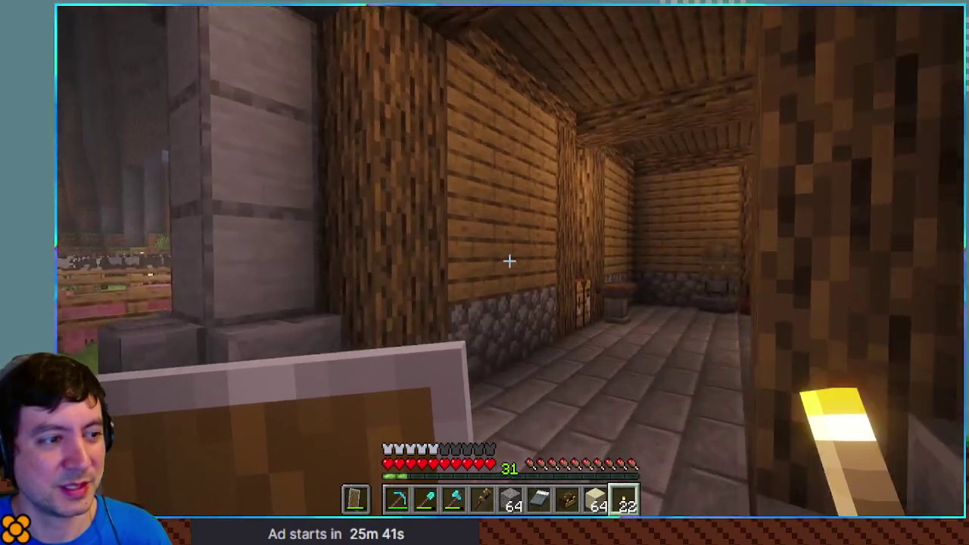
key("w")
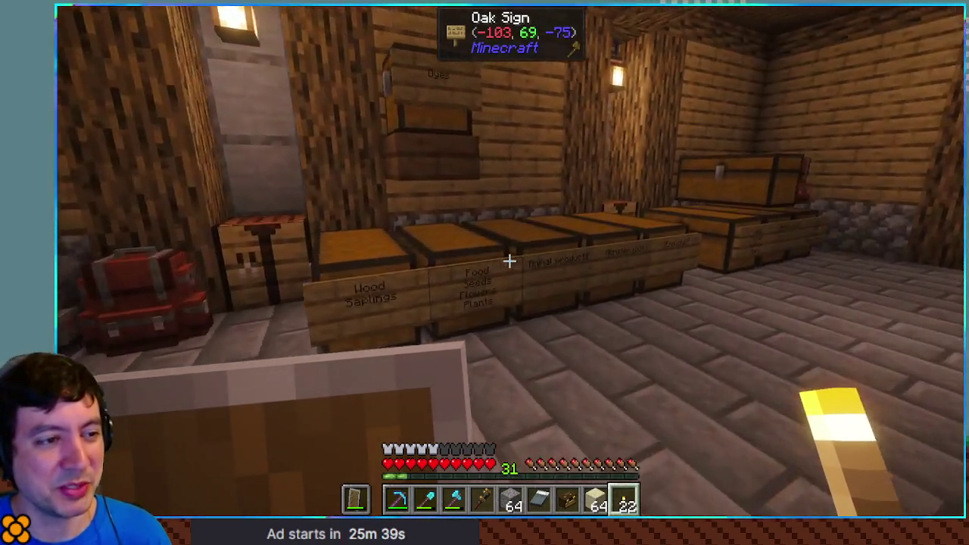
key("w")
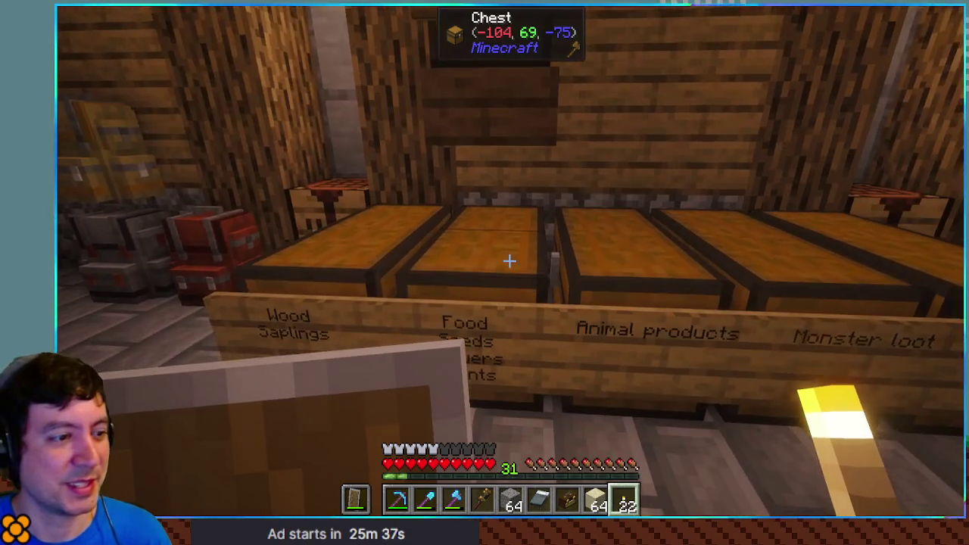
Search 'hot' in the JEI browser and watch the Hot Air Burner lift ponder scene.
key("e")
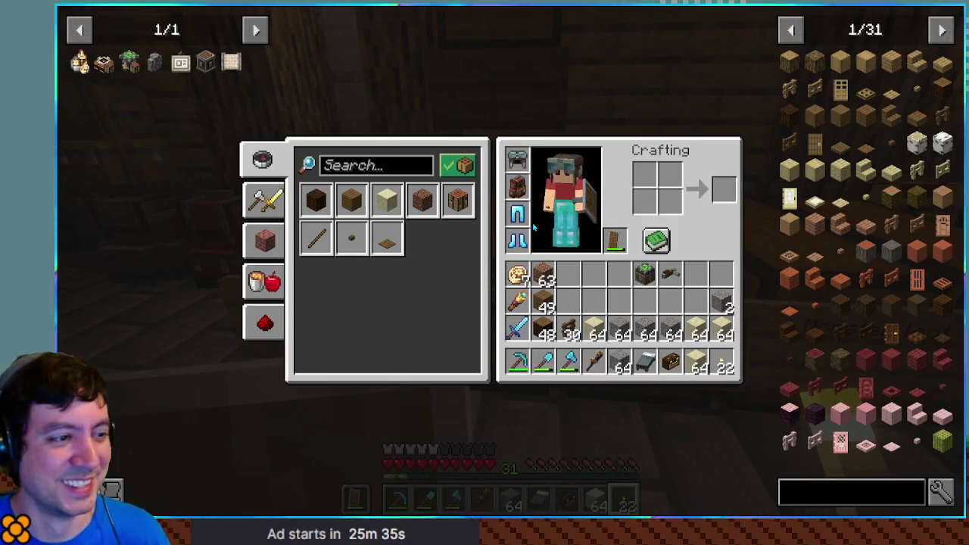
key("e")
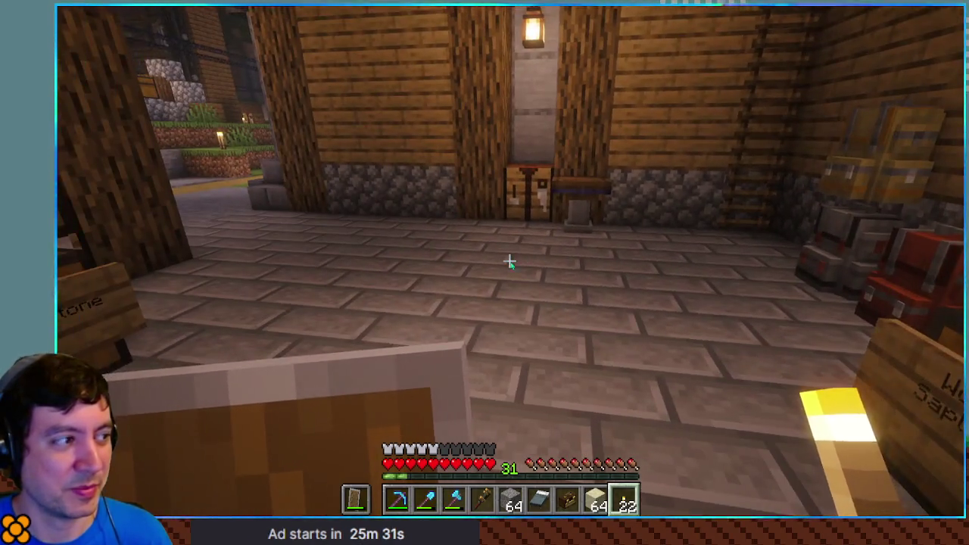
key("e")
key("e")
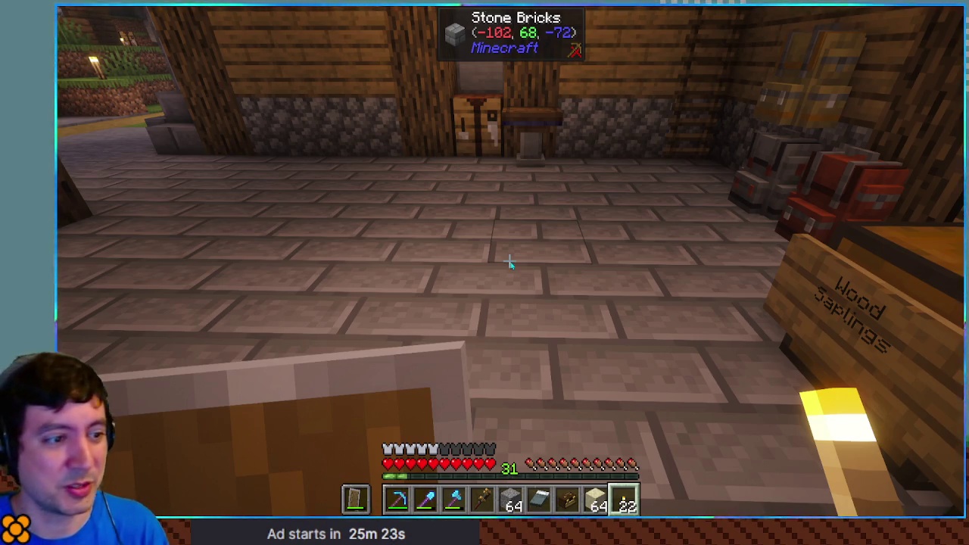
key("Escape")
key("Escape")
key("e")
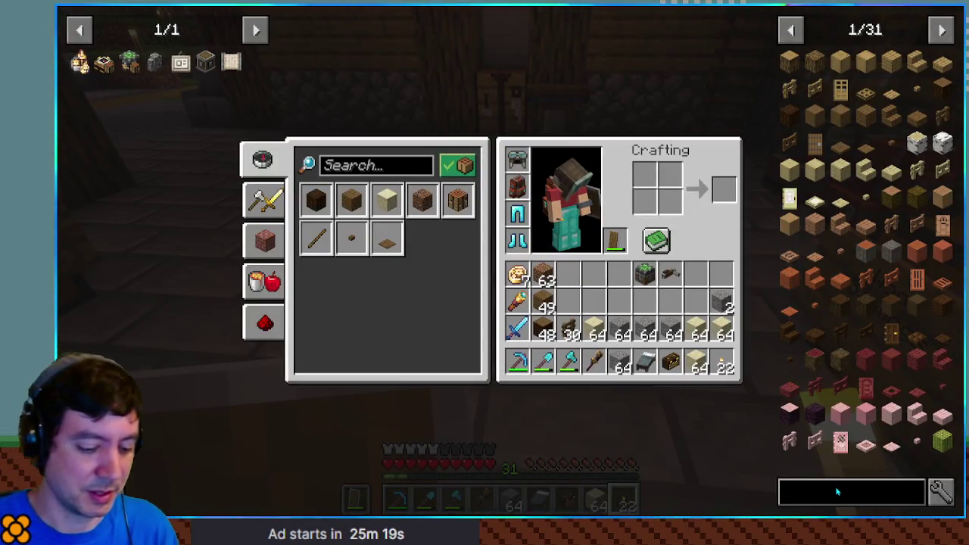
type("hot a")
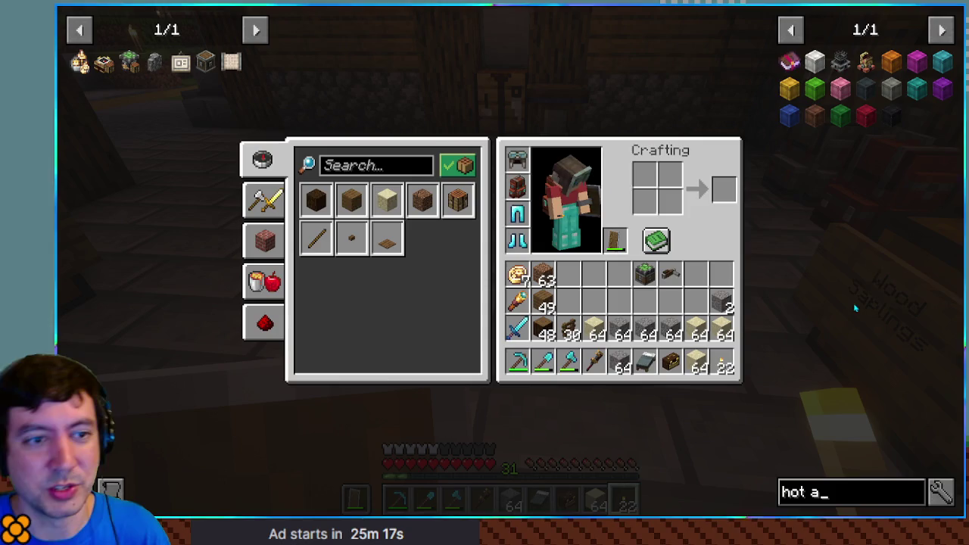
type("w")
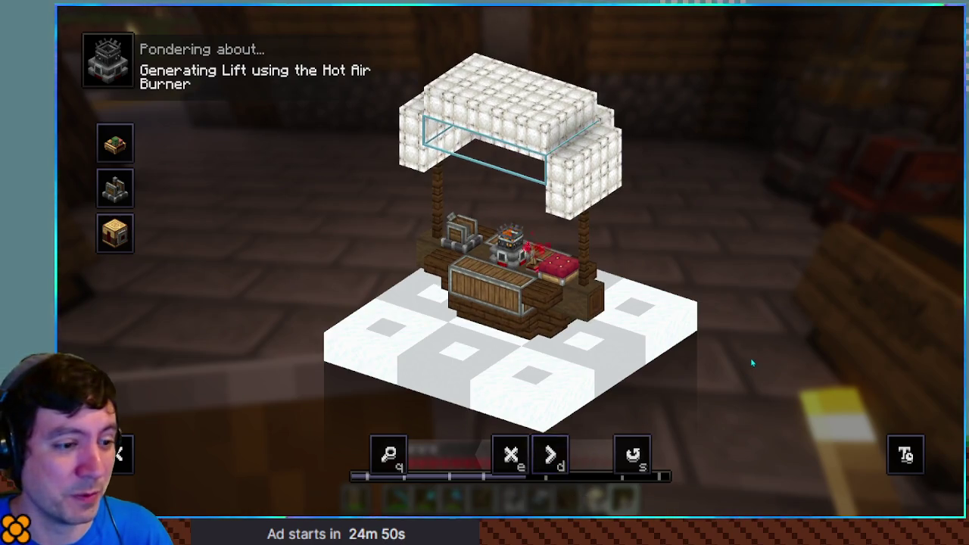
key("Escape")
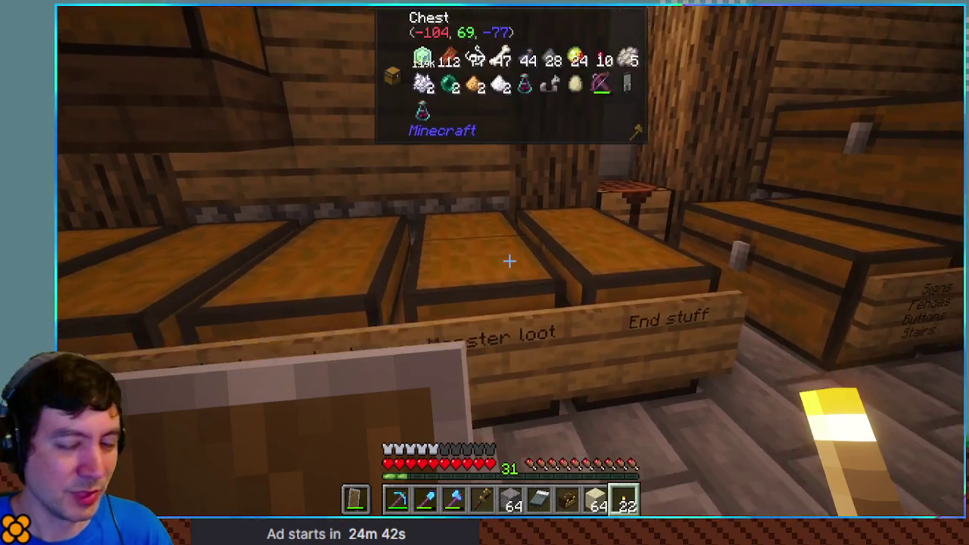
Check the inventory and Diamond Backpack for the leftover gravel.
key("s")
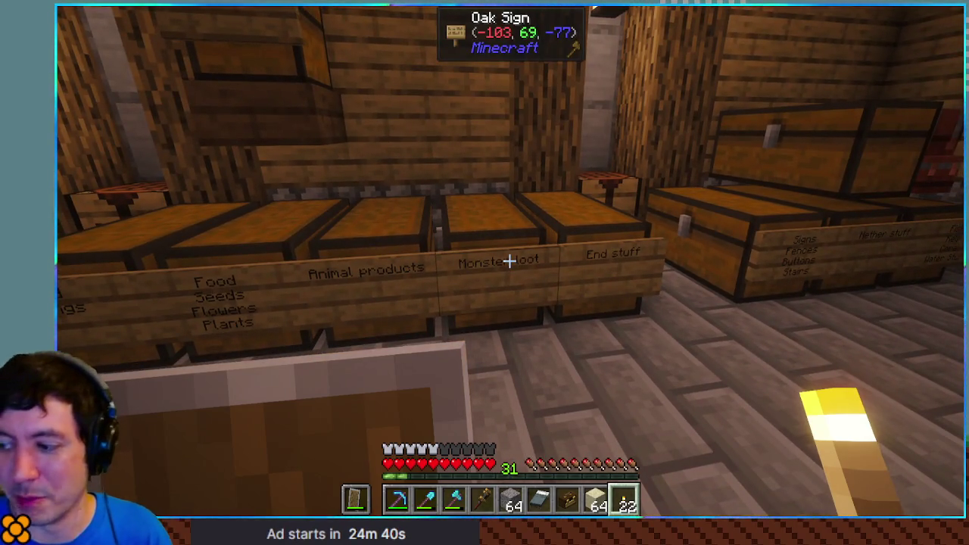
key("e")
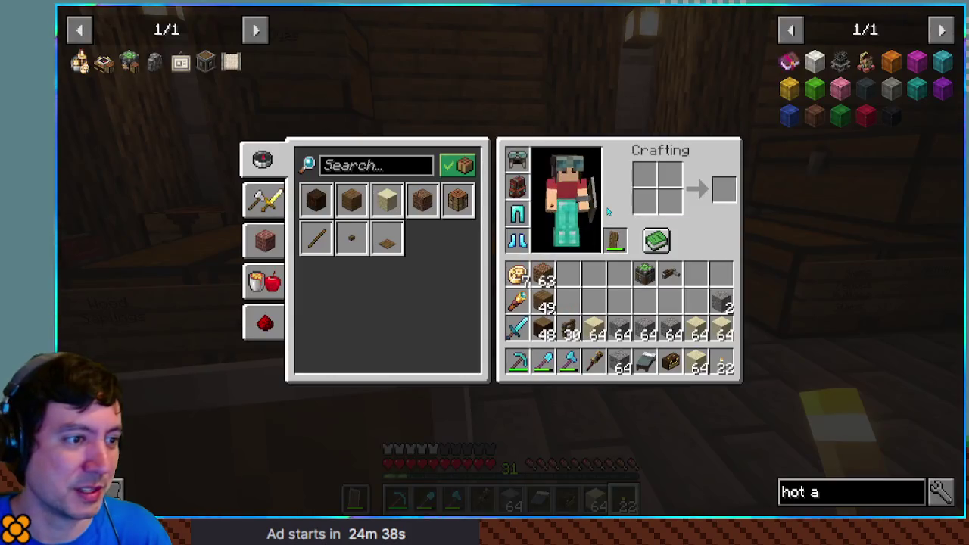
key("e")
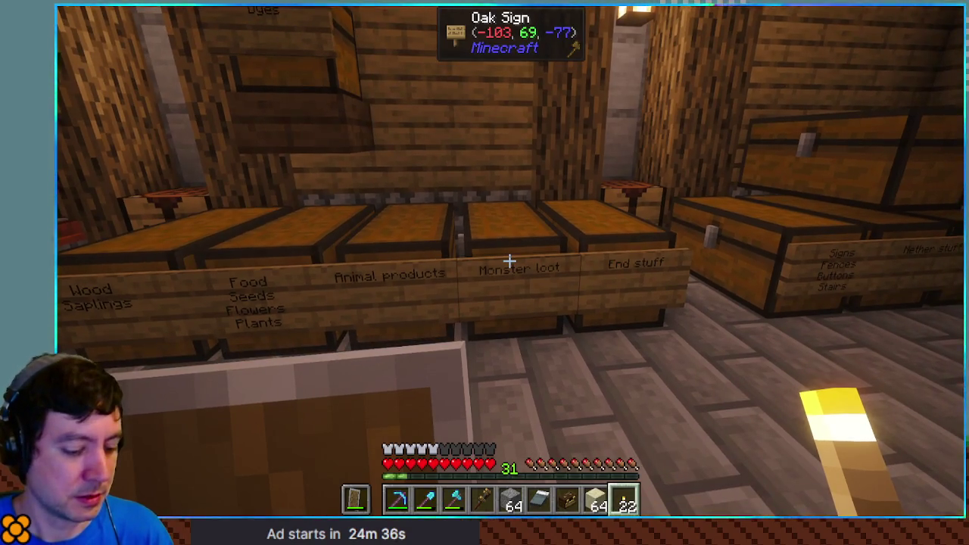
key("b")
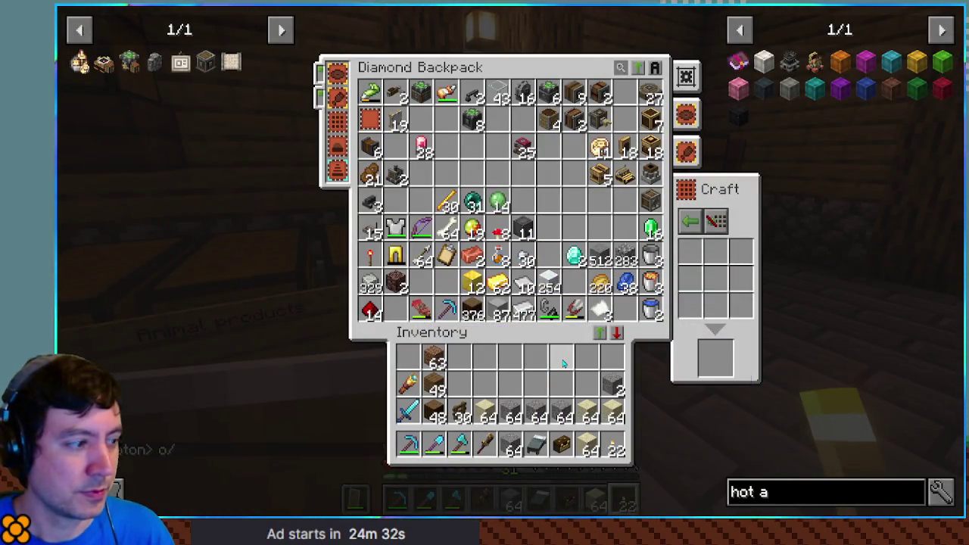
key("e")
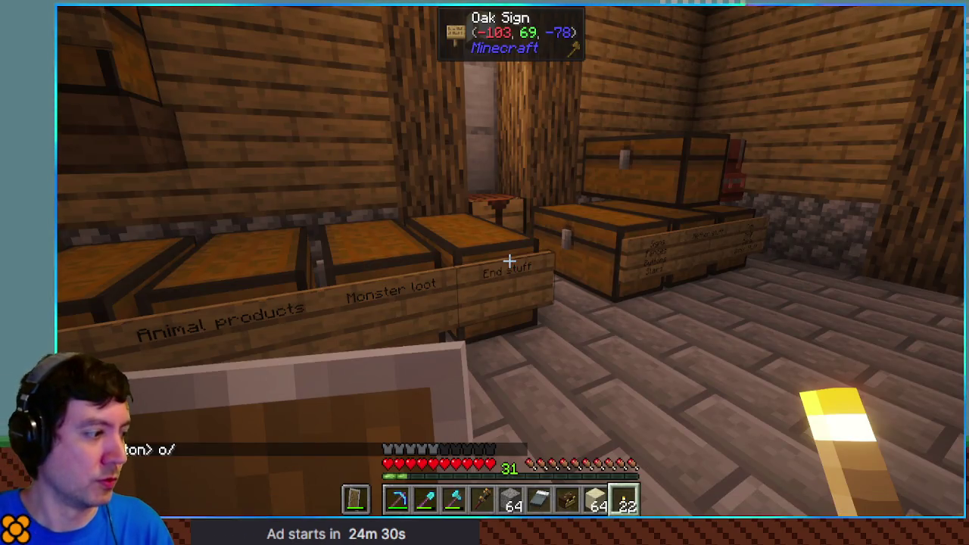
key("e")
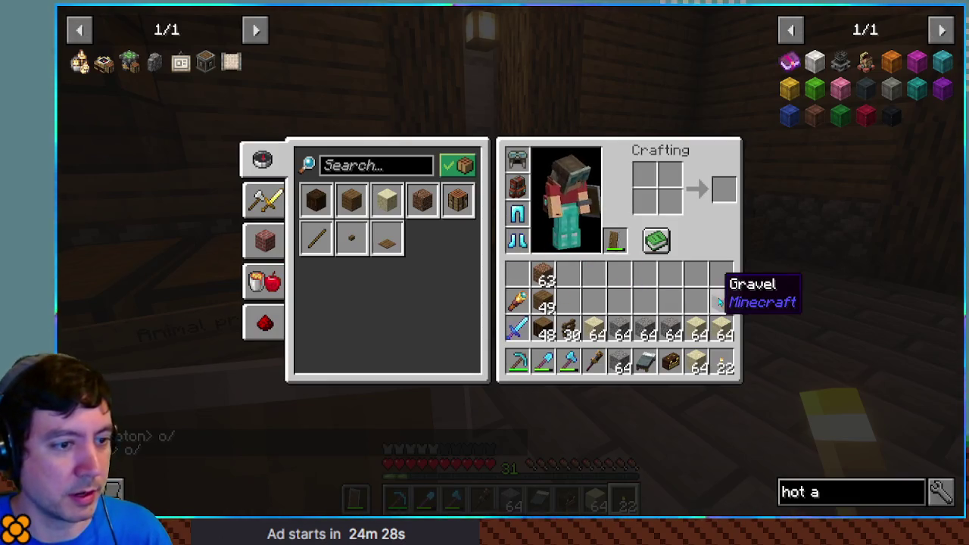
key("e")
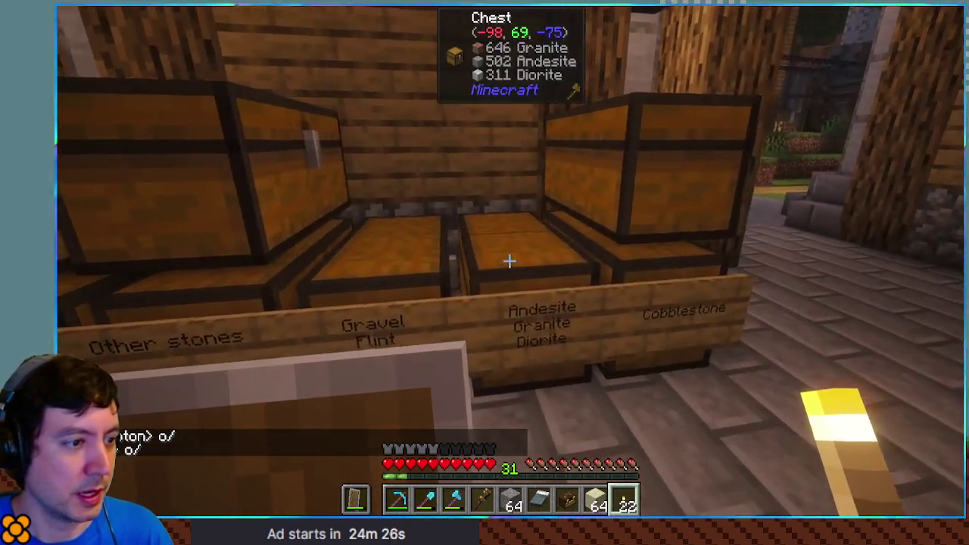
Deposit the gravel and spare blocks into the gravel/deepslate, Dirt and neighbouring labelled chests.
right_click(508, 259)
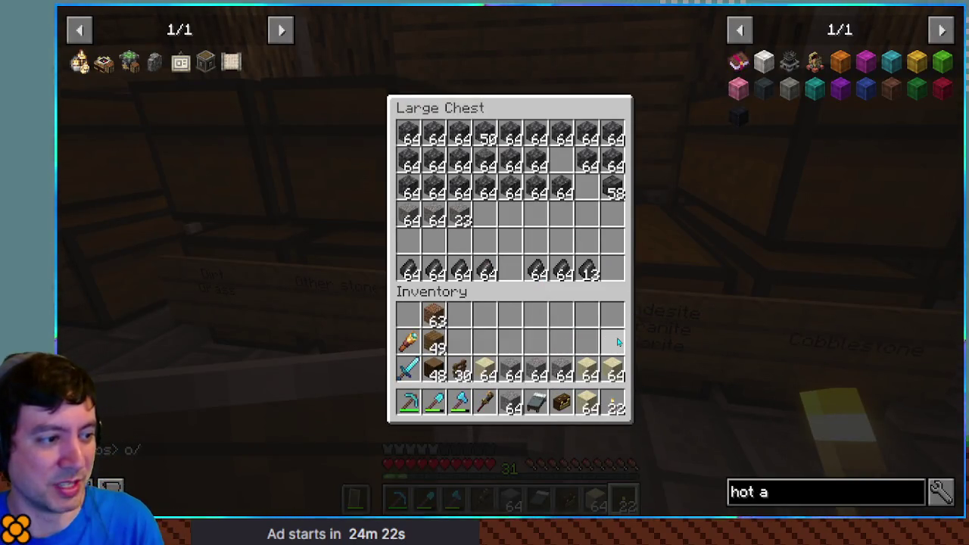
key("e")
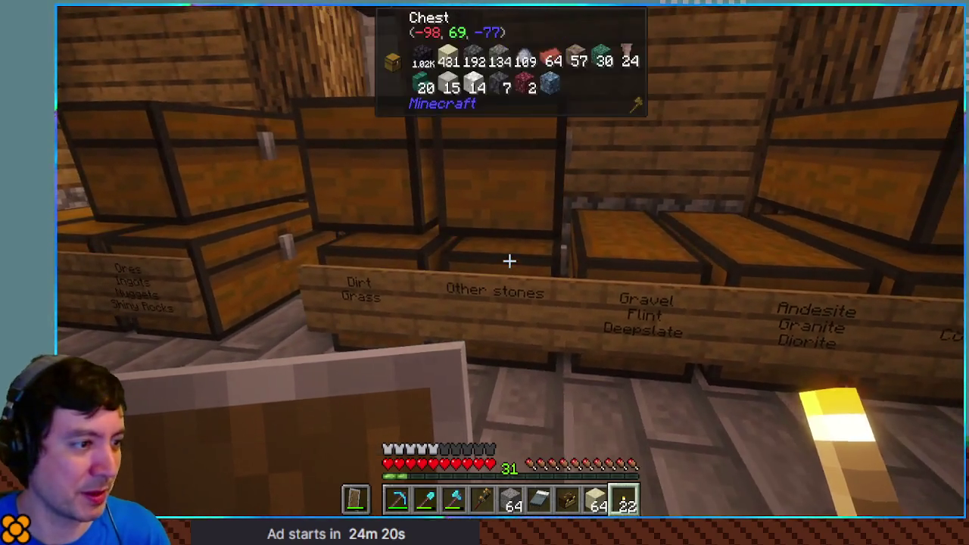
right_click(508, 260)
key("e")
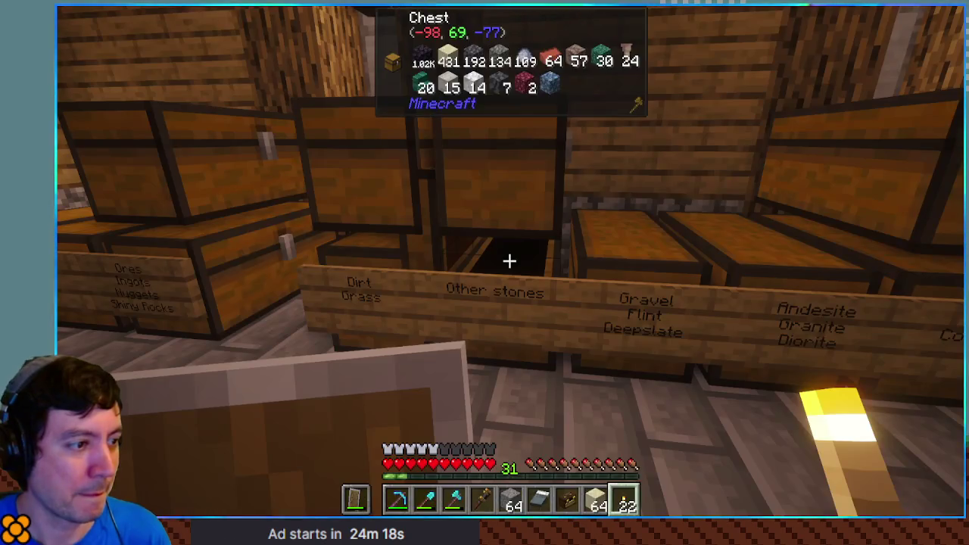
right_click(508, 260)
key("e")
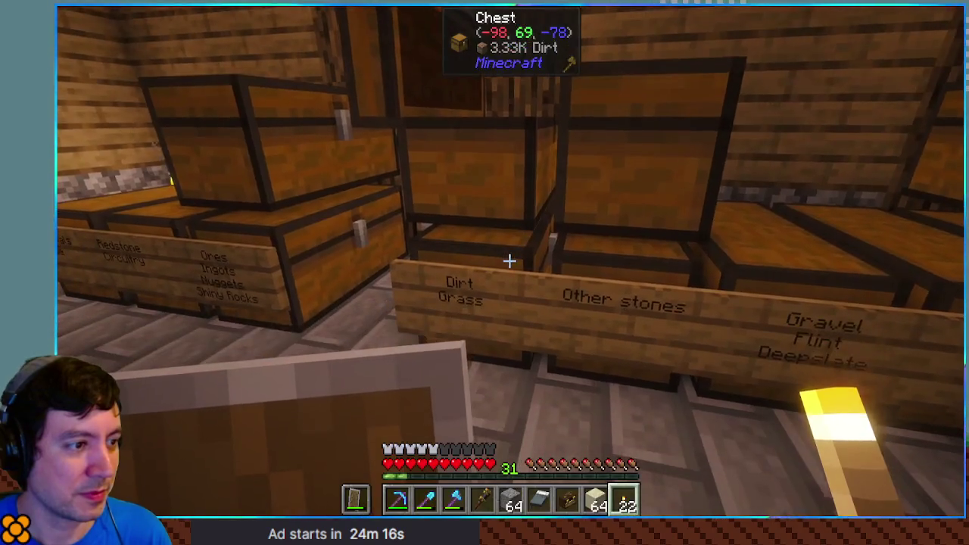
right_click(509, 260)
key("e")
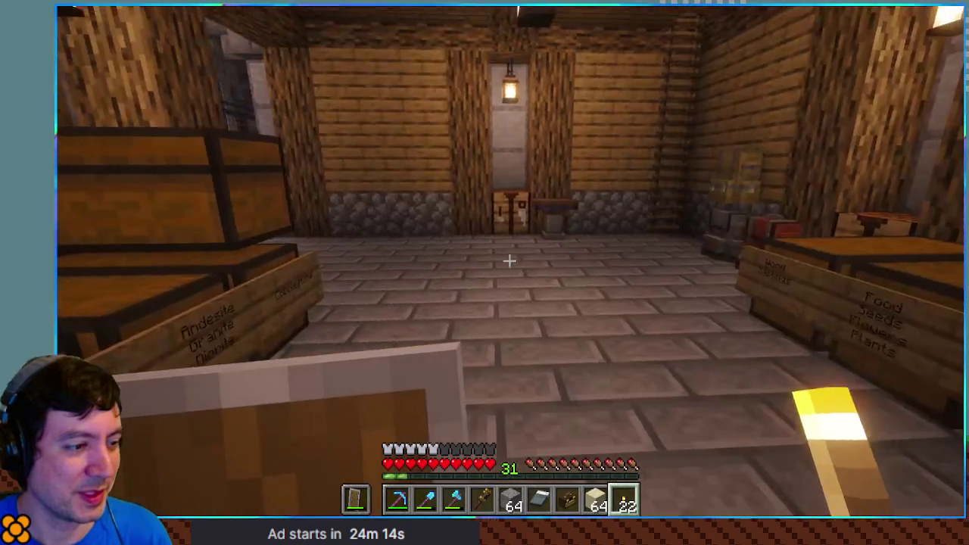
key("e")
key("e")
key("e")
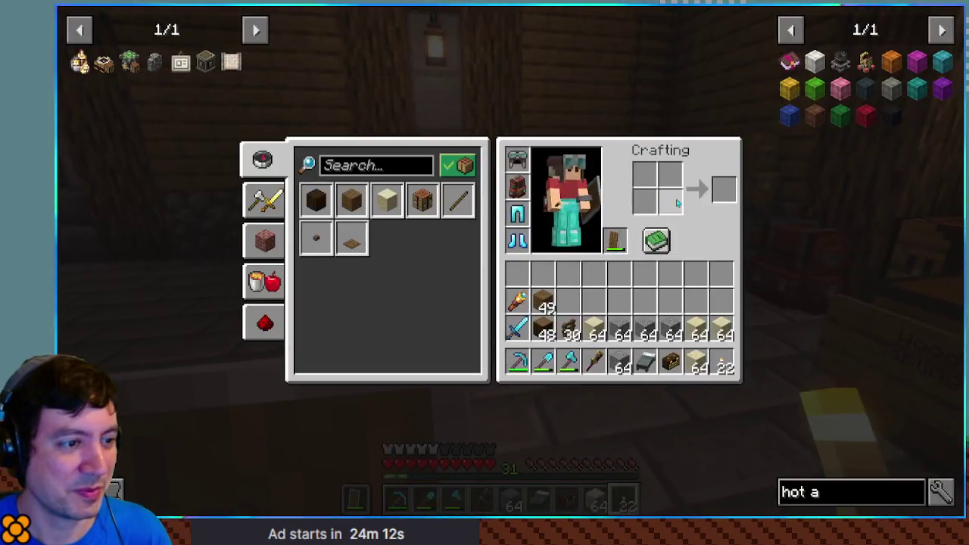
key("e")
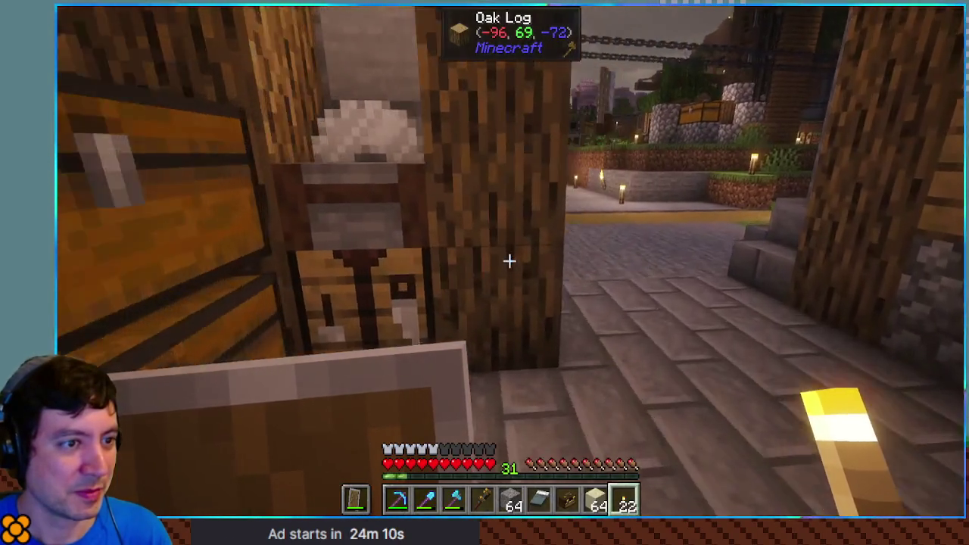
Leave the storage room and ride the overhead chain to the cave farm using the wrench.
key("w")
key("5")
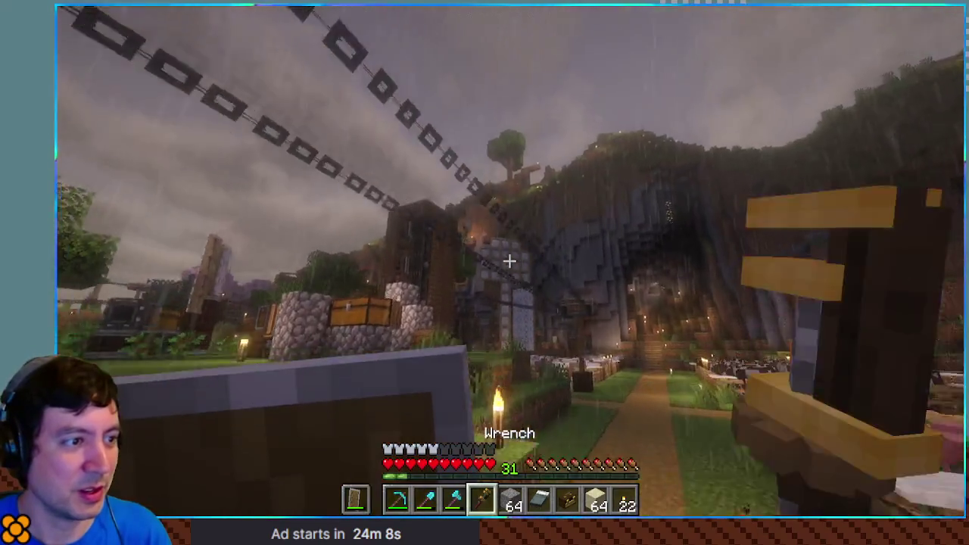
right_click(509, 259)
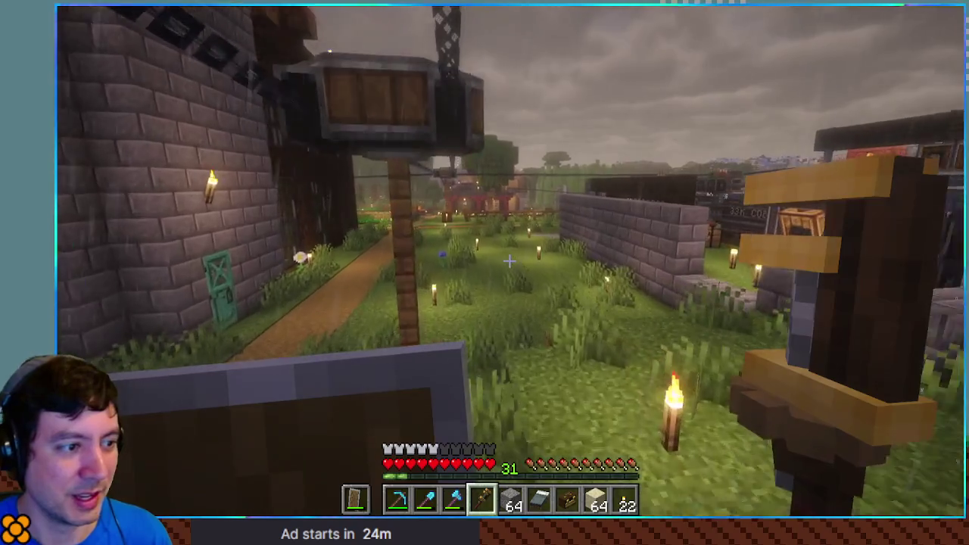
At the cobblestone store, move the gravel out of the hotbar and hold the cobblestone stack.
key("w")
key("e")
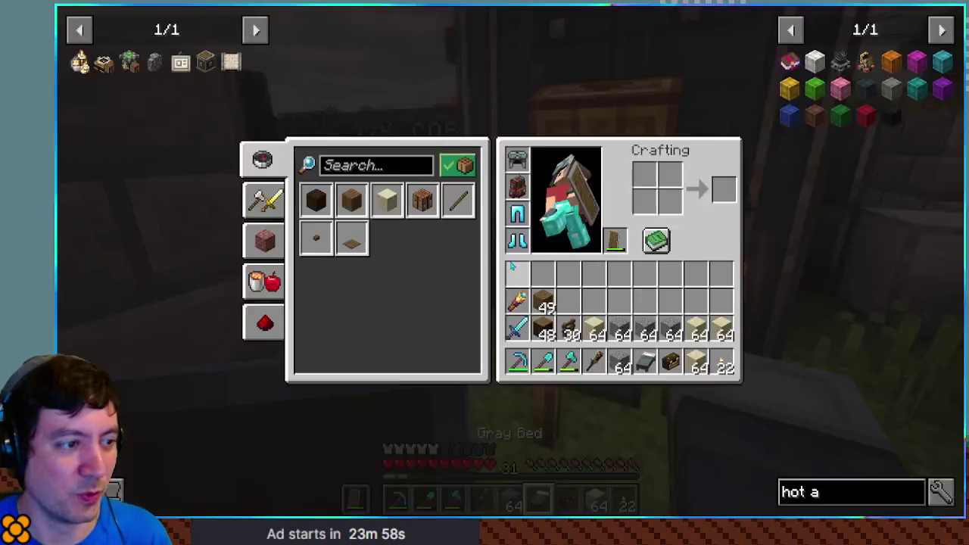
left_click(641, 353, "shift")
key("e")
key("w")
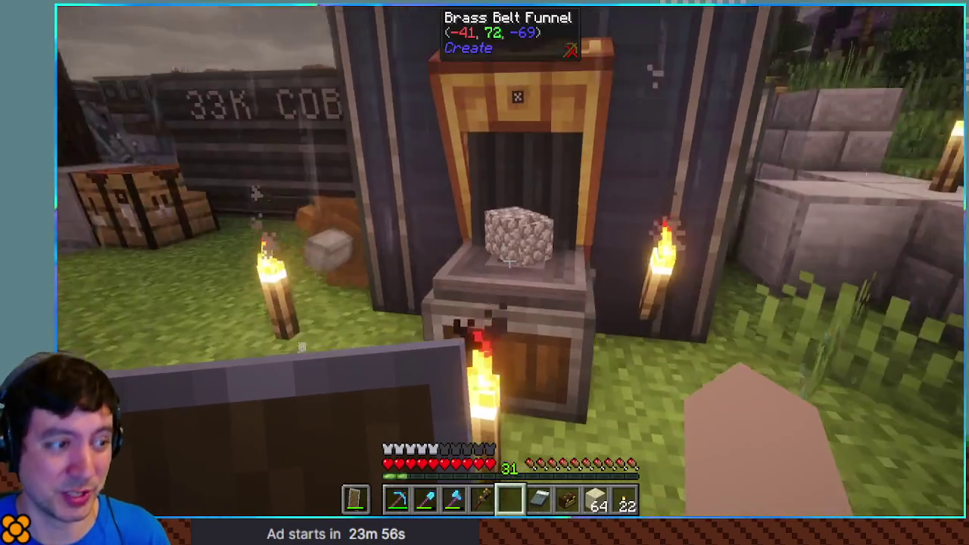
key("5")
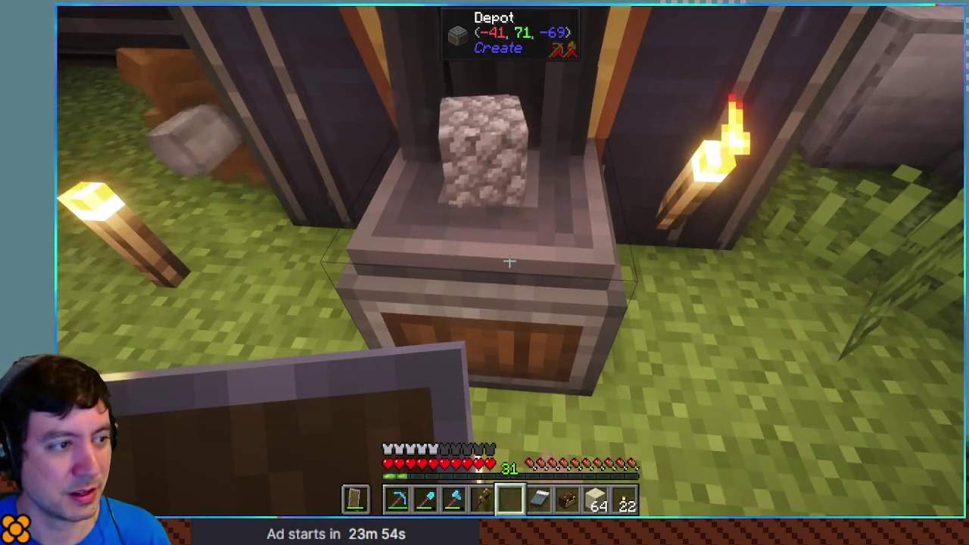
Move cobblestone into the main inventory and collect more 64-stacks from the depot.
key("e")
left_click(619, 362, "shift")
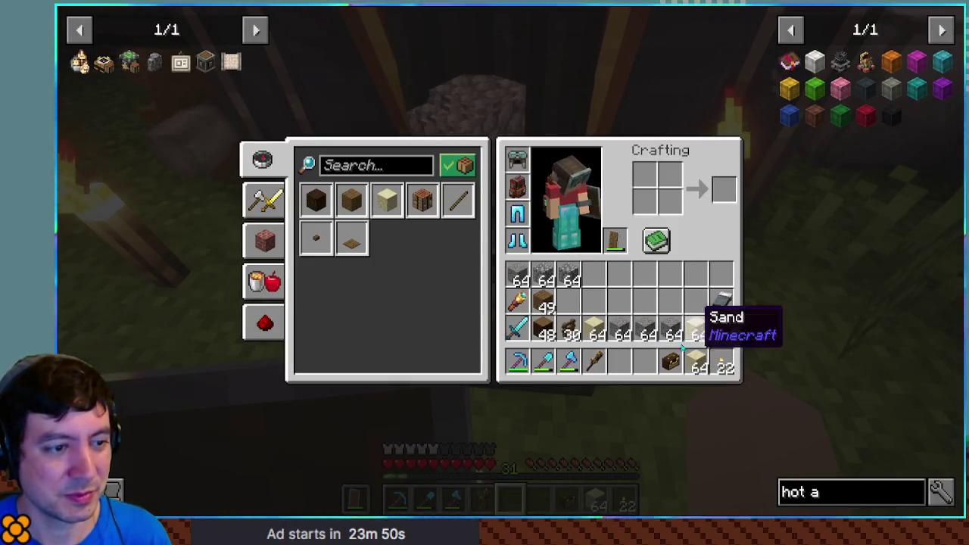
key("e")
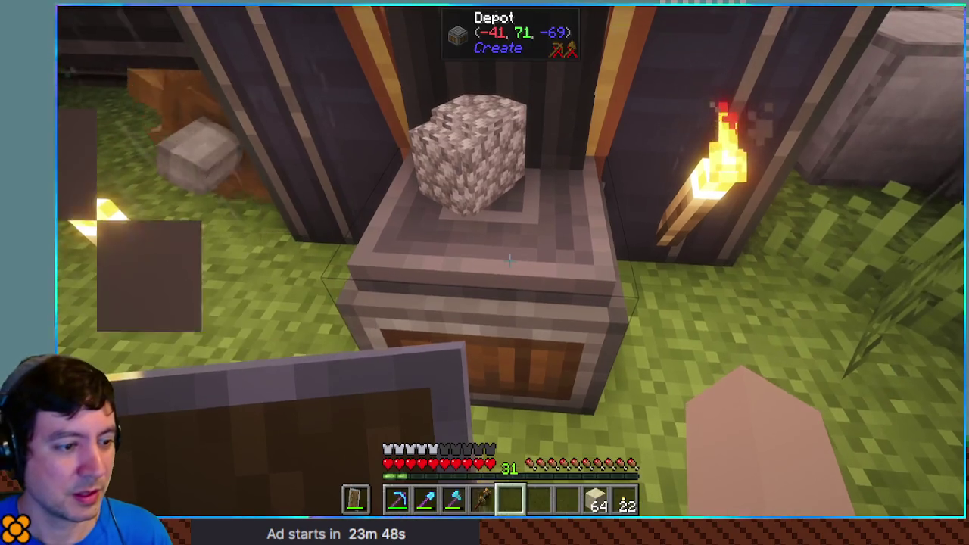
key("e")
key("e")
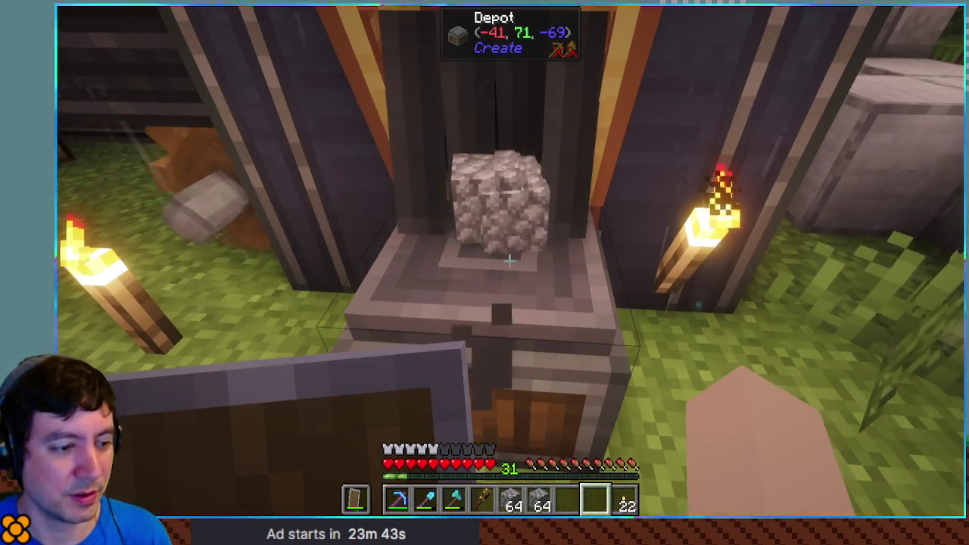
key("e")
key("e")
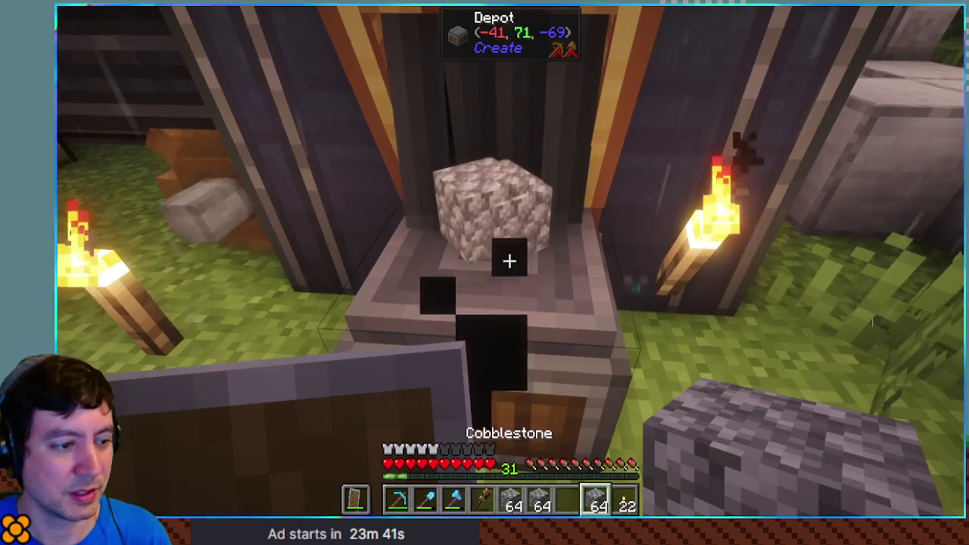
right_click(485, 272)
key("e")
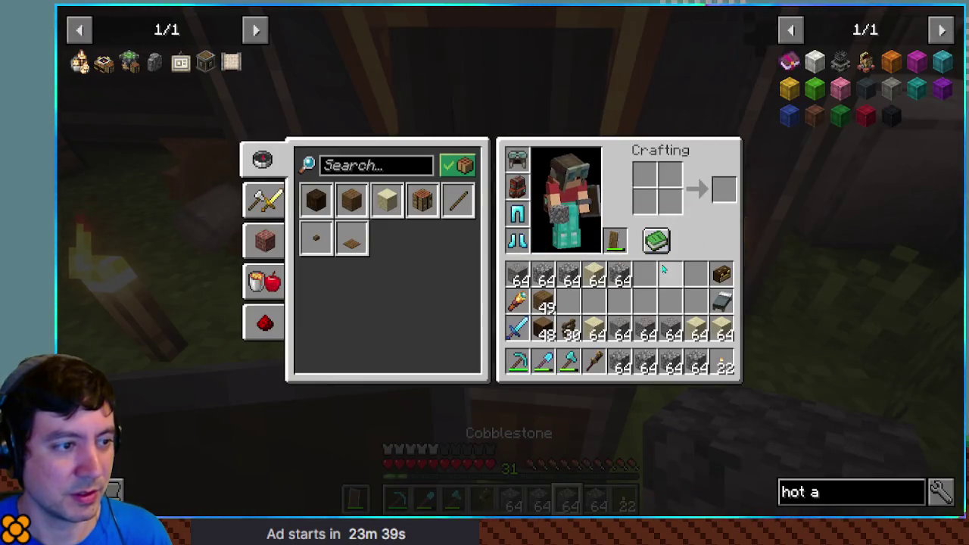
key("e")
key("e")
key("e")
right_click(509, 262)
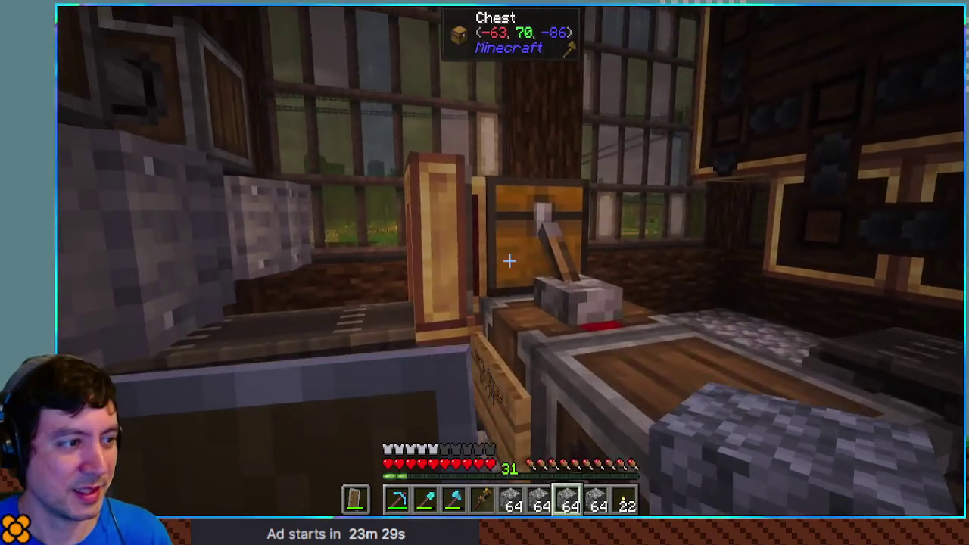
Check the gearbox and flint-and-clay chests, then move the cobblestone stacks into the other workshop chest.
right_click(509, 260)
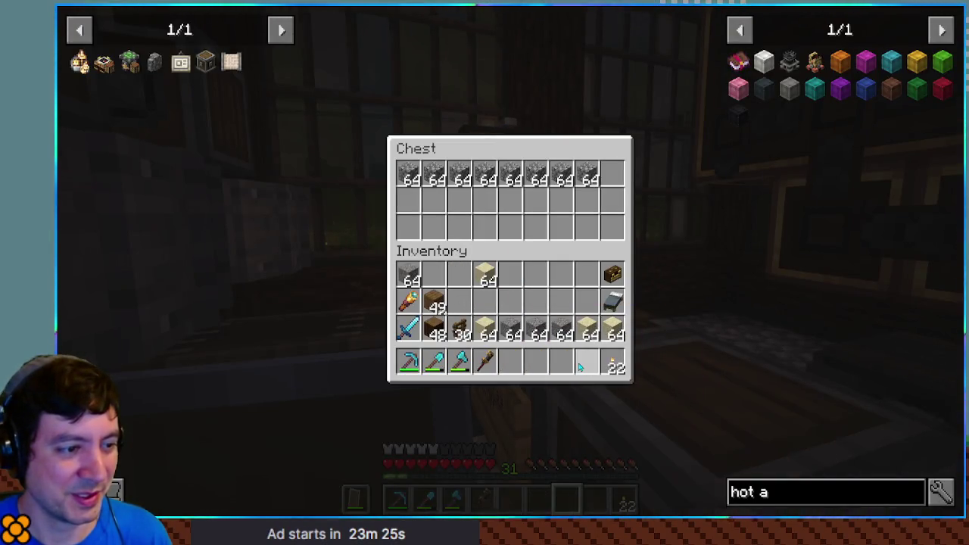
key("Escape")
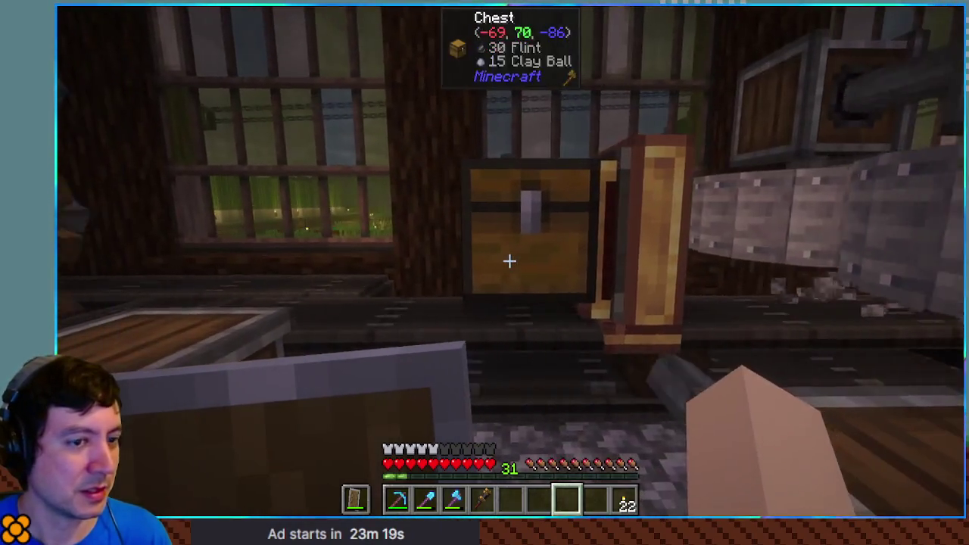
right_click(510, 261)
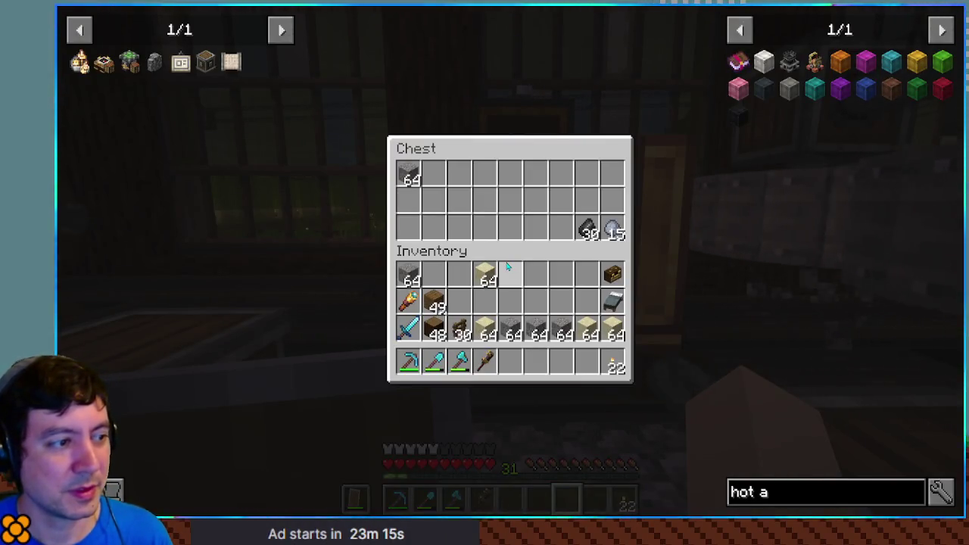
key("Escape")
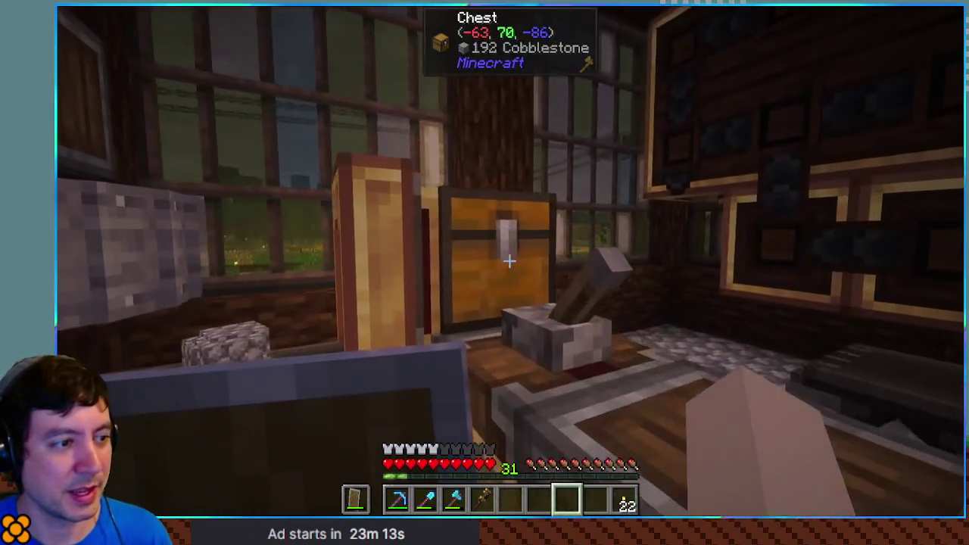
right_click(509, 261)
left_click(535, 176, "shift")
left_click(419, 276, "shift")
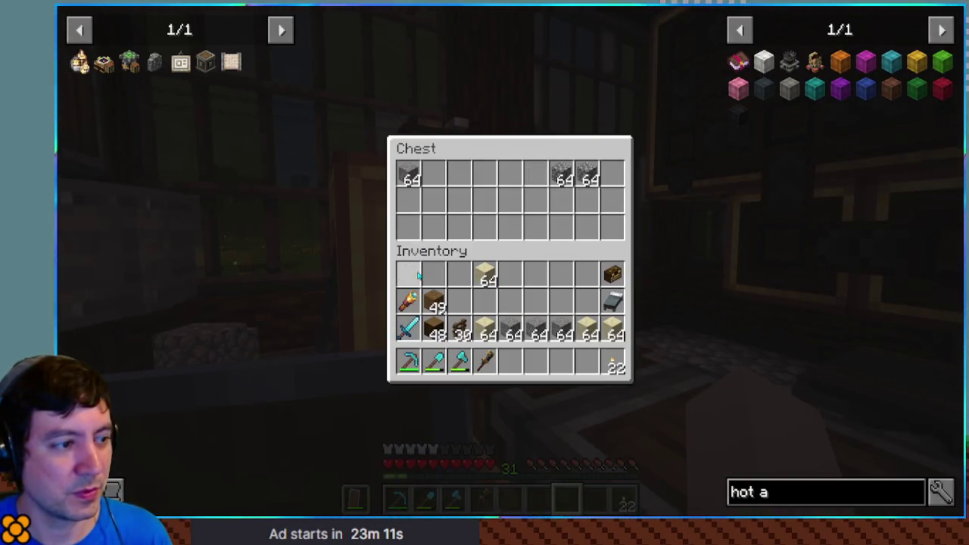
key("Escape")
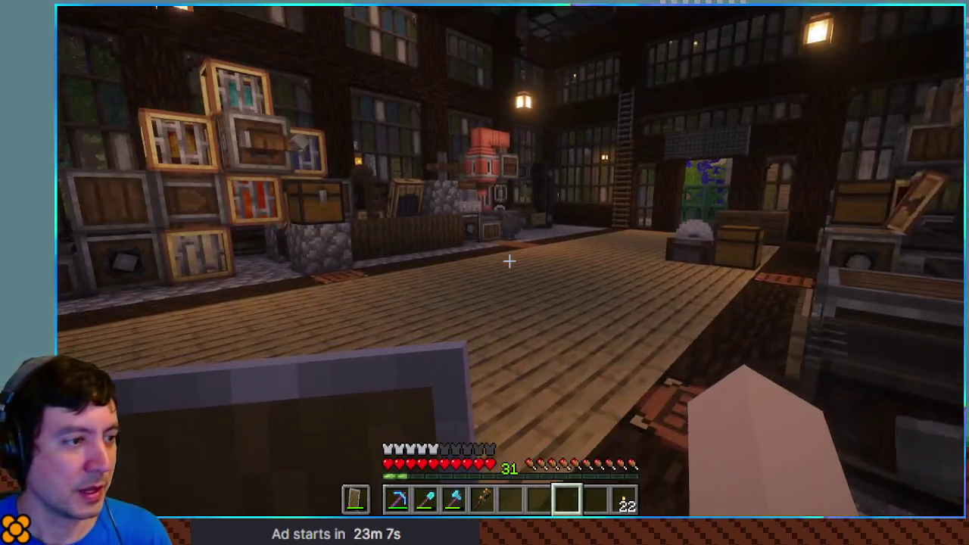
Search 'concrete' in JEI and view the White Concrete Powder recipe and its uses.
key("e")
key("BackSpace")
key("BackSpace")
key("BackSpace")
type("concrete")
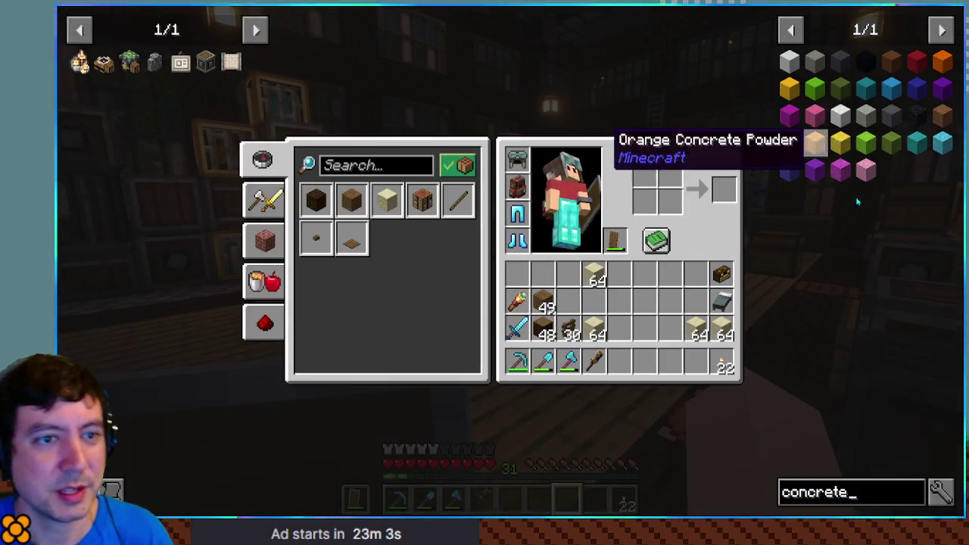
left_click(838, 117)
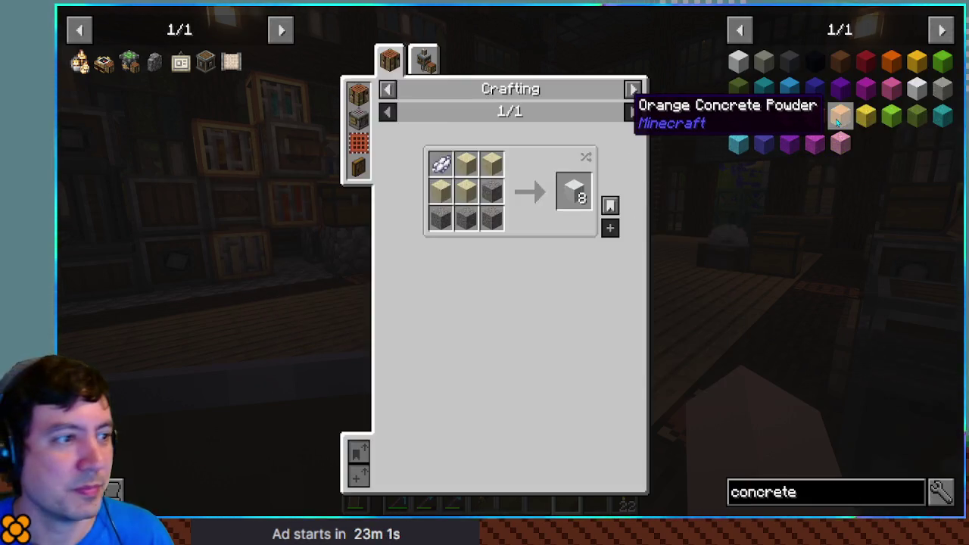
right_click(581, 196)
key("Escape")
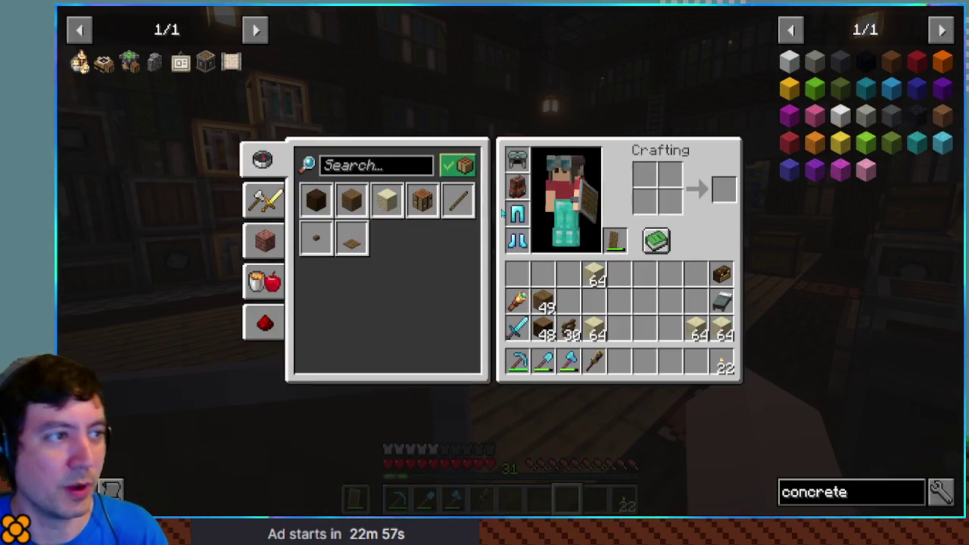
key("Escape")
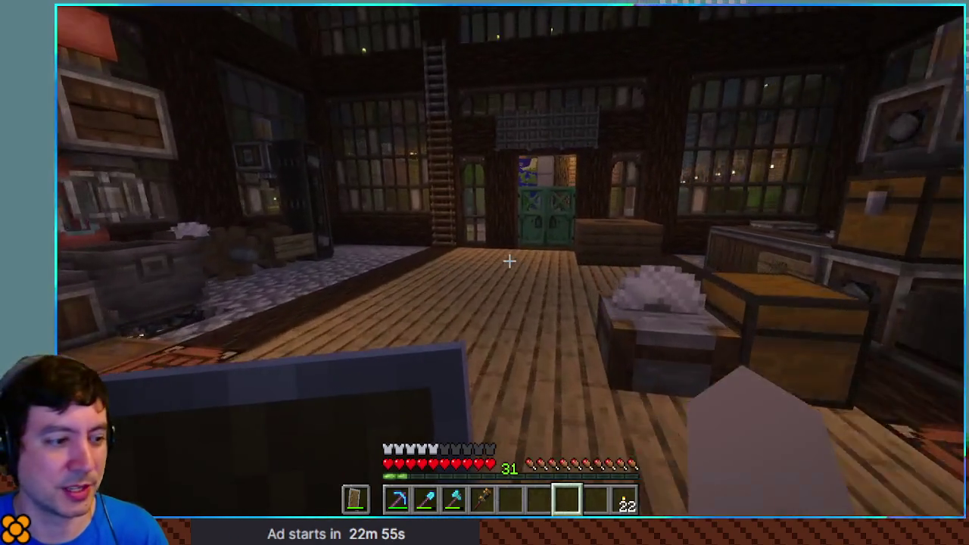
key("e")
key("Escape")
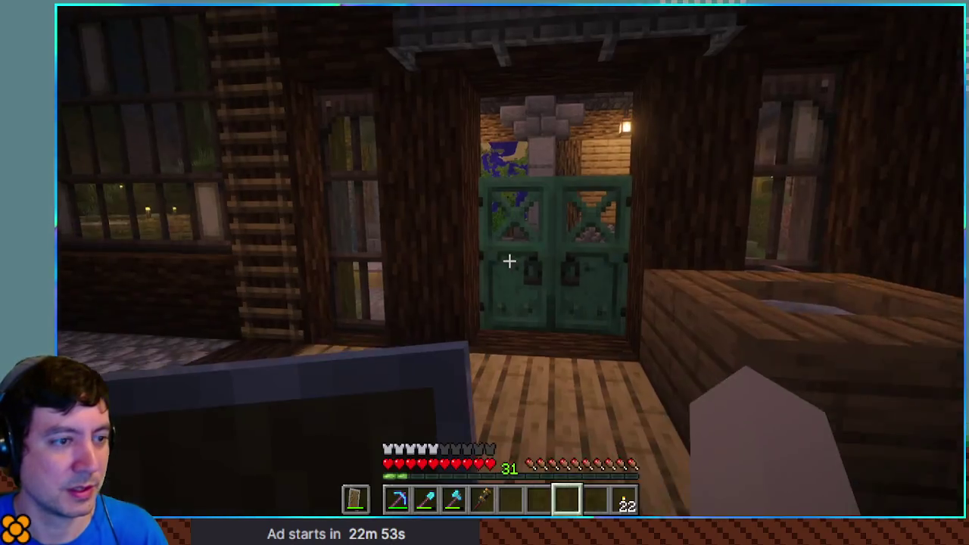
Walk to the storage building and take the 24 bones from the animal-products large chest.
right_click(509, 261)
key("w")
key("w")
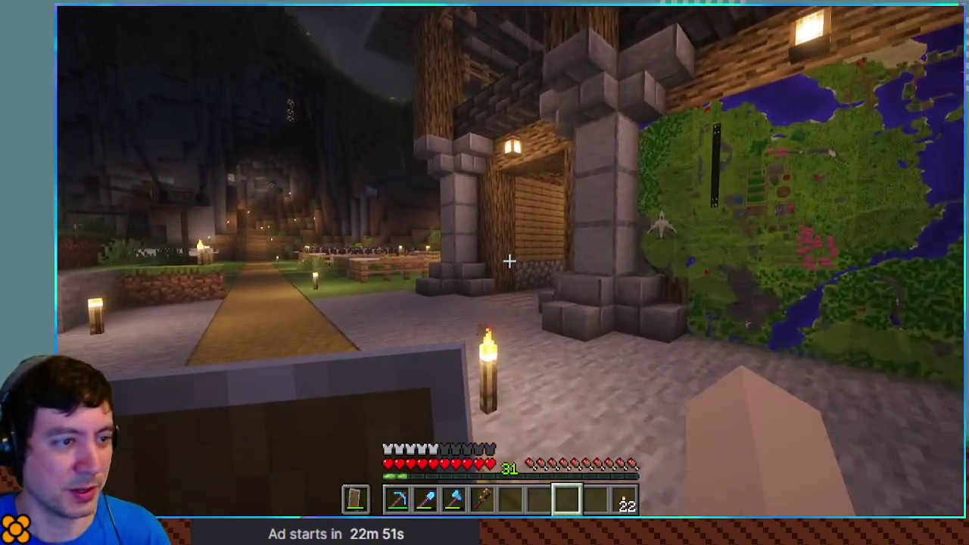
key("w")
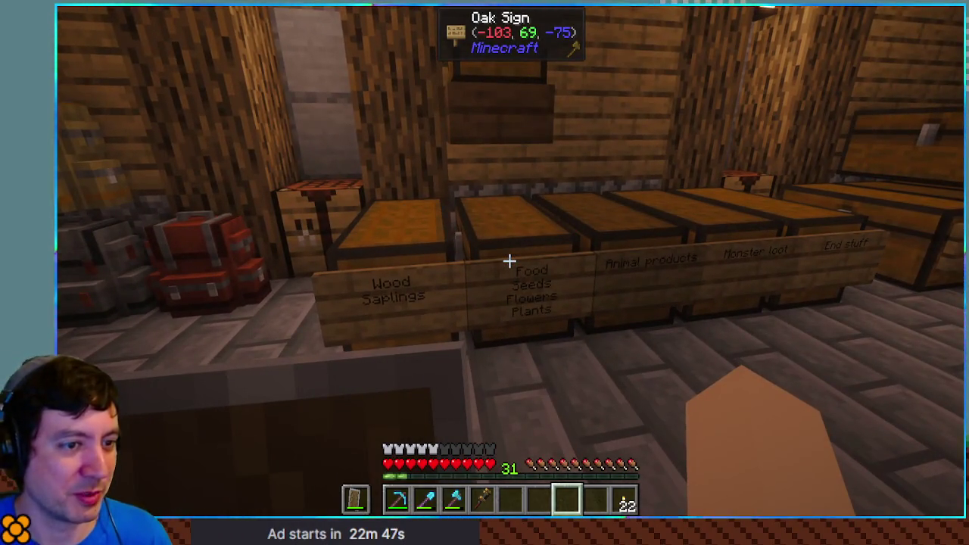
key("w")
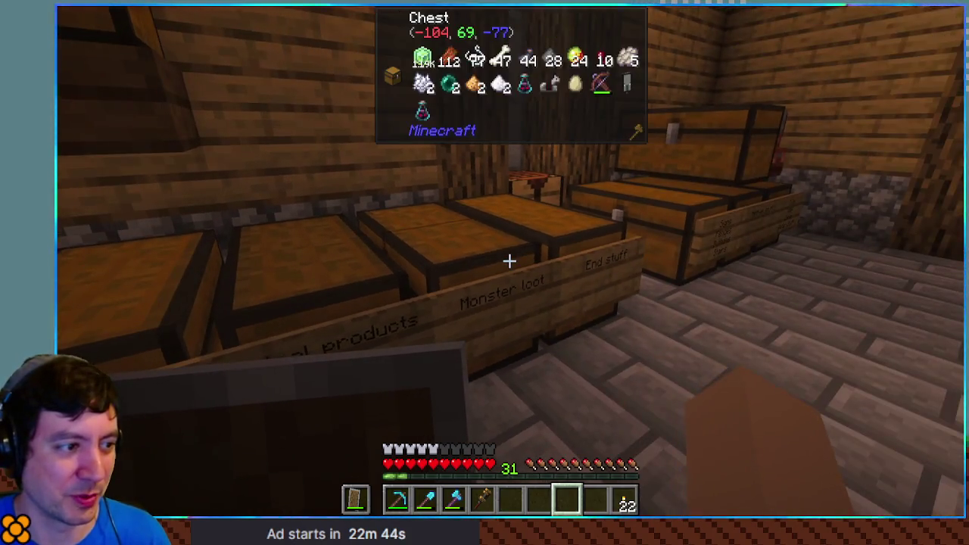
right_click(509, 261)
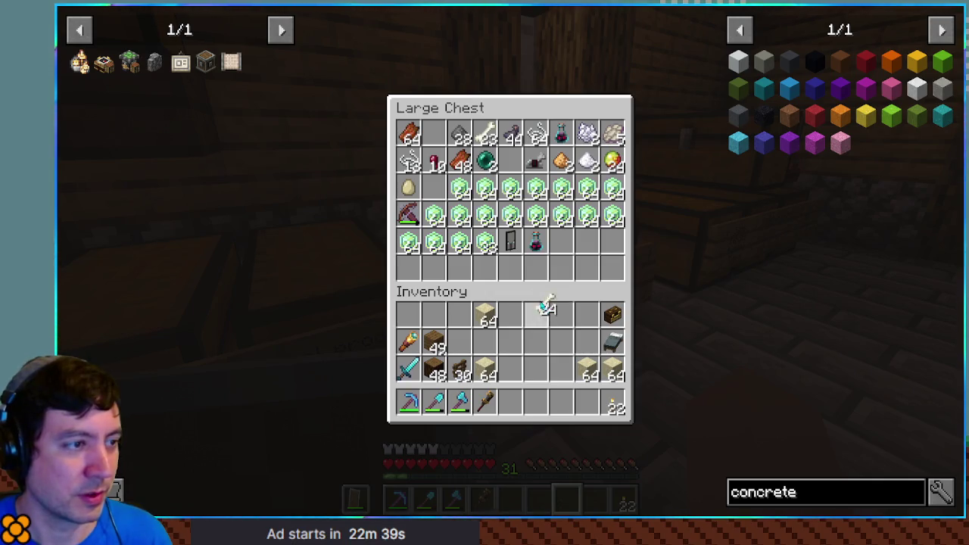
left_click(568, 316)
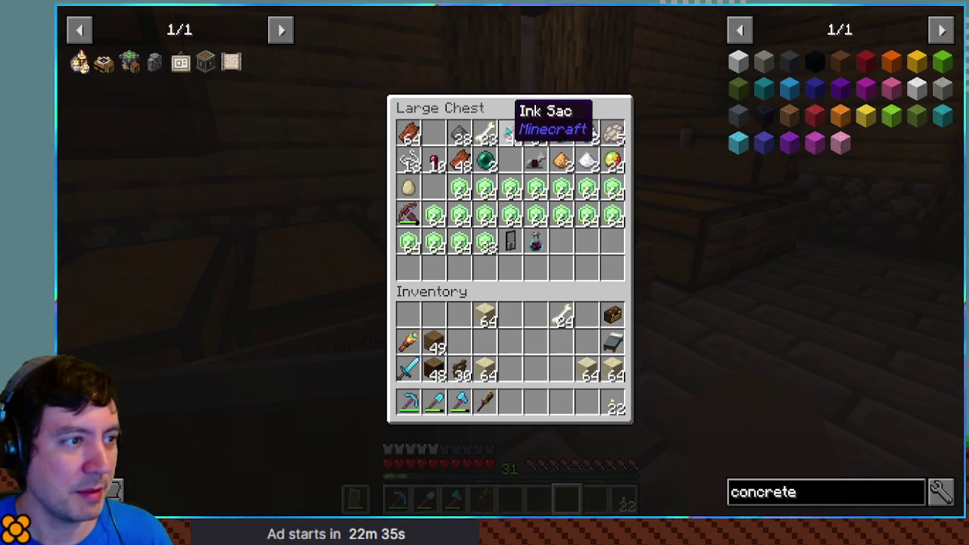
key("e")
key("e")
Look up the black concrete powder recipe and the crushing recipes that yield black dye.
left_click(867, 60)
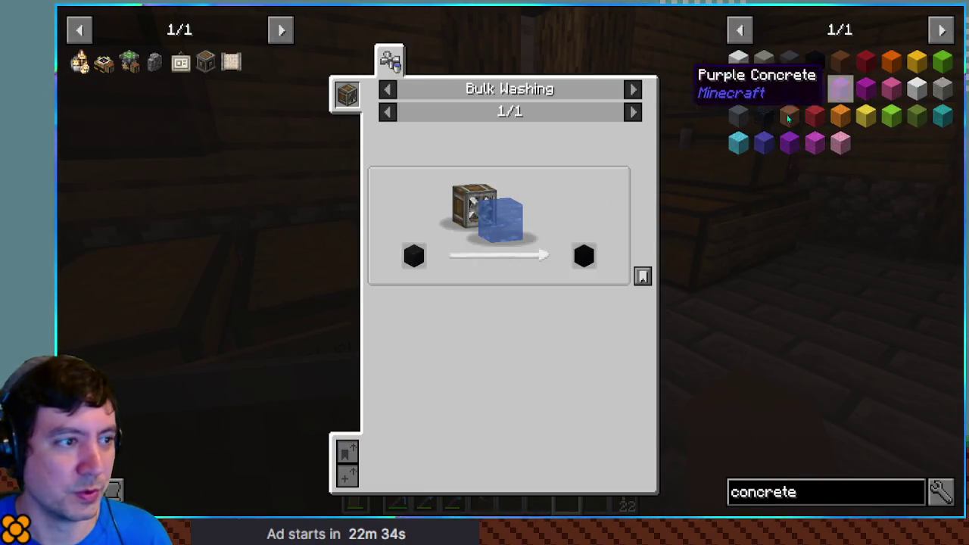
left_click(415, 256)
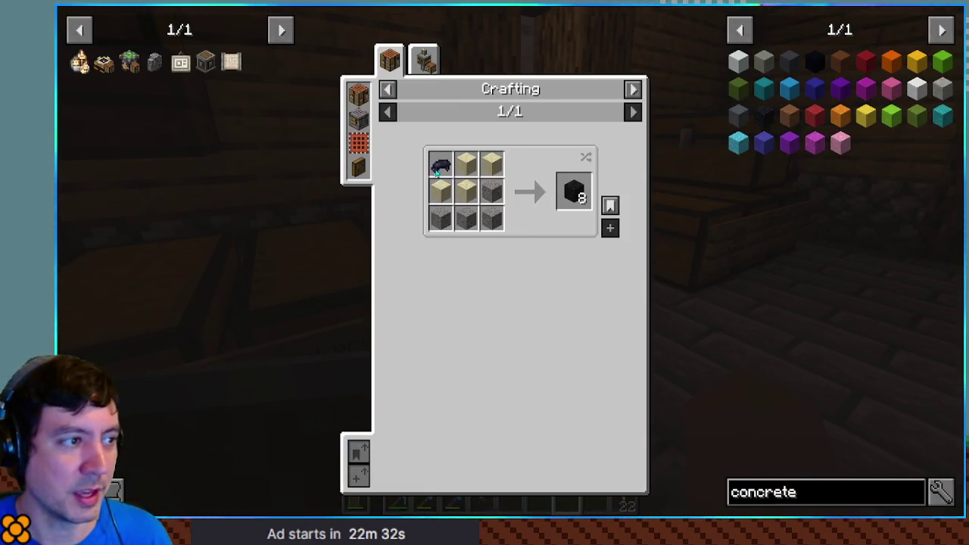
left_click(435, 175)
left_click(458, 60)
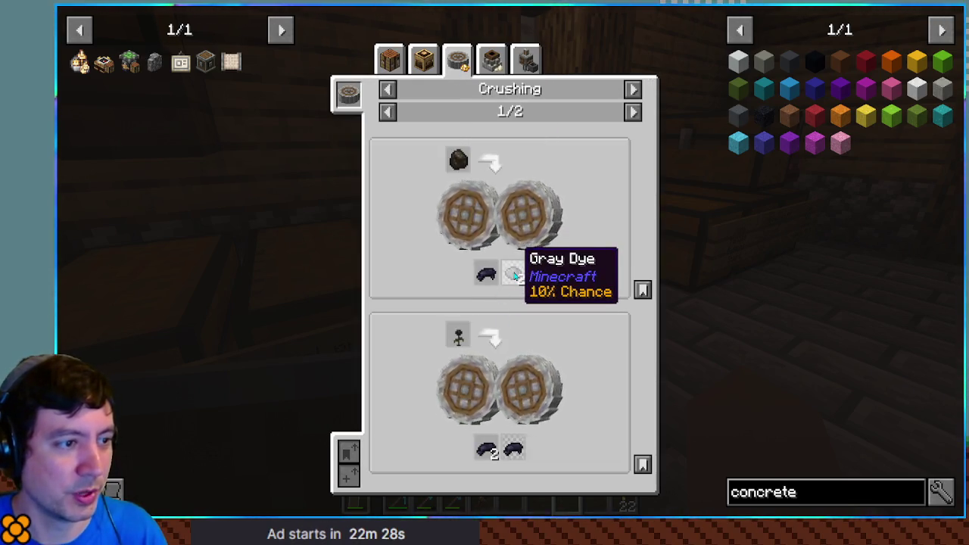
key("Escape")
key("Escape")
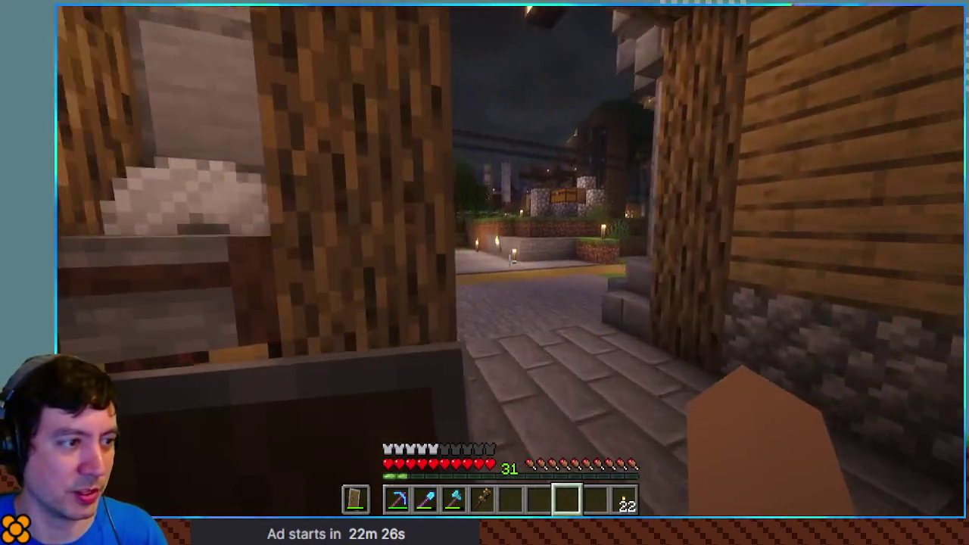
Grab two charcoal stacks from the charcoal chest into hotbar slots 7 and 8, then enter the storage room.
key("w")
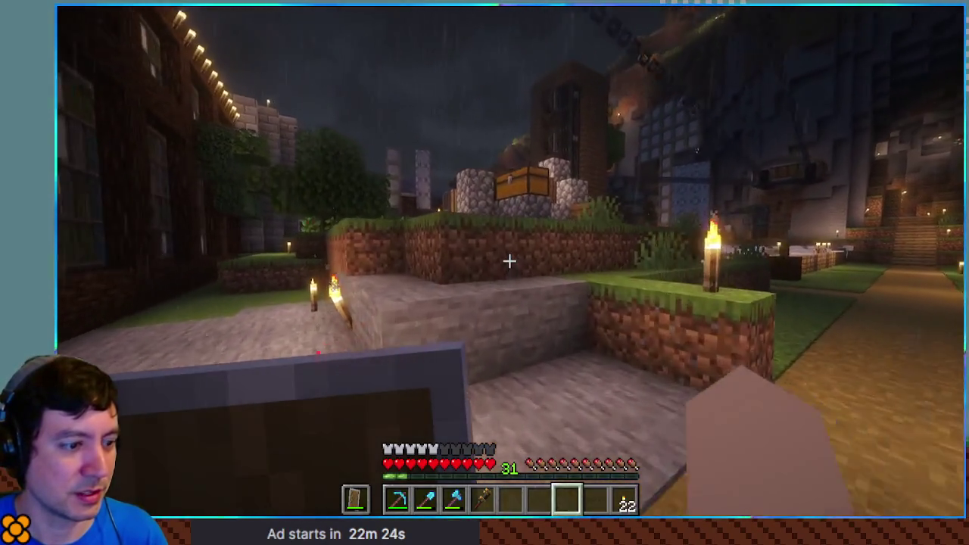
right_click(508, 262)
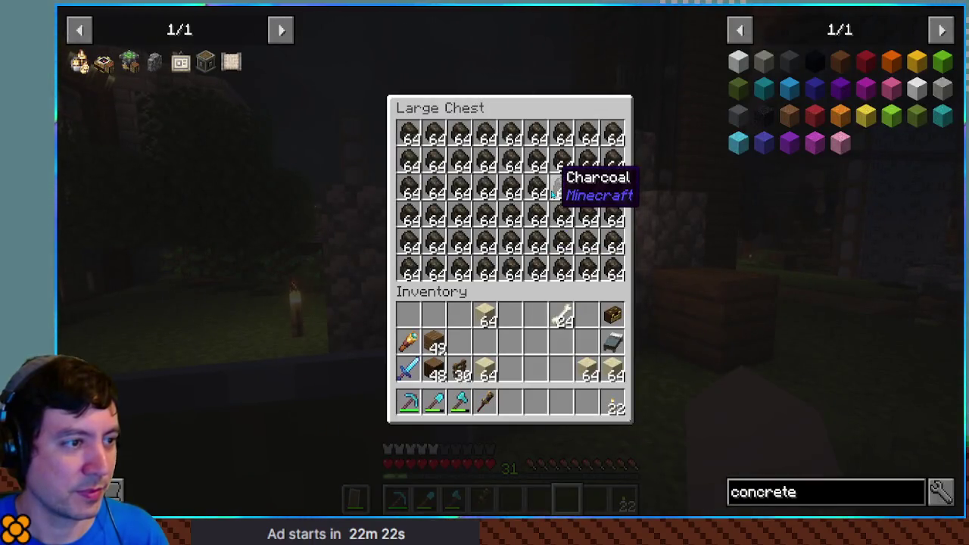
key("7")
key("8")
key("Escape")
key("w")
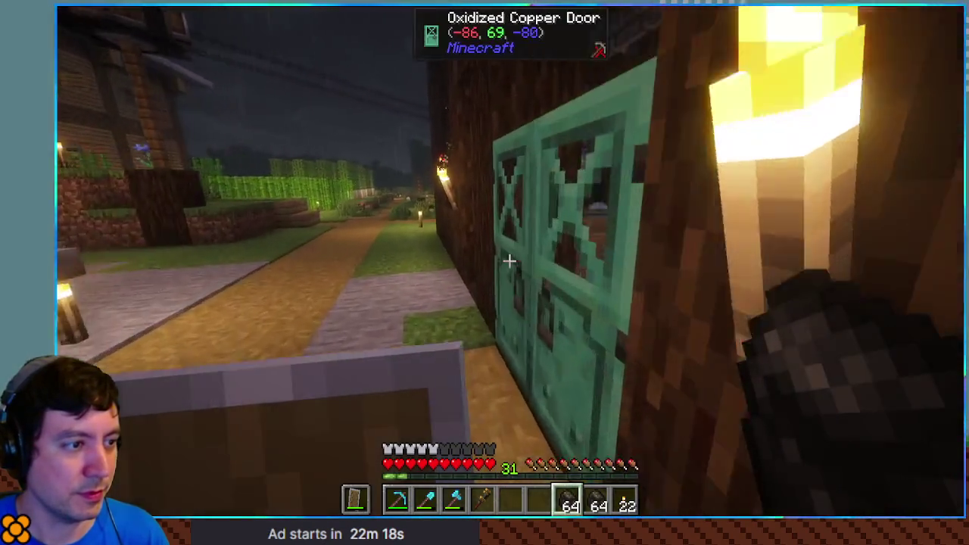
right_click(509, 261)
Look up the crafting and crushing recipes for White Concrete Powder, white dye and bone meal.
key("e")
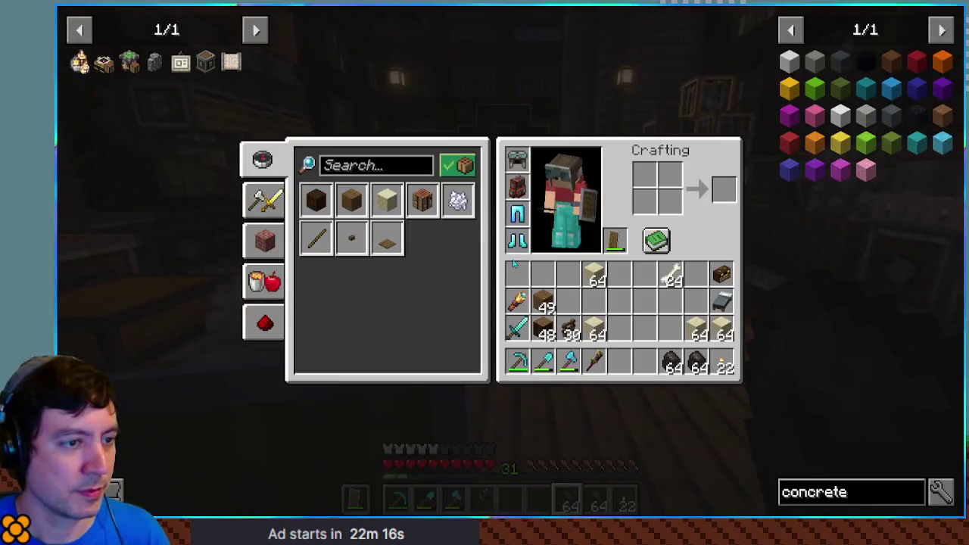
left_click(841, 113)
left_click(451, 165)
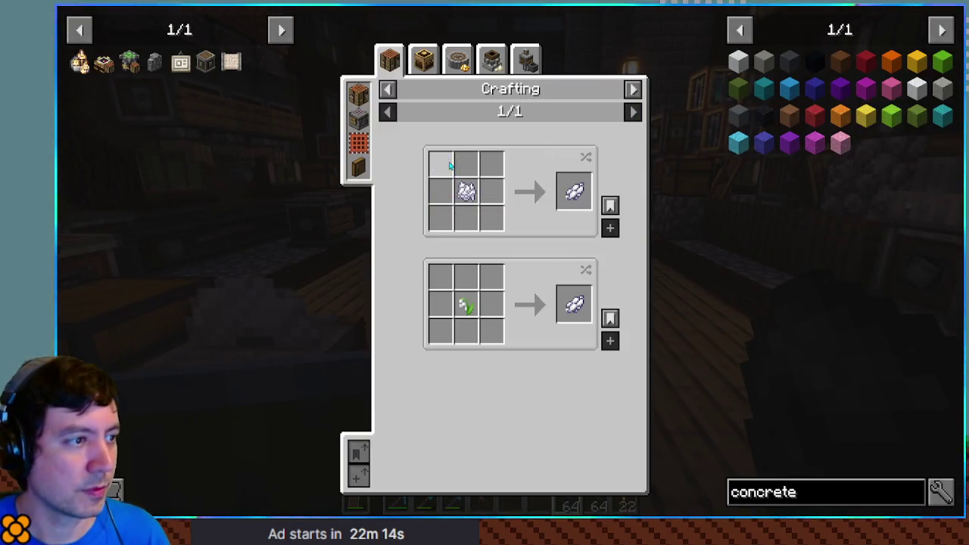
left_click(458, 61)
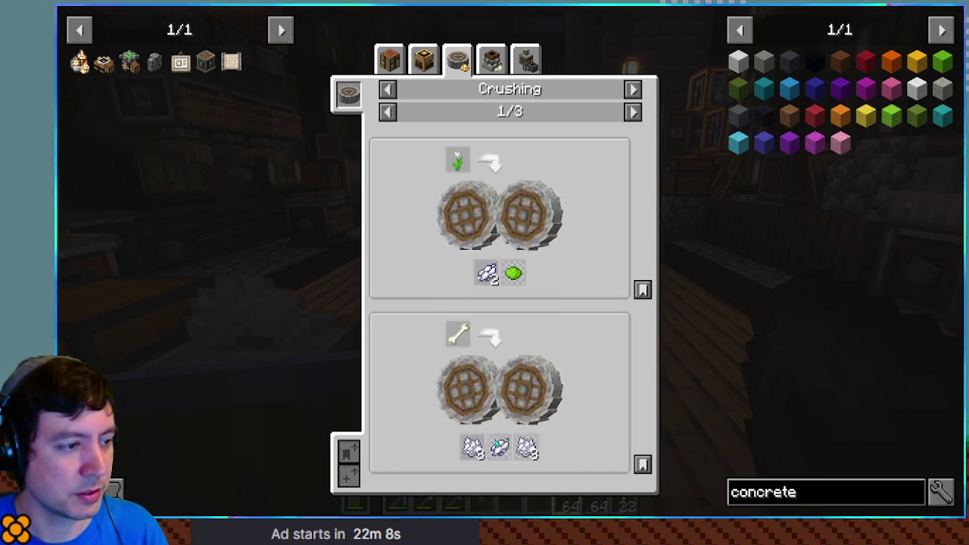
left_click(500, 448)
left_click(458, 60)
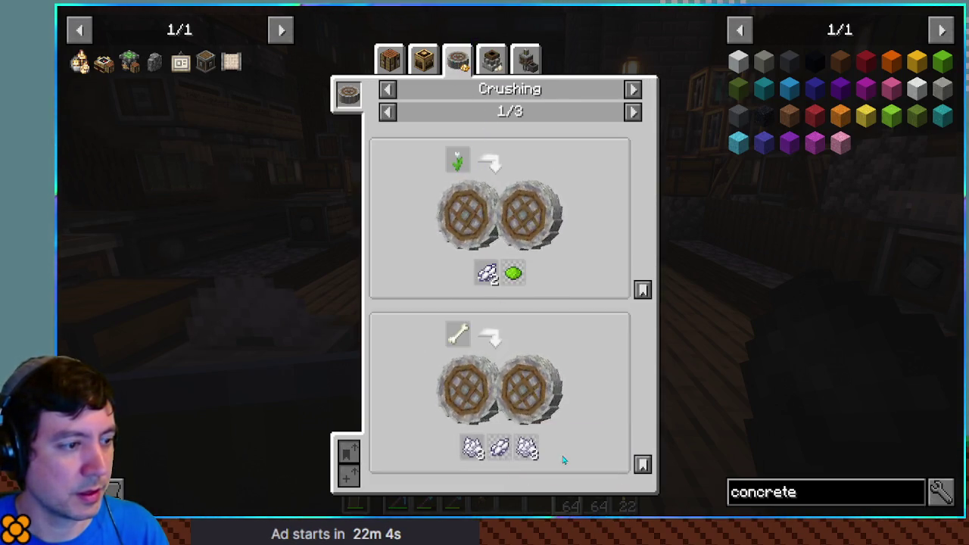
left_click(479, 450)
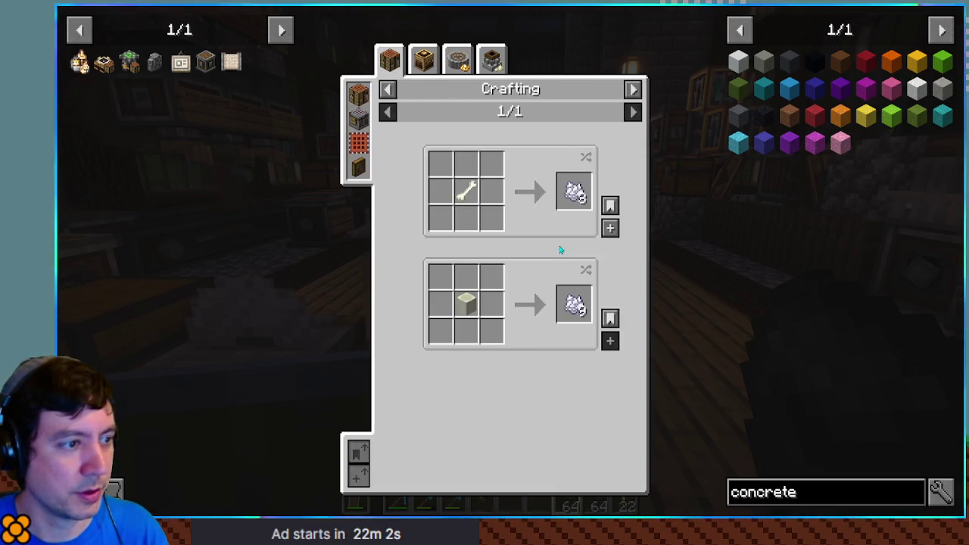
left_click(458, 60)
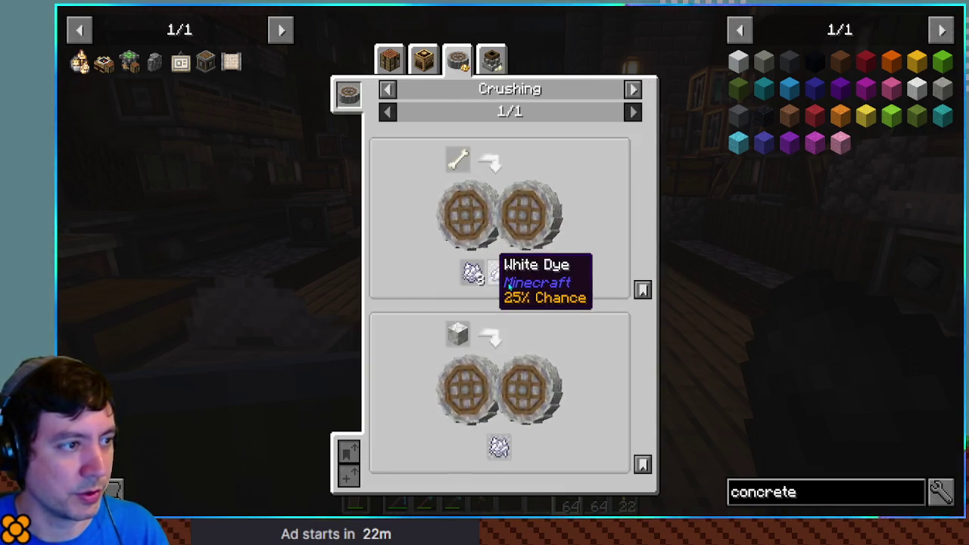
right_click(499, 274)
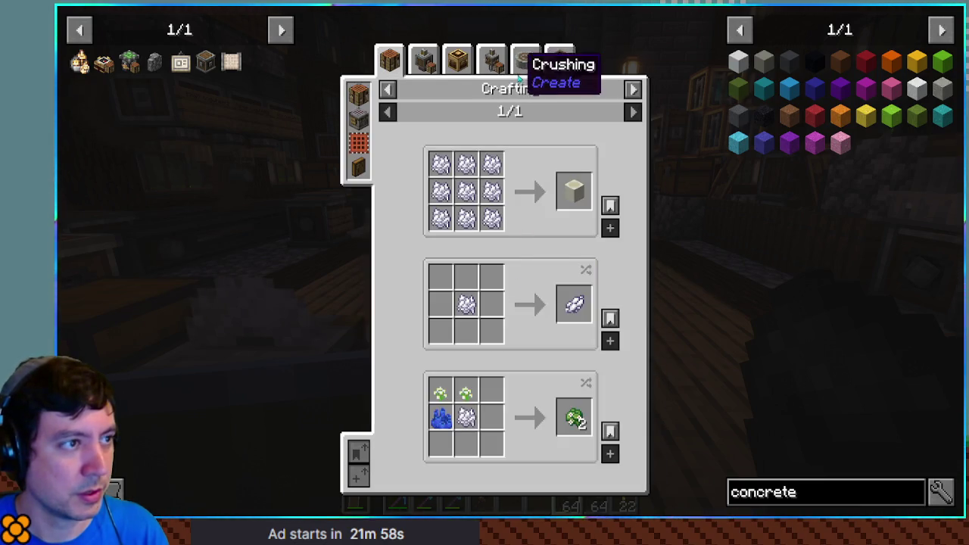
left_click(525, 61)
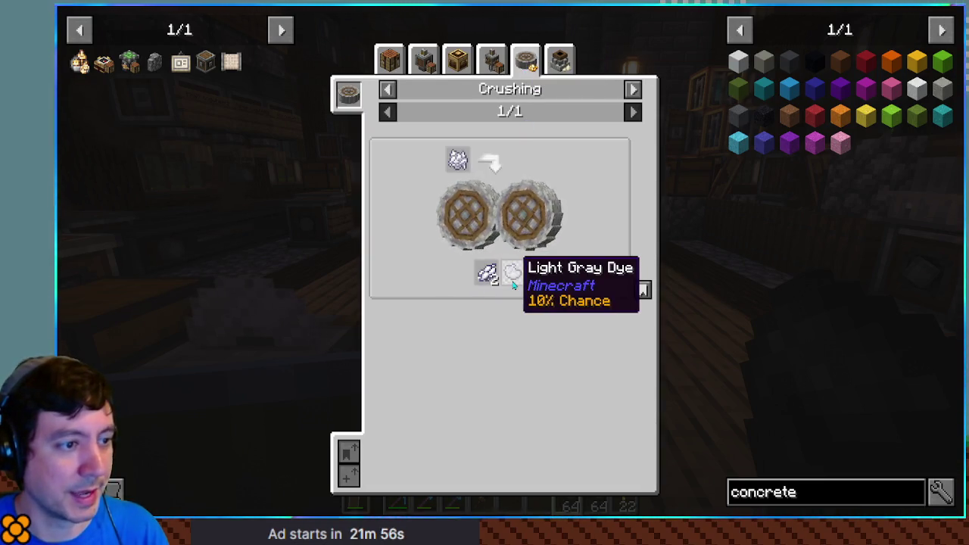
key("Escape")
key("e")
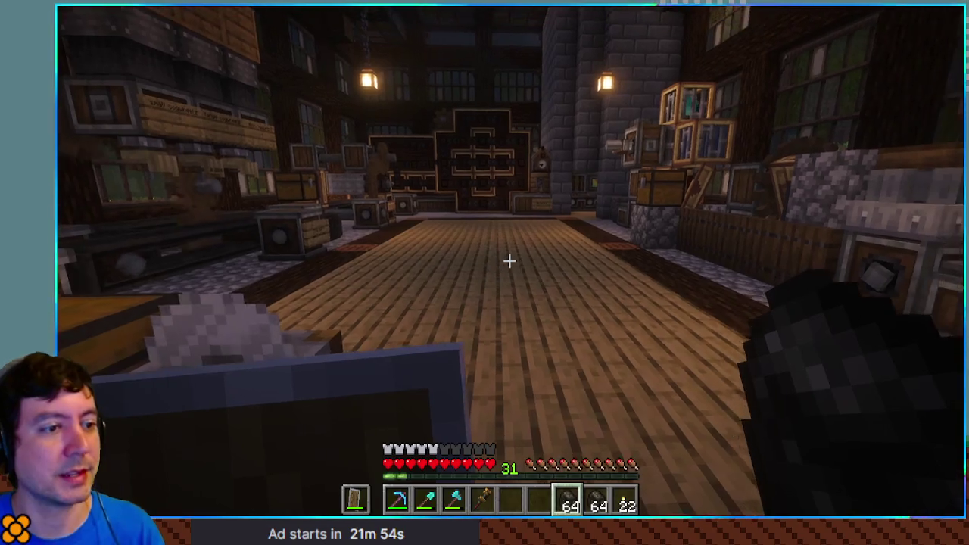
Store the charcoal stacks in the chest by the window.
key("w")
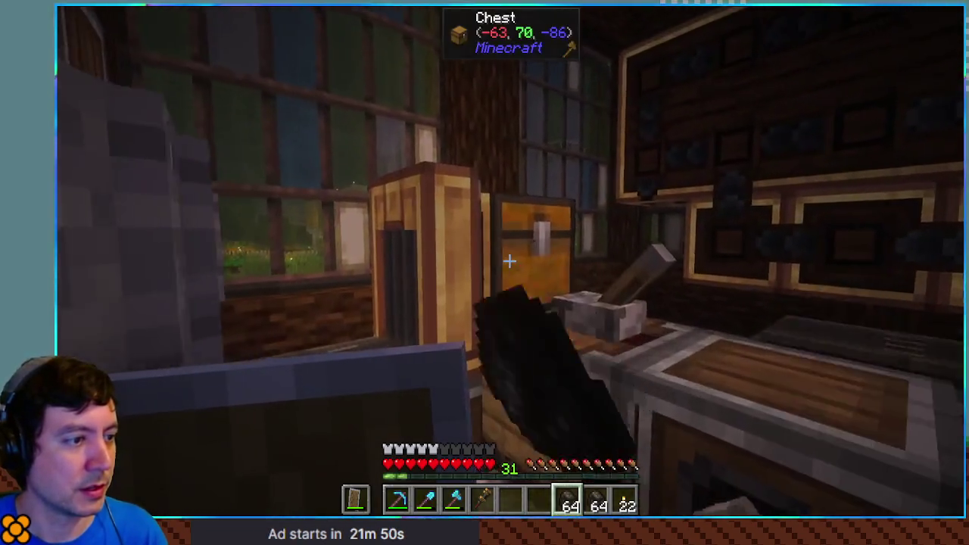
right_click(509, 261)
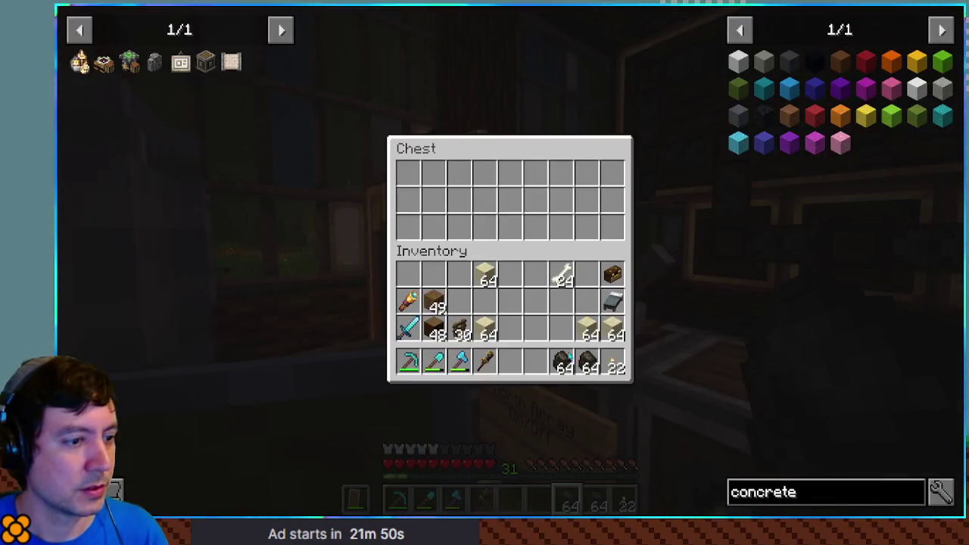
left_click(583, 366, "shift")
key("e")
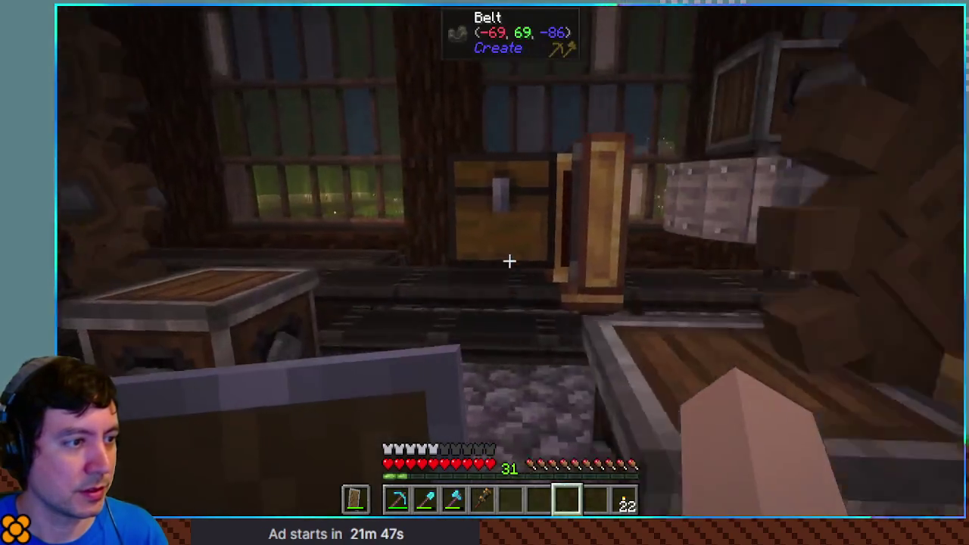
Take the top row of stone and sandstone stacks from the nearby chest into the inventory.
right_click(508, 260)
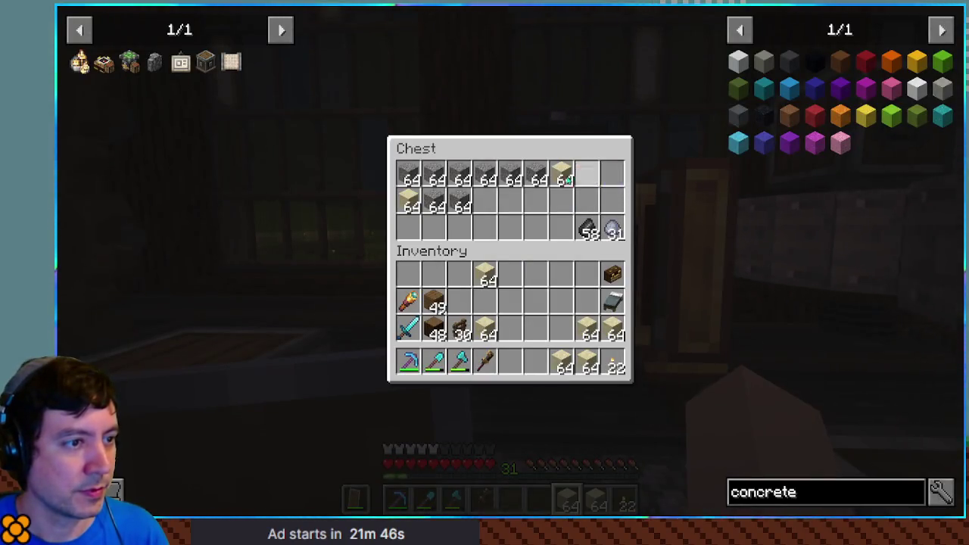
left_click_drag(611, 175, 391, 197)
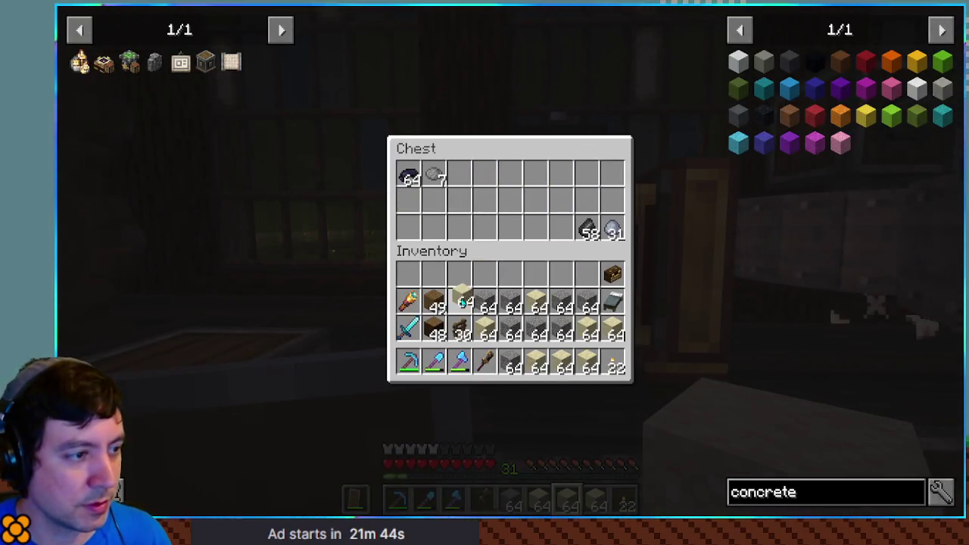
key("e")
scroll(509, 261, "down", 1)
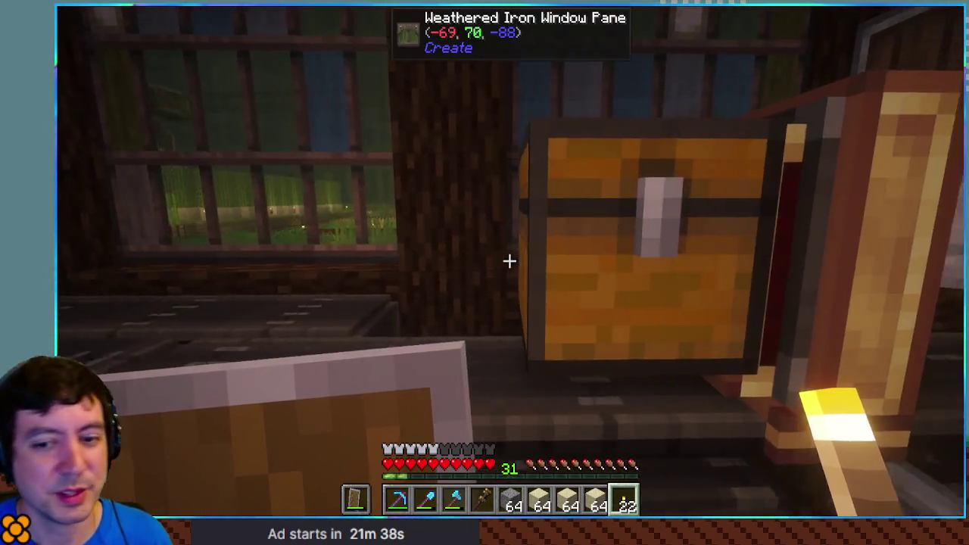
key("e")
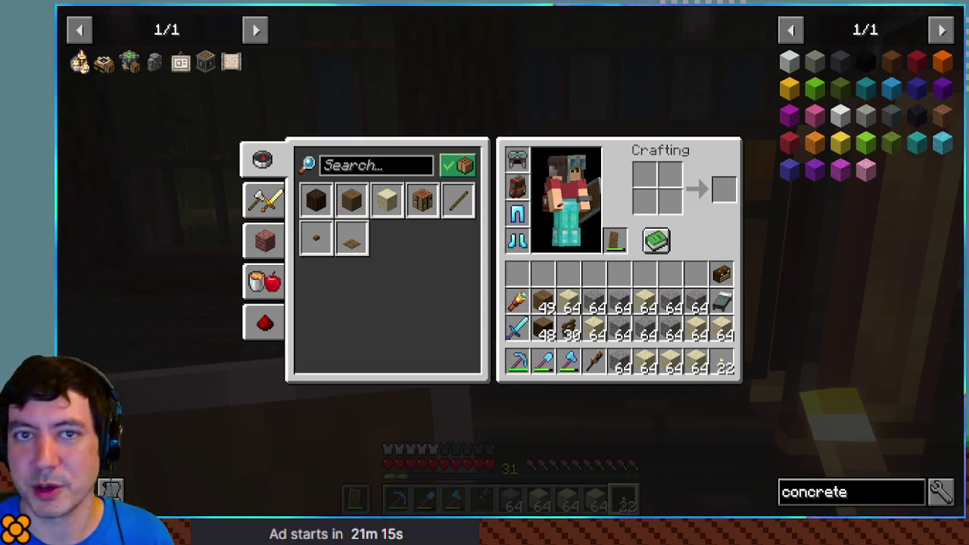
key("e")
Move three dye stacks from the dye chest into the inventory.
right_click(510, 259)
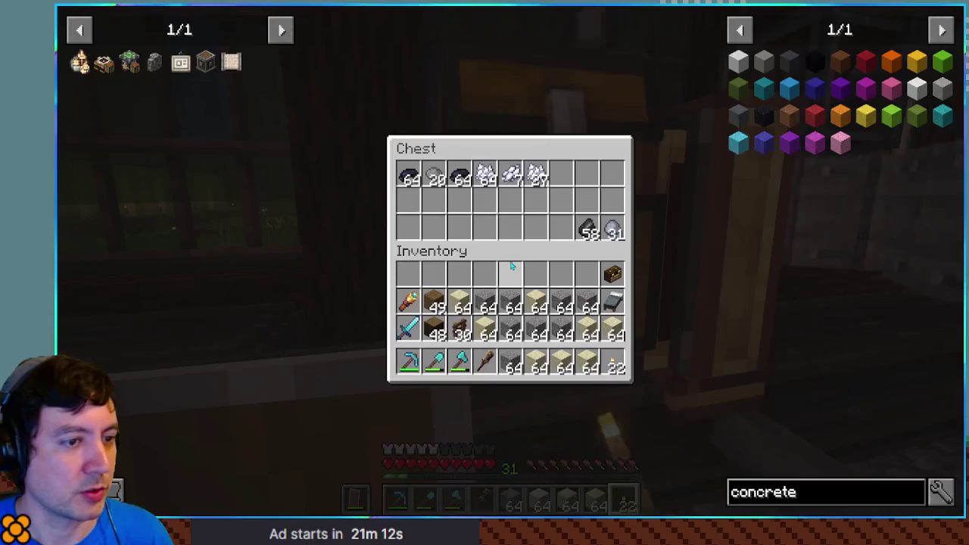
left_click(536, 176, "shift")
left_click(511, 176, "shift")
left_click(486, 176, "shift")
key("e")
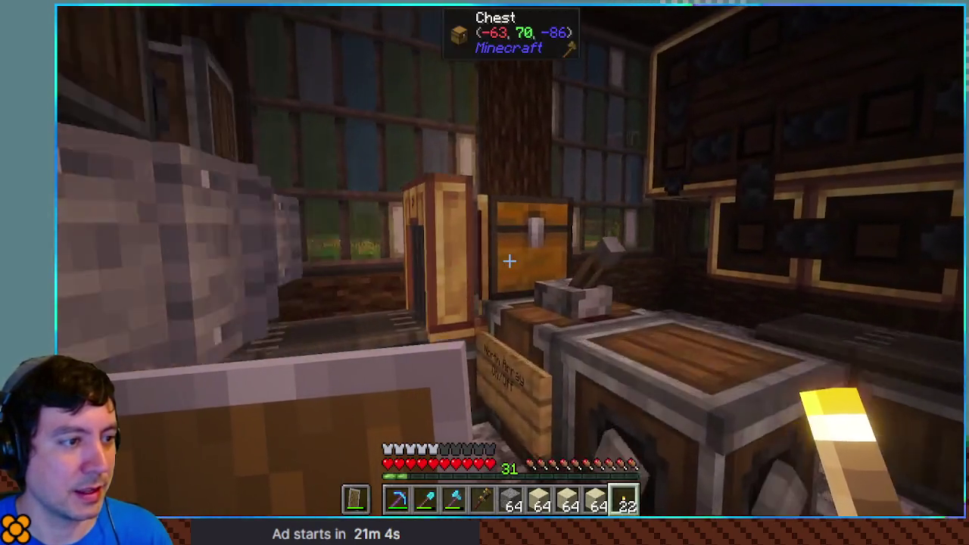
Store two of the dye stacks in the empty chest nearby.
right_click(509, 262)
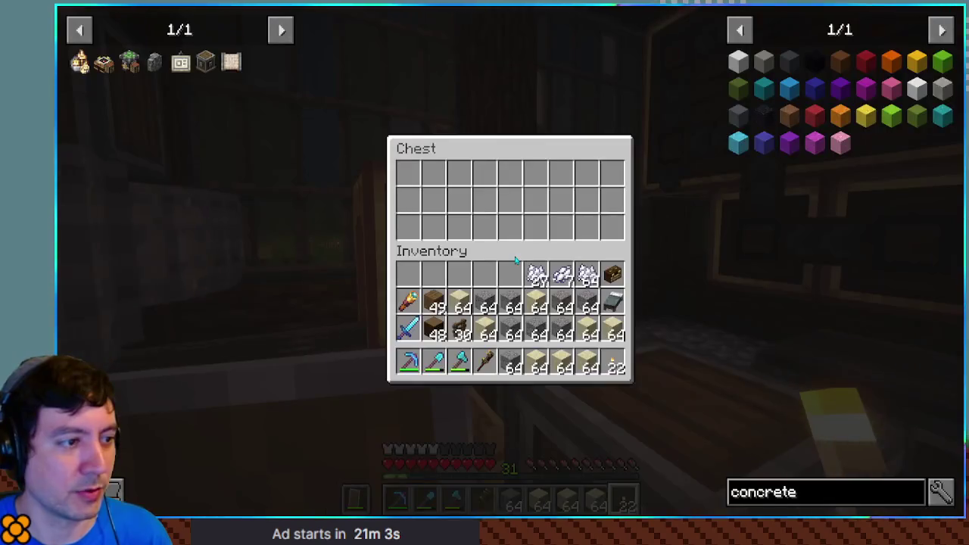
left_click(536, 274, "shift")
left_click(587, 274, "shift")
key("e")
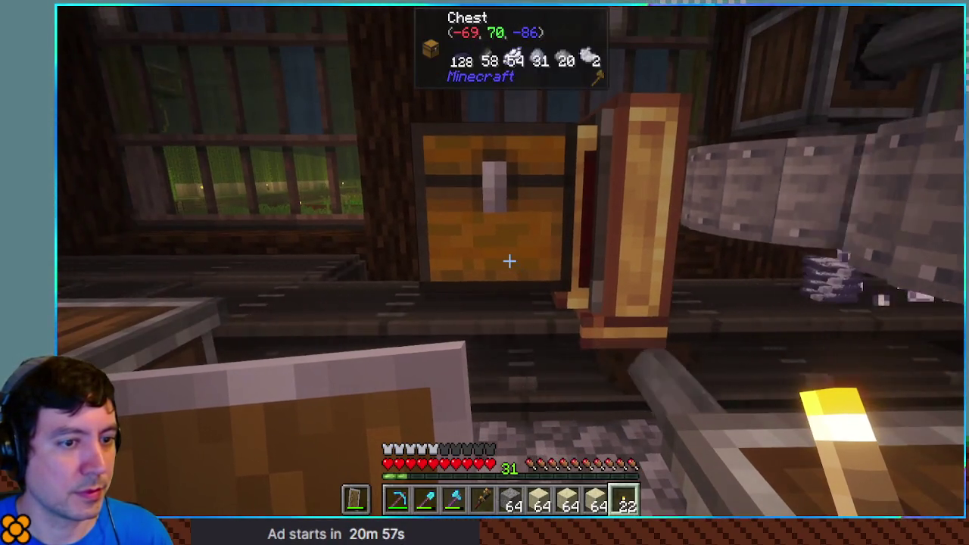
Take the White Dye, then the White, Light Gray and Gray Dye stacks from the dye chest.
right_click(510, 261)
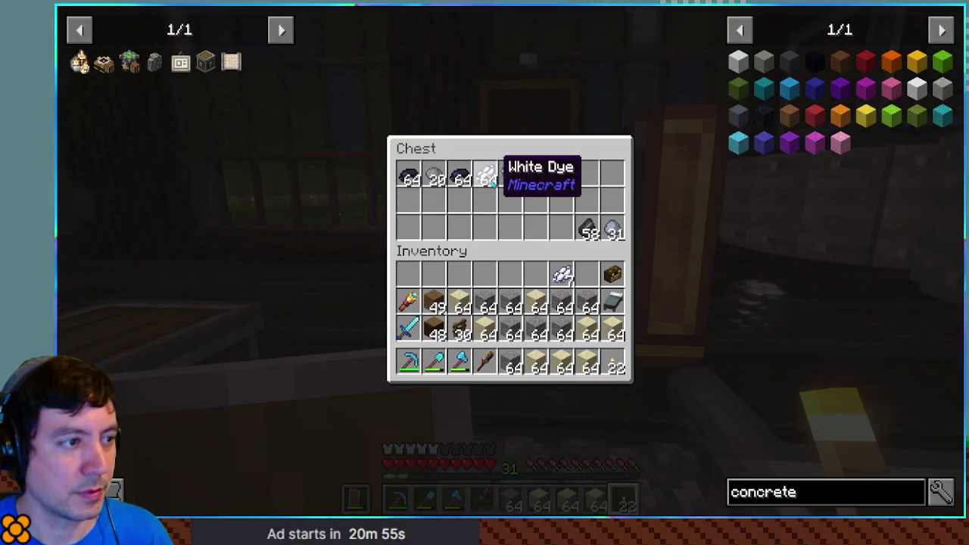
left_click(489, 182, "shift")
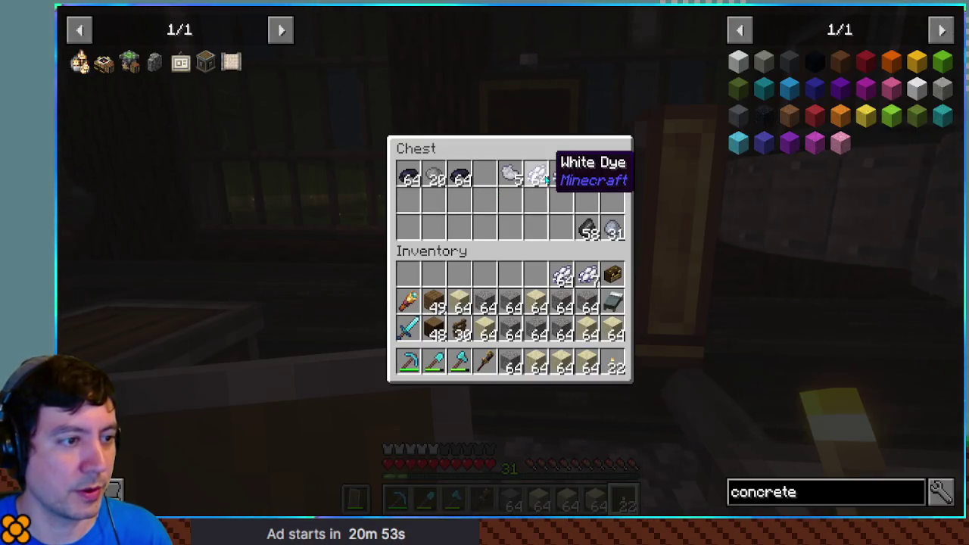
key("e")
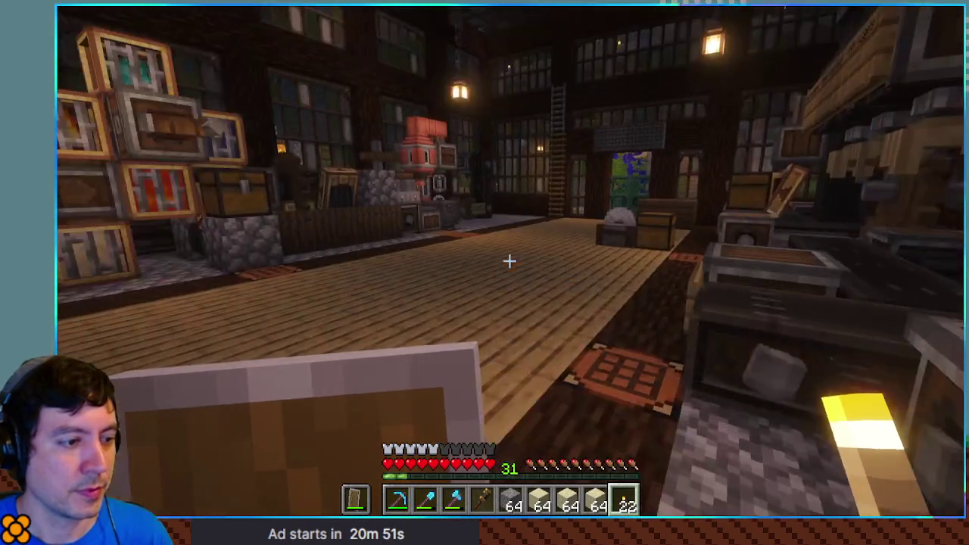
key("e")
key("e")
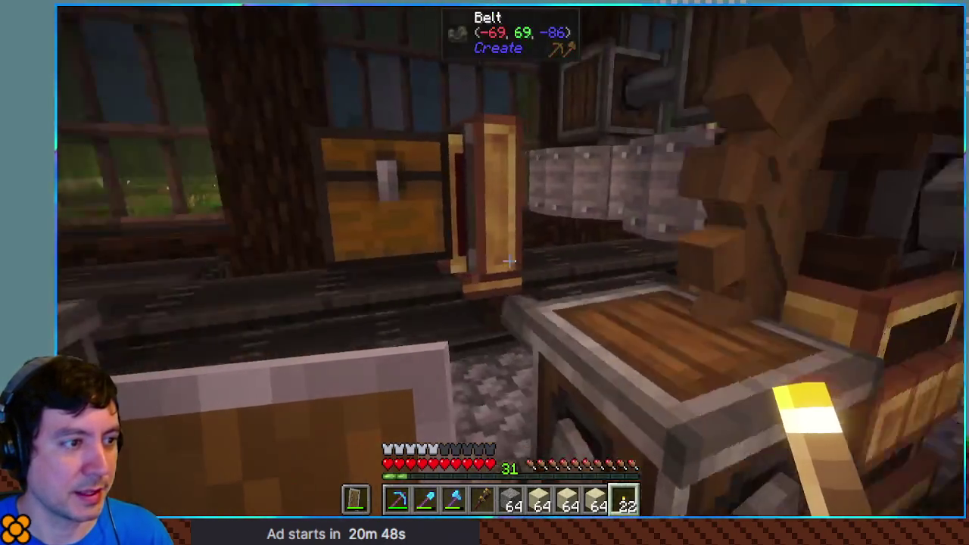
right_click(509, 261)
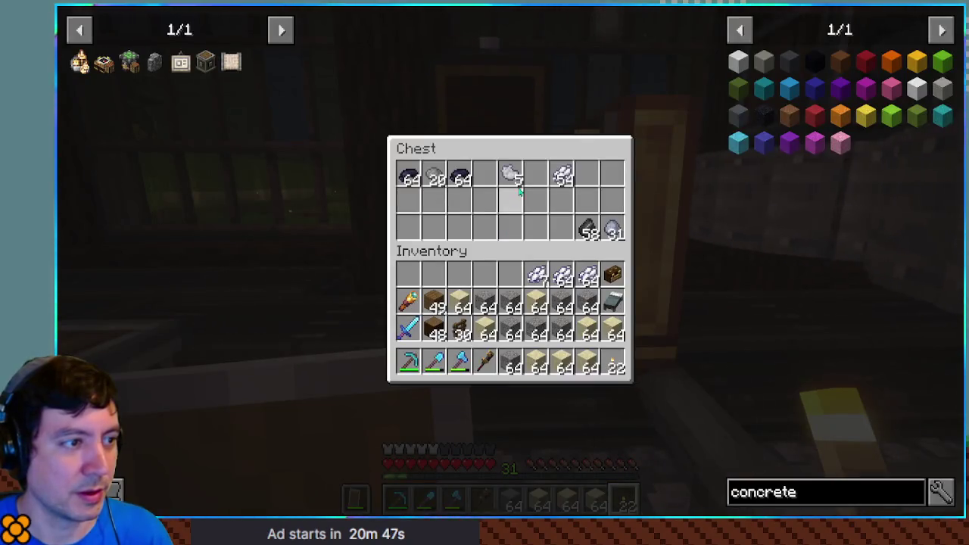
left_click(559, 178, "shift")
left_click(513, 177, "shift")
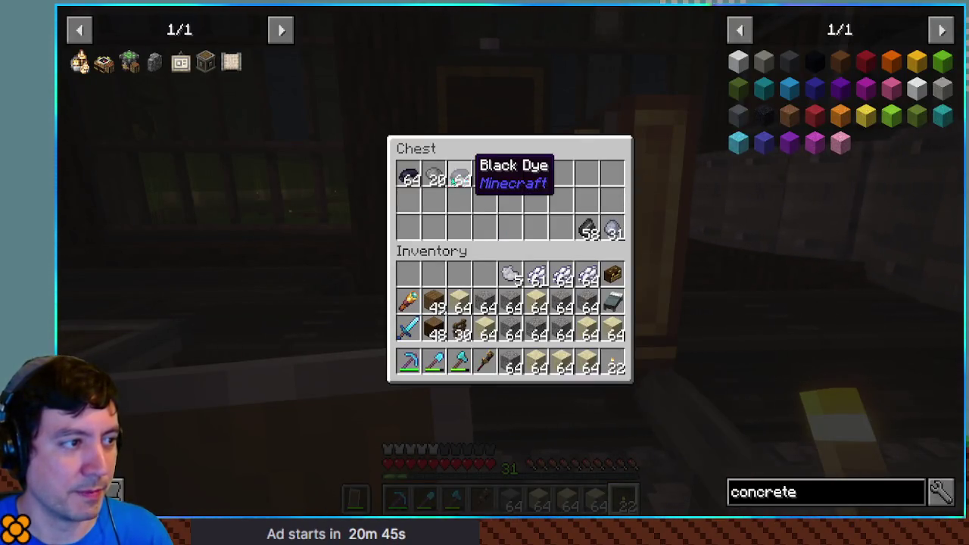
left_click(433, 178, "shift")
key("Escape")
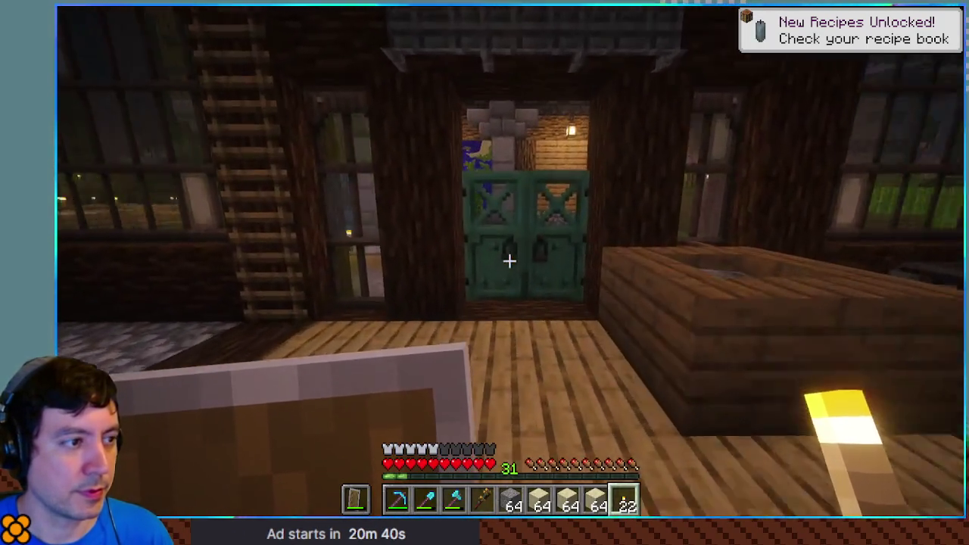
Go through the copper door into the wooden storage house and open its crafting table.
right_click(509, 260)
key("w")
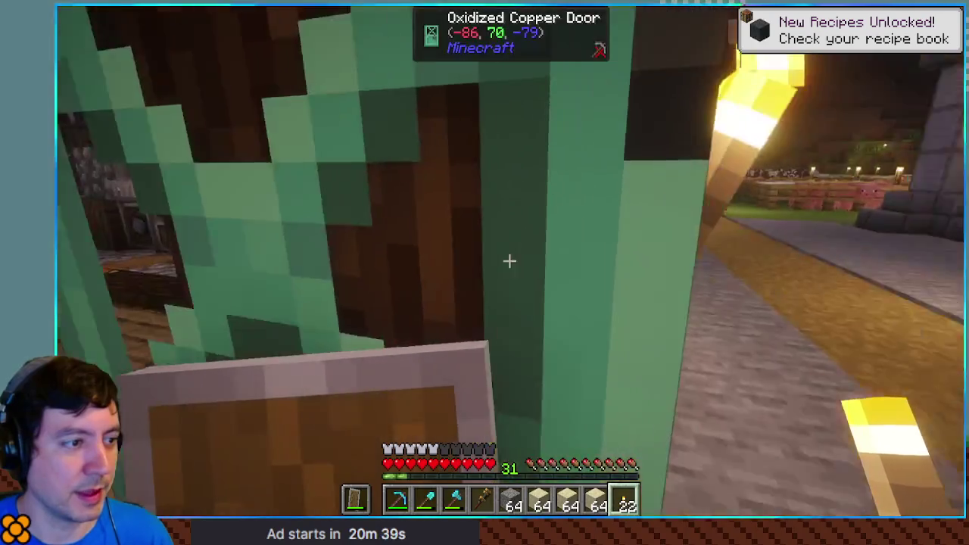
key("w")
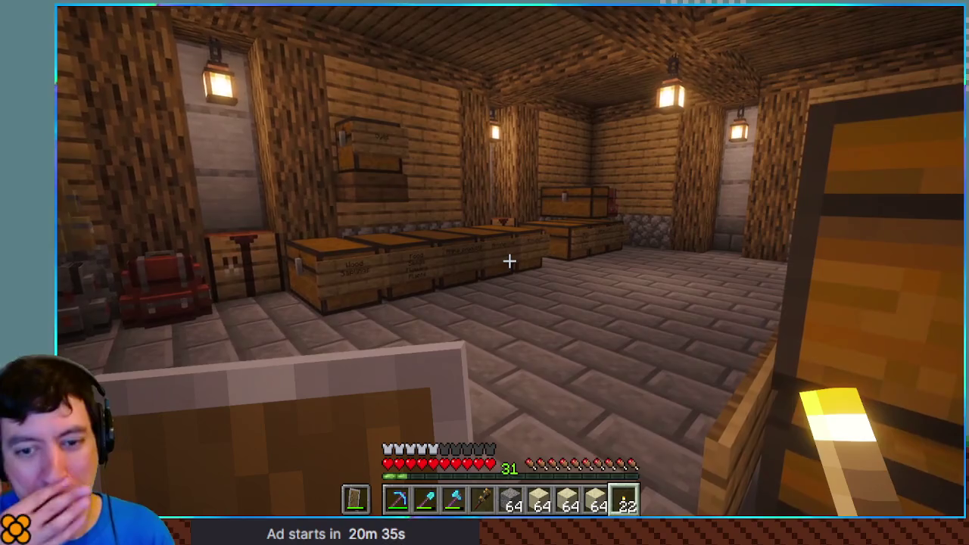
key("w")
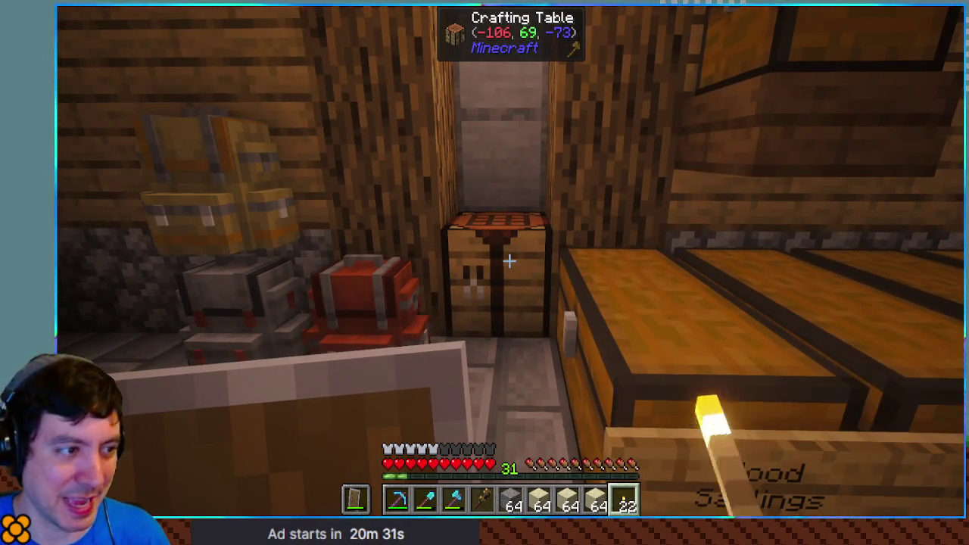
key("s")
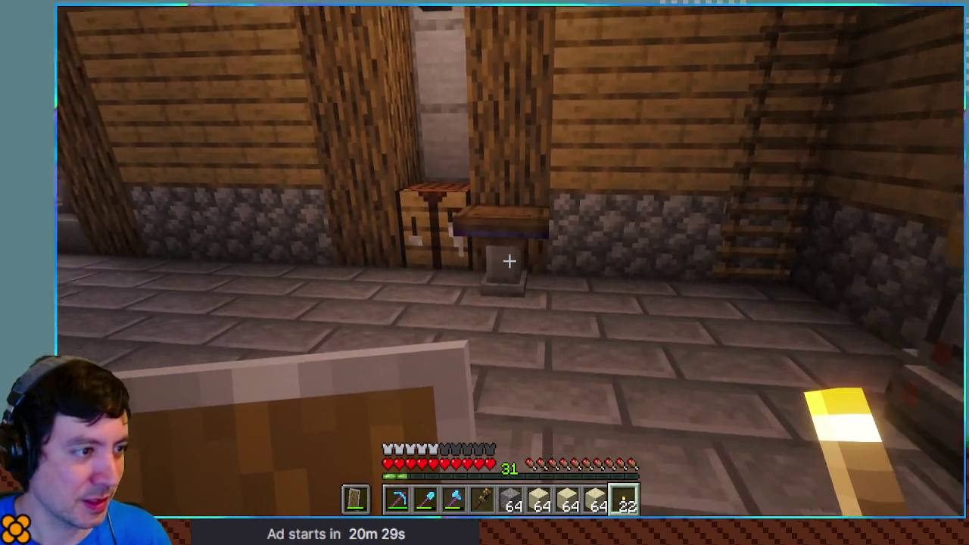
key("s")
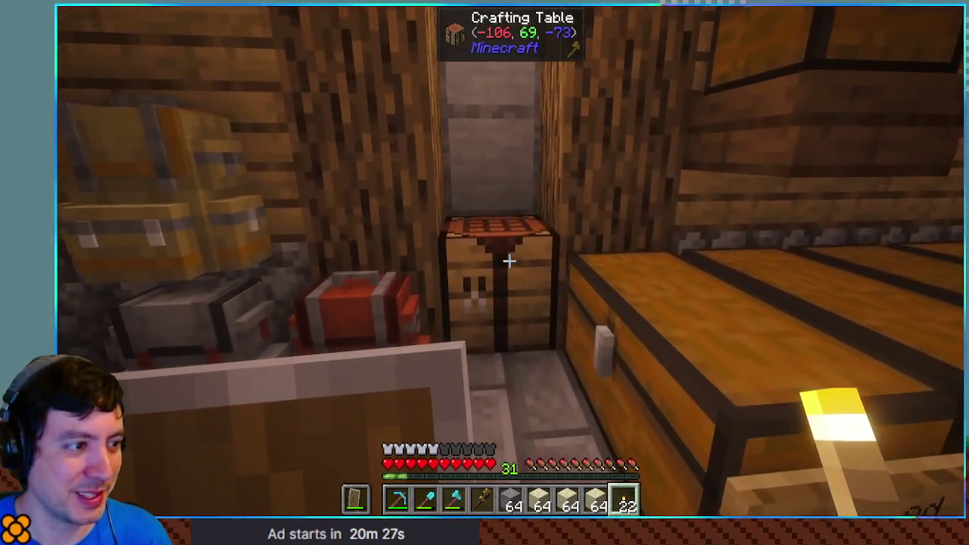
right_click(509, 261)
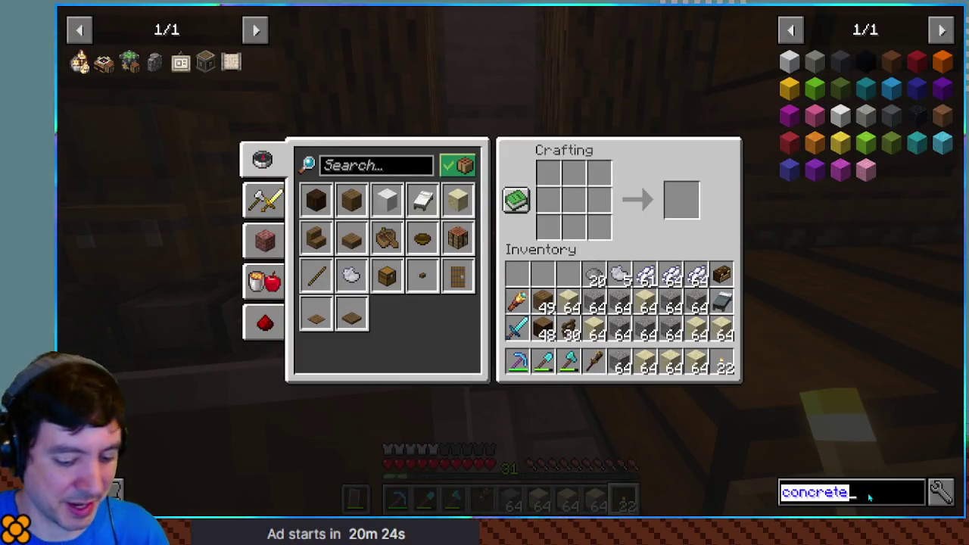
Search 'empt' in JEI to see that an Empty Schematic needs paper plus blue dye.
type("empt")
left_click(841, 61)
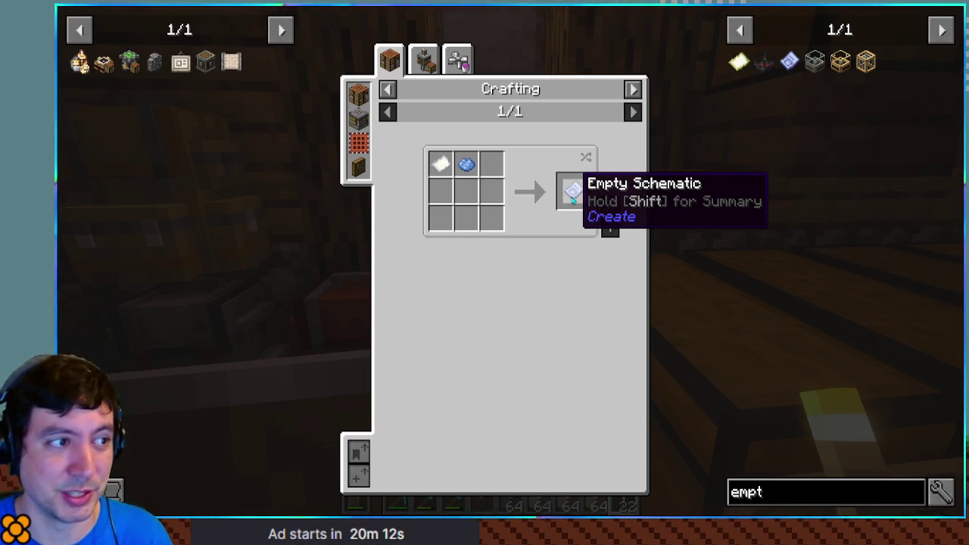
key("Escape")
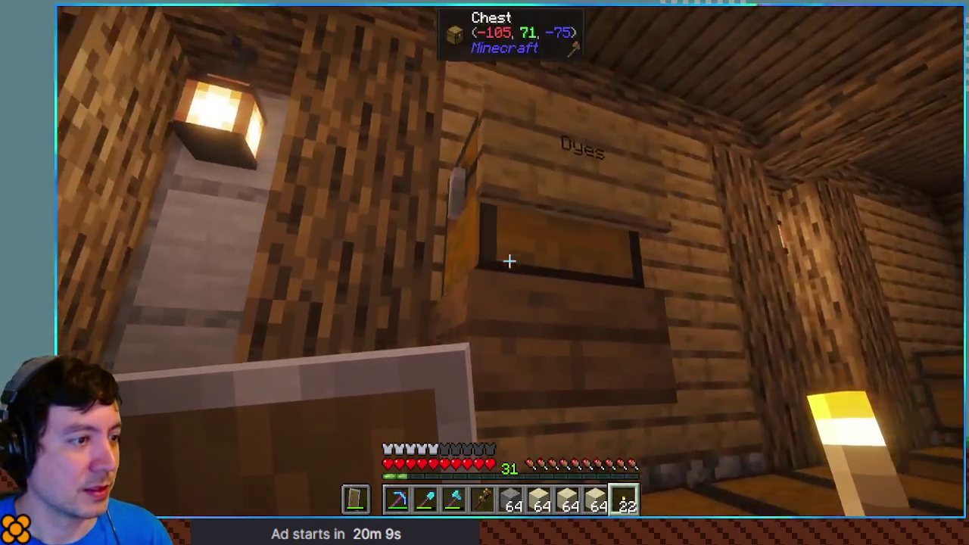
Take the Light Blue Dye and the blue dye stack from the Dyes chest.
right_click(508, 261)
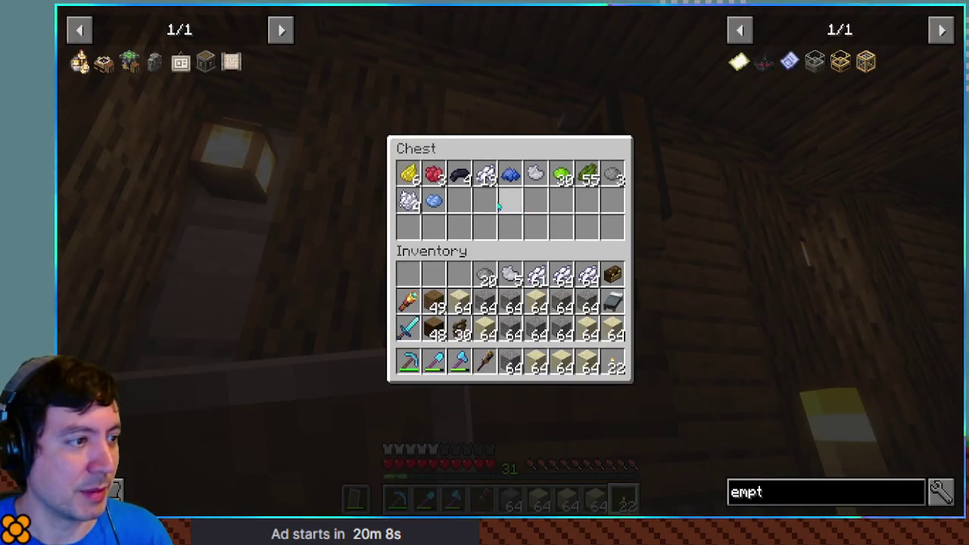
left_click(434, 199, "shift")
left_click(509, 176)
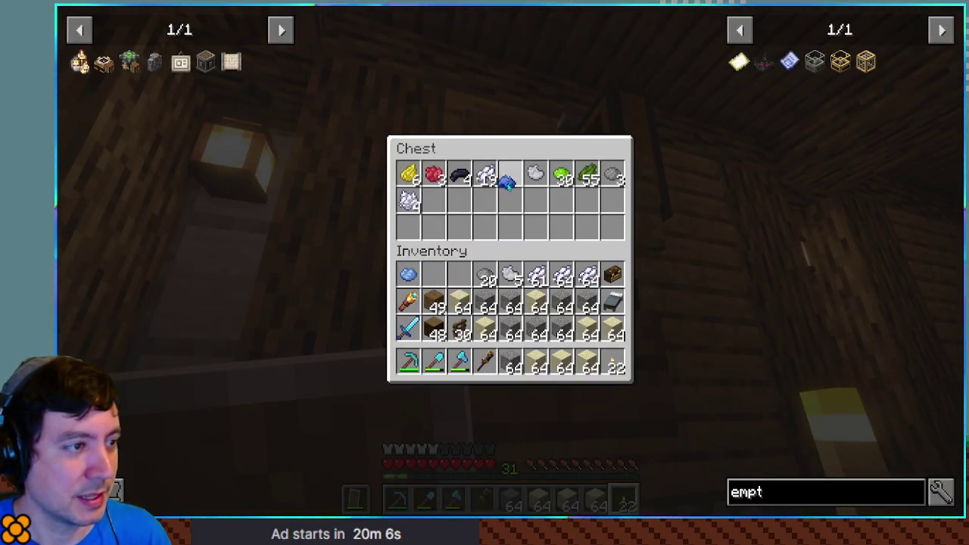
left_click(433, 275)
key("e")
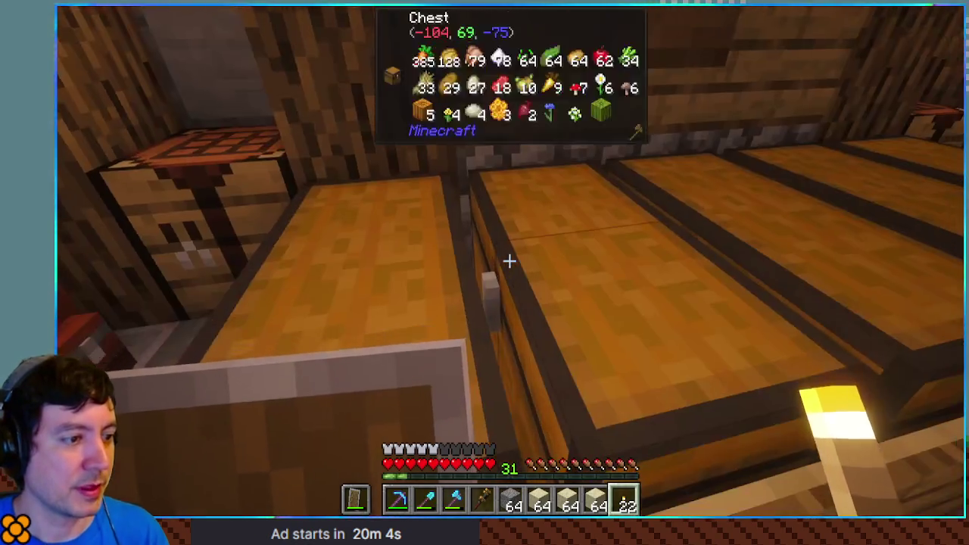
Craft blue dye and white dye into two Light Blue Dye in the inventory grid.
key("e")
left_click(620, 276)
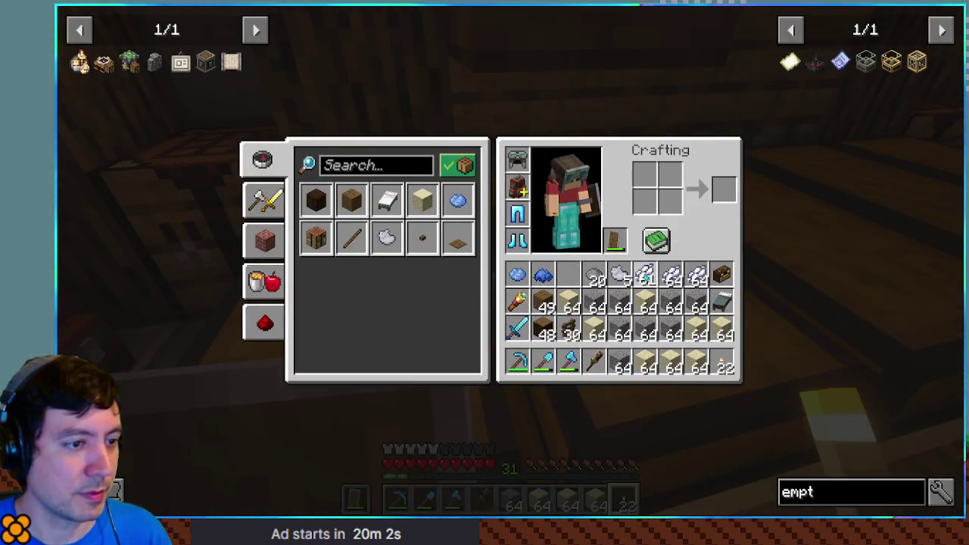
left_click(645, 275)
left_click(544, 276)
left_click(669, 174)
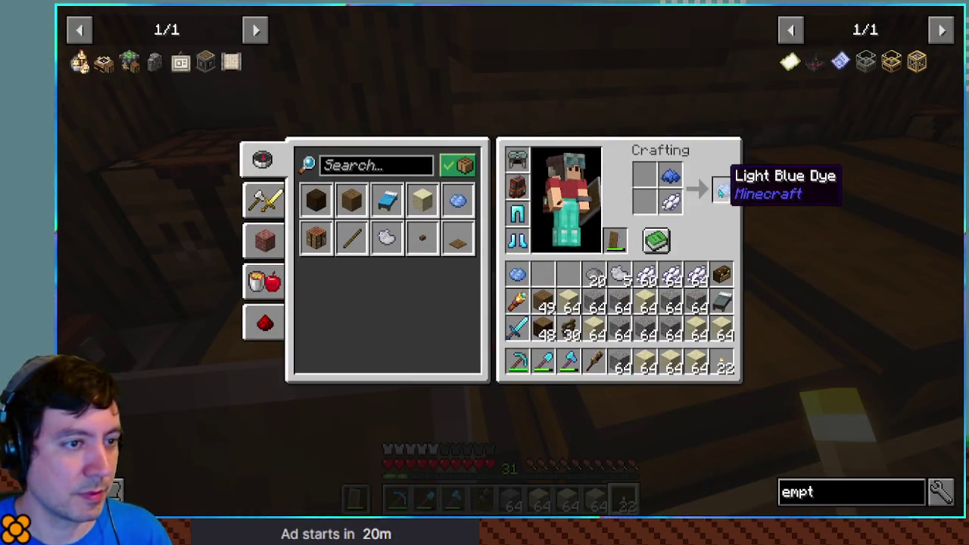
left_click(723, 189)
left_click(518, 274)
key("e")
Go along the labelled chests to the Food chest and take half its sugar cane.
key("b")
key("e")
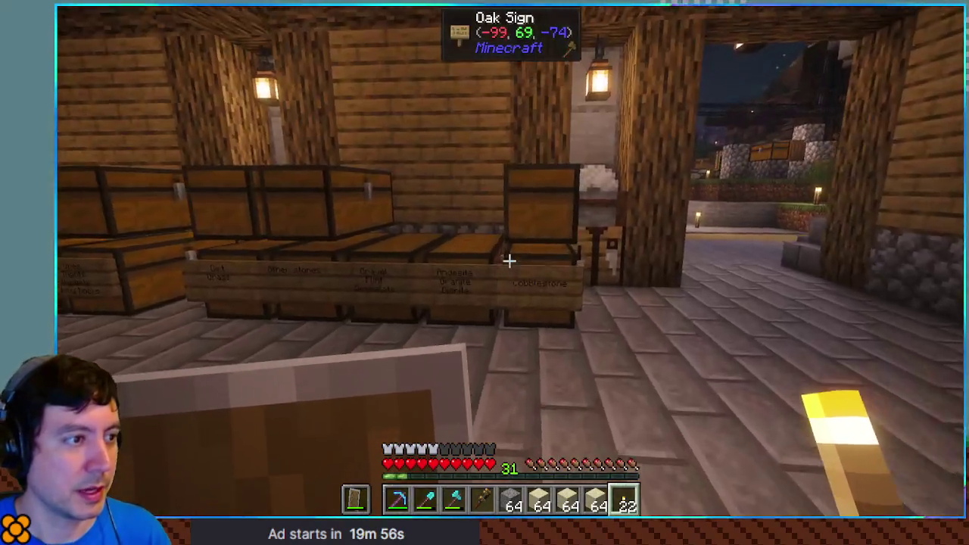
key("a")
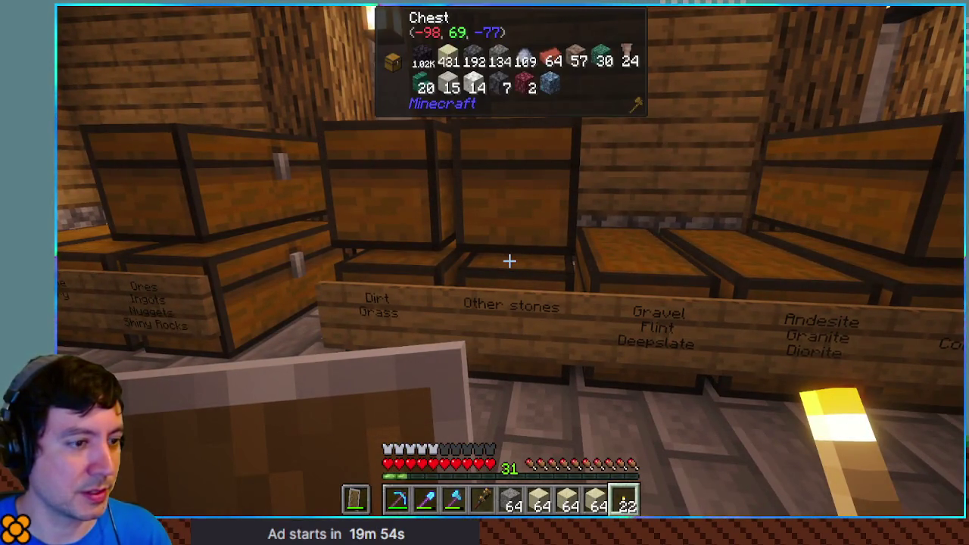
key("w")
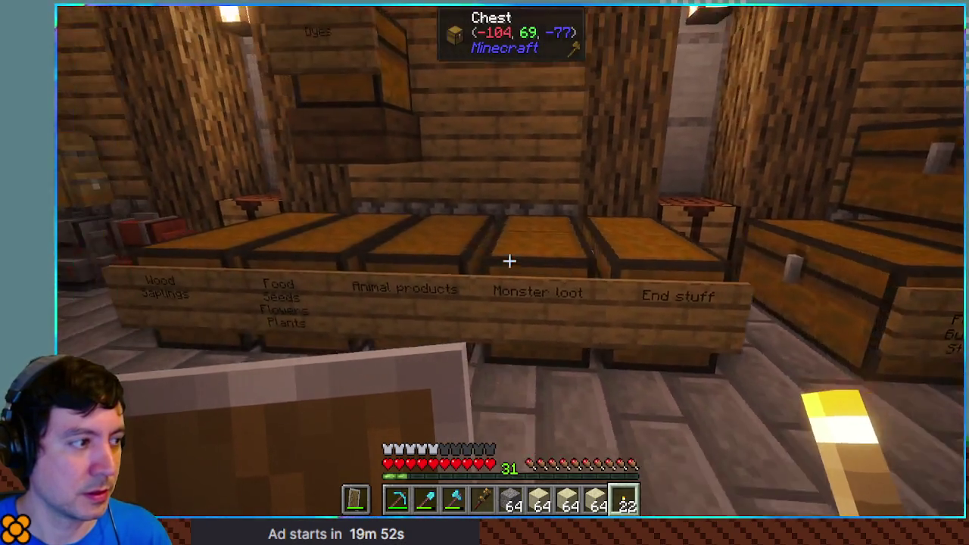
key("a")
right_click(509, 261)
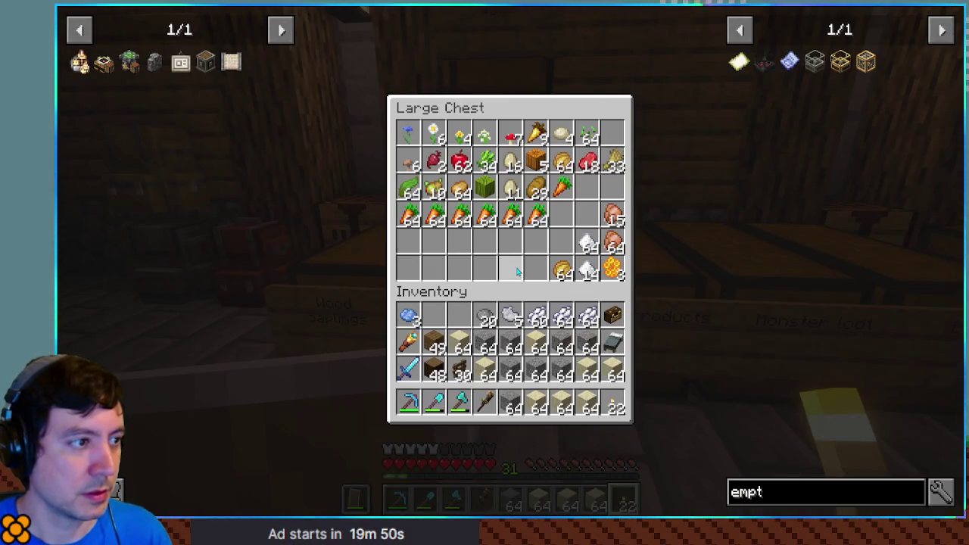
right_click(485, 161)
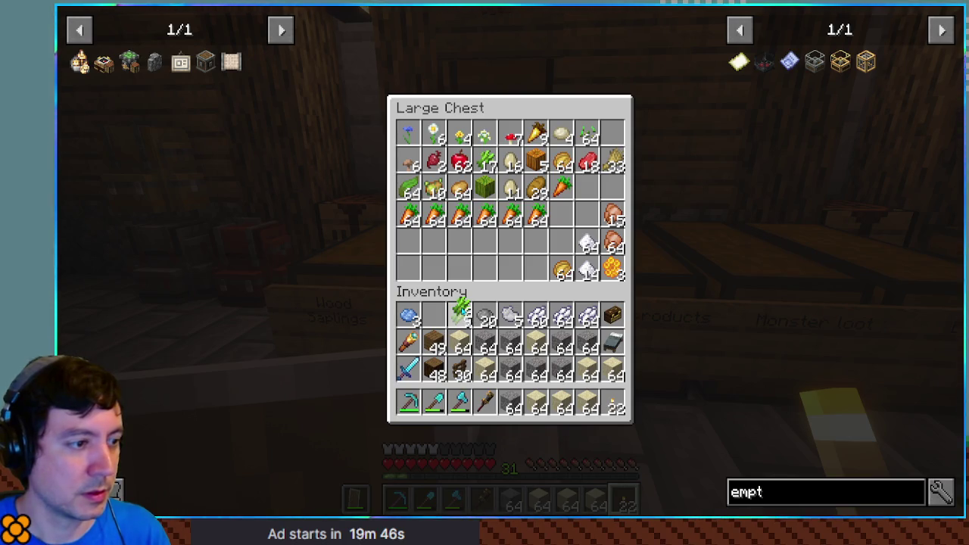
key("e")
Craft the sugar cane into sugar in the inventory grid.
key("e")
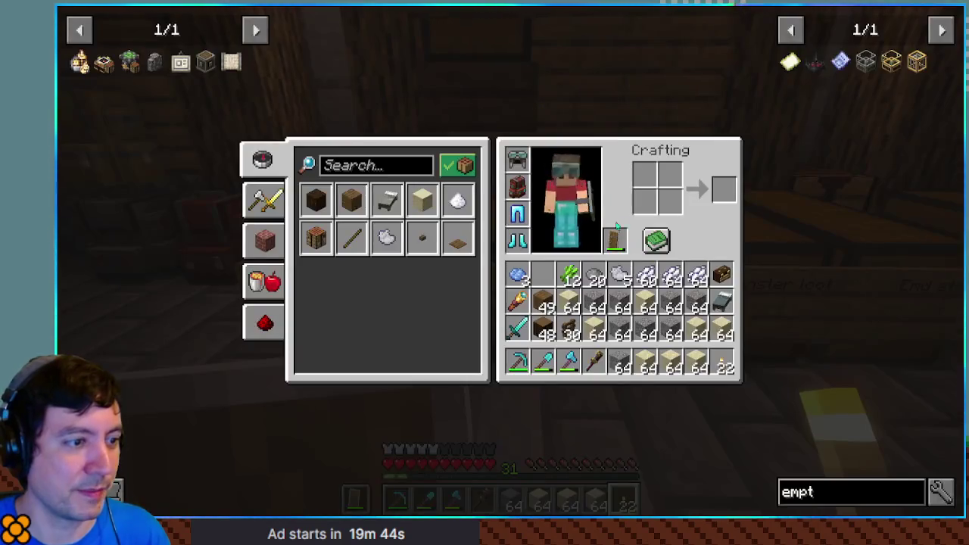
left_click(569, 274)
left_click(659, 201)
left_click(723, 189, "shift")
key("e")
Add the new sugar to the food chest's sugar stack and take half the remaining sugar cane.
right_click(509, 261)
key("Escape")
right_click(509, 260)
left_click(459, 316, "shift")
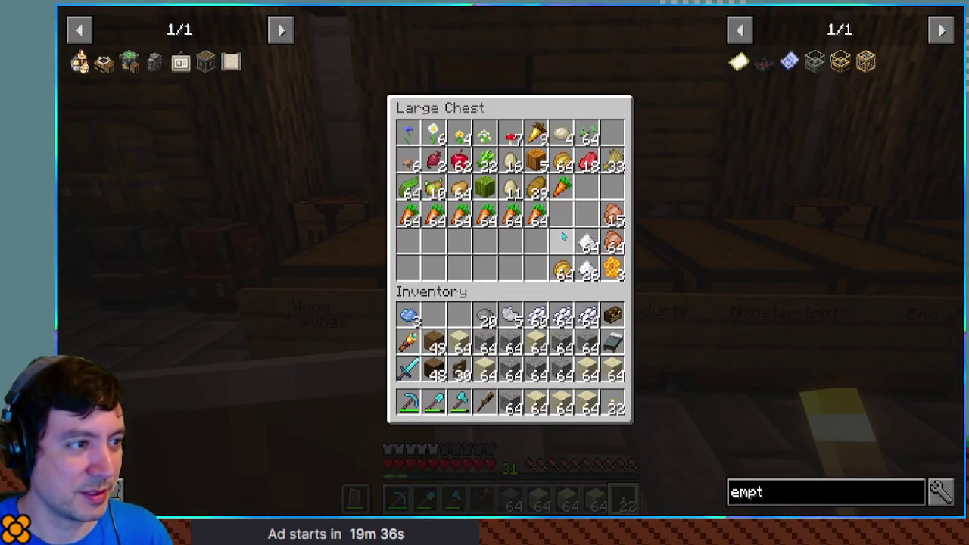
right_click(493, 168)
left_click(460, 316)
Craft all the sugar cane into paper at the crafting table.
key("e")
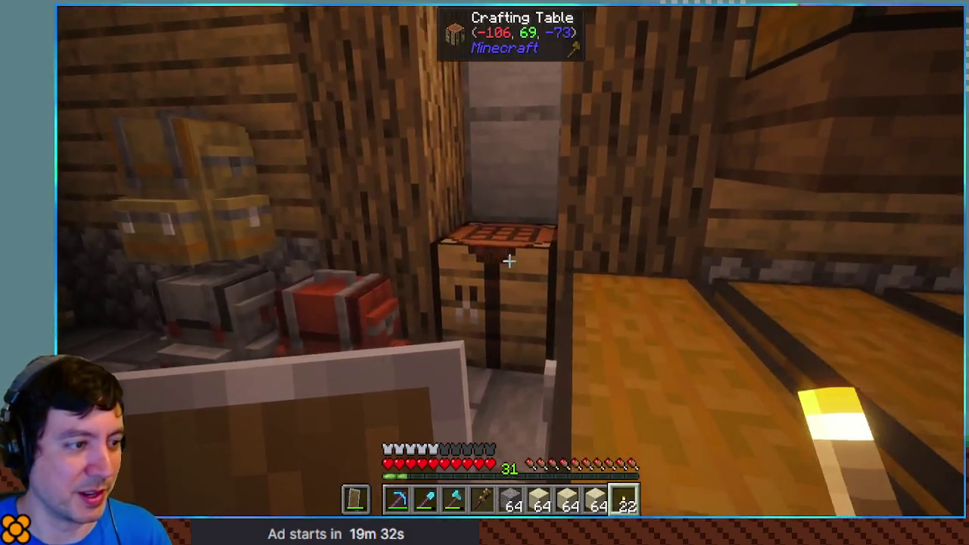
right_click(508, 260)
left_click(568, 274)
left_click_drag(549, 228, 601, 227)
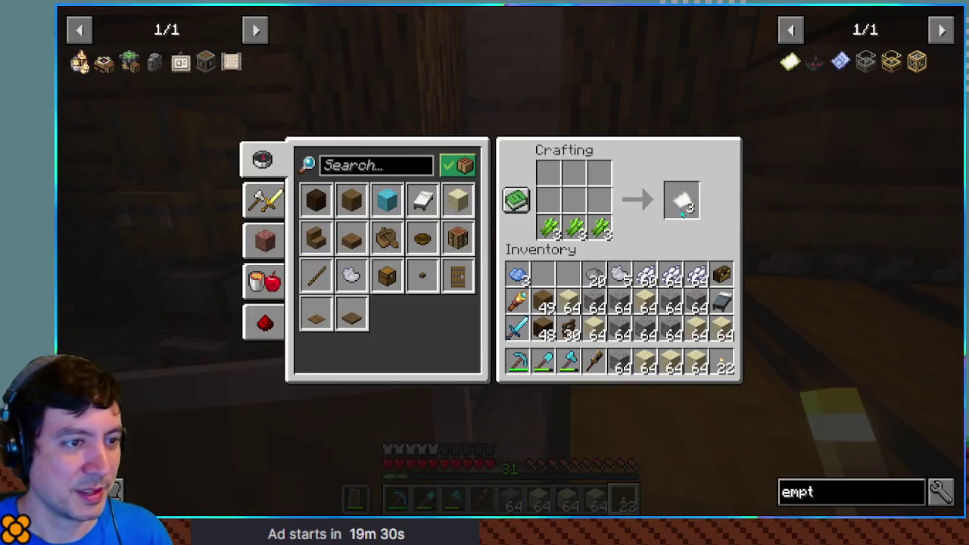
left_click(684, 210, "shift")
Combine paper with blue dye to craft the Empty Schematics.
left_click(569, 274)
left_click(549, 227)
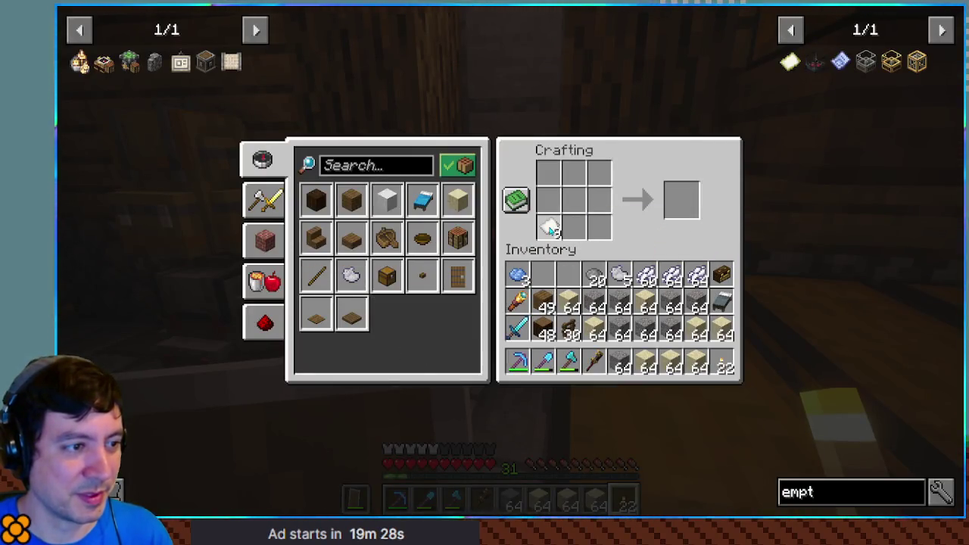
left_click(574, 227)
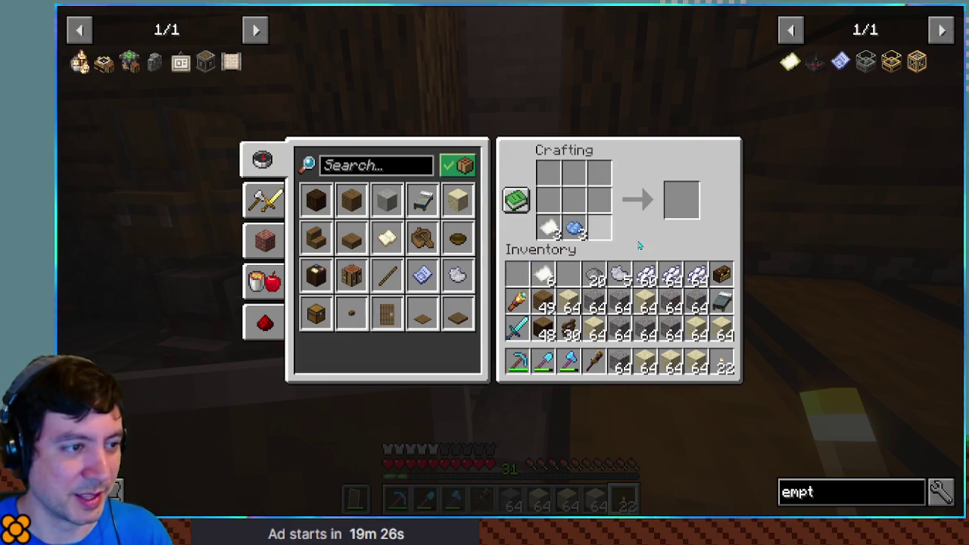
left_click(682, 203, "shift")
left_click(689, 206, "shift")
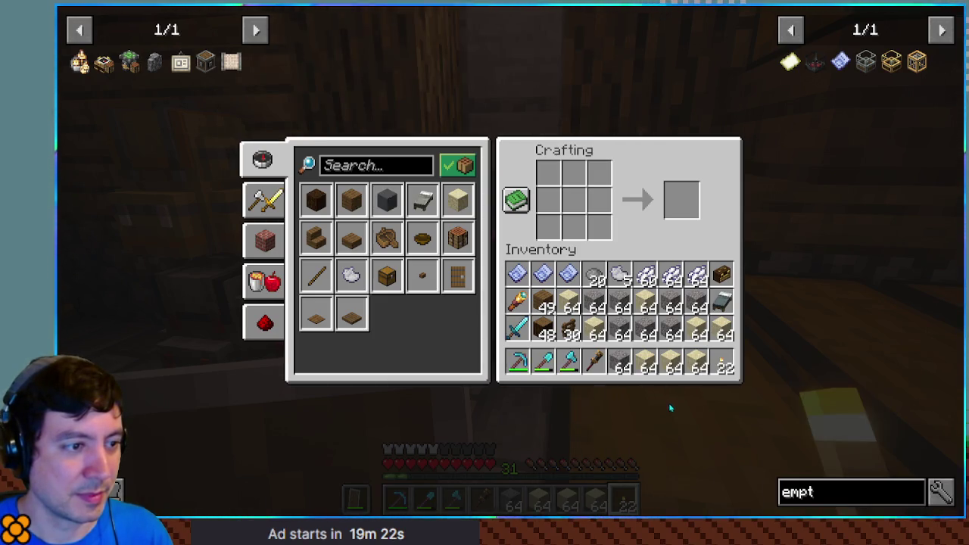
key("e")
Fill the grid from the recipe book and craft four 64-stacks of White Concrete Powder.
right_click(484, 272)
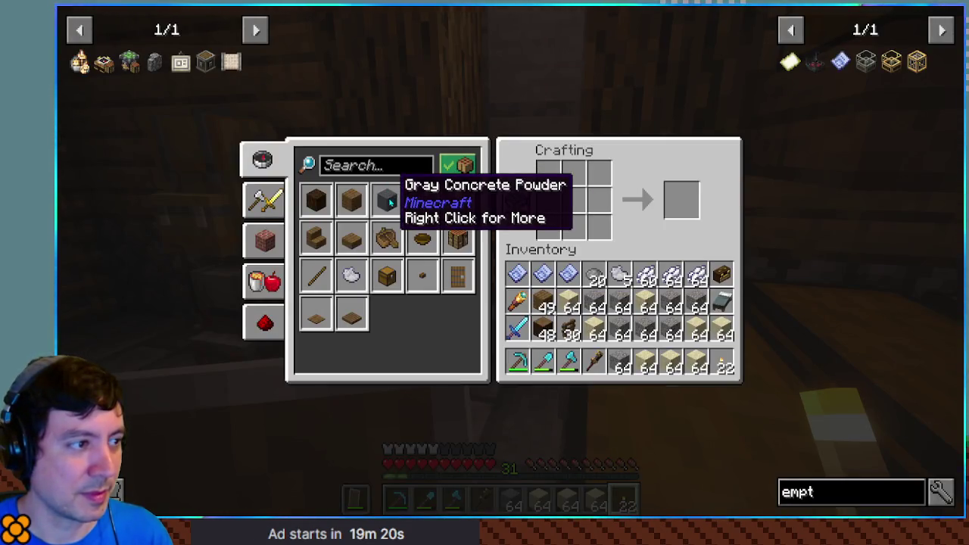
left_click(389, 198, "shift")
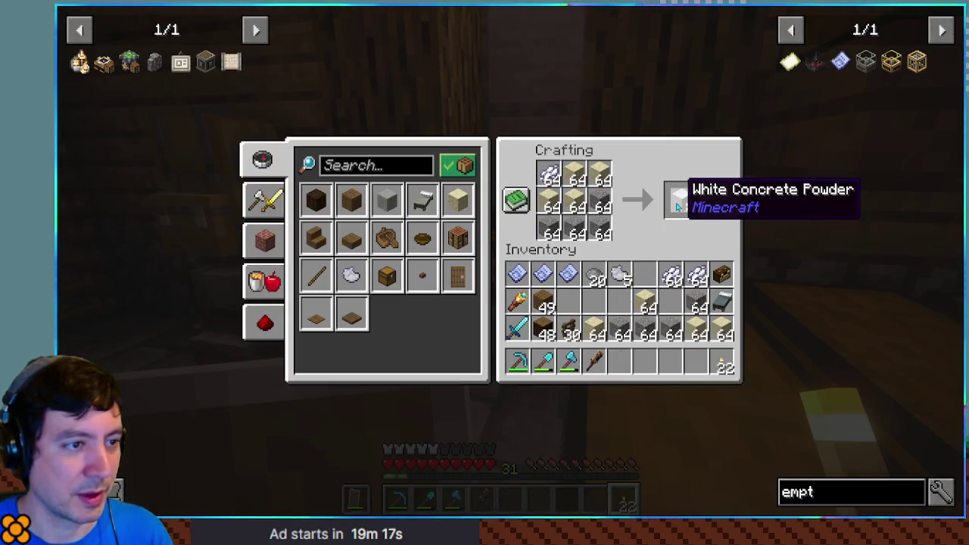
left_click(677, 205, "shift")
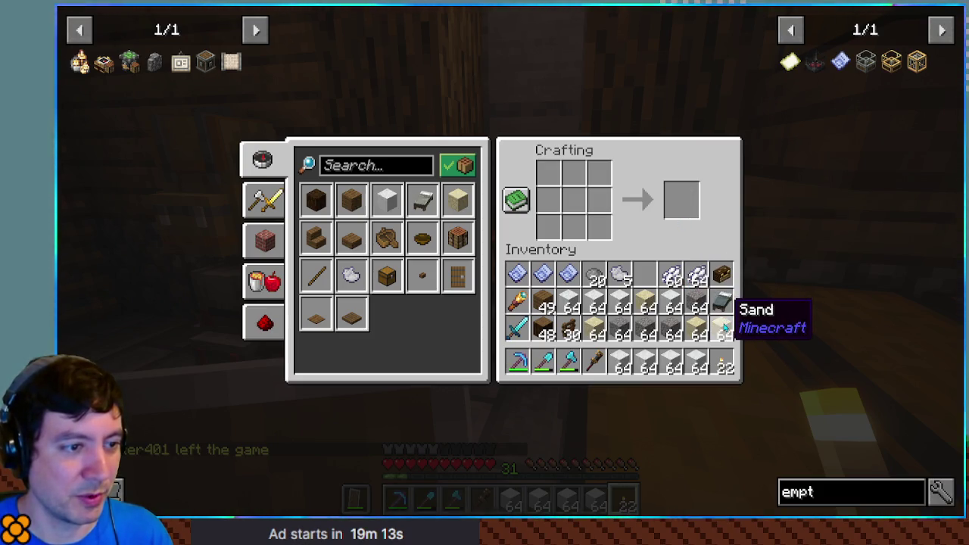
key("e")
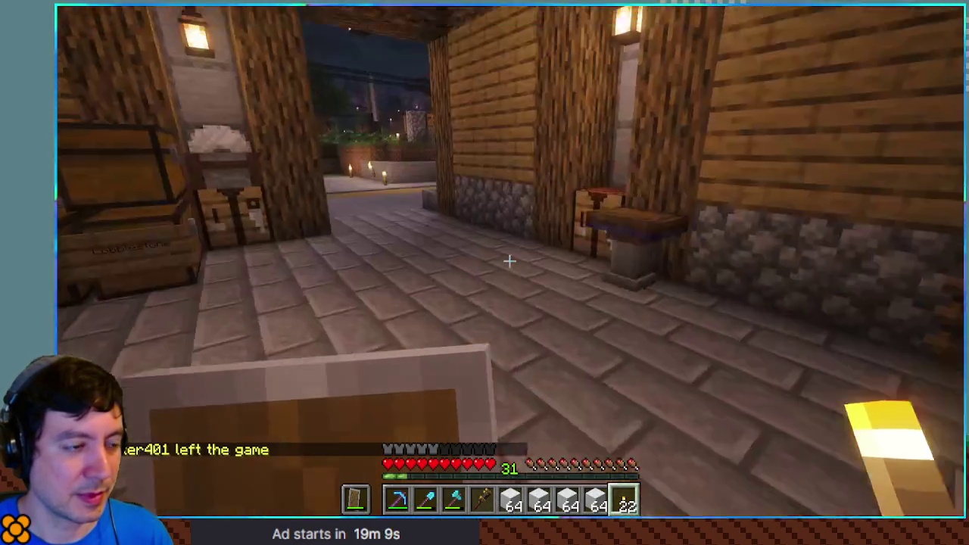
Cross the street through the Oxidized Copper Door into the storage room.
key("w")
key("w")
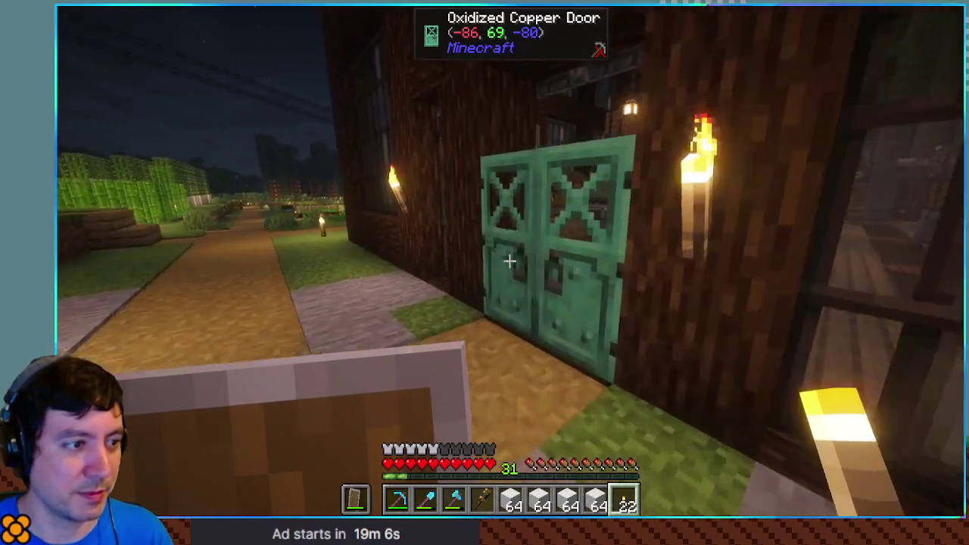
right_click(508, 262)
key("w")
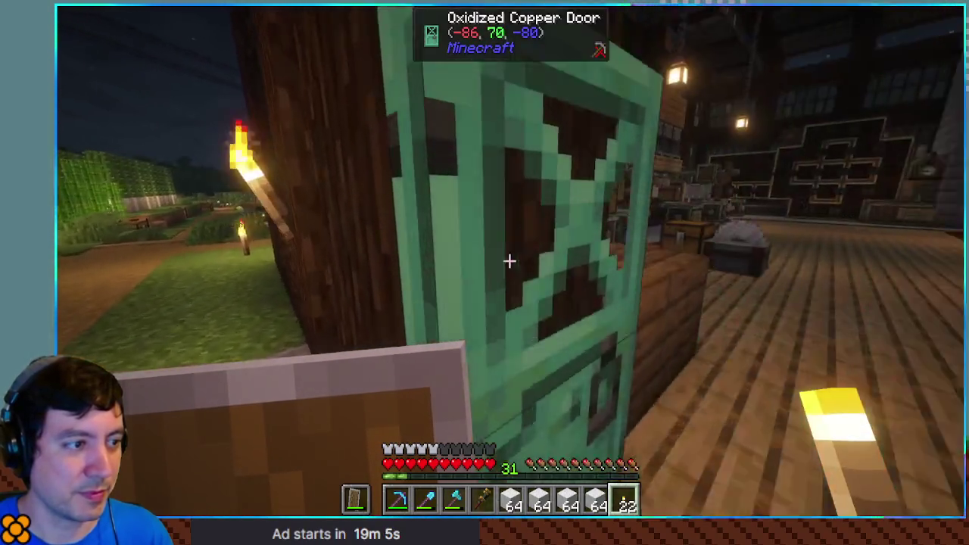
key("w")
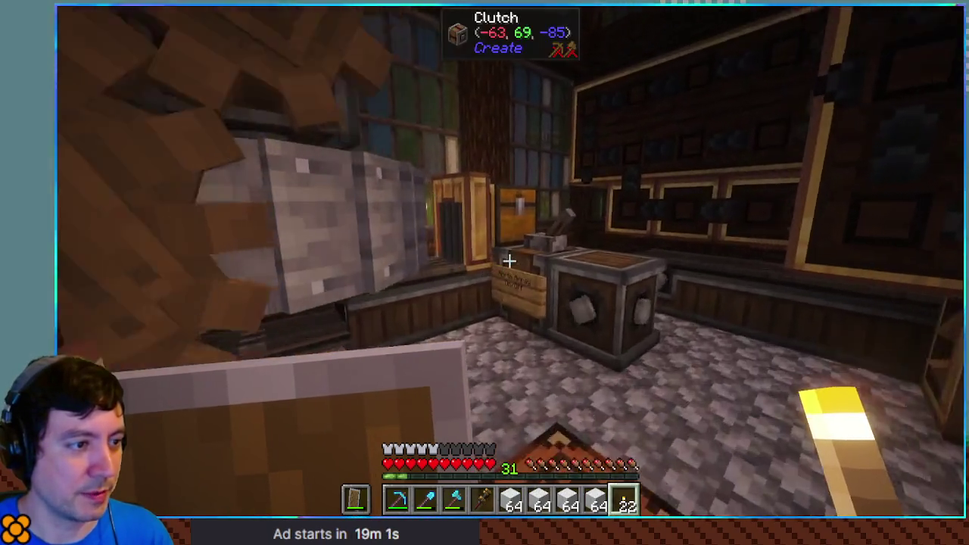
Put the White Concrete Powder into the storage chest, filling seven 64-stacks.
key("w")
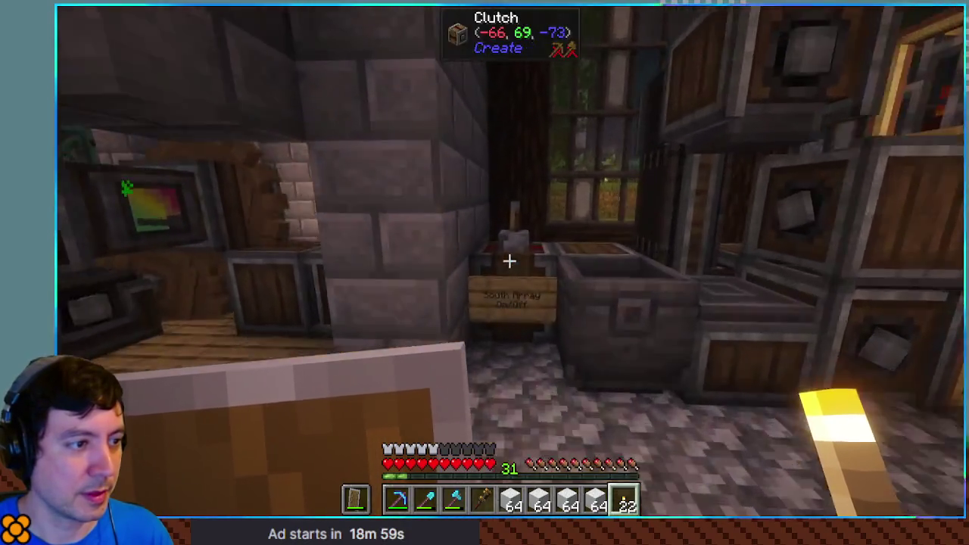
key("w")
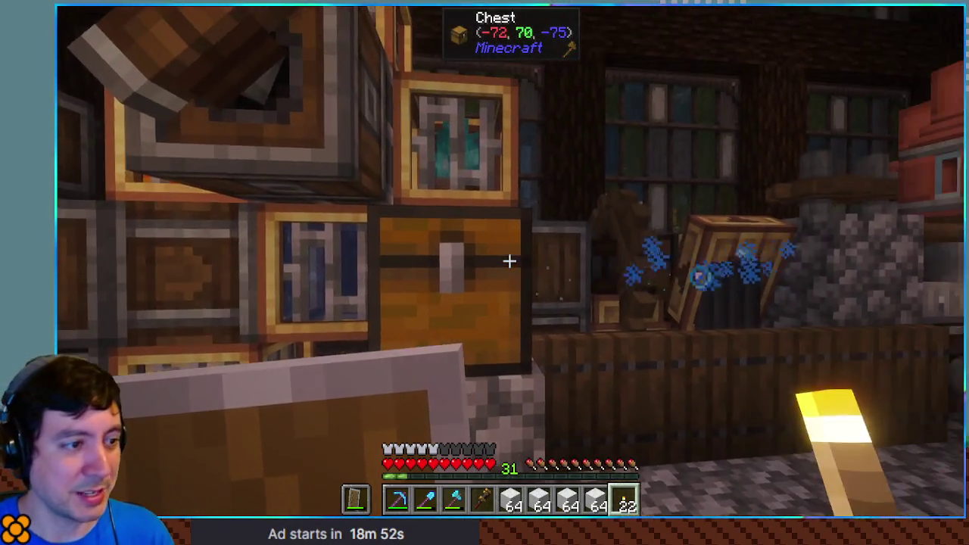
right_click(508, 261)
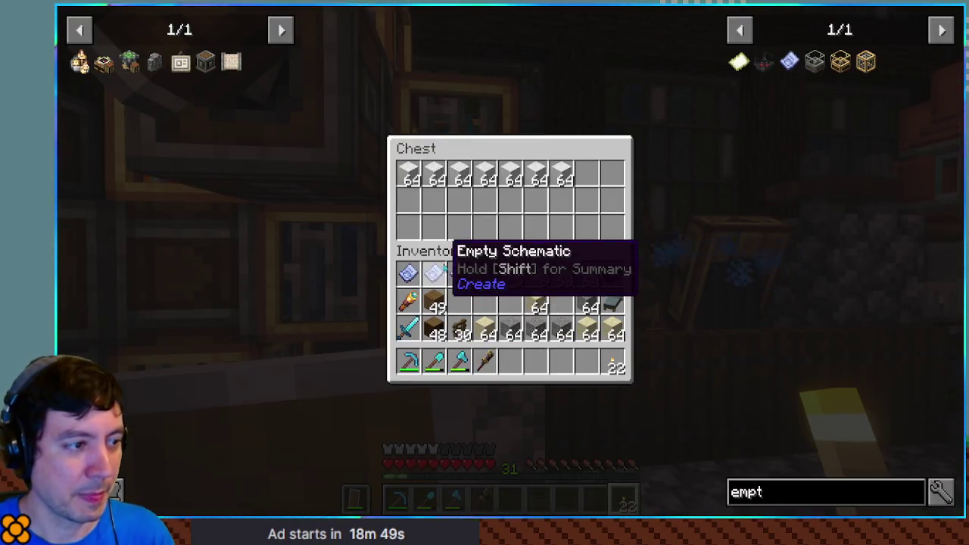
key("Escape")
Select empty hotbar slot 5 and return to the house through the back double door.
key("5")
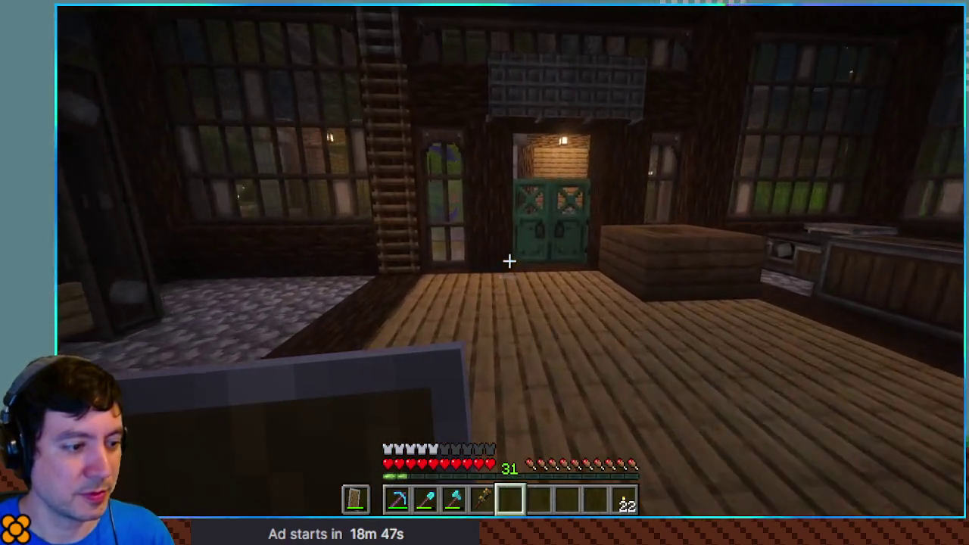
right_click(509, 261)
key("w")
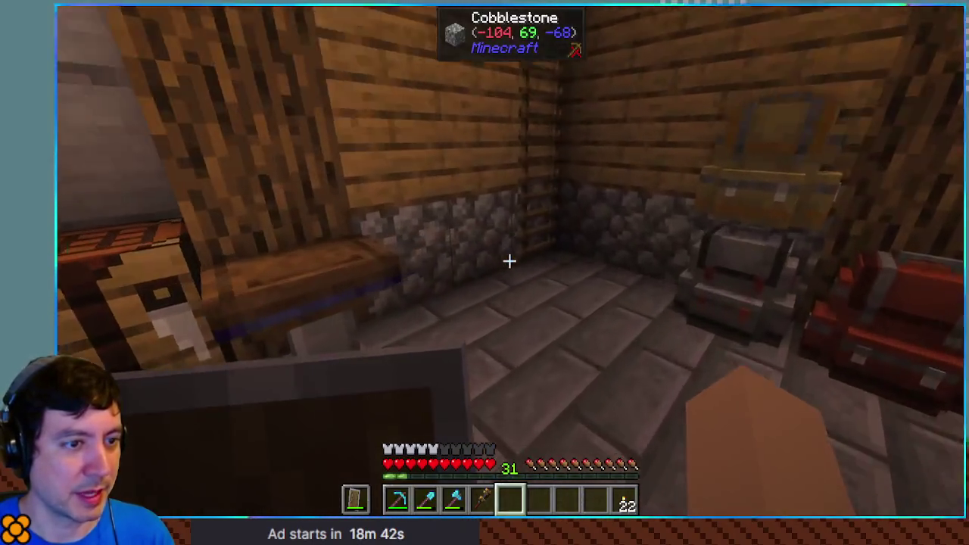
Write factory_shell and factory_power onto blank schematics at the Schematic Table and collect them.
right_click(509, 261)
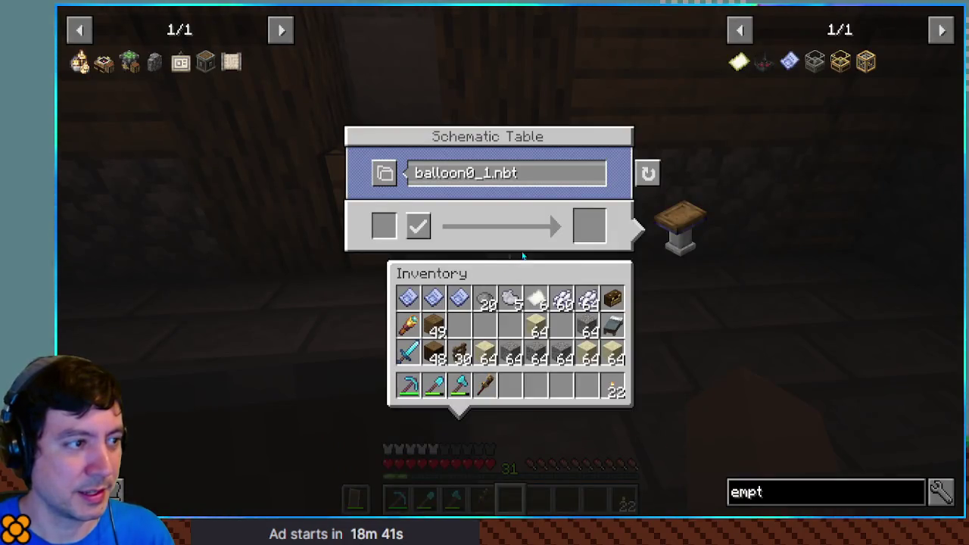
scroll(518, 184, "down", 9)
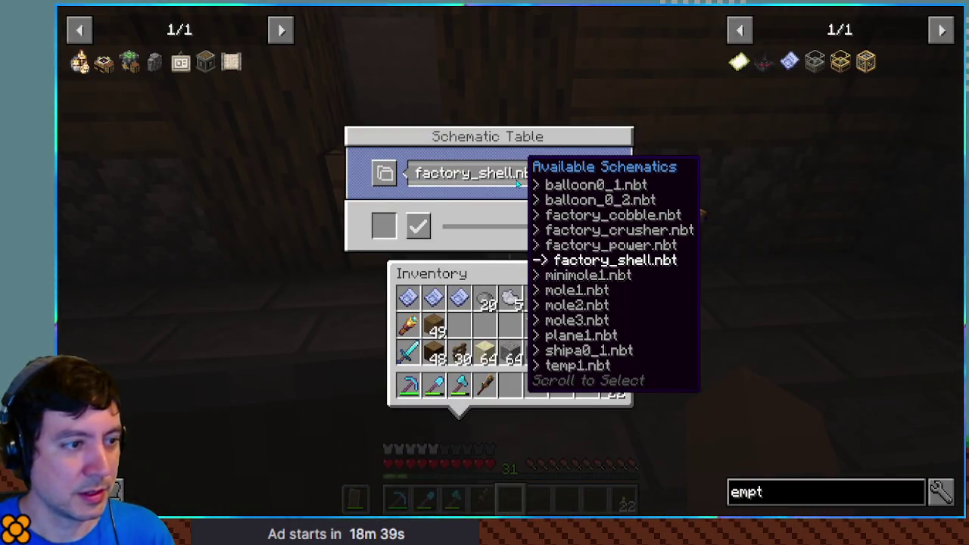
scroll(519, 184, "up", 1)
scroll(519, 184, "down", 1)
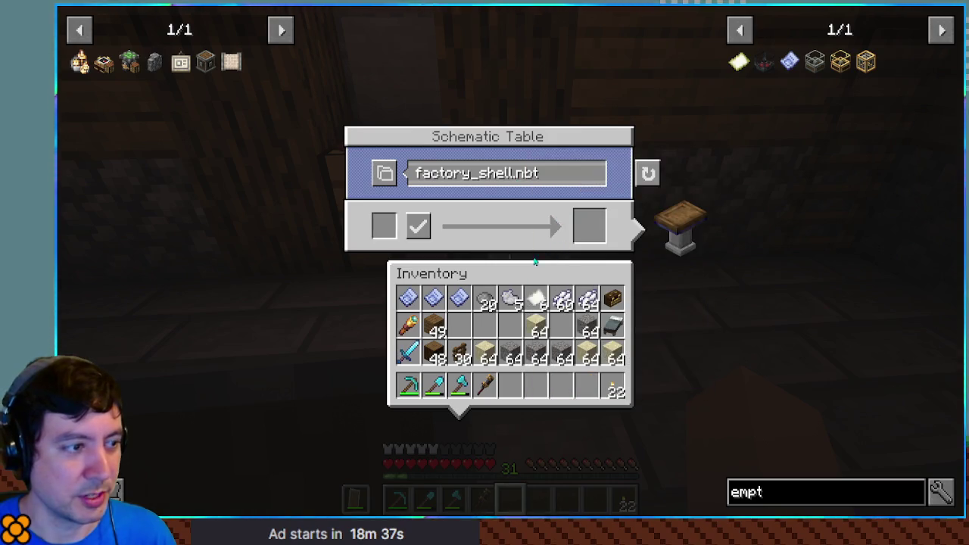
left_click(459, 298)
left_click(418, 227)
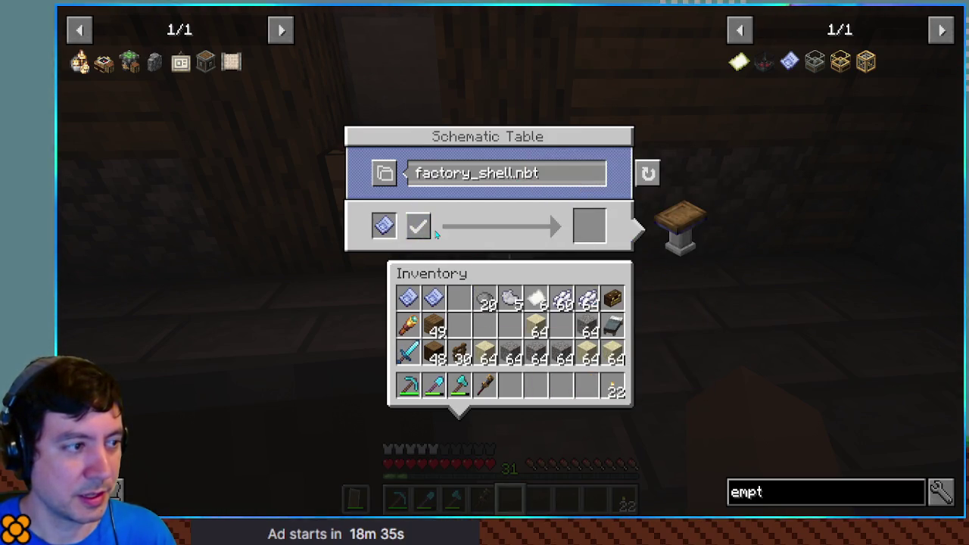
left_click(590, 226)
left_click(460, 302)
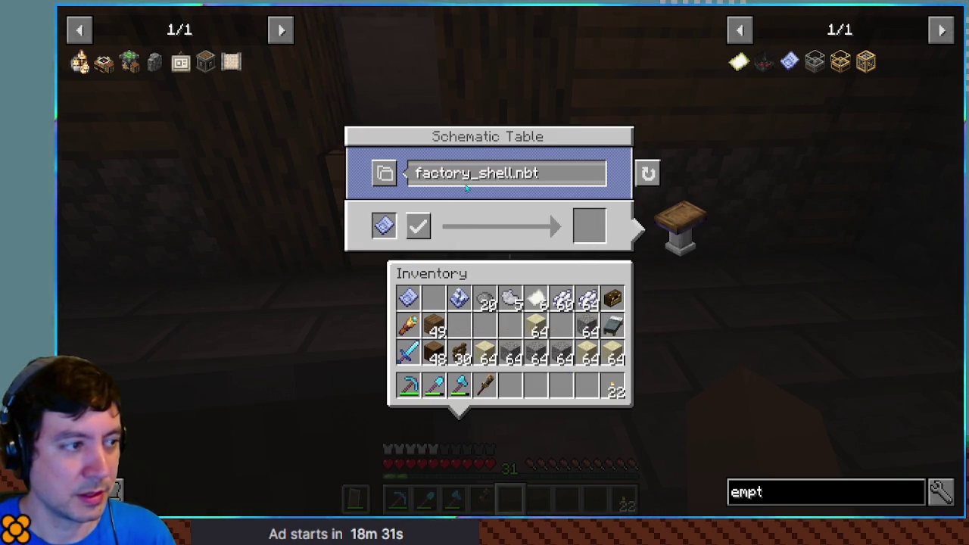
scroll(490, 181, "up", 1)
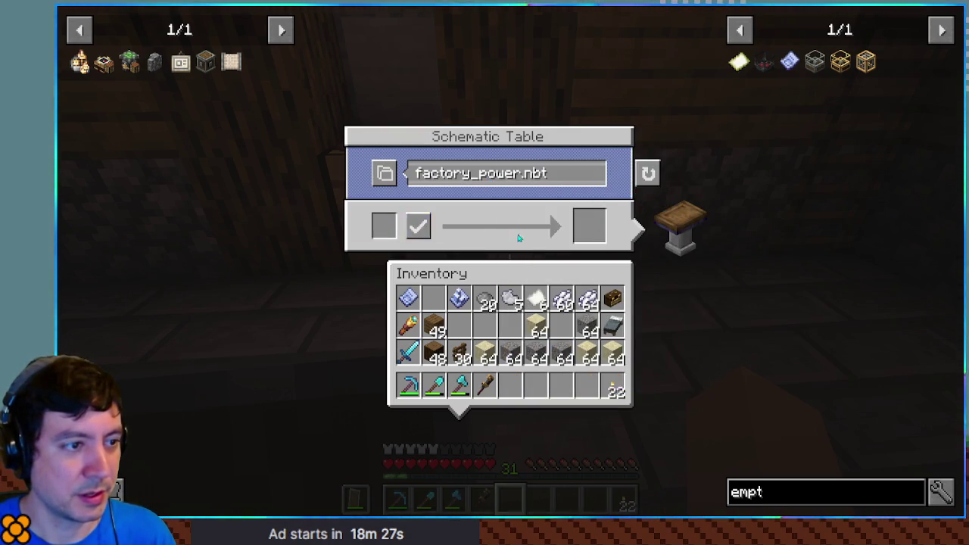
left_click(592, 231, "shift")
Load another empty schematic, upload factory_cobble onto it, and store the finished schematic.
left_click(408, 298, "shift")
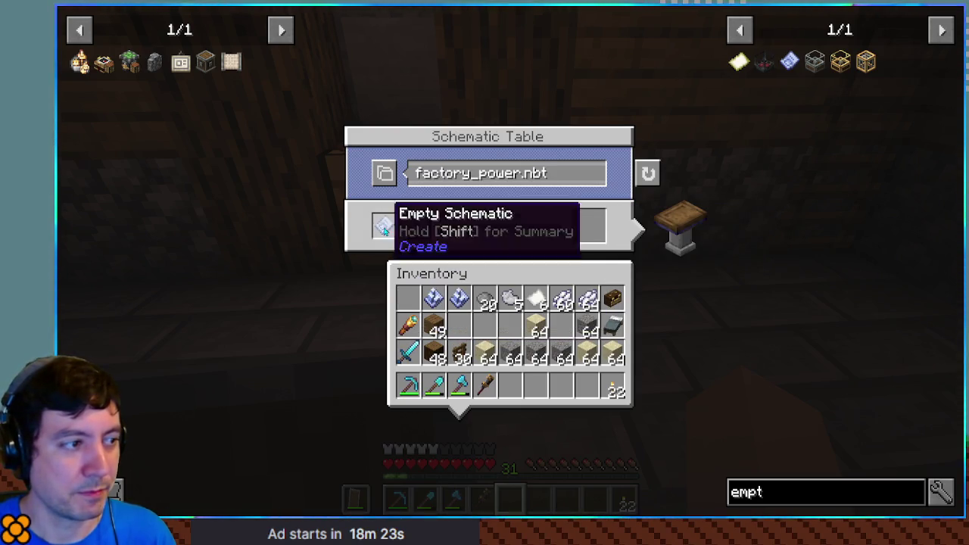
mouse_move(523, 180)
scroll(524, 180, "up", 1)
scroll(526, 180, "up", 1)
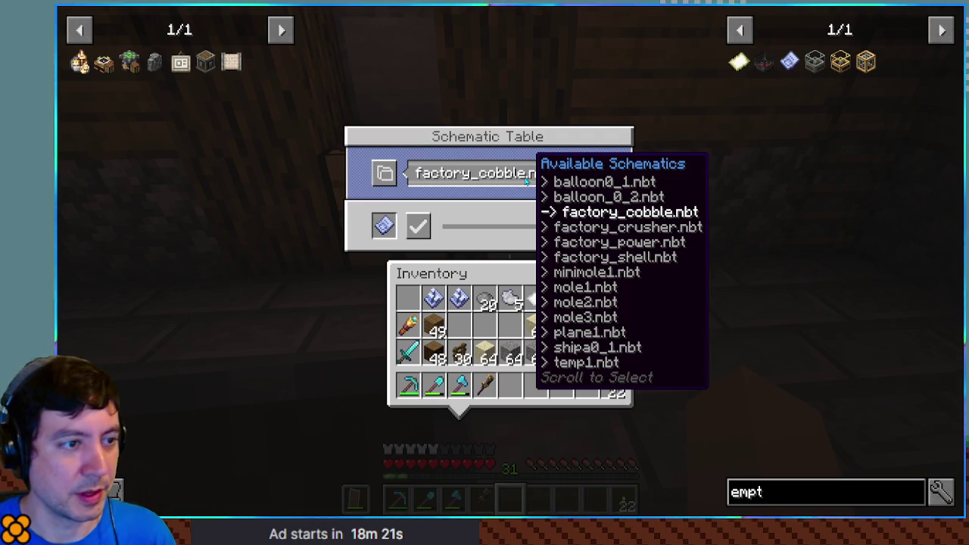
left_click(427, 233)
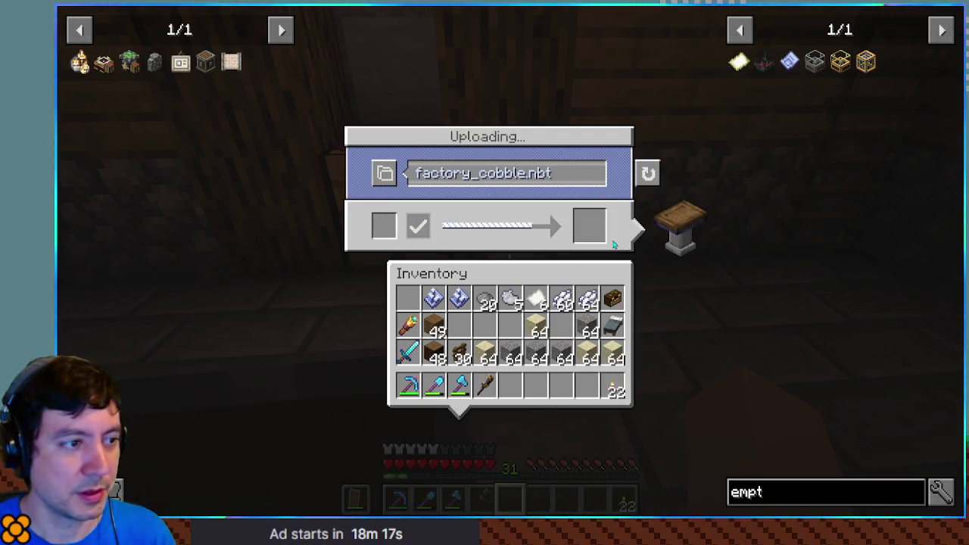
left_click(591, 226)
left_click(408, 296)
key("e")
key("w")
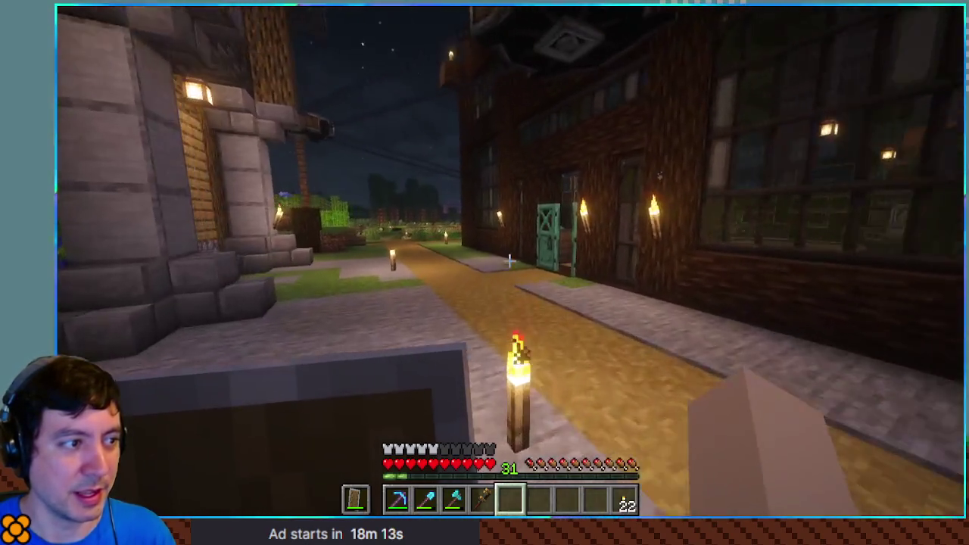
Search the backpack for 'clip' and move the clipboard into hotbar slot 5.
key("e")
key("e")
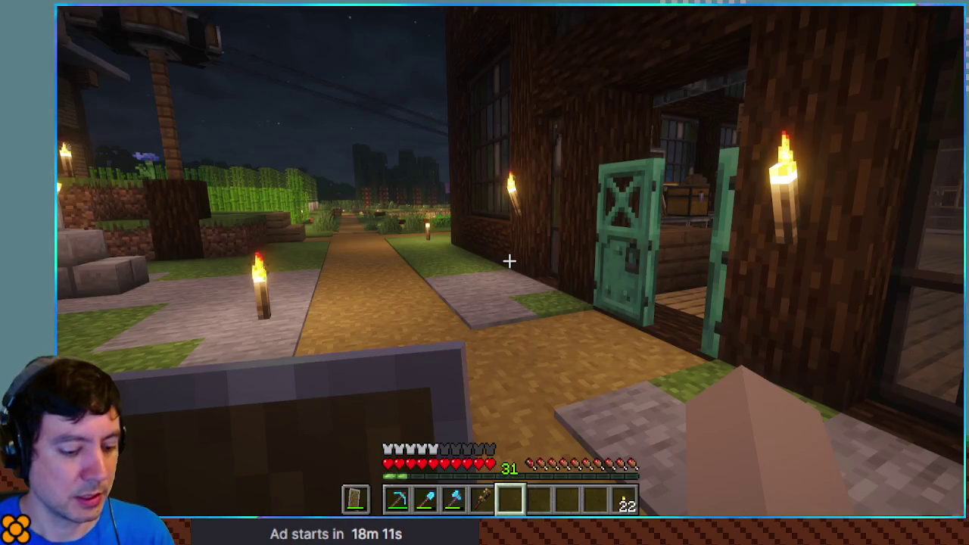
key("b")
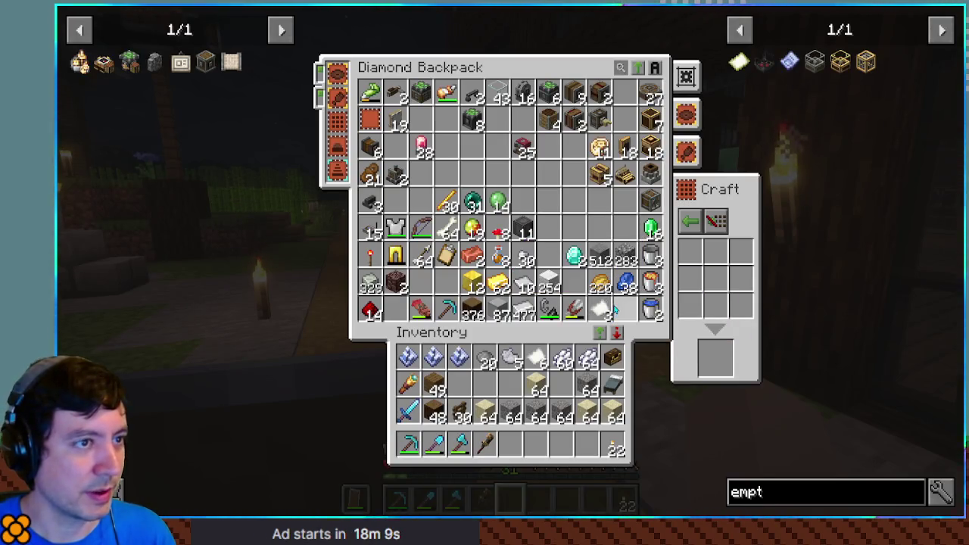
left_click(620, 72)
type("clip")
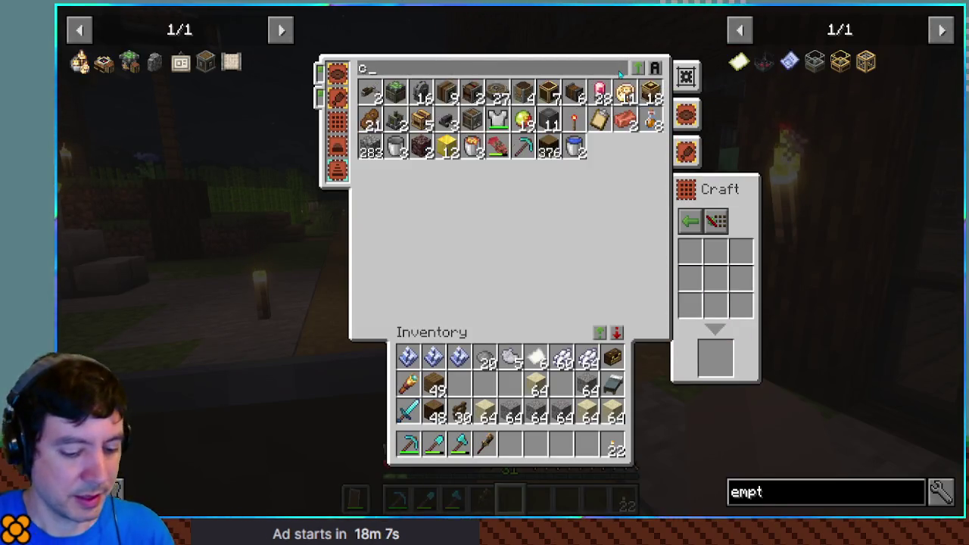
left_click(369, 92)
left_click(509, 446)
key("Escape")
Glance at the clipboard, then open the copper door into the factory.
right_click(510, 261)
key("Escape")
scroll(510, 261, "down", 1)
right_click(509, 261)
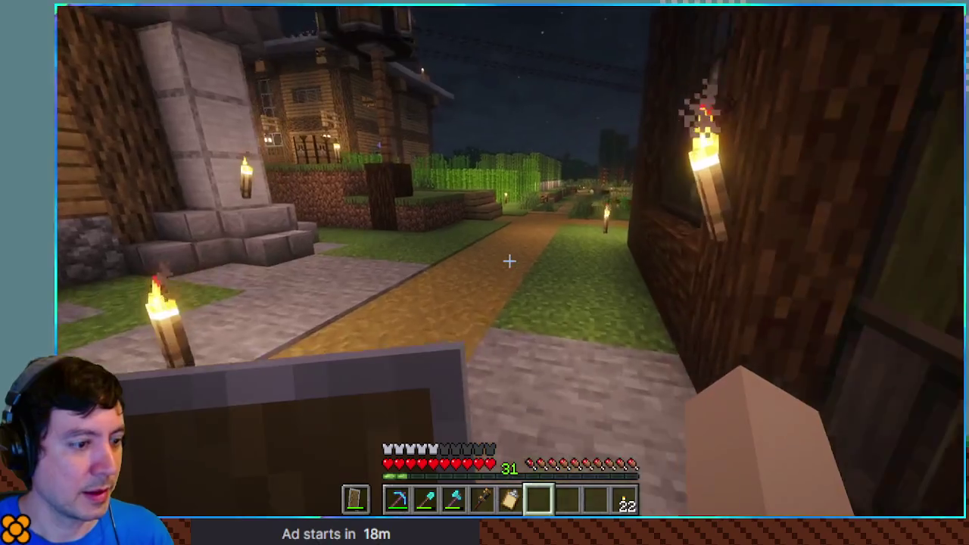
Clear the backpack search to show all its contents and check the carried factory_cobble.nbt schematic.
key("e")
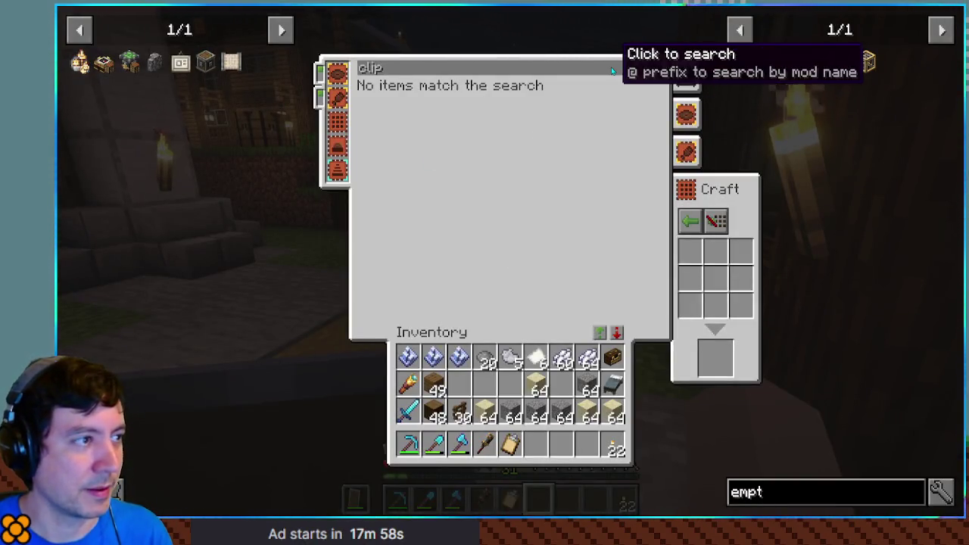
right_click(613, 70)
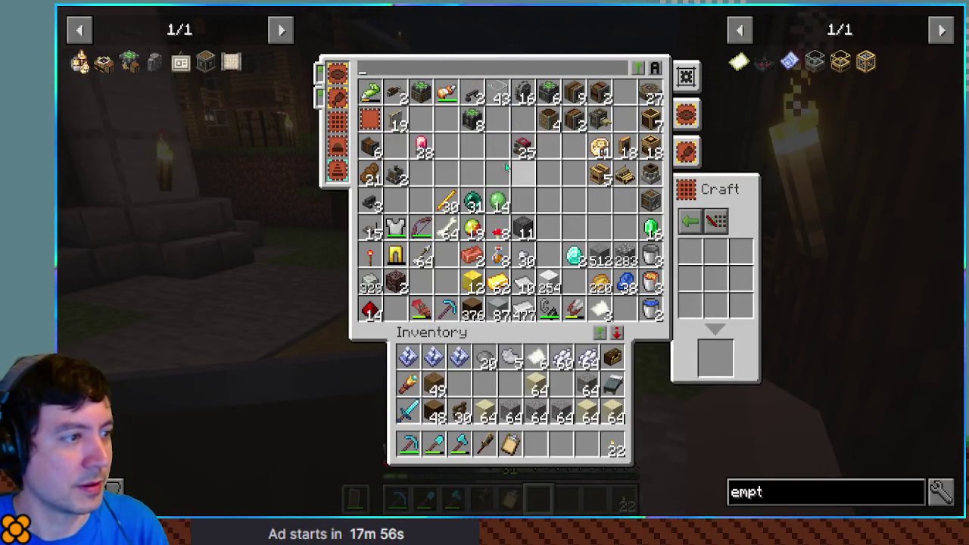
left_click(458, 154)
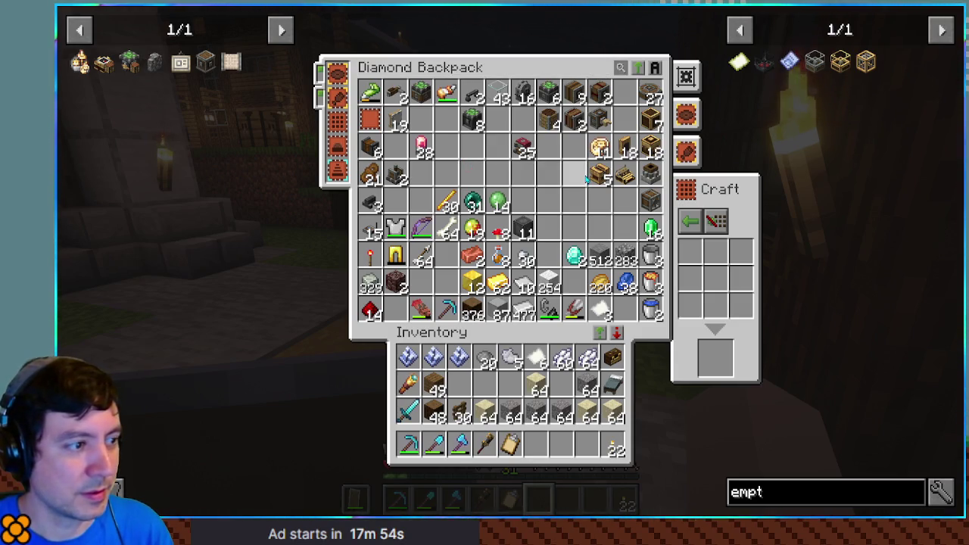
key("e")
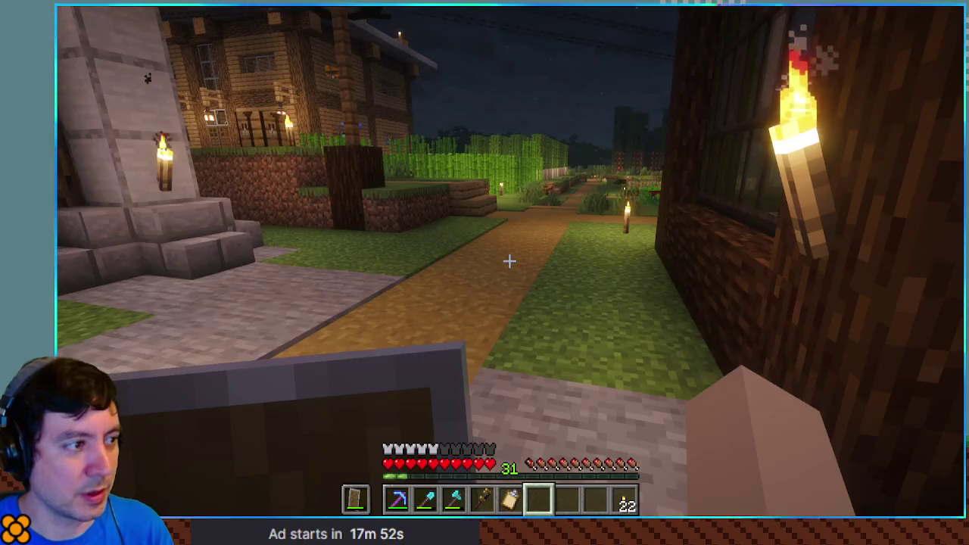
key("e")
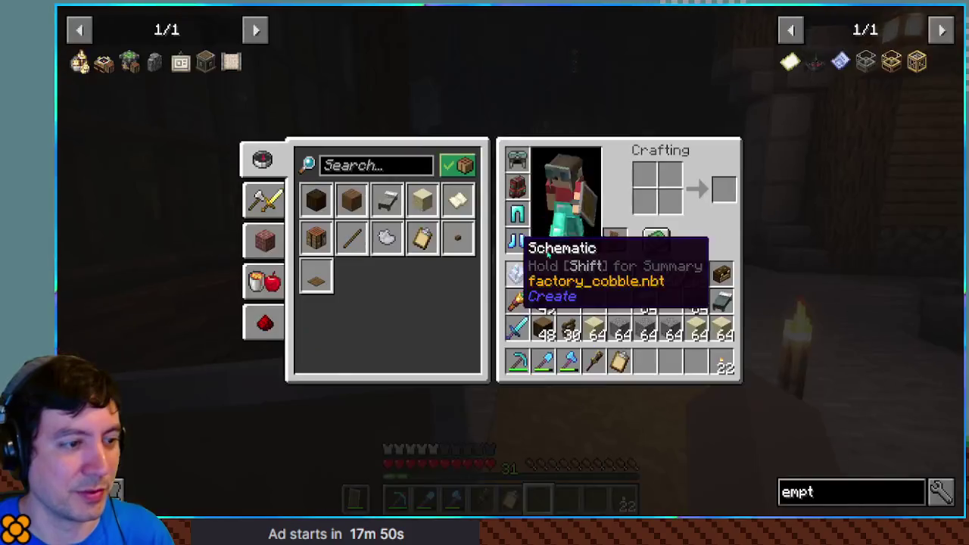
key("e")
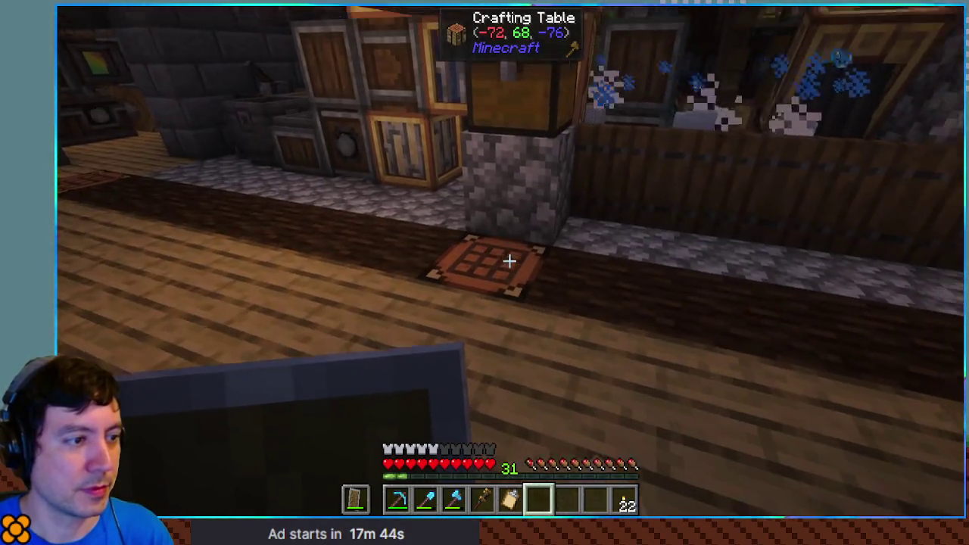
right_click(509, 262)
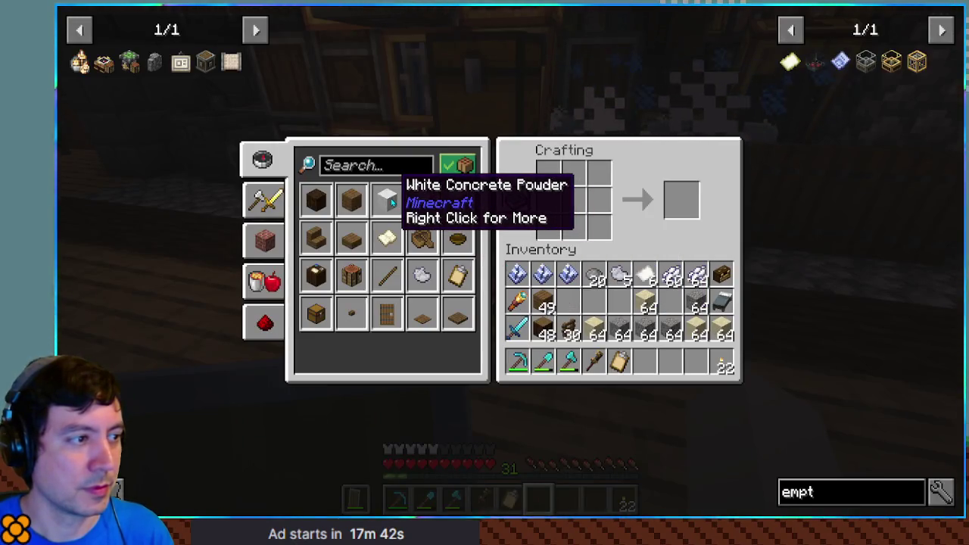
Bulk-craft light gray concrete powder from light gray dye, sand and gravel at the crafting table.
left_click(392, 204, "shift")
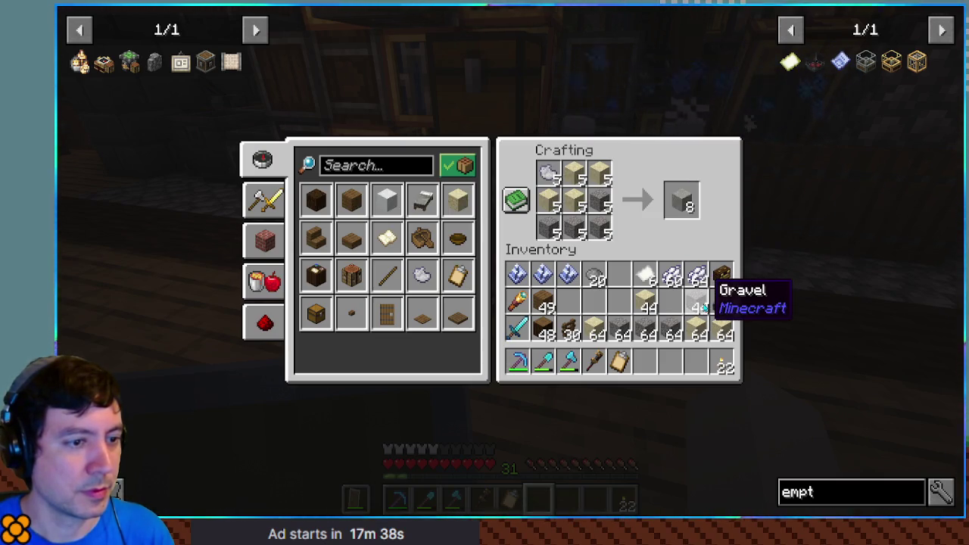
key("e")
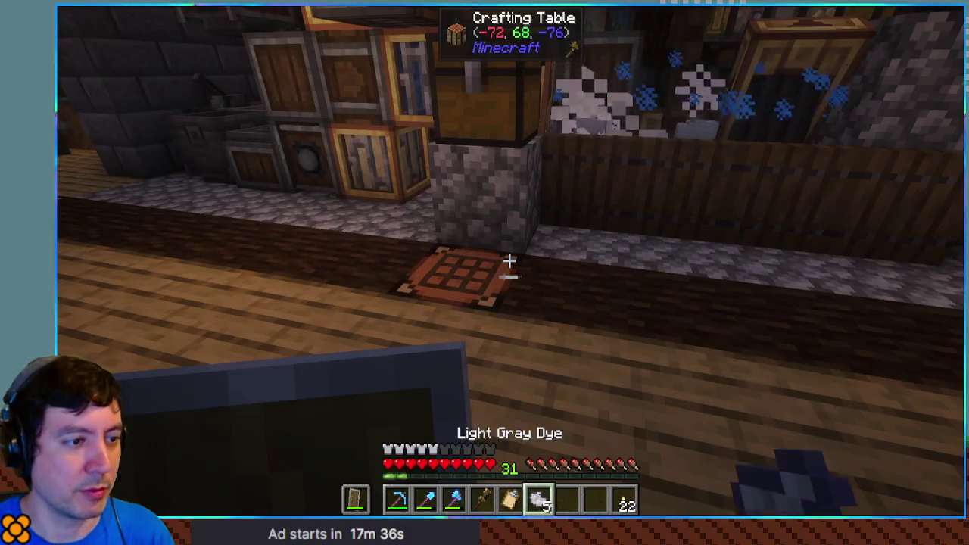
key("e")
left_click(594, 275)
right_click(643, 206)
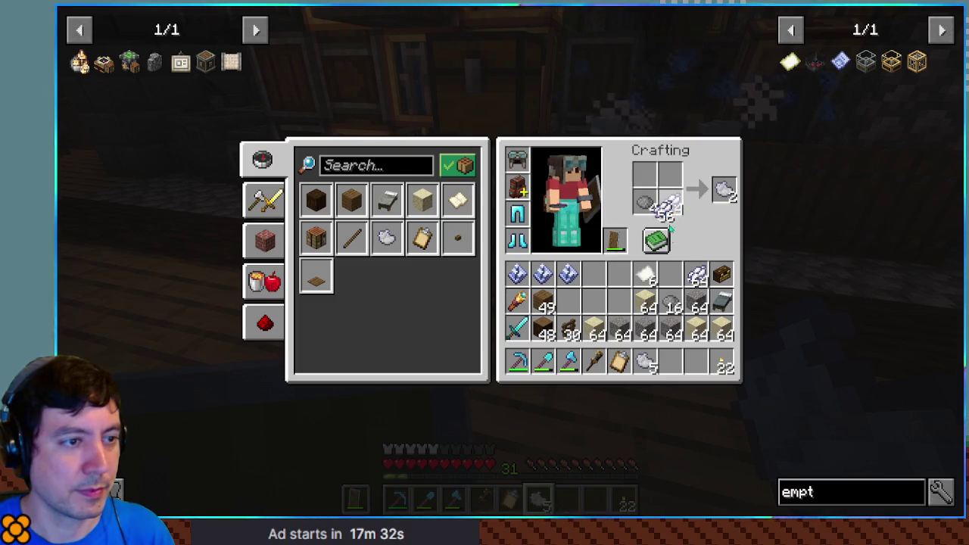
key("e")
right_click(510, 259)
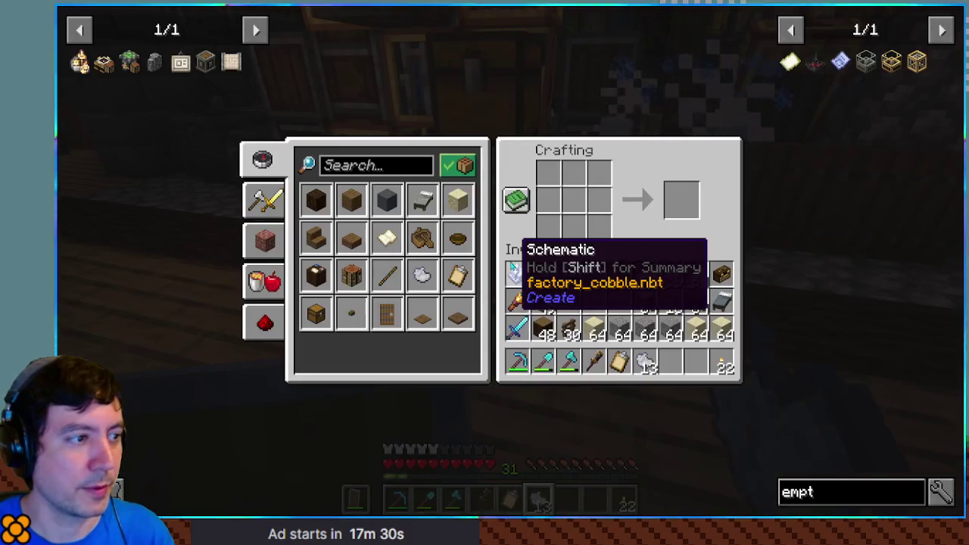
left_click(388, 200, "shift")
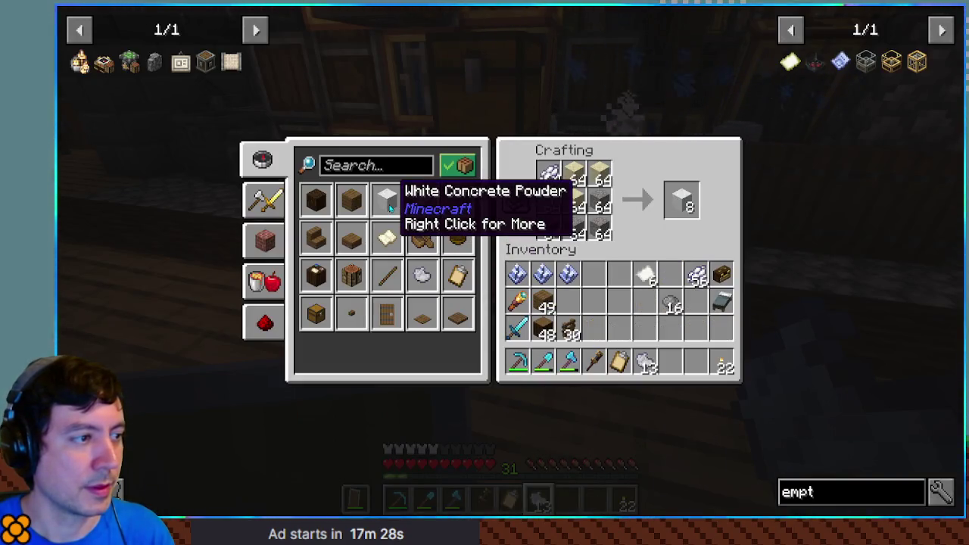
left_click(388, 200, "shift")
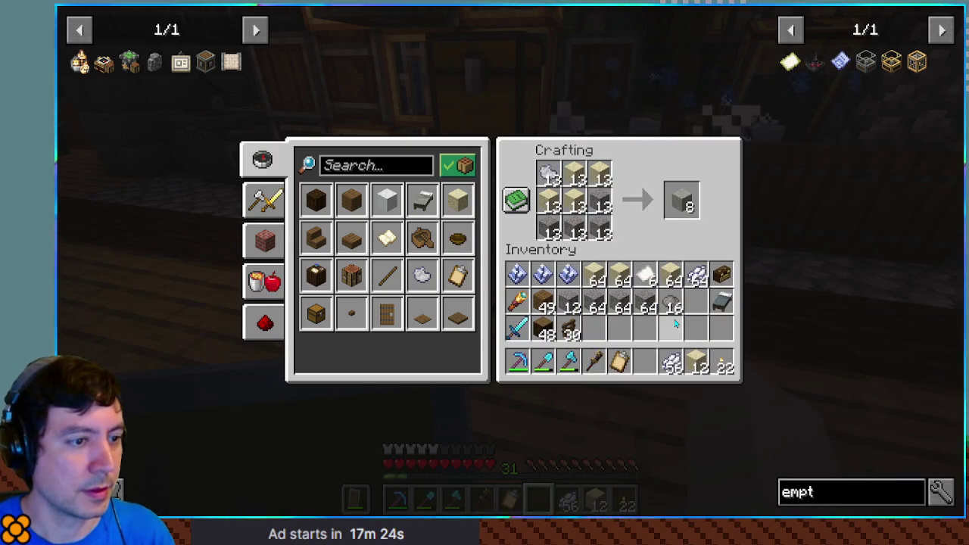
Combine gray dye and white dye in the 2x2 grid into 32 extra light gray dye.
key("e")
key("e")
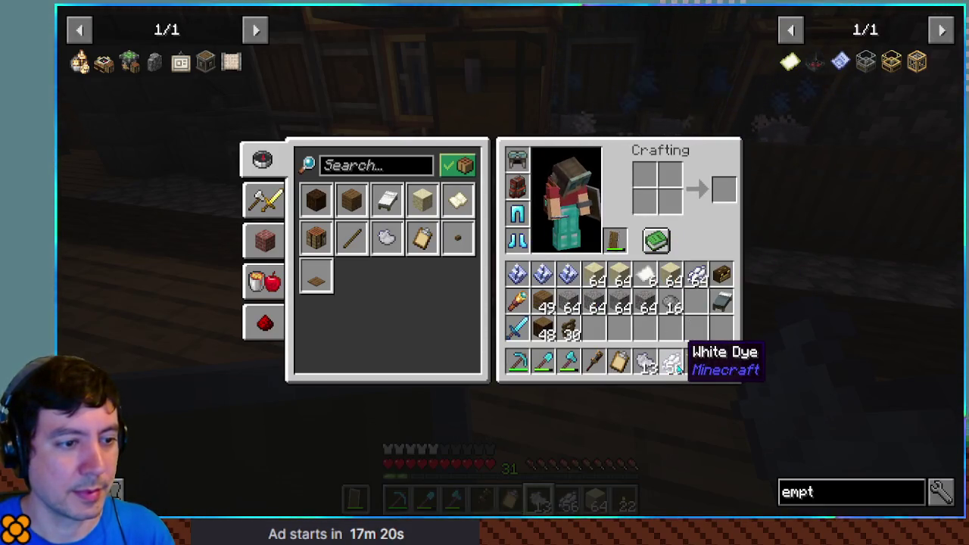
left_click(670, 303)
left_click(673, 299)
left_click(645, 201)
left_click(670, 364)
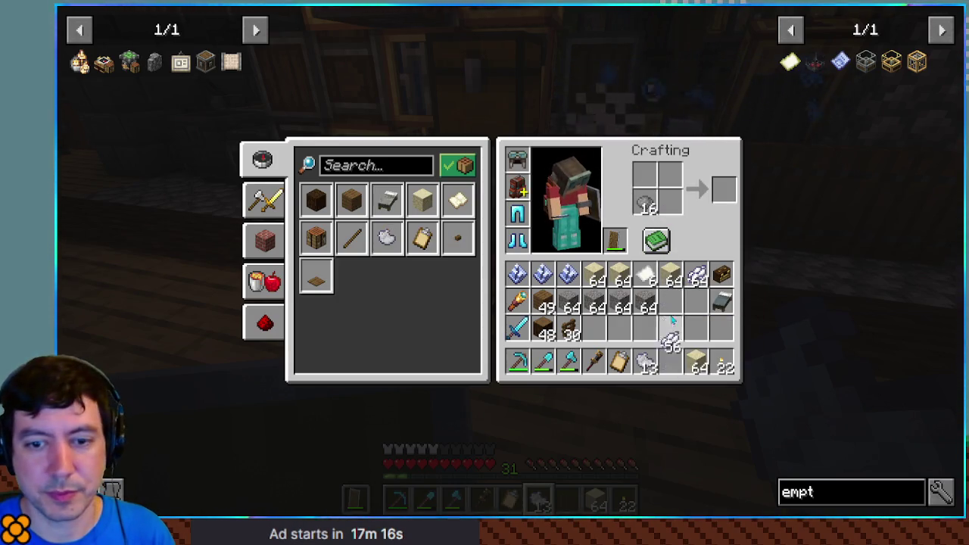
left_click(723, 199, "shift")
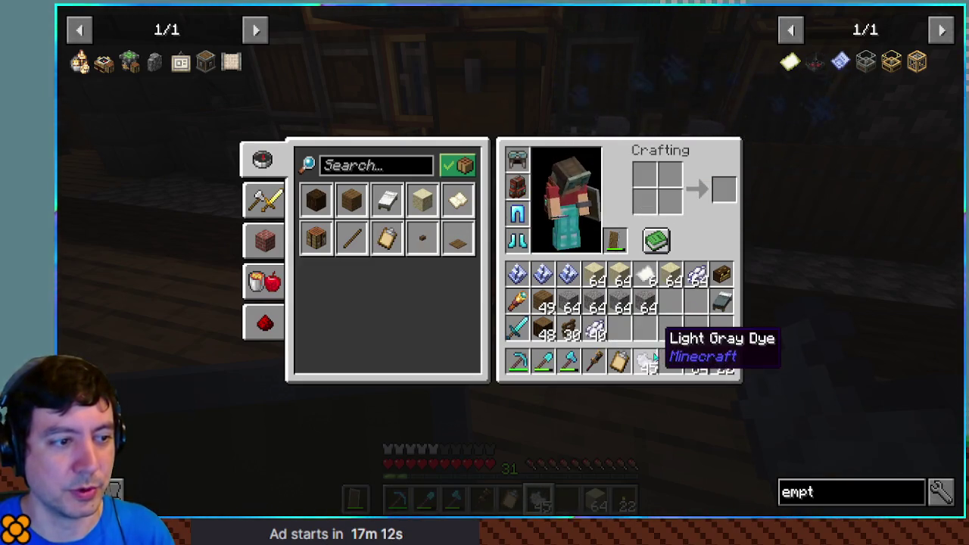
key("e")
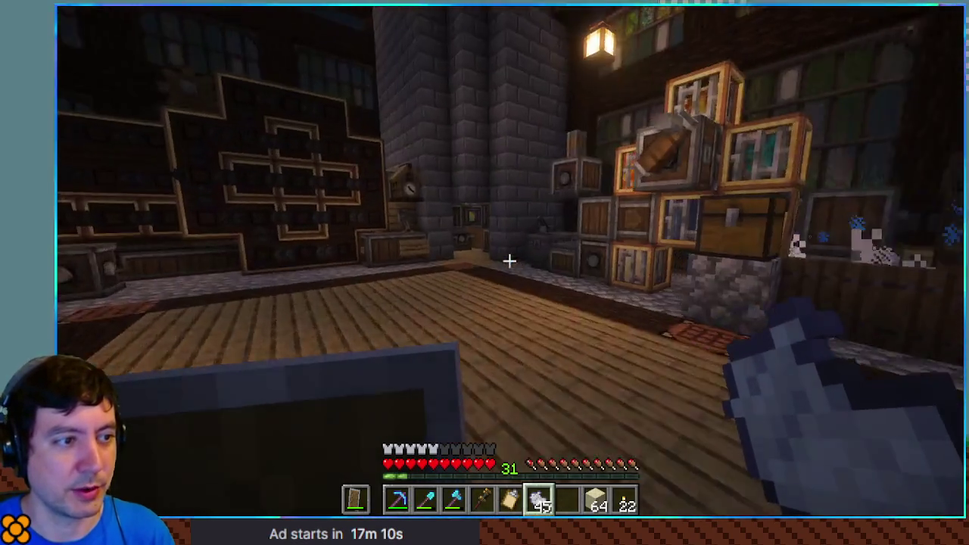
Check the backpack, then open the copper doors and walk out along the lit street.
key("e")
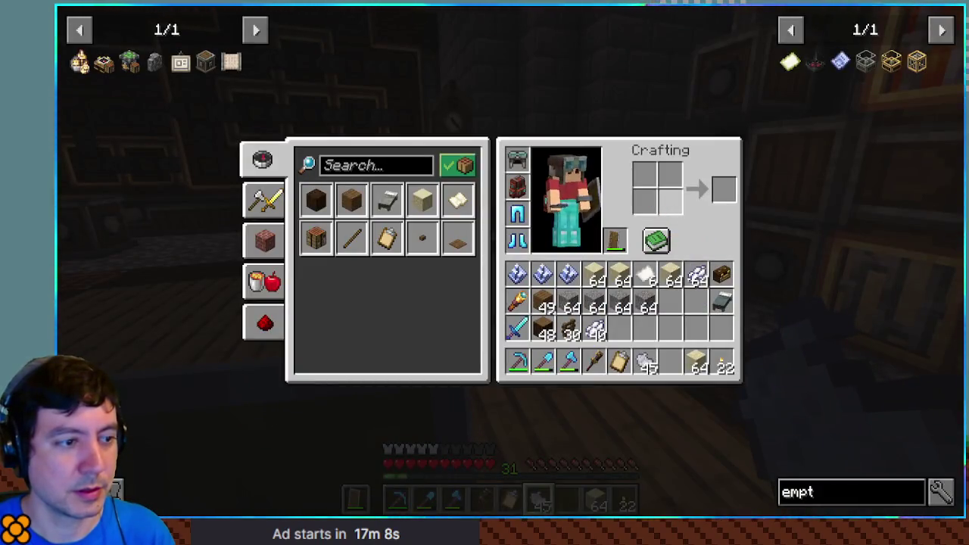
key("b")
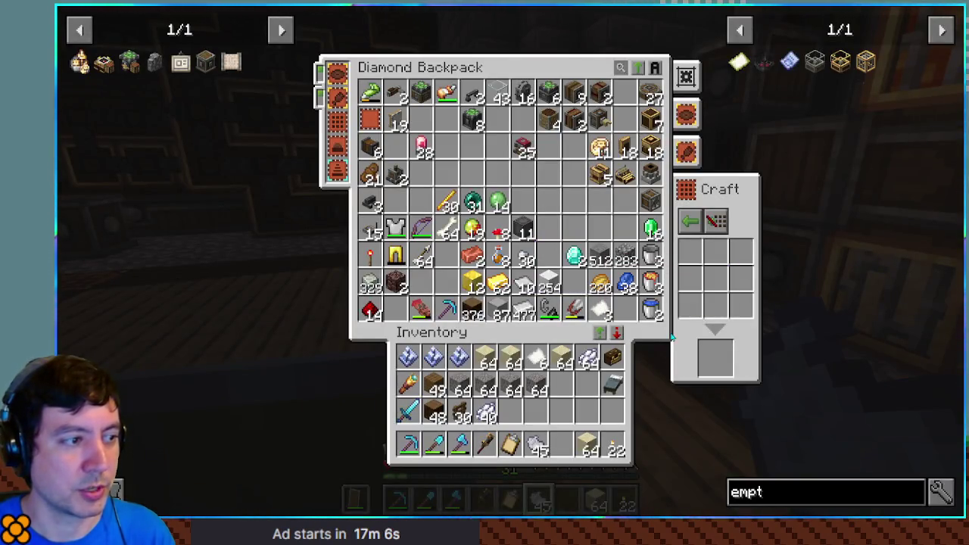
key("e")
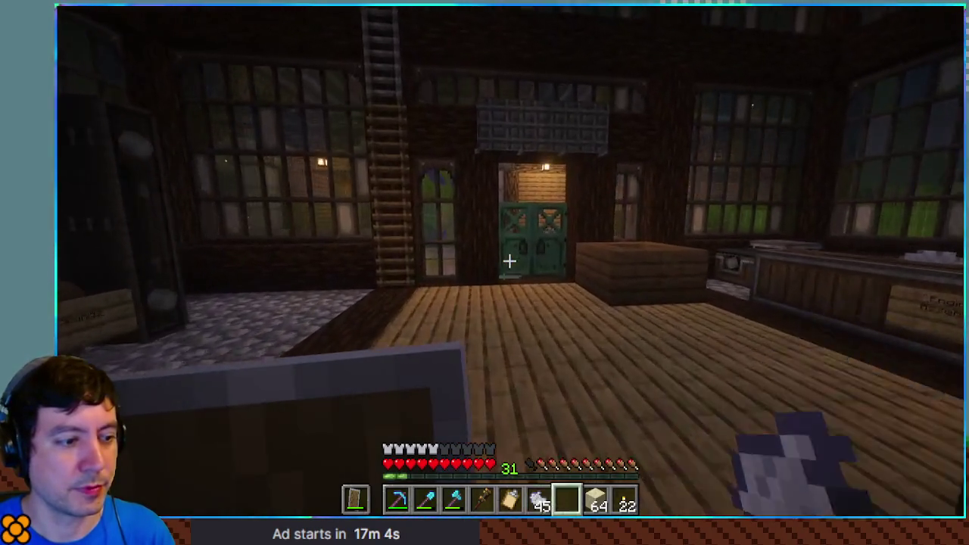
key("w")
right_click(509, 261)
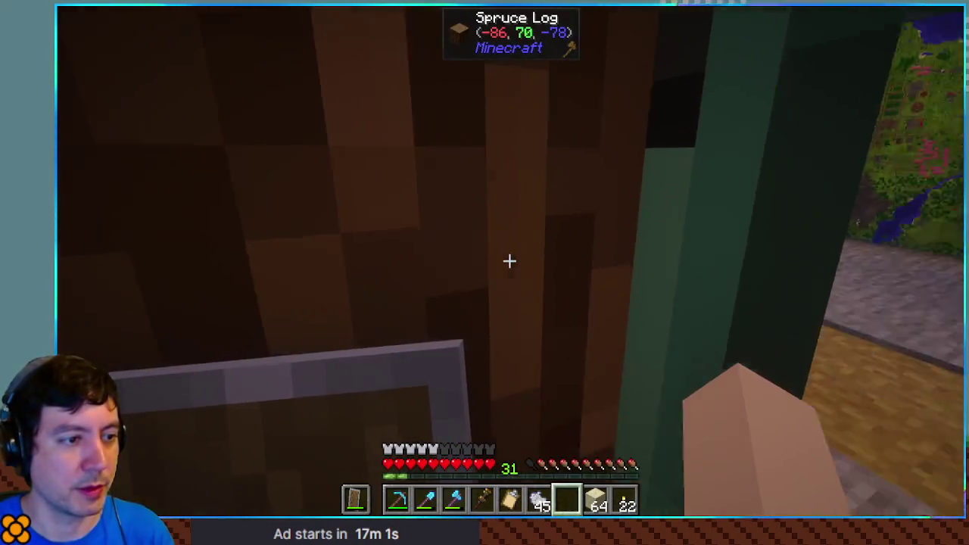
key("w")
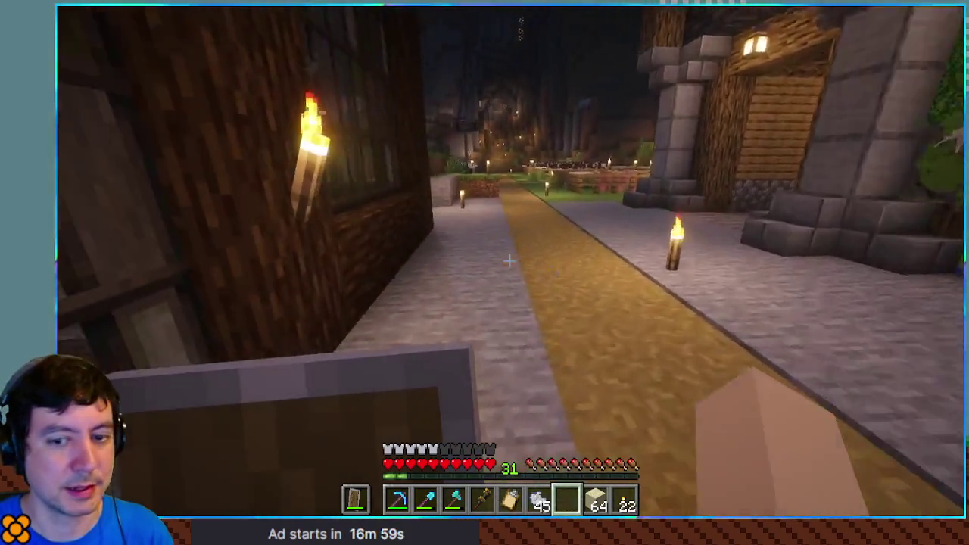
key("w")
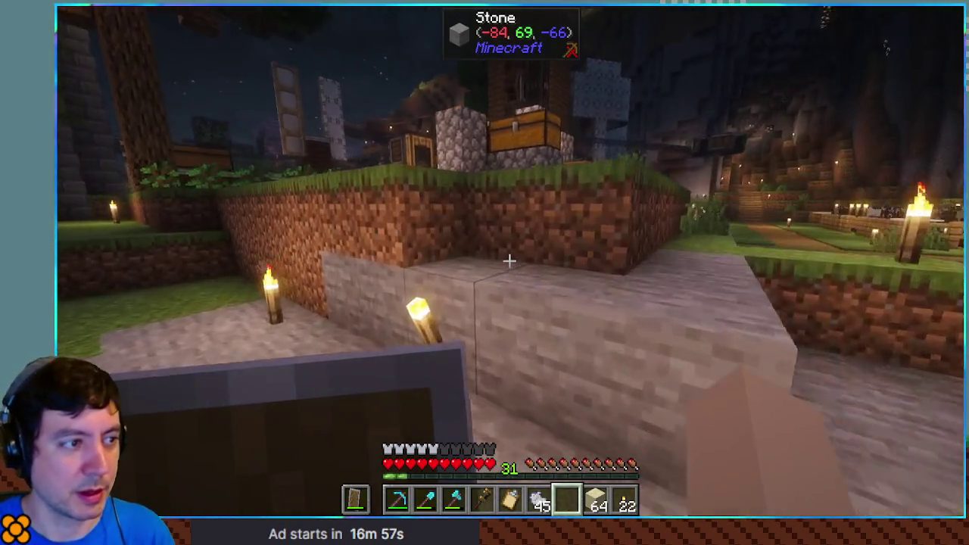